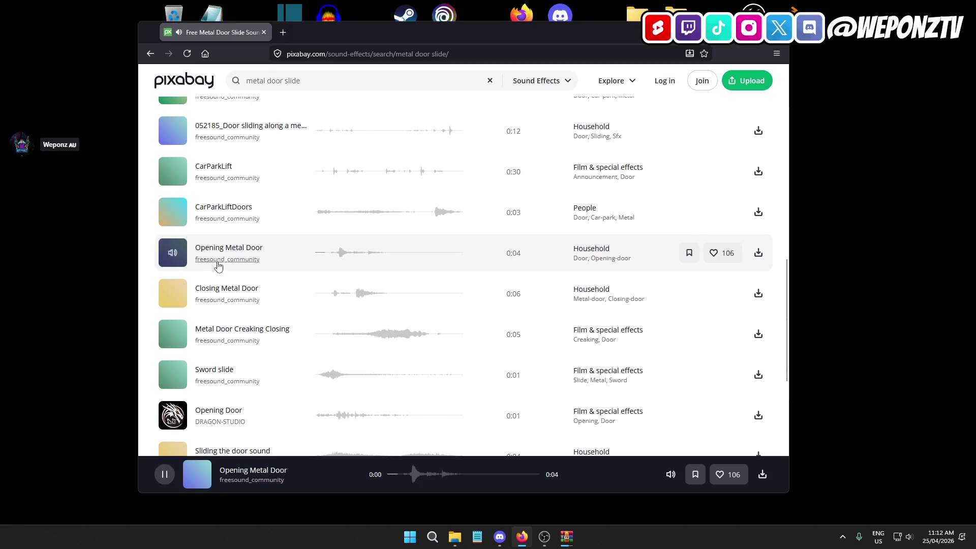
# Audition Closing Metal Door, Metal Door Creaking Closing, Opening Door and Sliding the door sound, then begin searching 'sliding metal'.
pyautogui.scroll(-1, 229, 265)
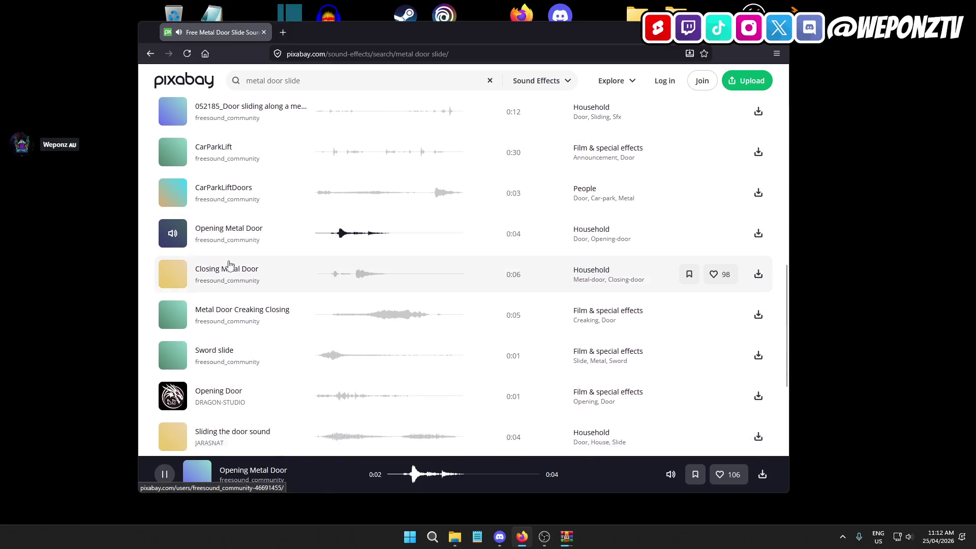
pyautogui.click(173, 241)
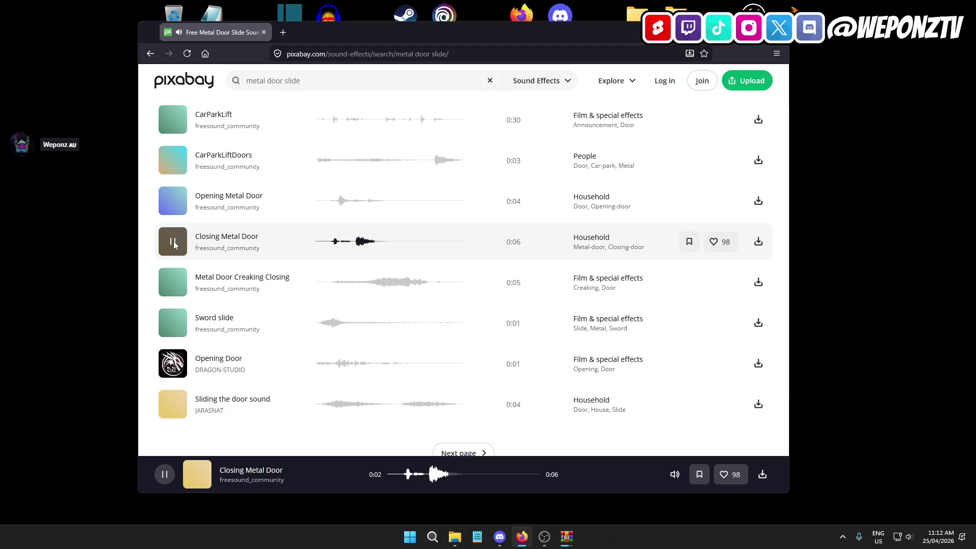
pyautogui.scroll(-2, 176, 238)
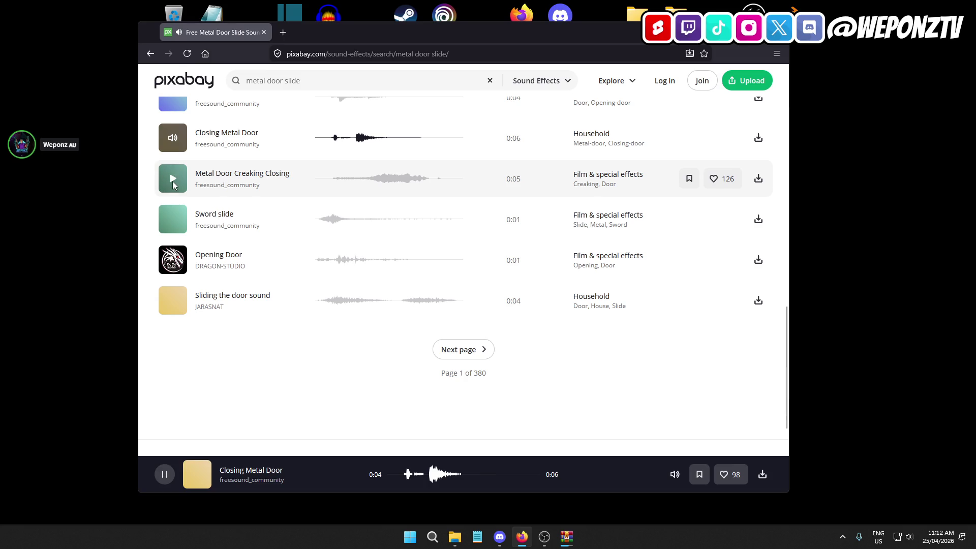
pyautogui.click(173, 180)
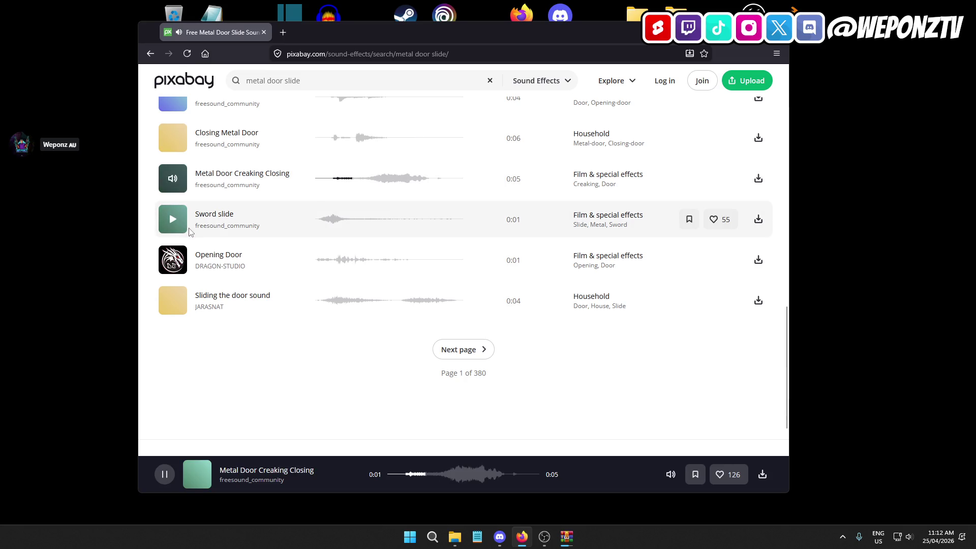
pyautogui.click(174, 261)
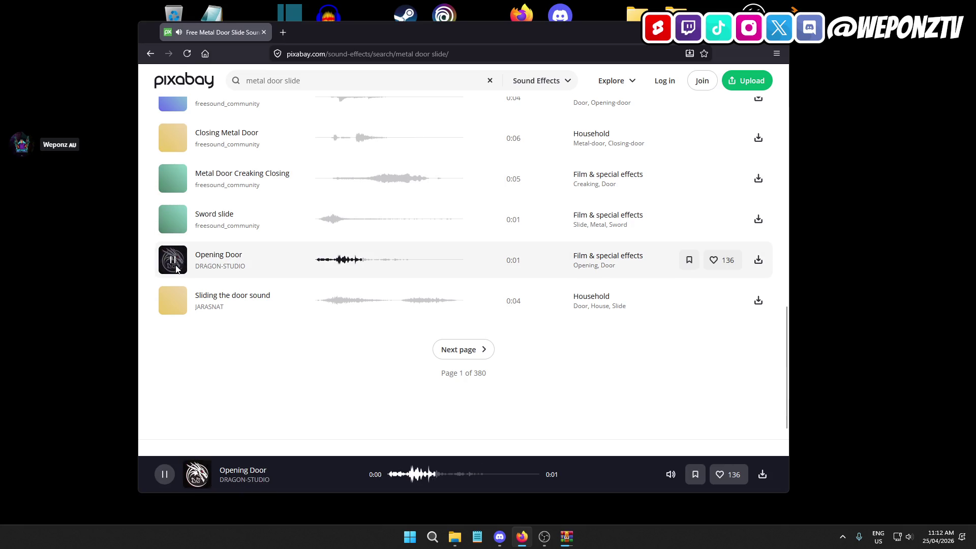
pyautogui.click(175, 303)
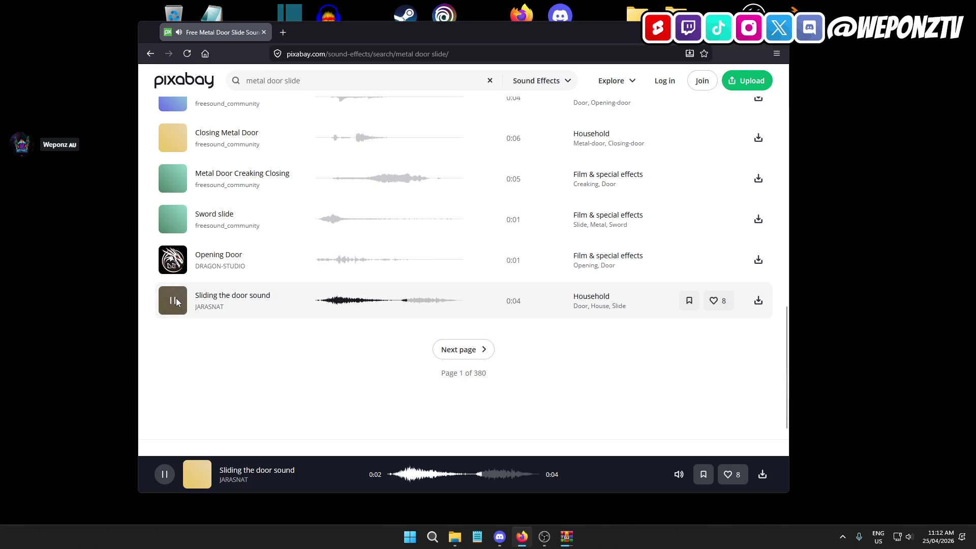
pyautogui.click(274, 80)
pyautogui.write('s')
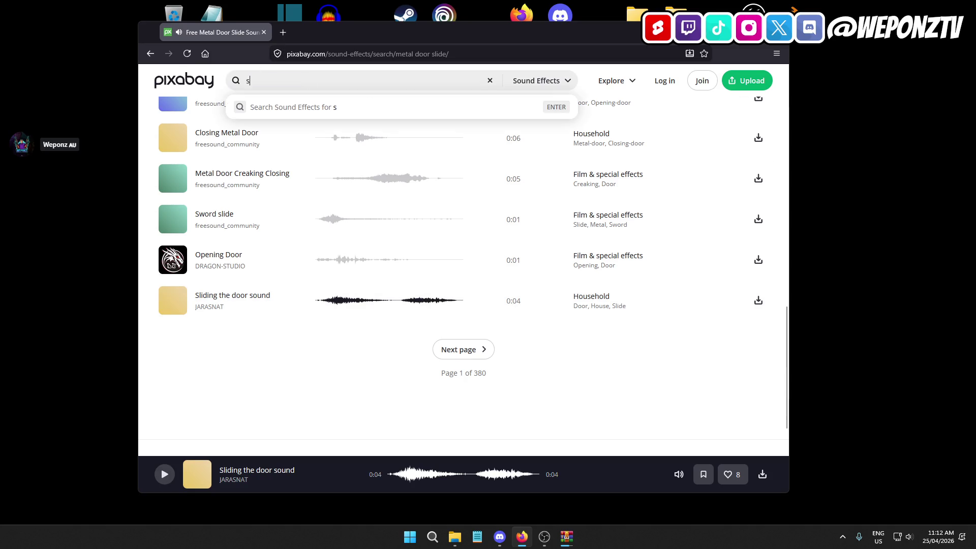
pyautogui.write('liding metal gate')
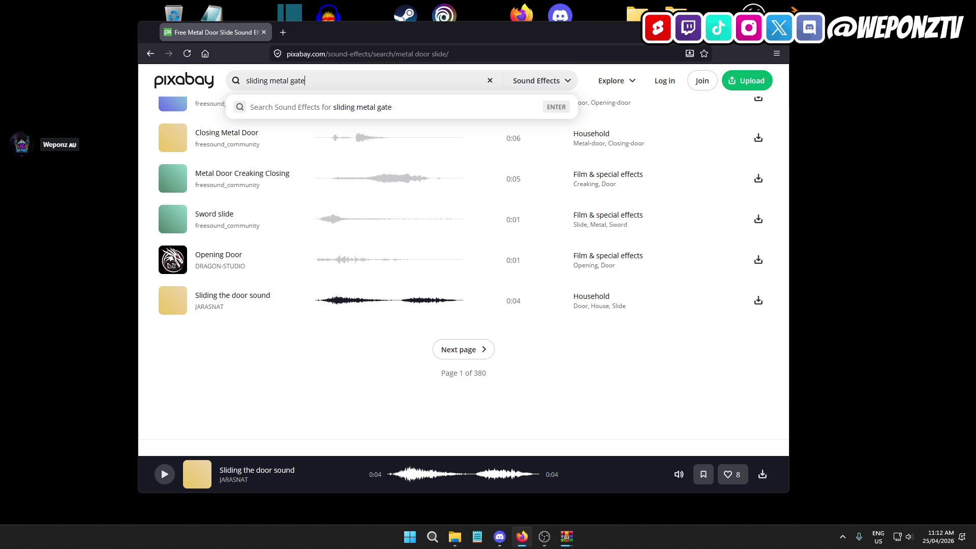
# Run the 'sliding metal gate' search and preview Metal Sliding Door – Texture, Barn wooden sliding door and mechanical sliding steel gate.
pyautogui.press('Return')
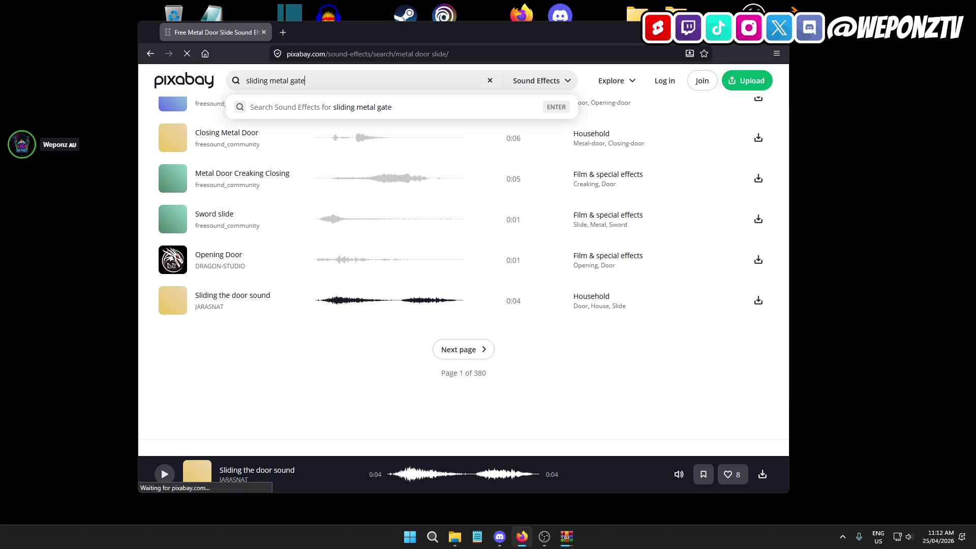
pyautogui.scroll(-1, 225, 266)
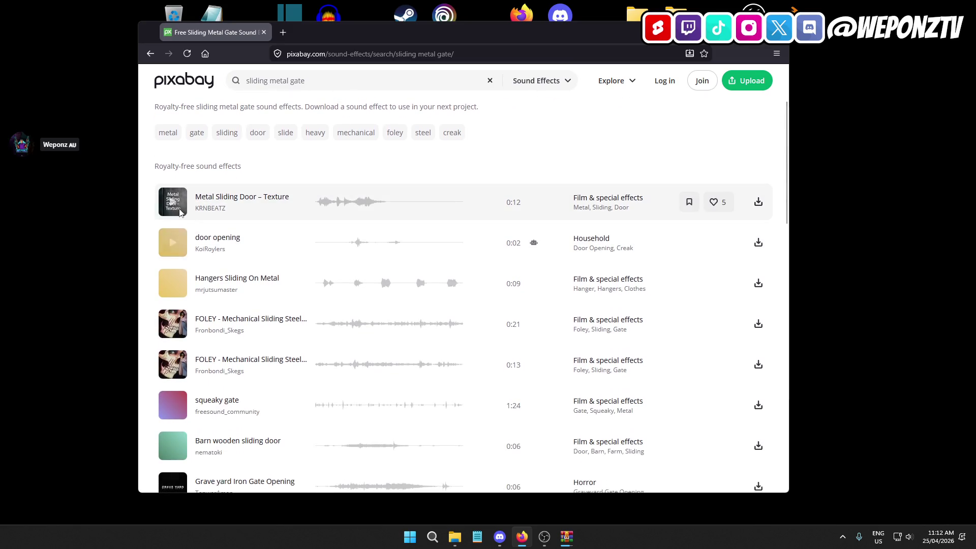
pyautogui.click(173, 211)
pyautogui.click(173, 212)
pyautogui.scroll(-2, 172, 203)
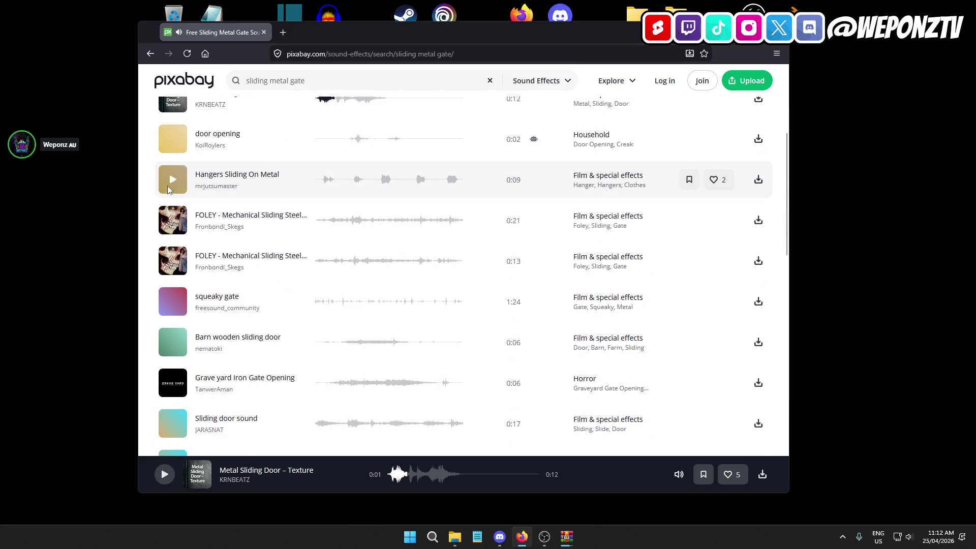
pyautogui.click(173, 343)
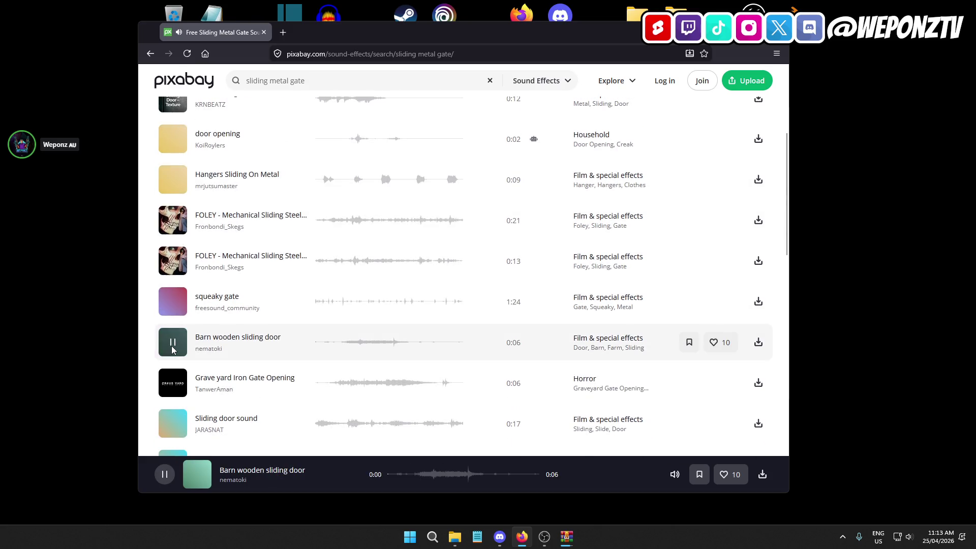
pyautogui.click(173, 222)
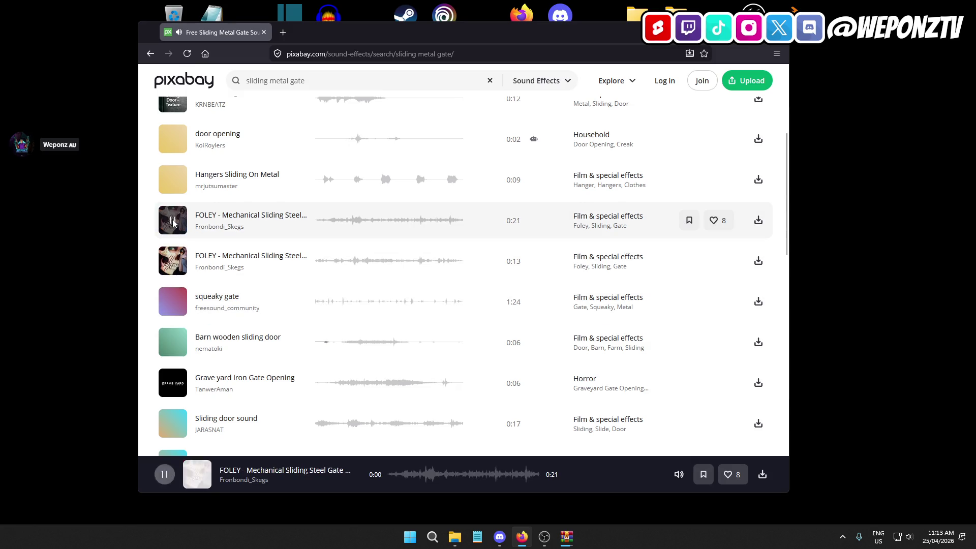
# Preview Gate-Heavy-OpenClose-WAV, Fence Gate Slammed and Metal Creaking, then select the search text.
pyautogui.scroll(-3, 189, 274)
pyautogui.click(173, 350)
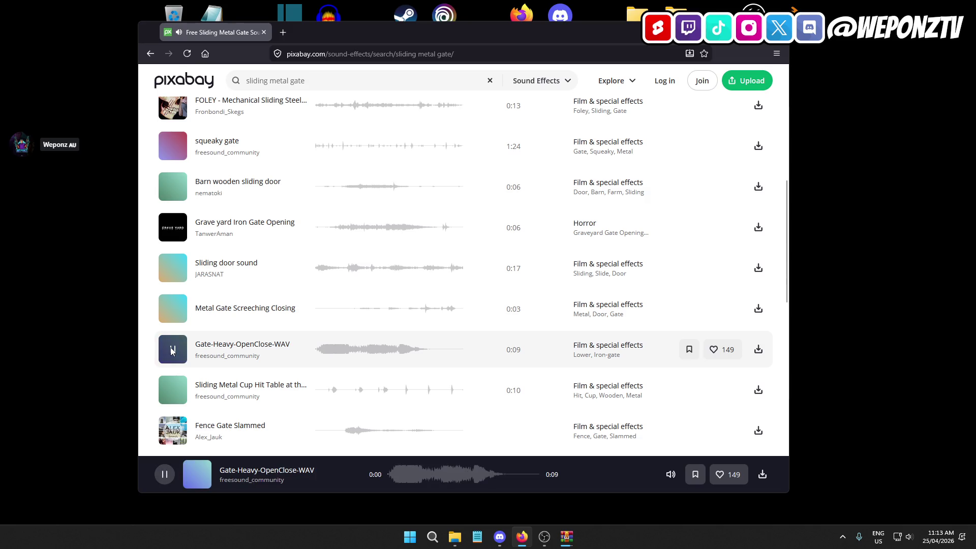
pyautogui.scroll(-2, 170, 342)
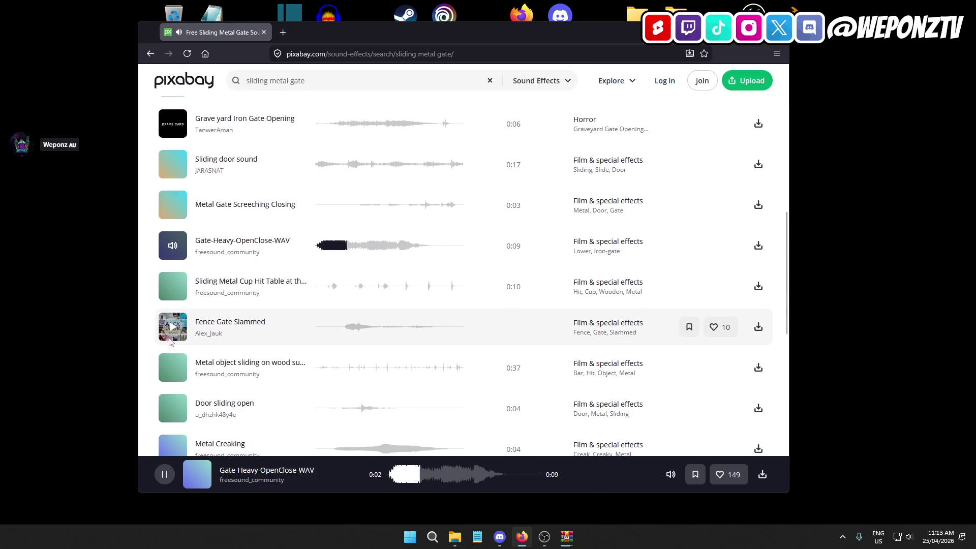
pyautogui.click(173, 325)
pyautogui.scroll(-3, 181, 305)
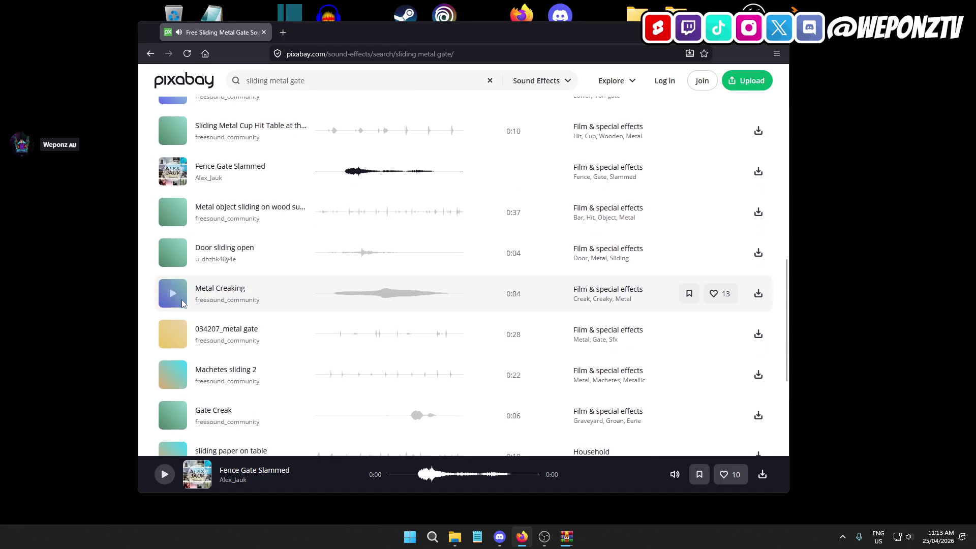
pyautogui.click(169, 294)
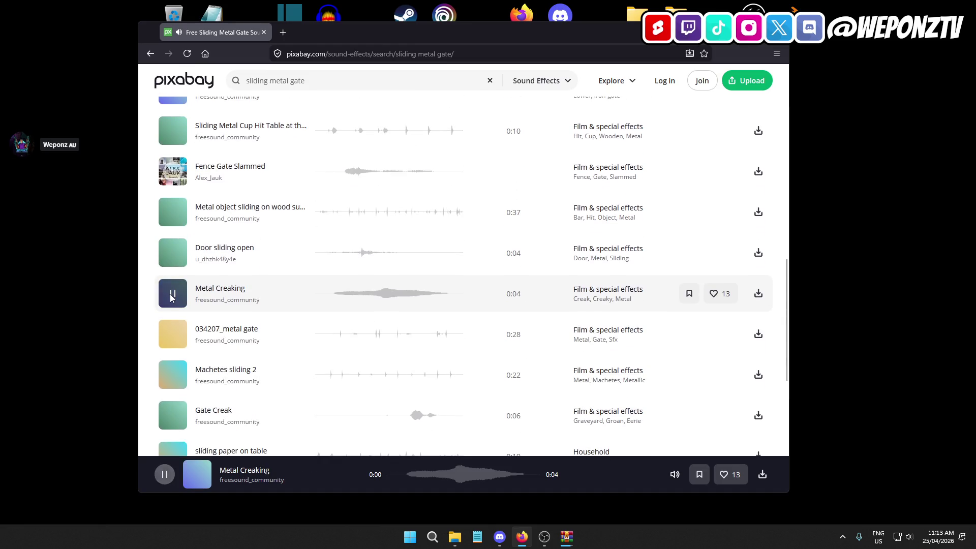
pyautogui.scroll(-4, 181, 288)
pyautogui.scroll(5, 181, 288)
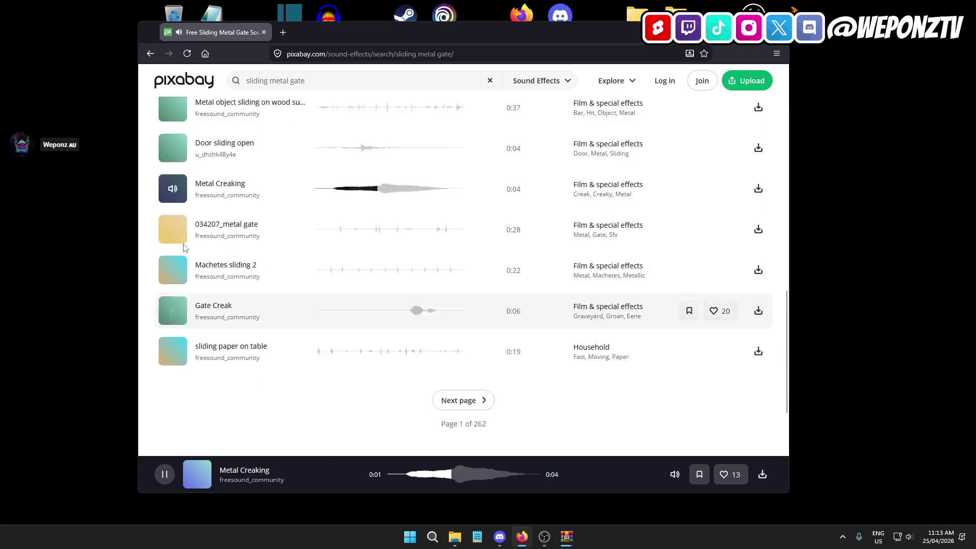
pyautogui.click(307, 80)
# Search Pixabay for 'sliding cell door'.
pyautogui.write('cell door')
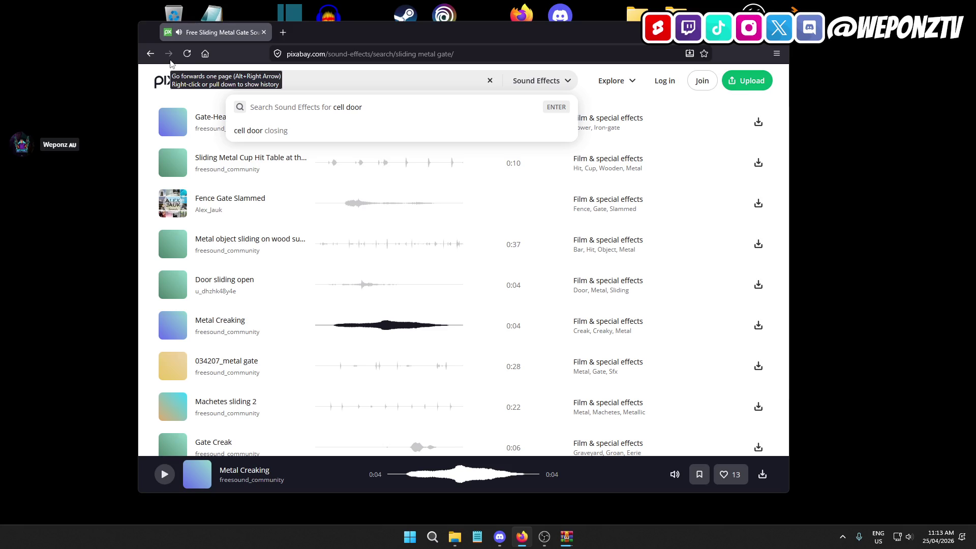
pyautogui.click(246, 80)
pyautogui.write('slidi')
pyautogui.write('ng')
pyautogui.press('Return')
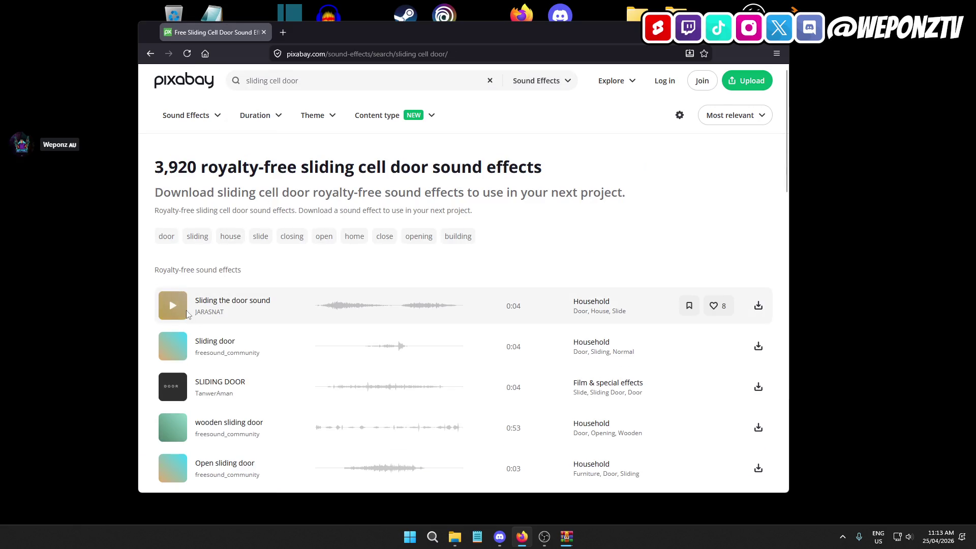
# Preview Sliding the door sound, Sliding door, SLIDING DOOR, Open sliding door and Sliding Noise V2.
pyautogui.click(170, 309)
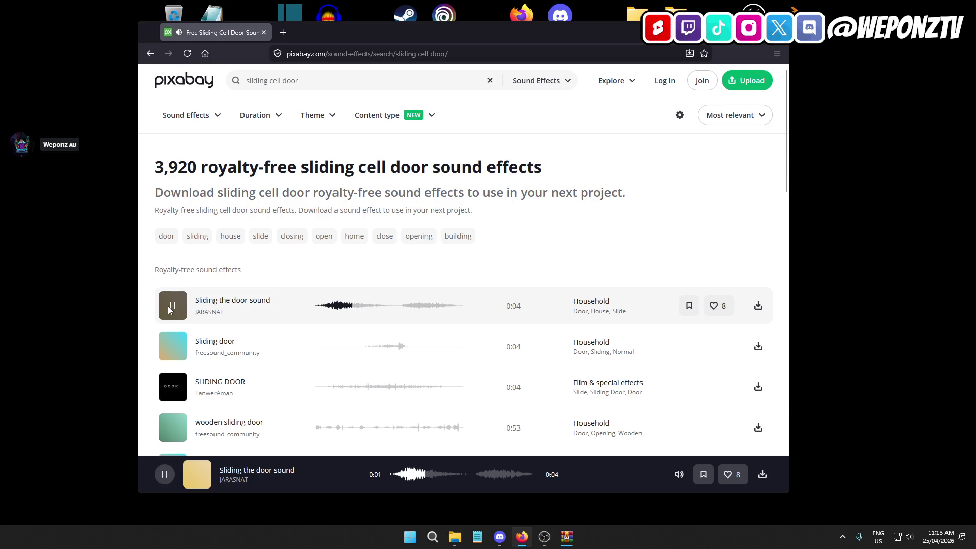
pyautogui.click(173, 350)
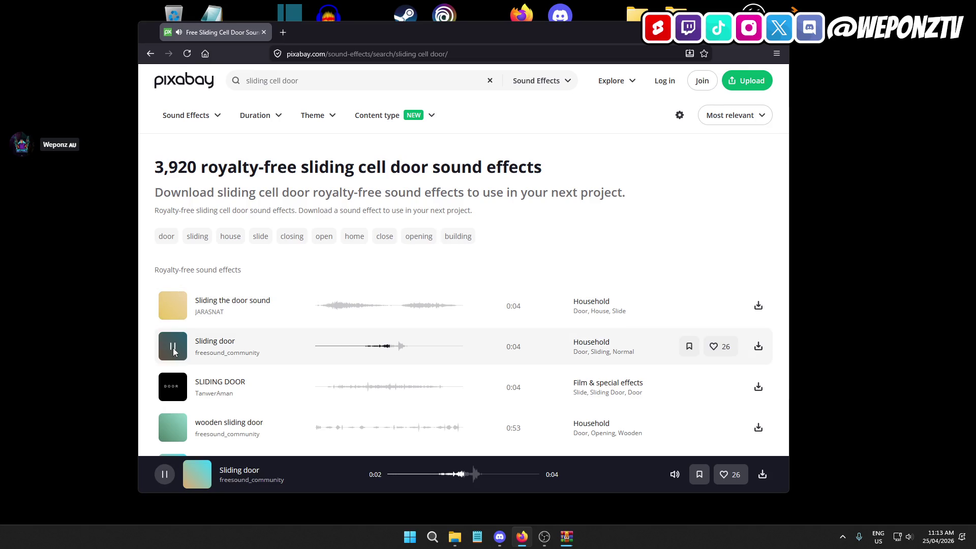
pyautogui.click(173, 350)
pyautogui.scroll(-3, 174, 350)
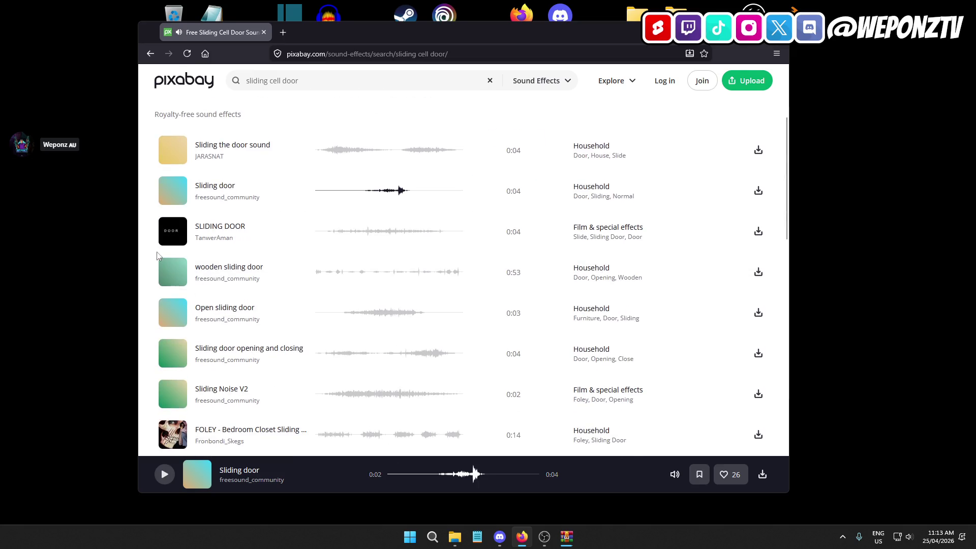
pyautogui.click(170, 235)
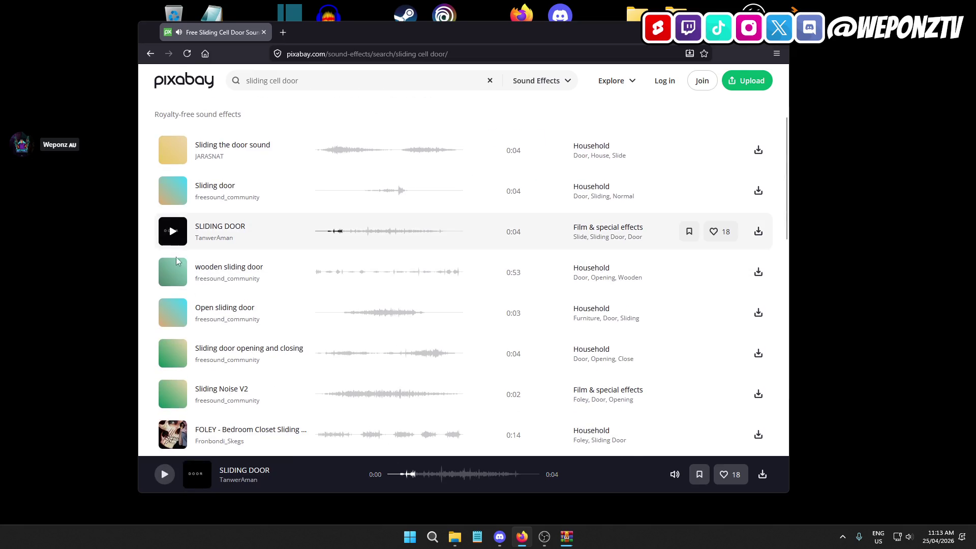
pyautogui.click(172, 313)
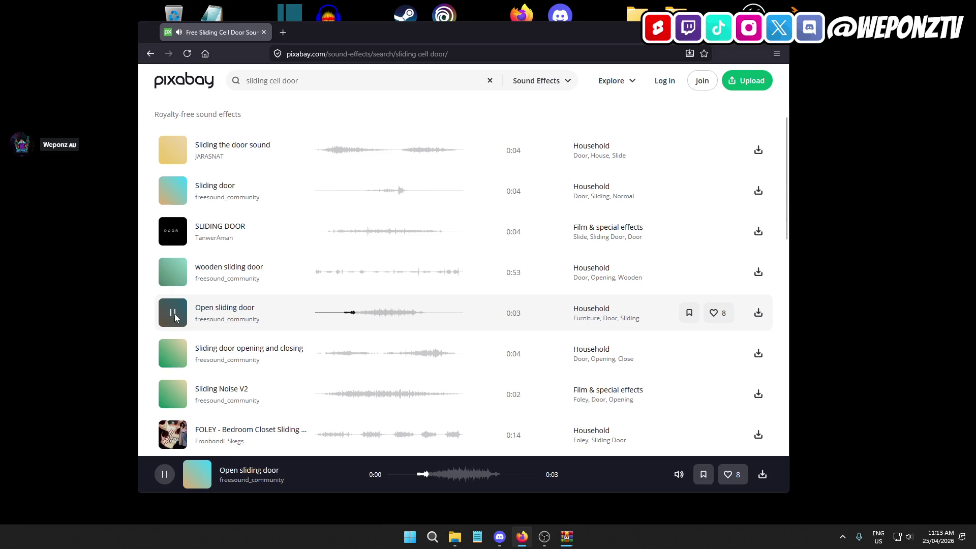
pyautogui.scroll(-2, 172, 325)
pyautogui.scroll(1, 172, 343)
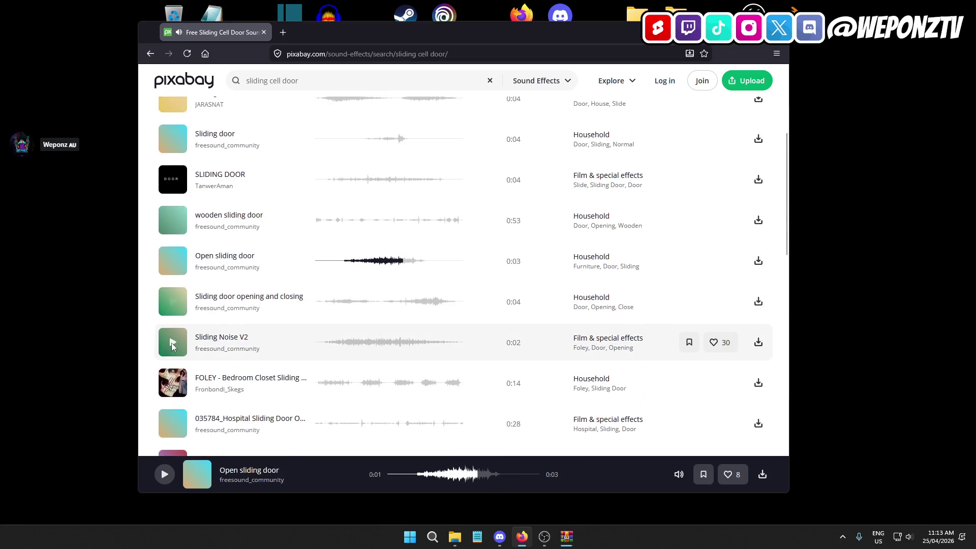
pyautogui.click(173, 344)
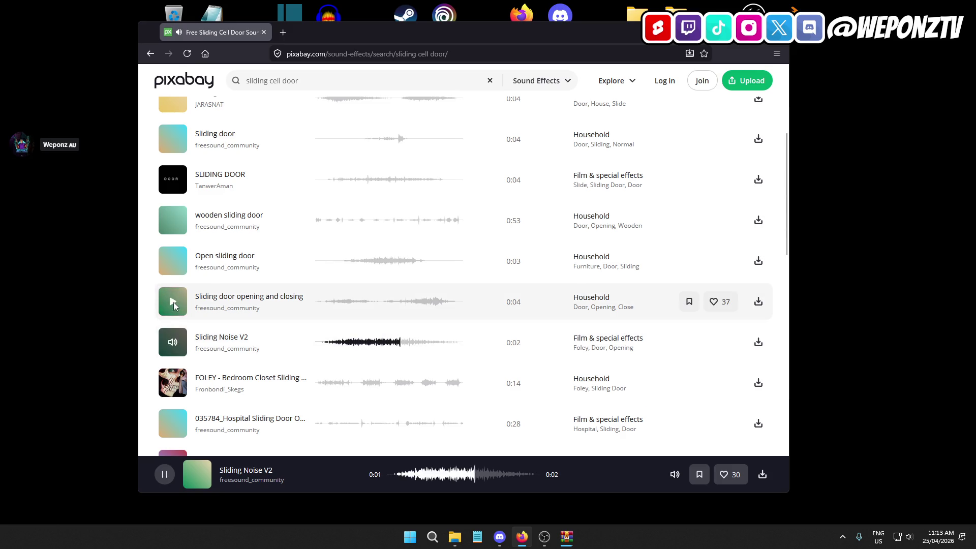
# Preview Sliding door opening and closing, the 0:17 Sliding door and 068689_7'11 Sliding Door, then select 'cell' in the query.
pyautogui.click(172, 302)
pyautogui.scroll(-3, 277, 262)
pyautogui.scroll(1, 275, 254)
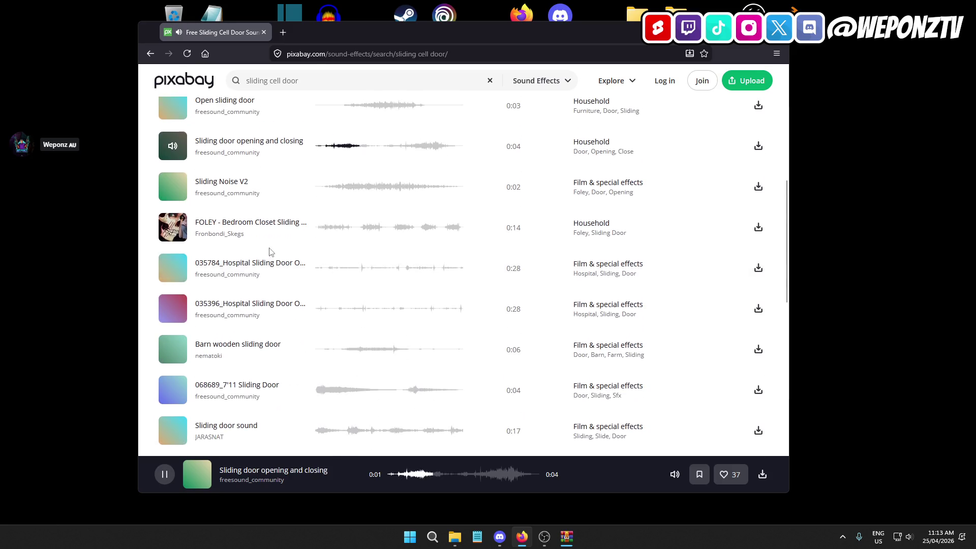
pyautogui.scroll(-2, 264, 252)
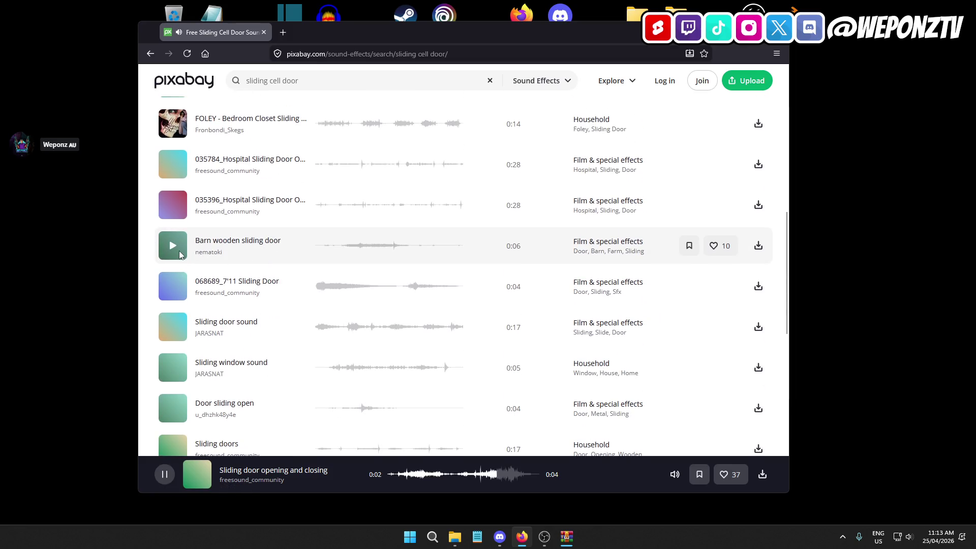
pyautogui.click(178, 327)
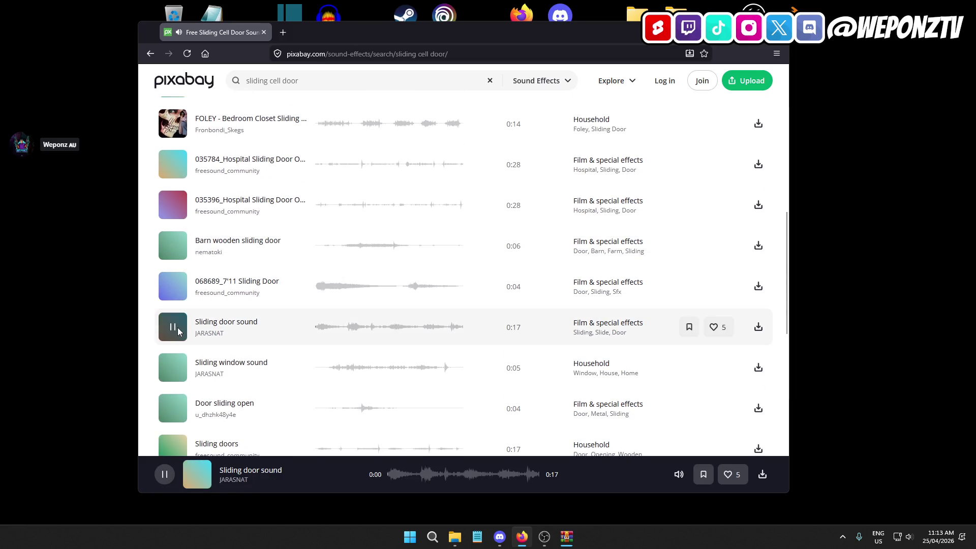
pyautogui.click(173, 287)
pyautogui.scroll(-2, 217, 294)
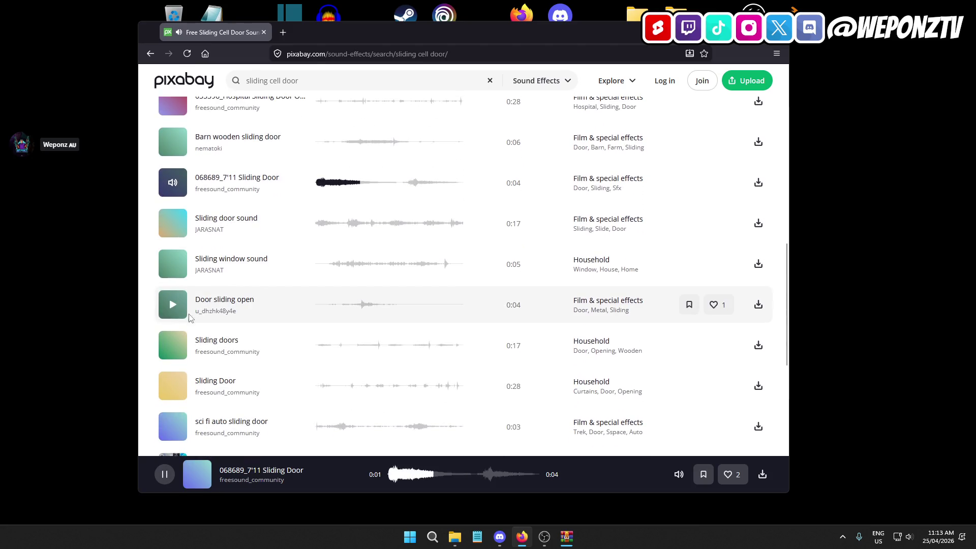
pyautogui.click(274, 82)
pyautogui.doubleClick(274, 81)
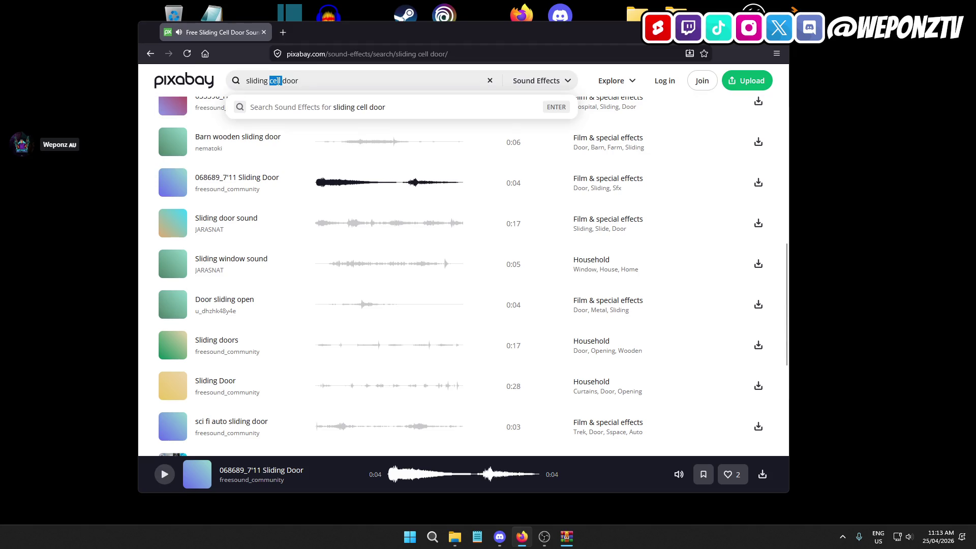
# Search 'sliding metal door' and preview Metal Sliding Door – Texture, Mechanical Door, wardrobe sliding door and CarParkLiftDoors2.
pyautogui.write('meta')
pyautogui.press('Return')
pyautogui.scroll(-2, 283, 262)
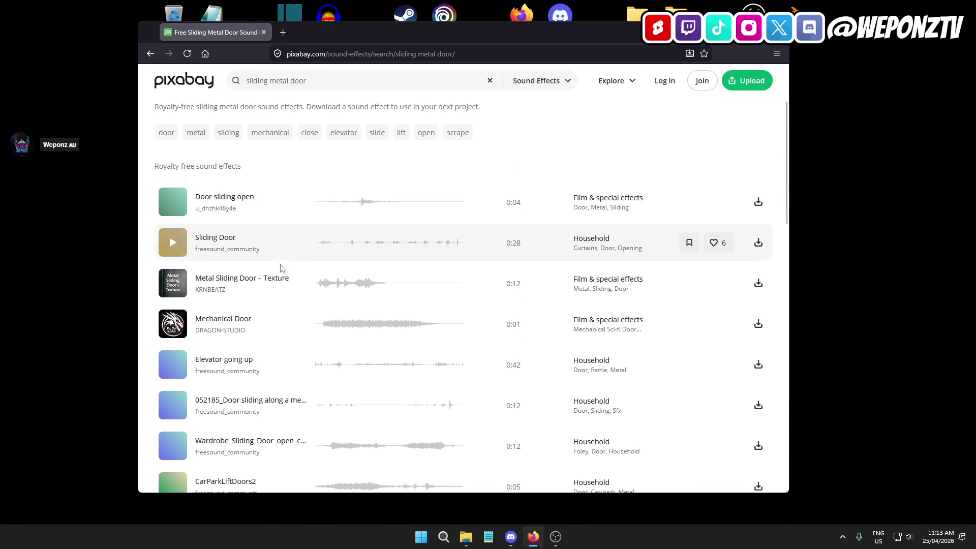
pyautogui.click(170, 290)
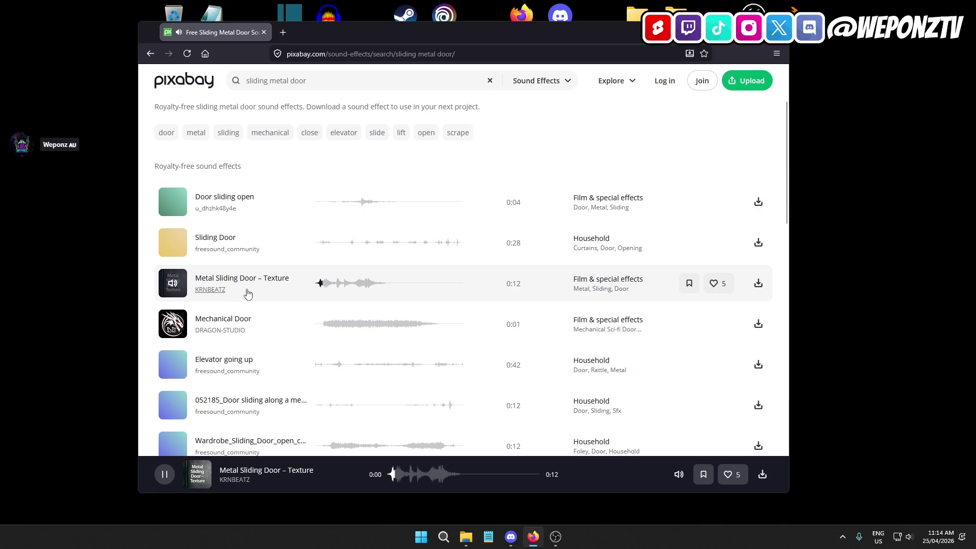
pyautogui.scroll(-2, 172, 224)
pyautogui.click(172, 222)
pyautogui.scroll(-2, 173, 231)
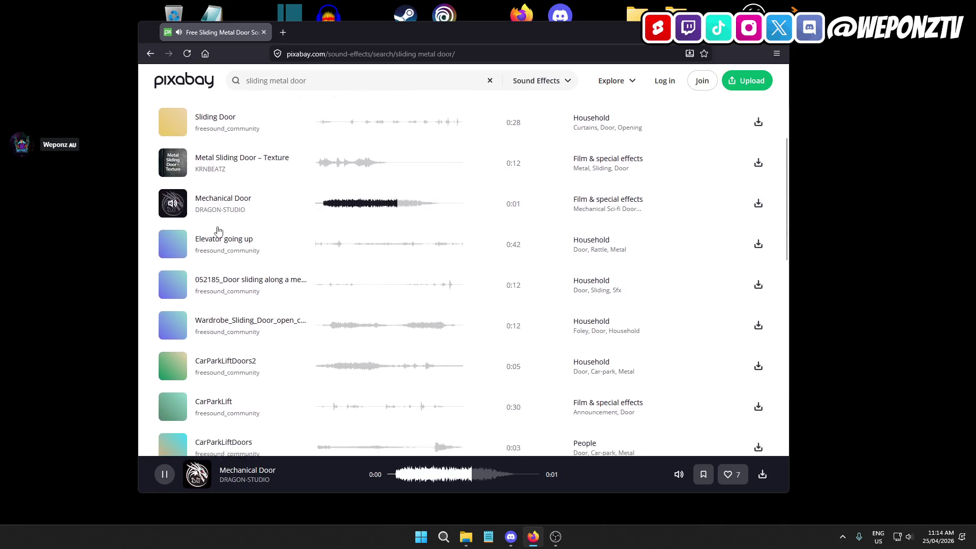
pyautogui.click(173, 239)
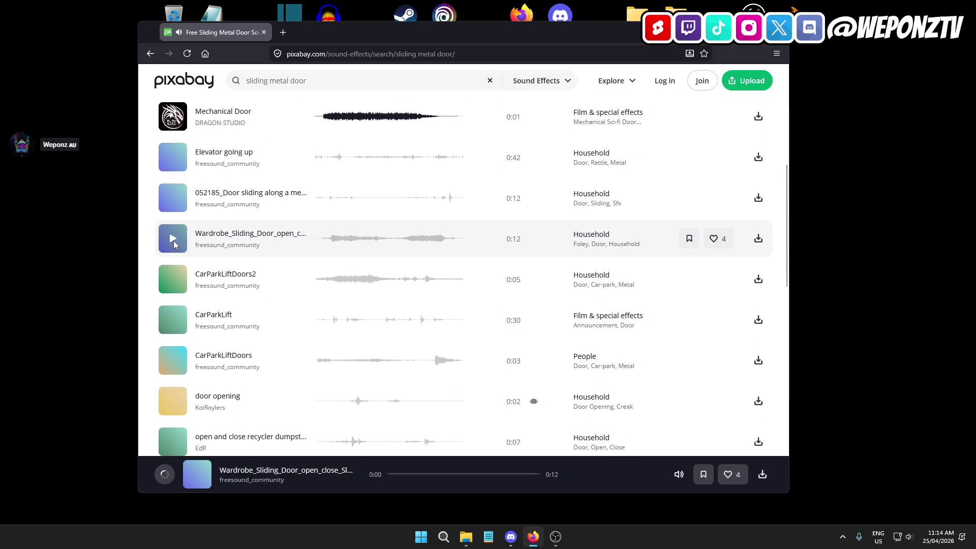
pyautogui.click(176, 279)
# Preview SqueakyClick2, Sliding the door sound and Opening Metal Door further down page 1.
pyautogui.scroll(-4, 254, 259)
pyautogui.scroll(1, 251, 257)
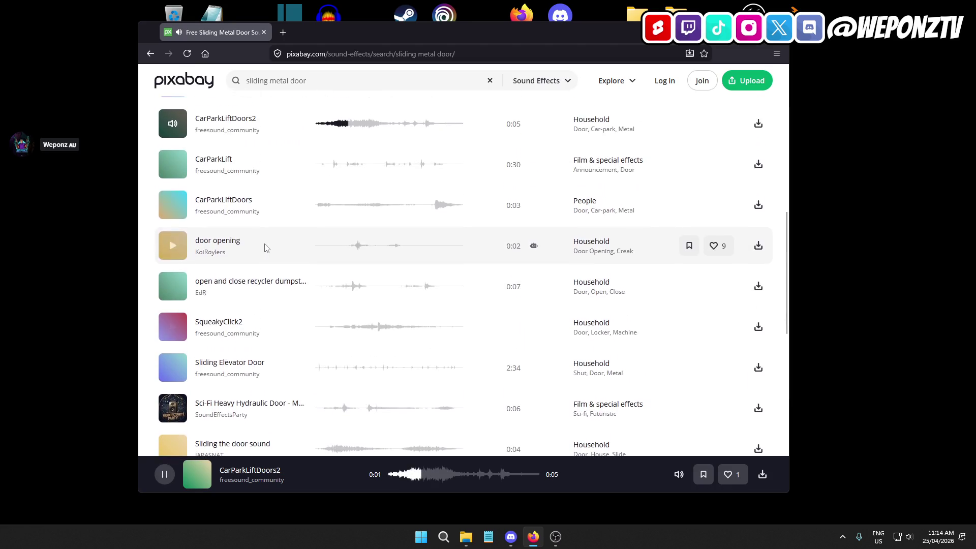
pyautogui.scroll(-1, 249, 255)
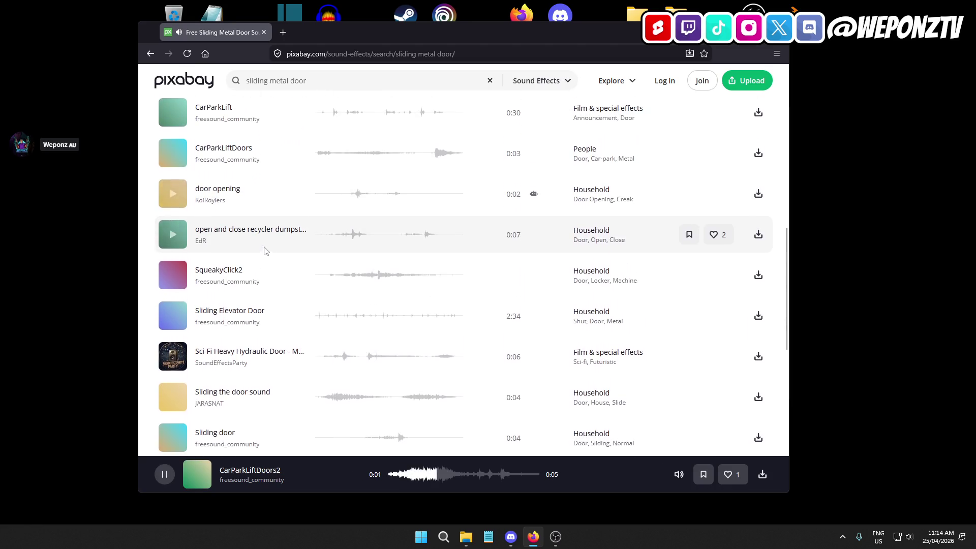
pyautogui.click(172, 275)
pyautogui.scroll(-2, 275, 275)
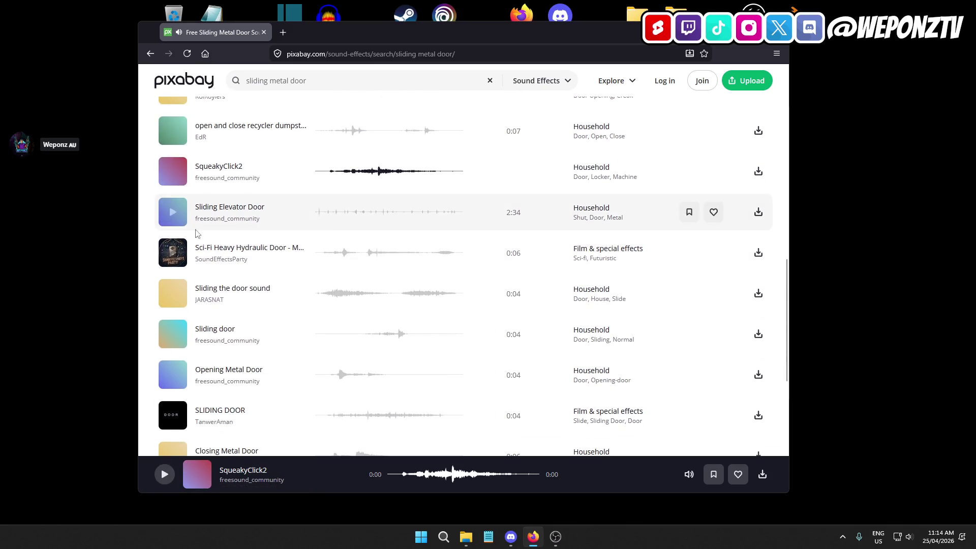
pyautogui.scroll(-1, 191, 245)
pyautogui.scroll(1, 218, 252)
pyautogui.scroll(-2, 229, 254)
pyautogui.click(173, 191)
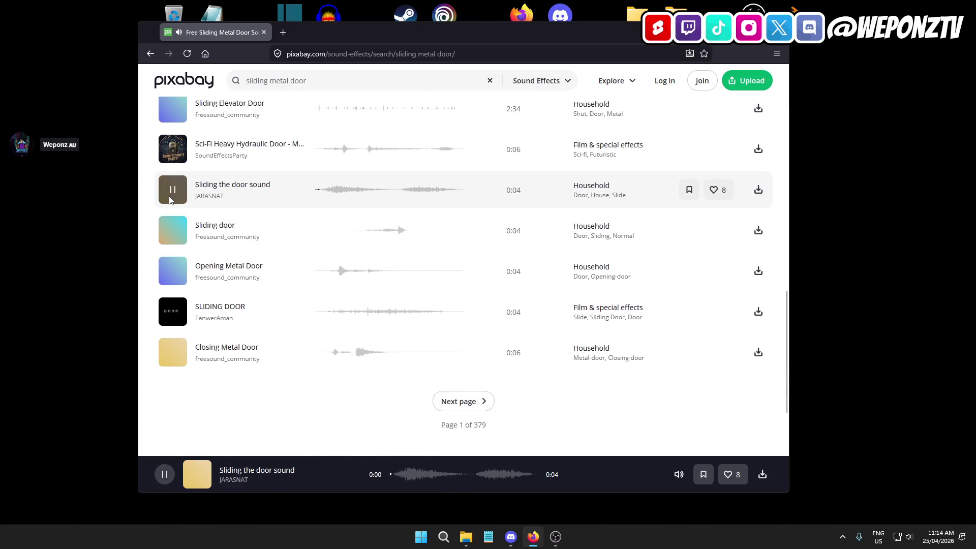
pyautogui.click(173, 275)
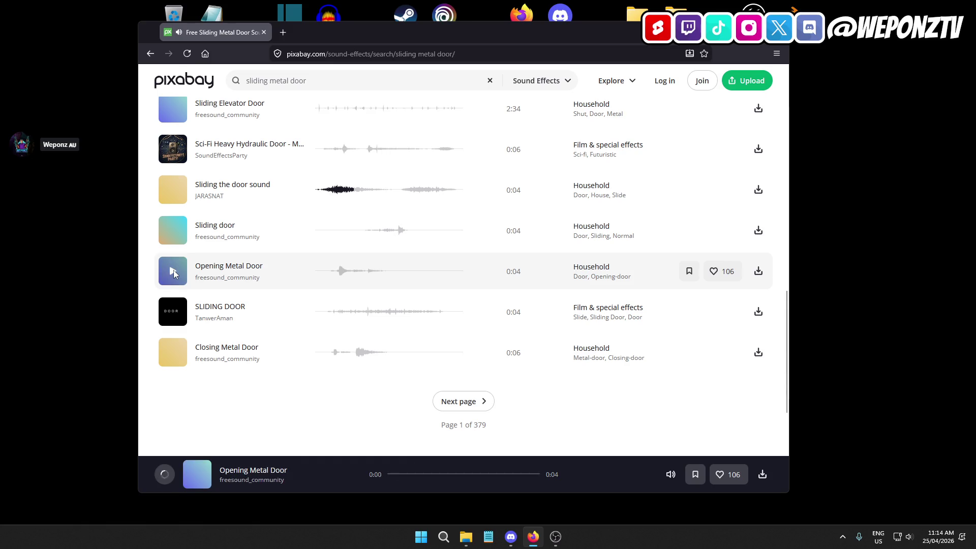
pyautogui.scroll(-3, 349, 327)
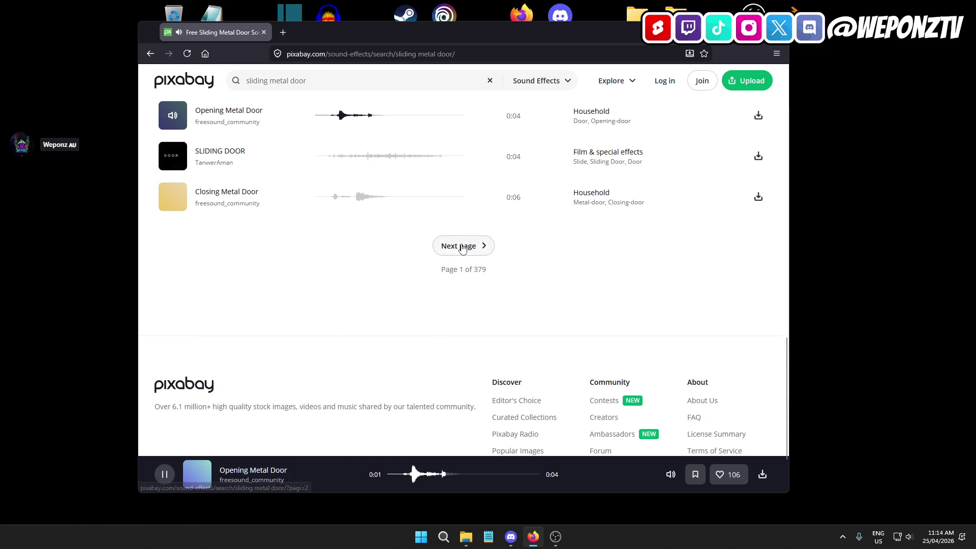
# On results page 2, preview Metal Door Creaking Closing, Open sliding door, Sliding Noise V2 and Opening Door.
pyautogui.click(464, 245)
pyautogui.scroll(-3, 203, 229)
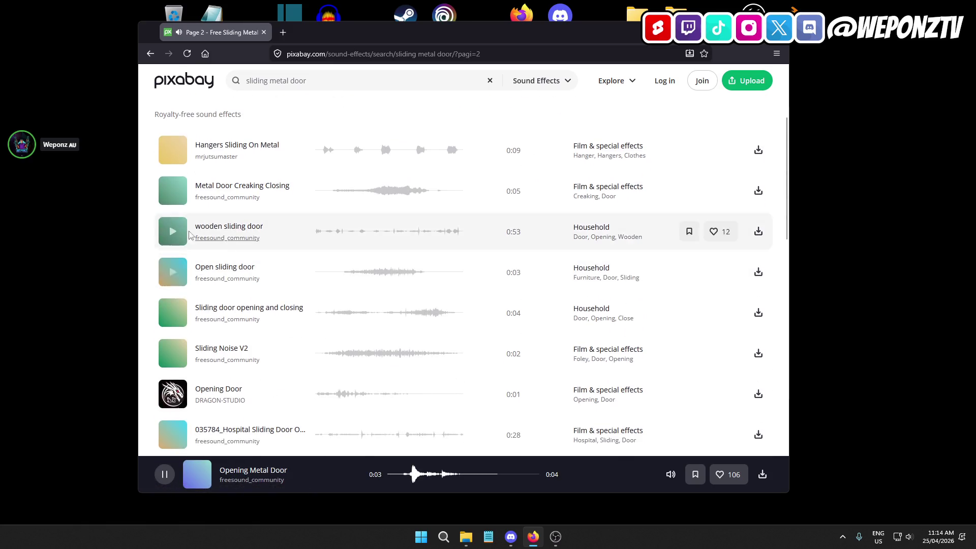
pyautogui.click(173, 191)
pyautogui.scroll(-2, 249, 232)
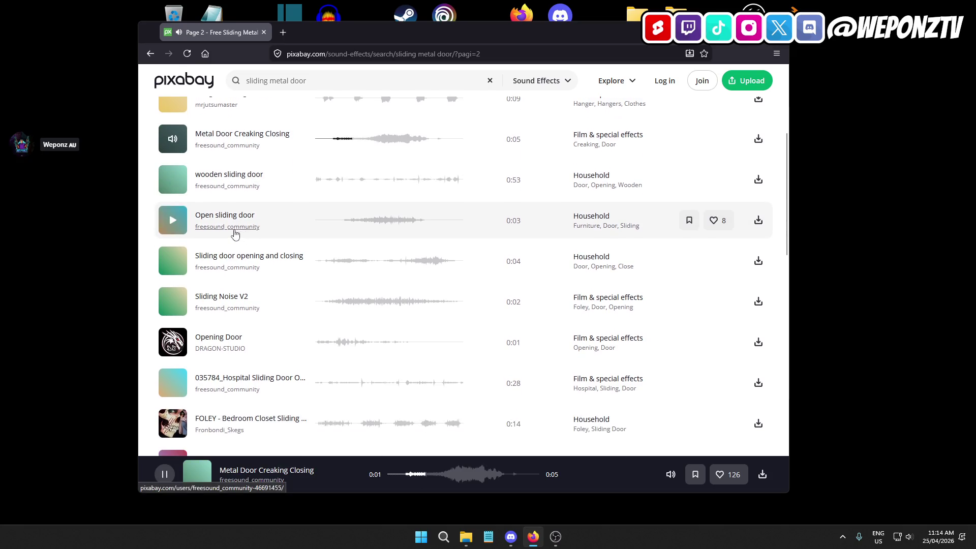
pyautogui.click(172, 221)
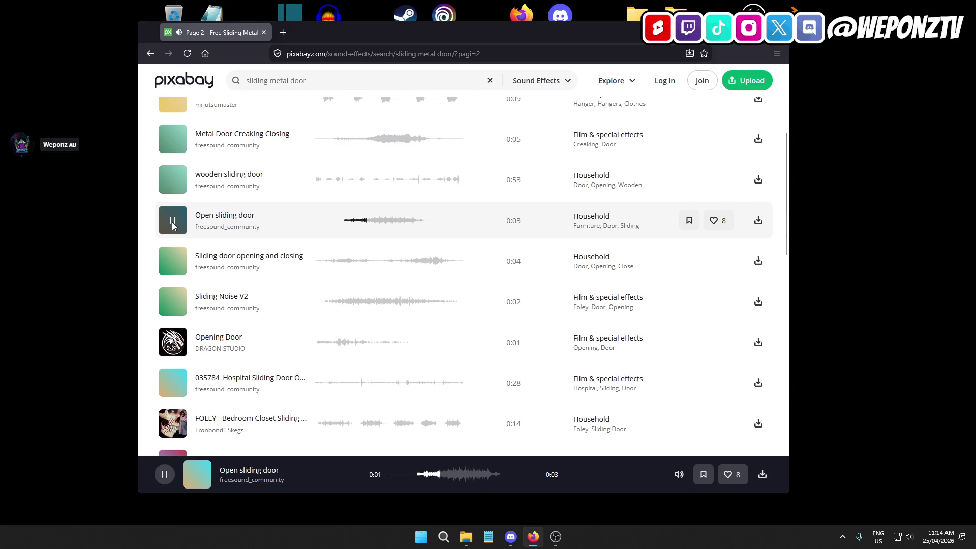
pyautogui.scroll(-4, 213, 216)
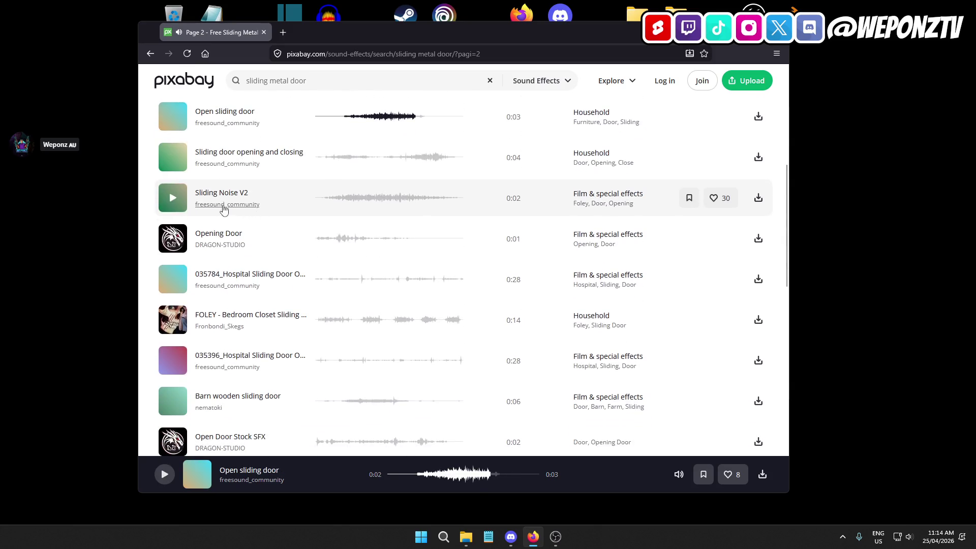
pyautogui.click(174, 204)
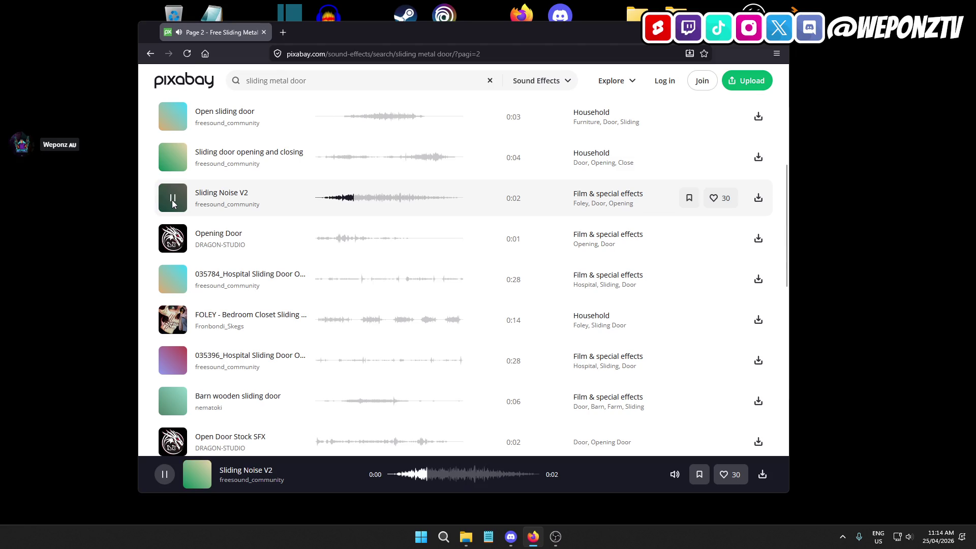
pyautogui.scroll(-3, 187, 209)
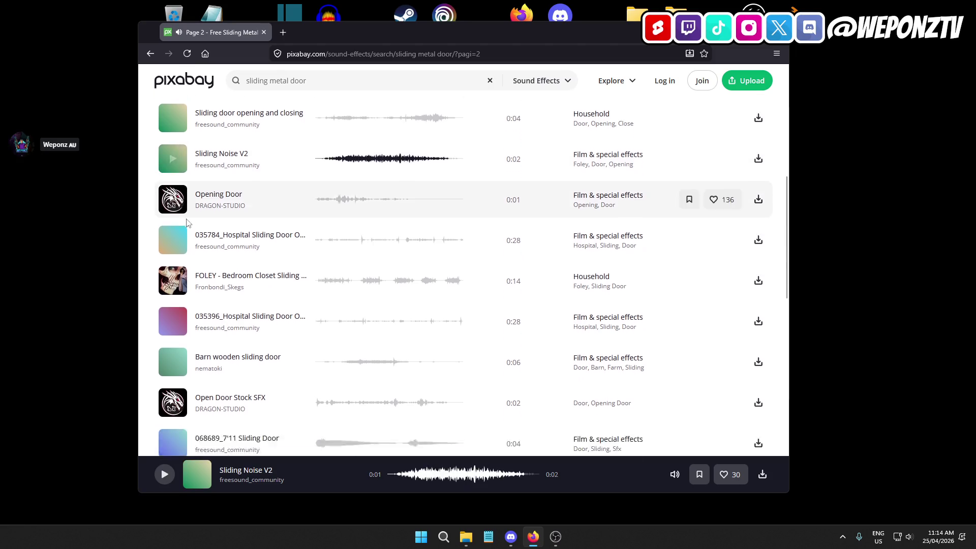
pyautogui.click(171, 136)
pyautogui.scroll(-3, 178, 224)
# Preview 068689_7'11 Sliding Door, Sliding window, Sliding door, Unlocking Metal Door and Sliding doors, then go to page 3.
pyautogui.click(179, 225)
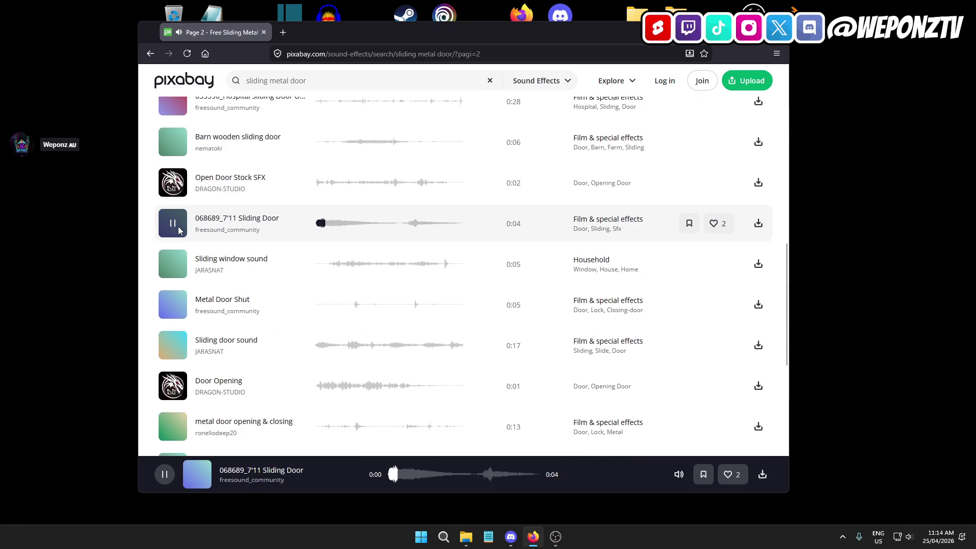
pyautogui.click(173, 266)
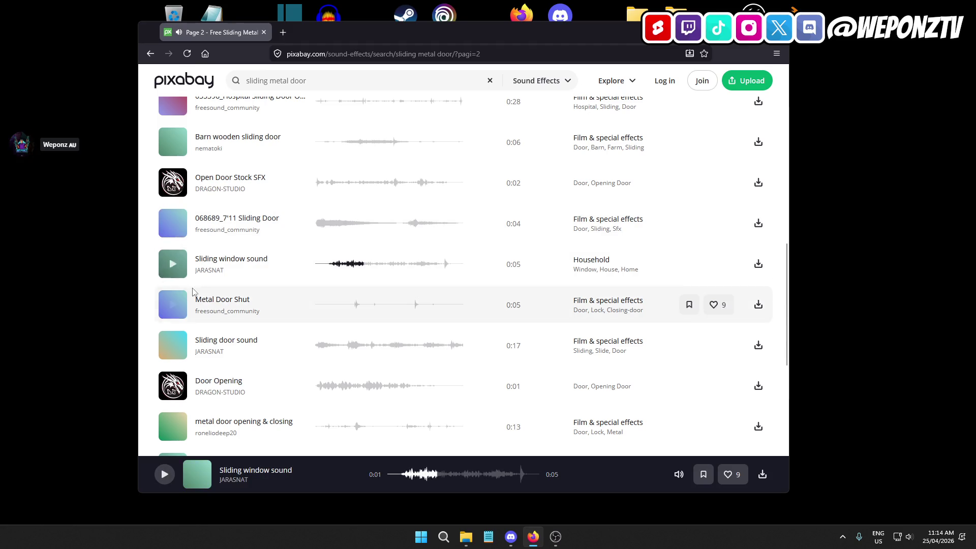
pyautogui.scroll(-3, 175, 284)
pyautogui.click(172, 194)
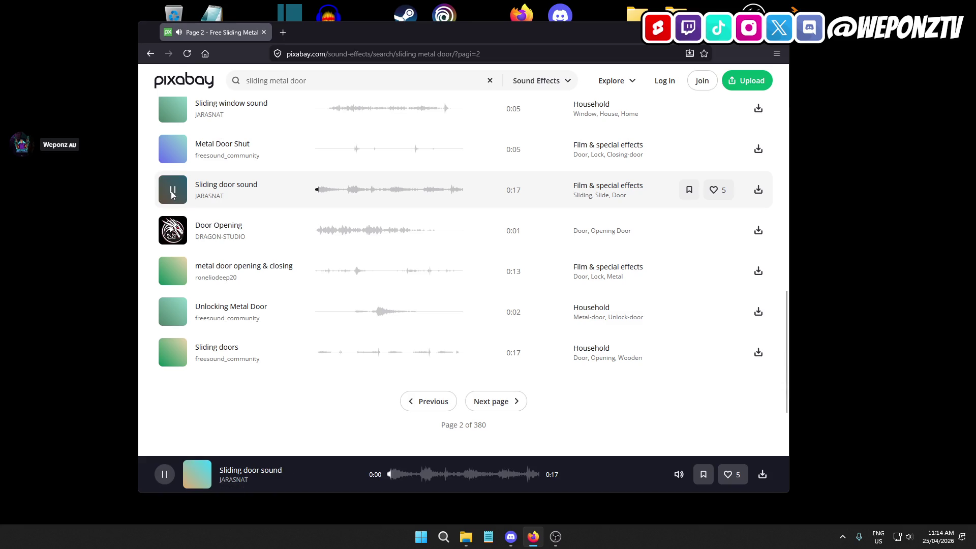
pyautogui.click(175, 312)
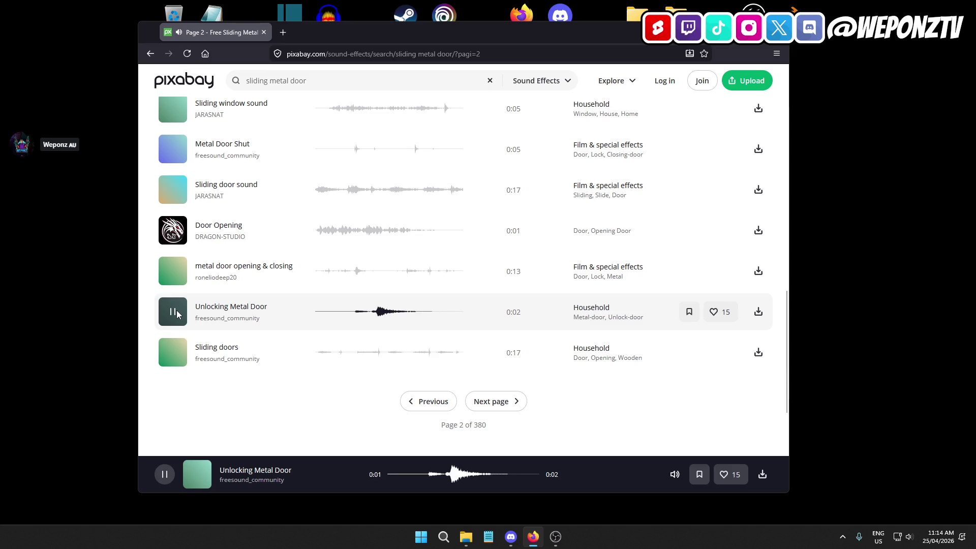
pyautogui.click(175, 312)
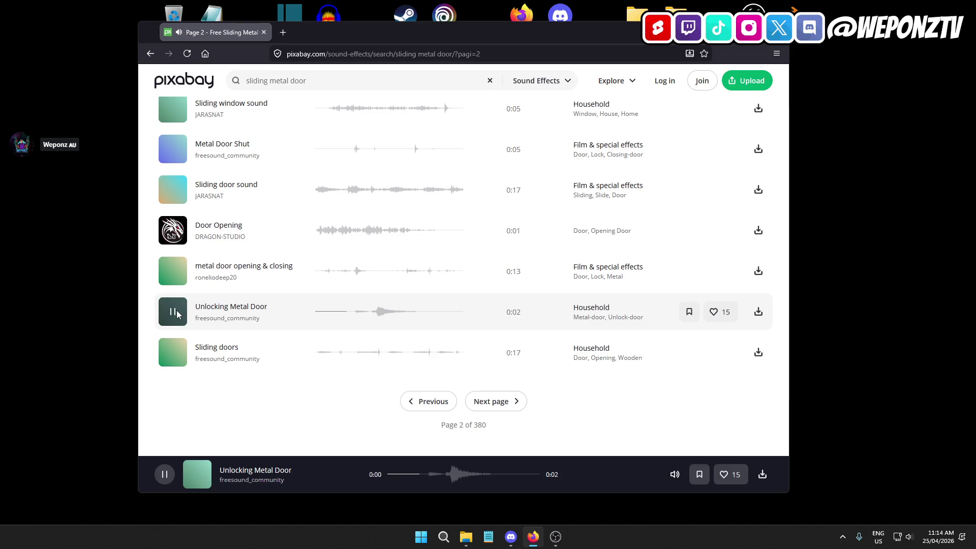
pyautogui.click(173, 352)
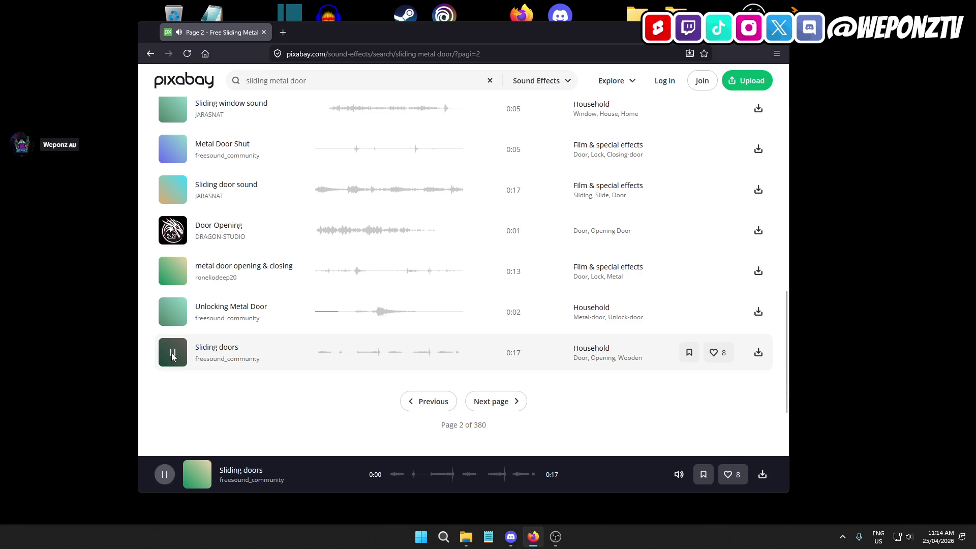
pyautogui.click(497, 402)
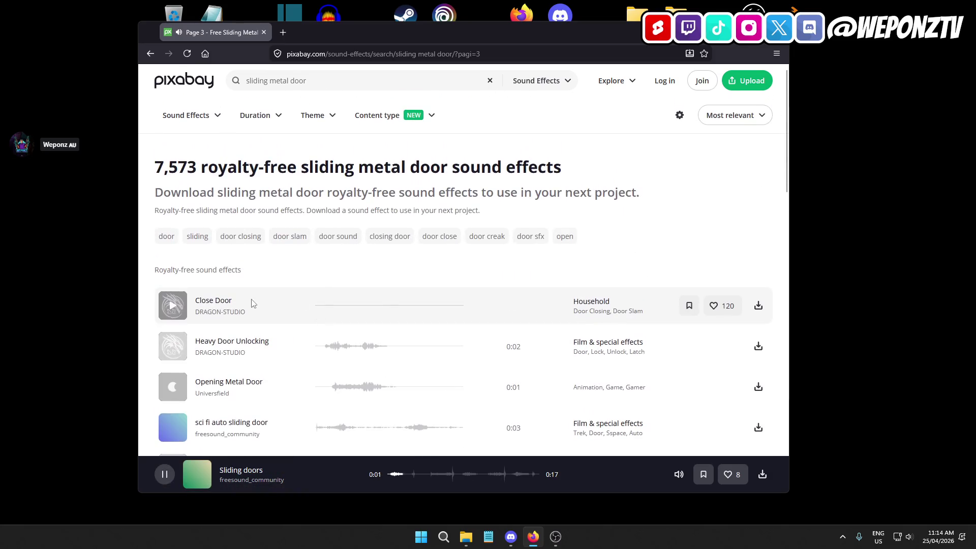
# Preview Heavy Door Unlocking, Opening Metal Door, Small metal door slam and Heavy Metal Door on page 3.
pyautogui.scroll(-2, 231, 305)
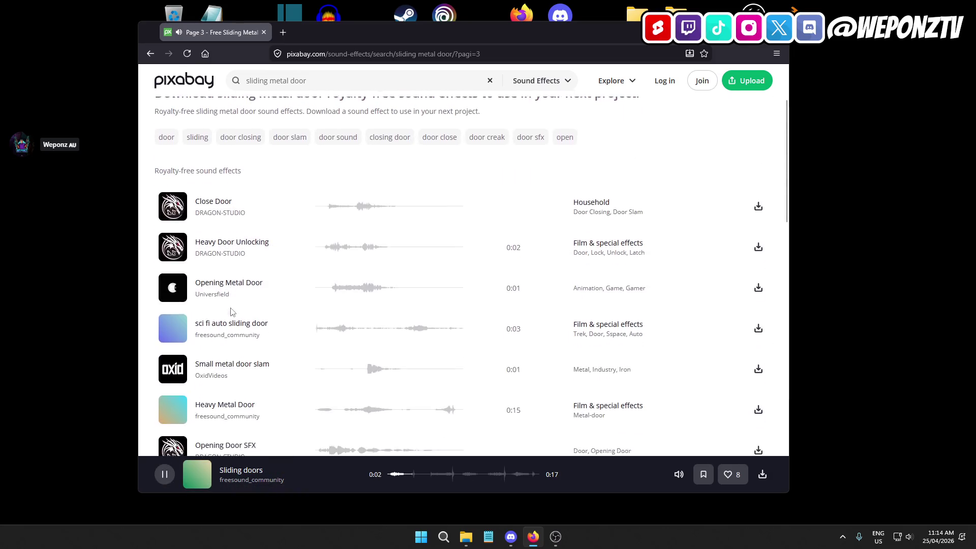
pyautogui.click(174, 246)
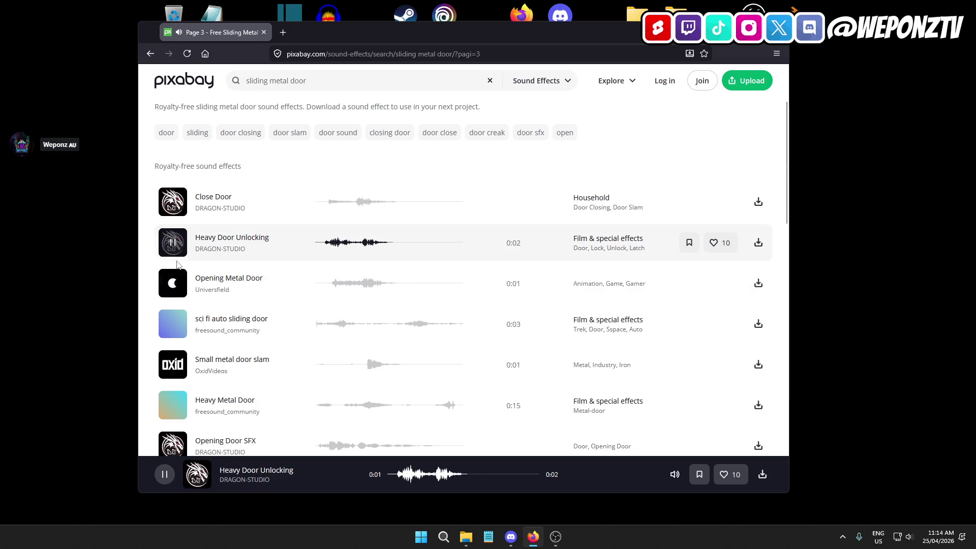
pyautogui.click(178, 293)
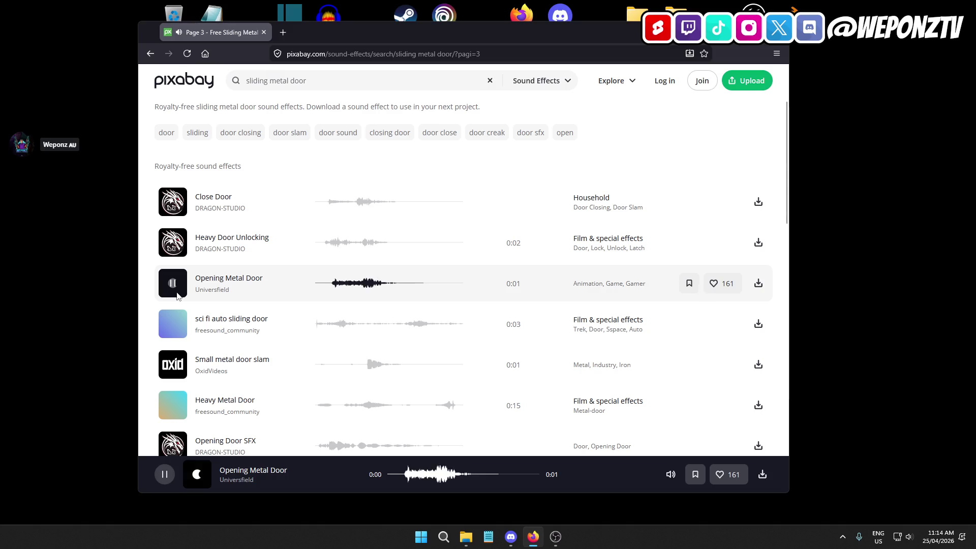
pyautogui.scroll(-3, 177, 295)
pyautogui.click(173, 209)
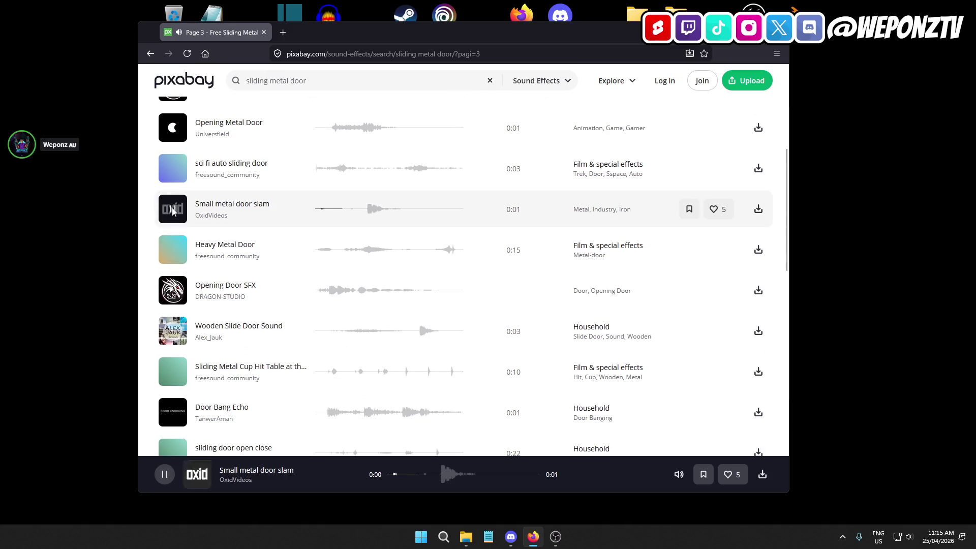
pyautogui.click(175, 253)
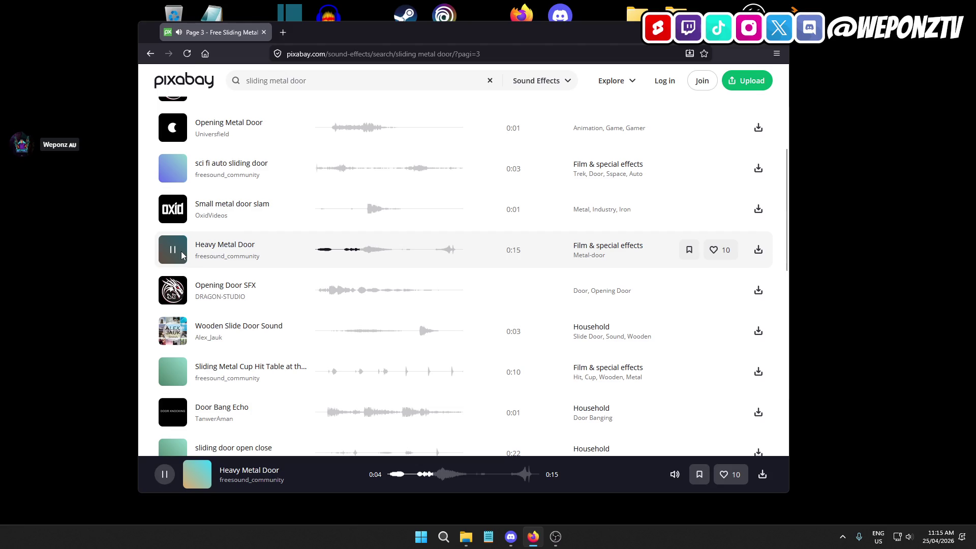
# Preview another door sound, Wooden Slide Door Sound, Door Bang Echo and Door Closed, then edit the search box.
pyautogui.scroll(-2, 172, 238)
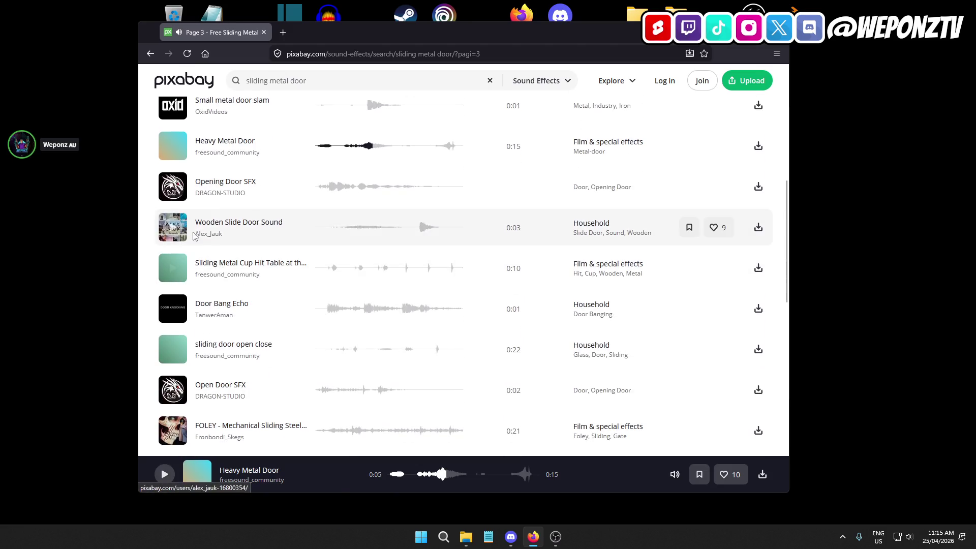
pyautogui.click(174, 191)
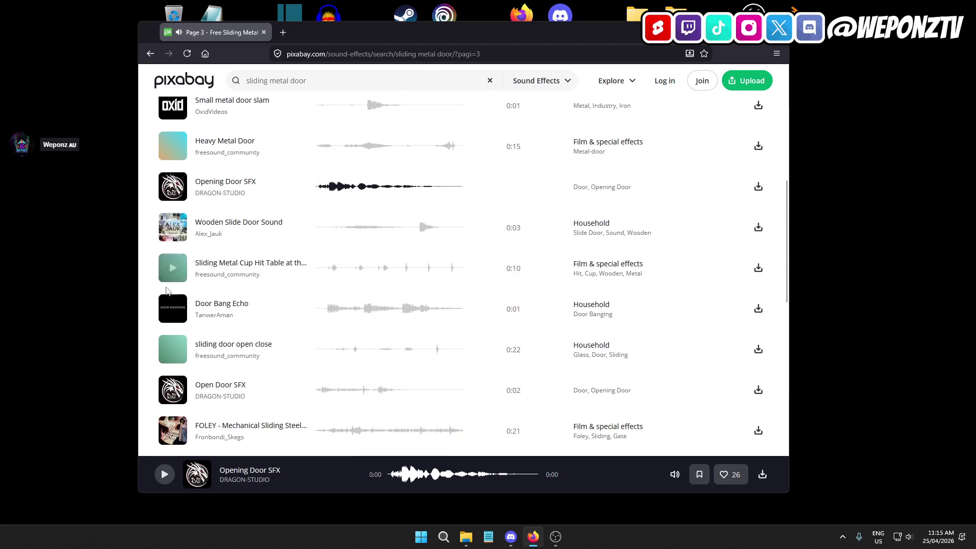
pyautogui.click(173, 228)
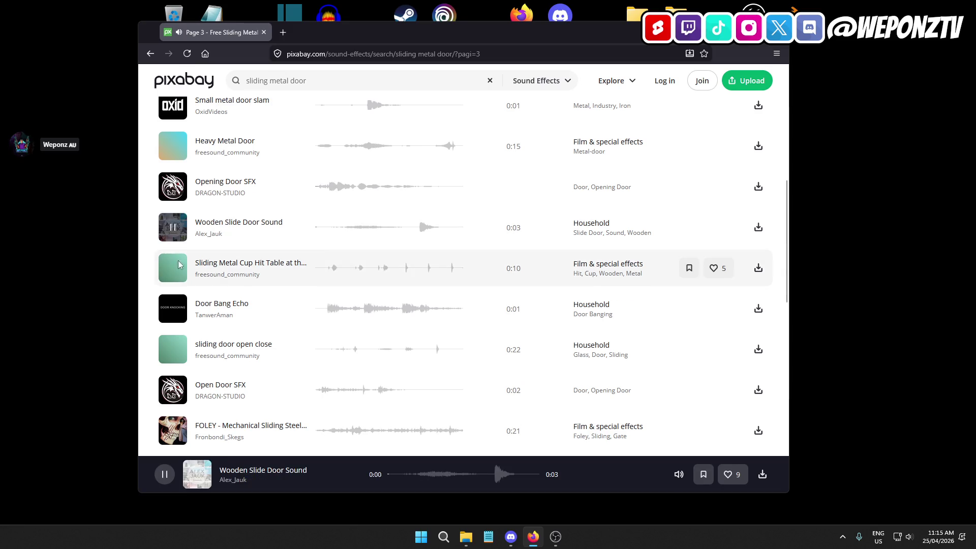
pyautogui.click(173, 308)
pyautogui.scroll(-1, 220, 265)
pyautogui.scroll(-2, 220, 265)
pyautogui.scroll(-3, 194, 254)
pyautogui.click(173, 242)
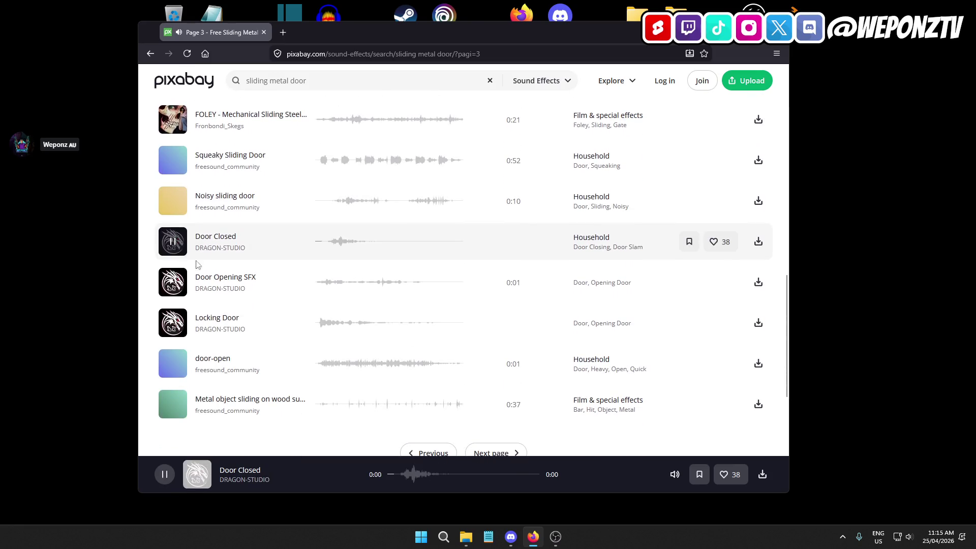
pyautogui.scroll(-2, 173, 241)
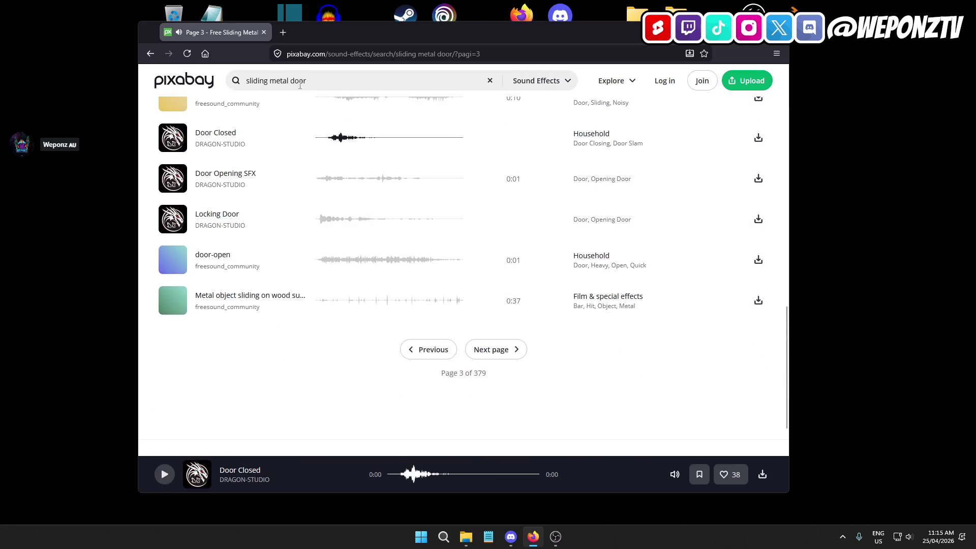
pyautogui.click(308, 83)
pyautogui.write('creak')
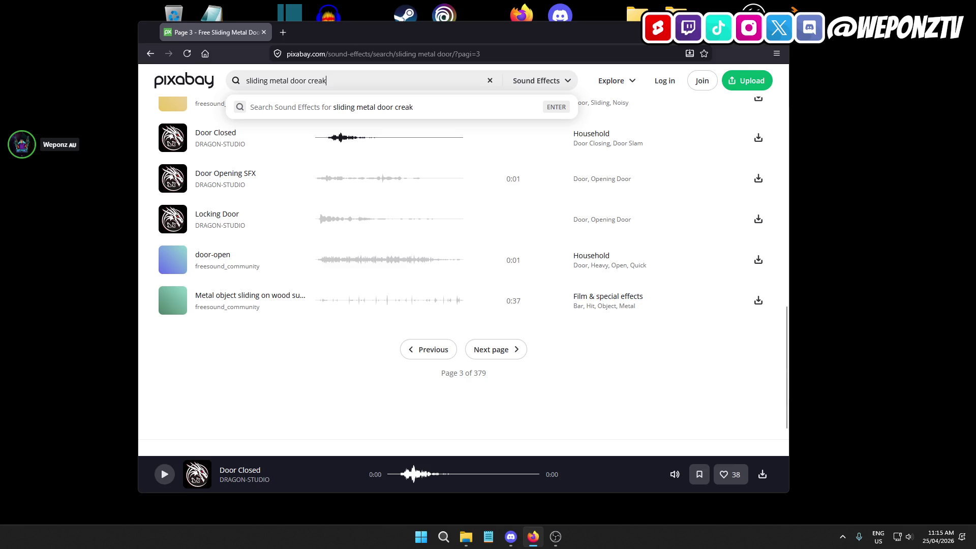
# Run the 'sliding metal door creak' search and preview Metal Door Creaking Closing, Old Door Sound Night Time, Creaky Old Door and Creaking.
pyautogui.write('\\')
pyautogui.press('Return')
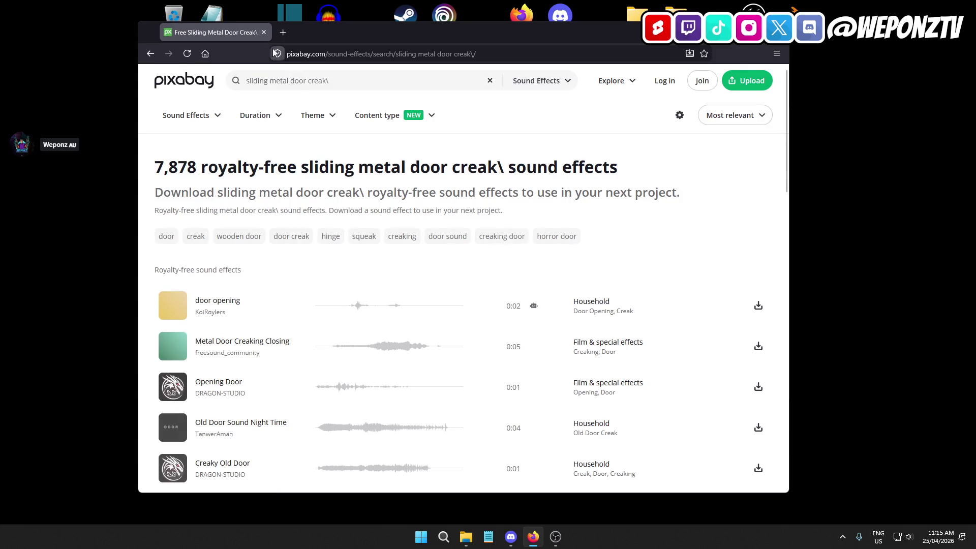
pyautogui.click(171, 347)
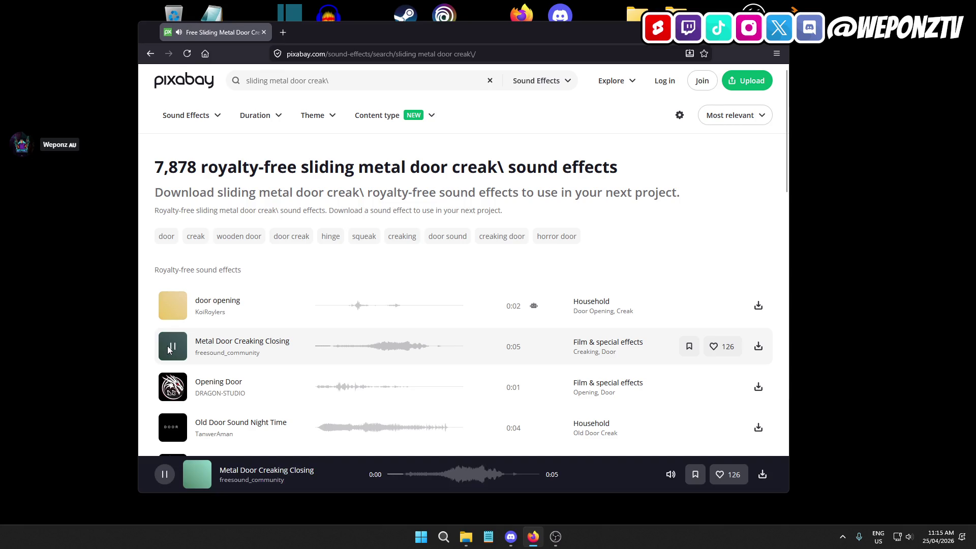
pyautogui.scroll(-3, 224, 283)
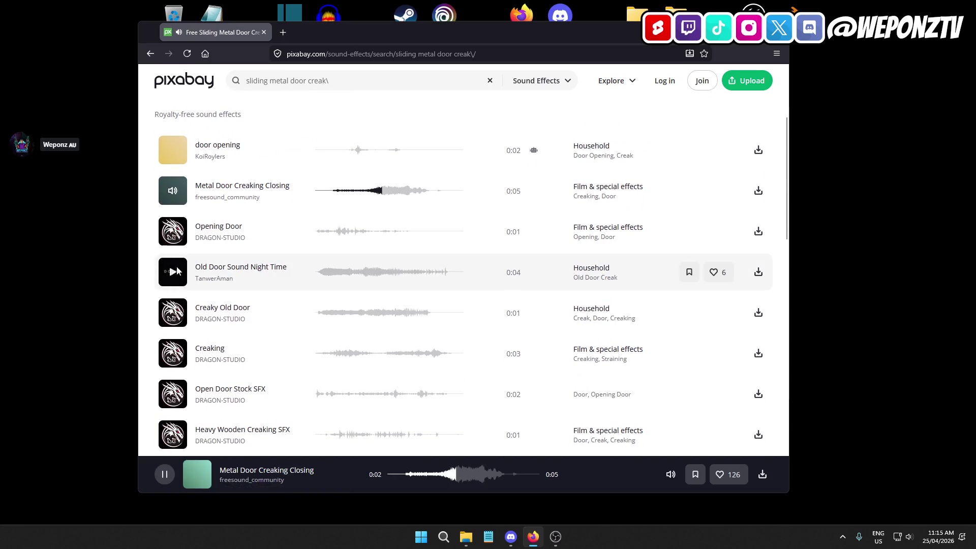
pyautogui.click(177, 271)
pyautogui.scroll(-2, 213, 277)
pyautogui.click(174, 209)
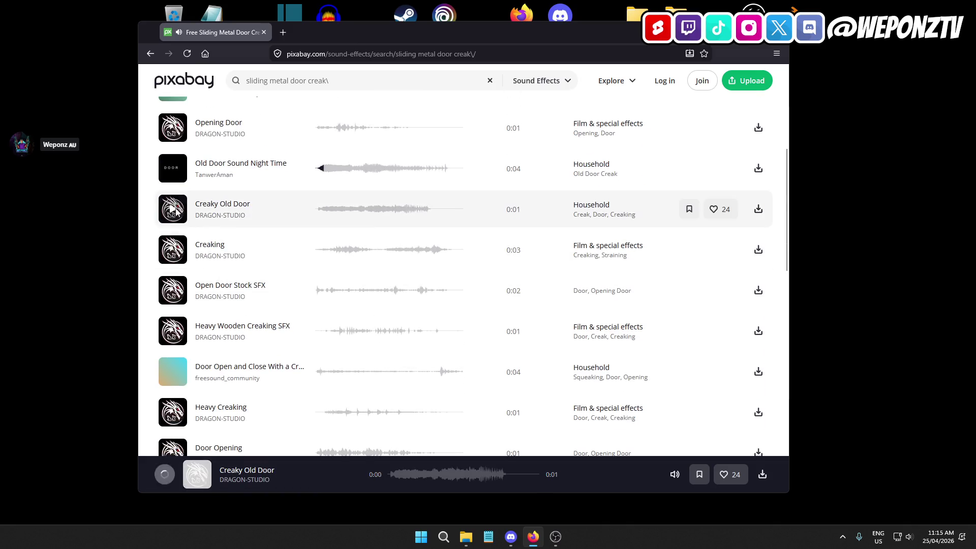
pyautogui.click(173, 250)
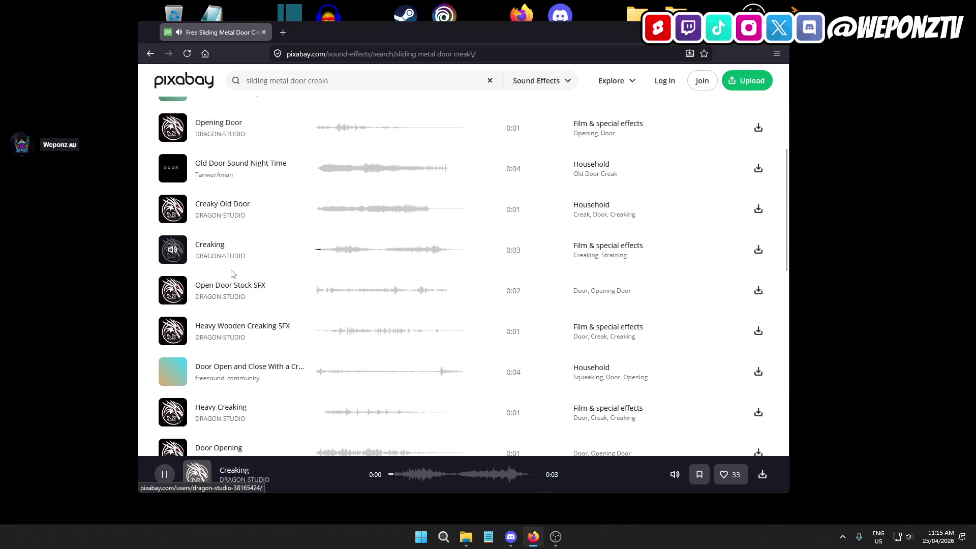
# Preview Heavy Creaking, Door Opening, Close Door and Sliding the door sound.
pyautogui.scroll(-2, 223, 272)
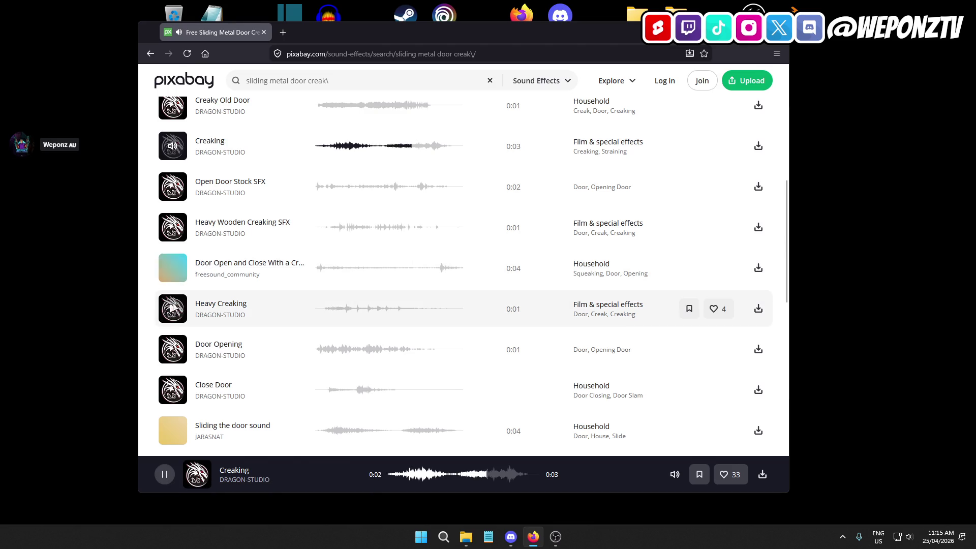
pyautogui.click(171, 308)
pyautogui.scroll(-2, 165, 249)
pyautogui.click(168, 246)
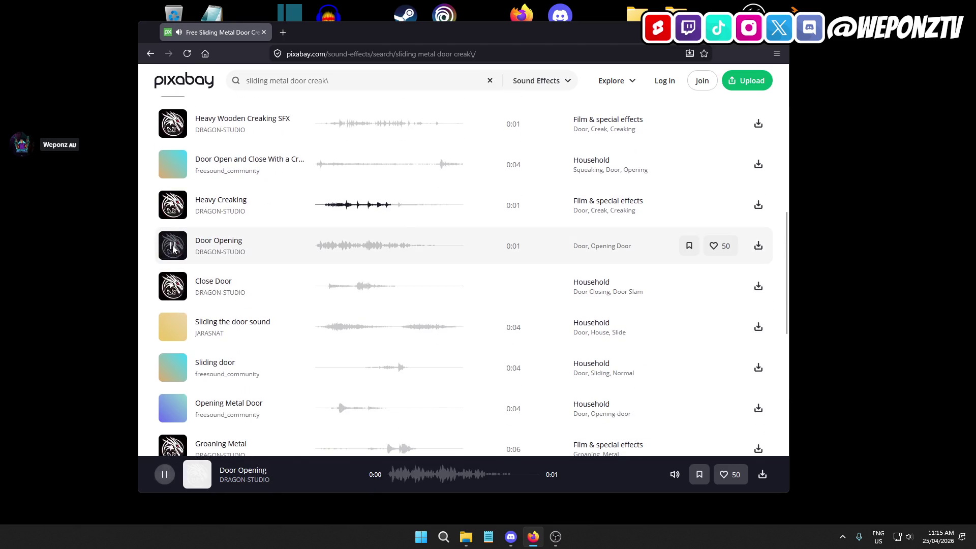
pyautogui.scroll(1, 171, 305)
pyautogui.click(172, 336)
pyautogui.scroll(-2, 203, 305)
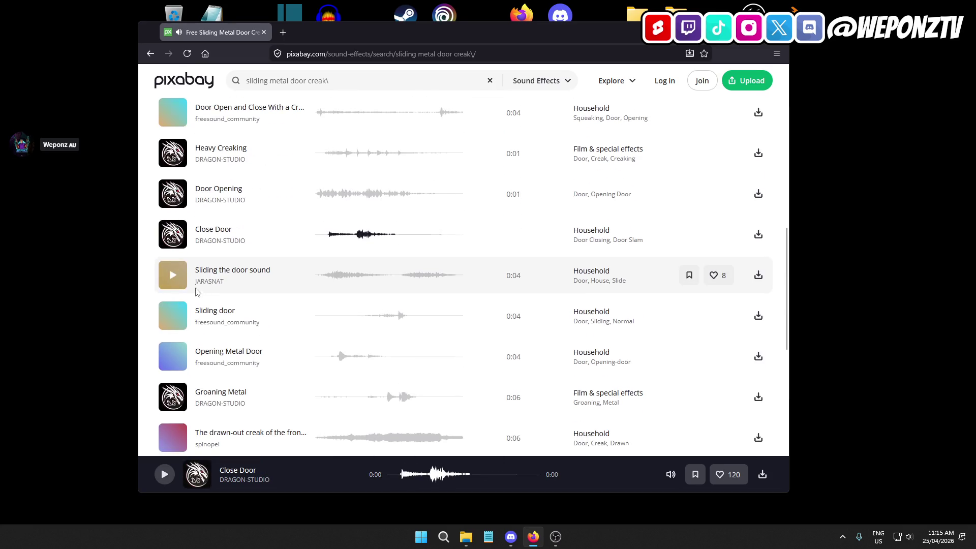
pyautogui.click(171, 279)
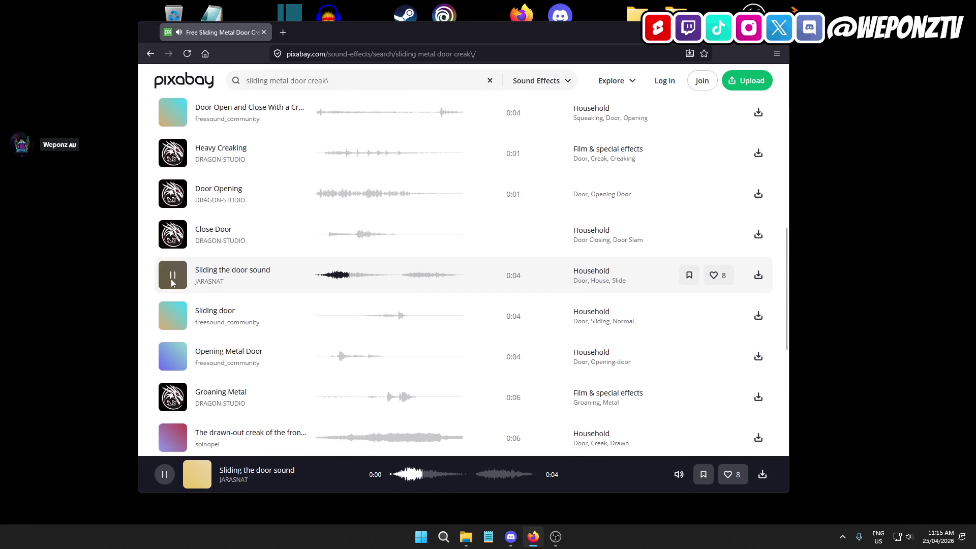
# Preview Sliding door, Opening Metal Door and The drawn-out creak of the front door, then go to page 2.
pyautogui.scroll(-1, 173, 282)
pyautogui.click(176, 268)
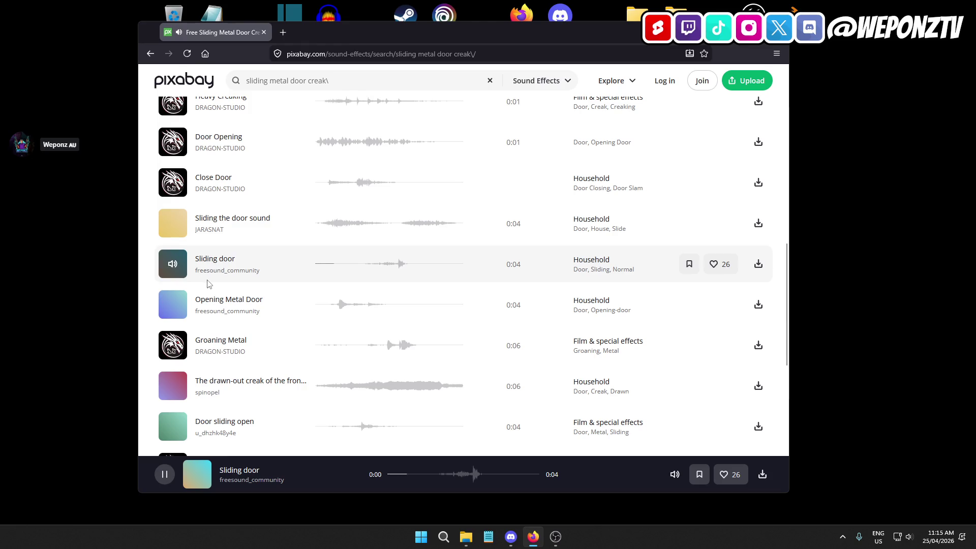
pyautogui.click(173, 306)
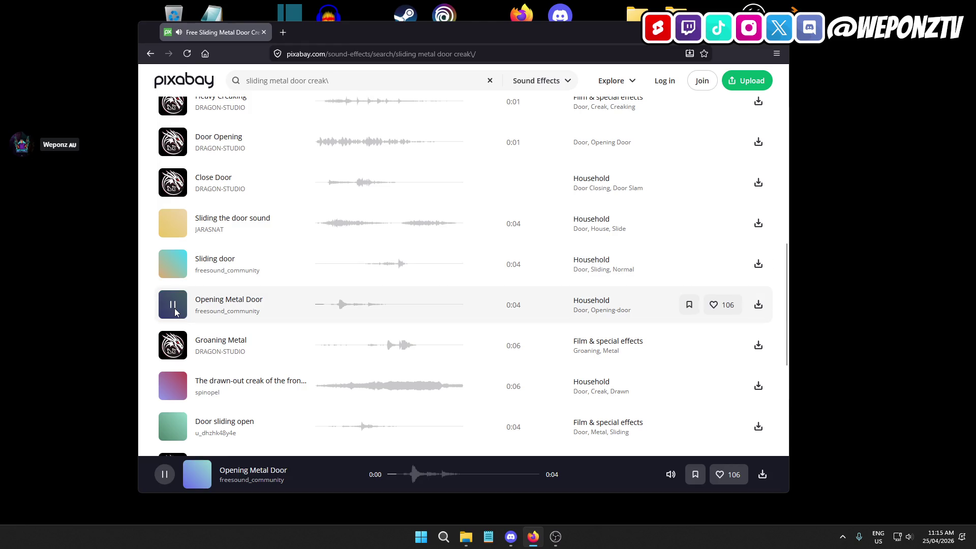
pyautogui.scroll(-2, 198, 282)
pyautogui.scroll(-1, 186, 283)
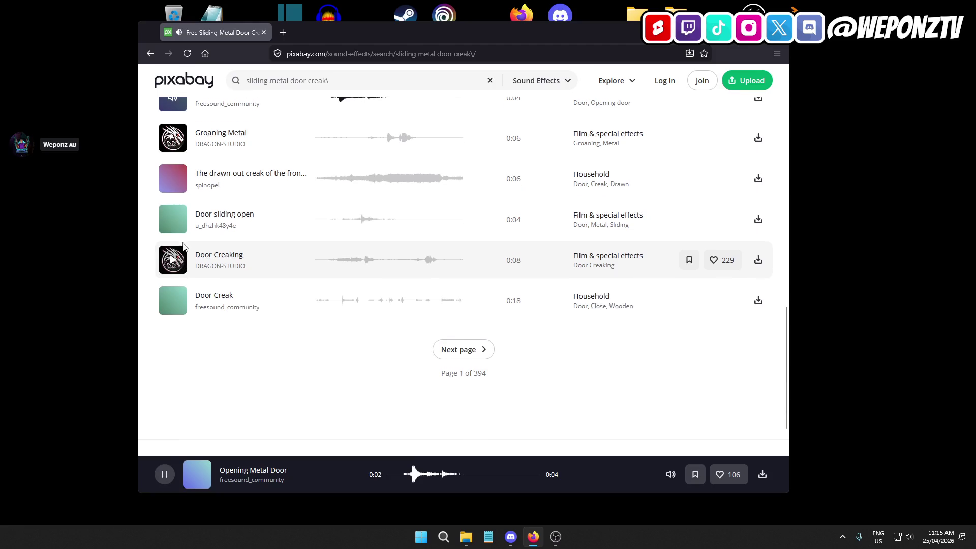
pyautogui.click(172, 178)
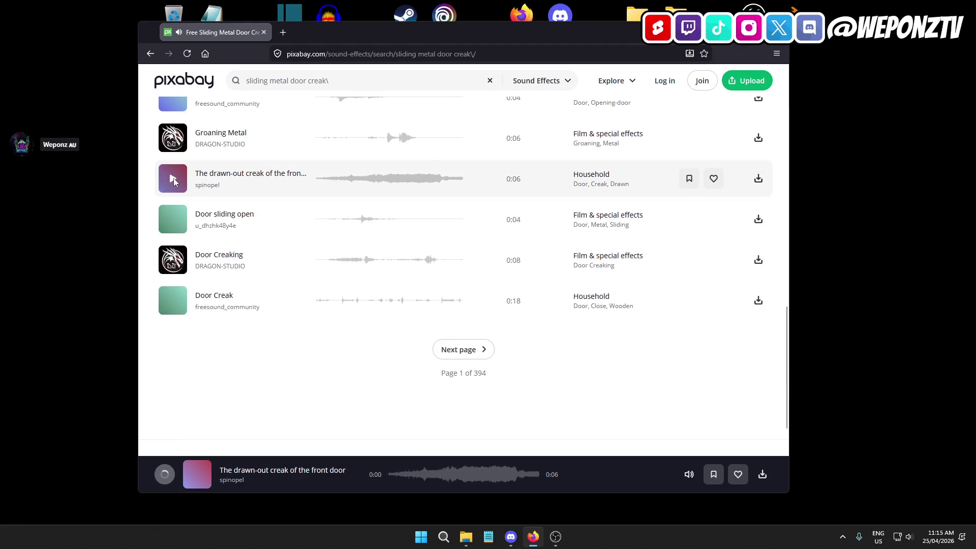
pyautogui.click(473, 350)
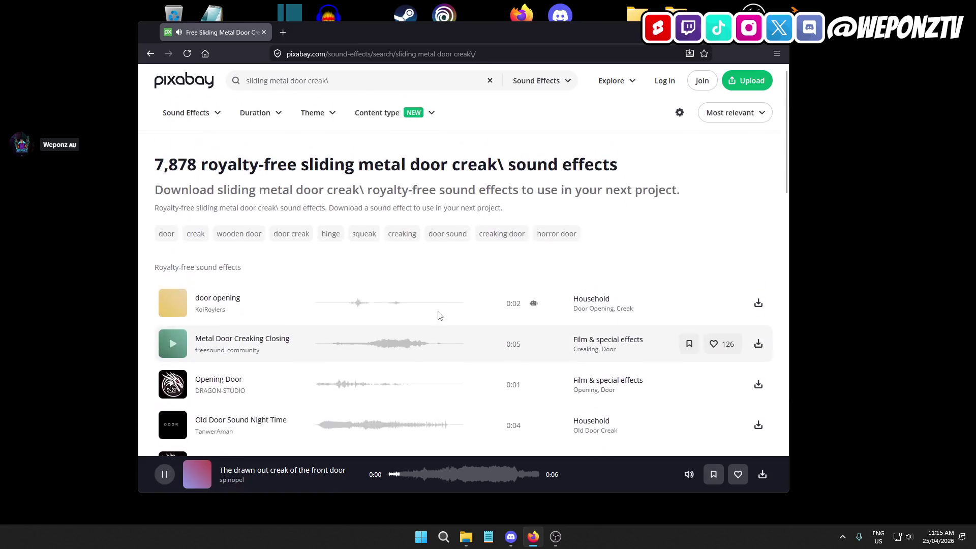
pyautogui.scroll(-2, 264, 269)
# Preview Opening Door SFX, Metal Creaks, Door Closed and the three-second Door Creak on page 2.
pyautogui.click(173, 243)
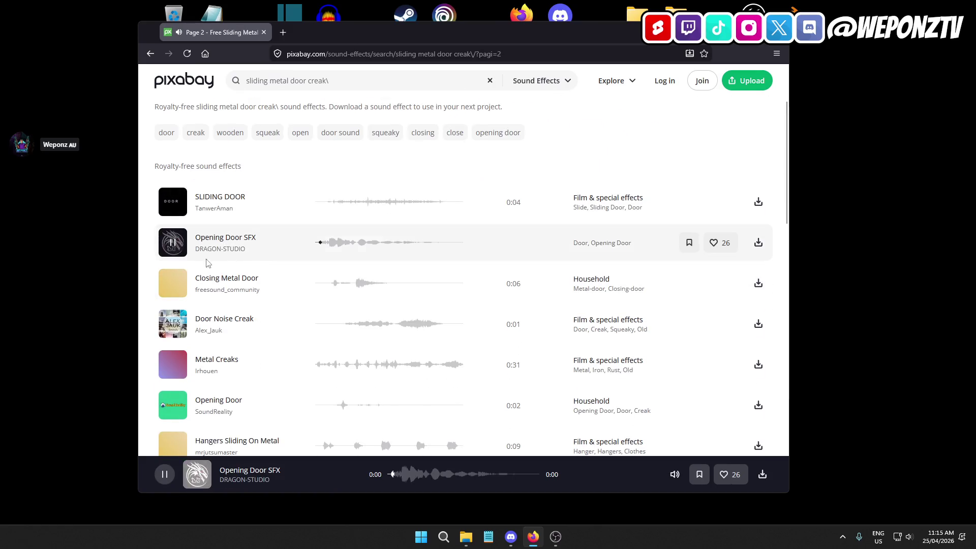
pyautogui.scroll(-2, 222, 219)
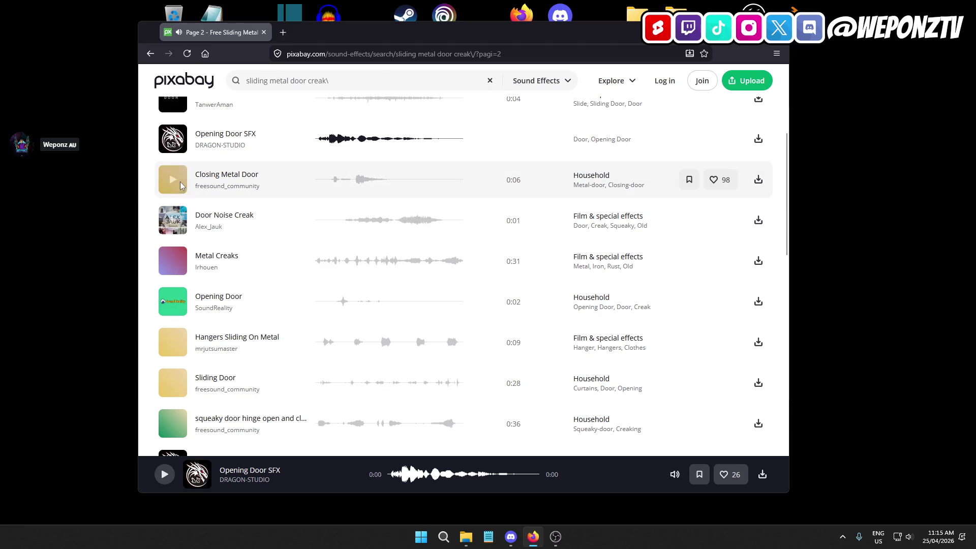
pyautogui.click(175, 261)
pyautogui.scroll(-6, 203, 244)
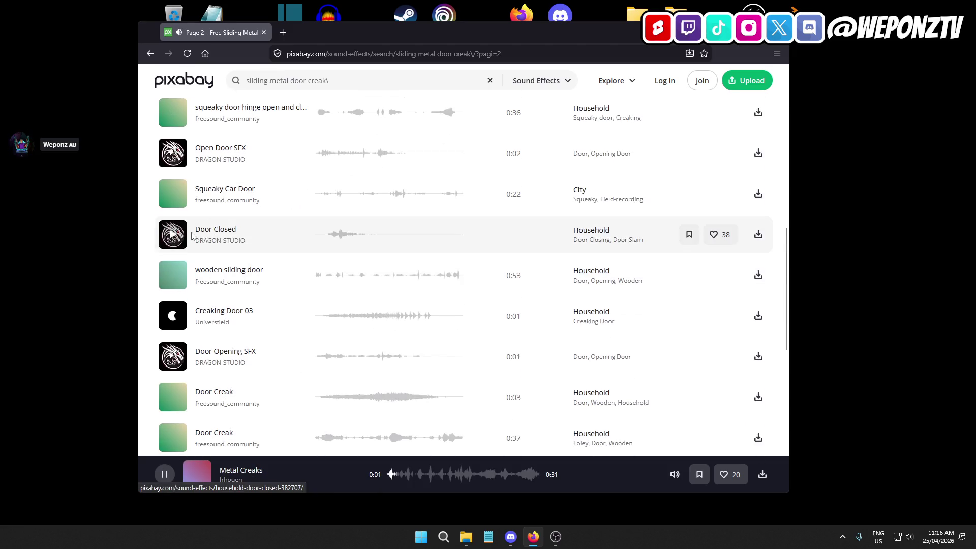
pyautogui.click(172, 234)
pyautogui.scroll(-3, 239, 244)
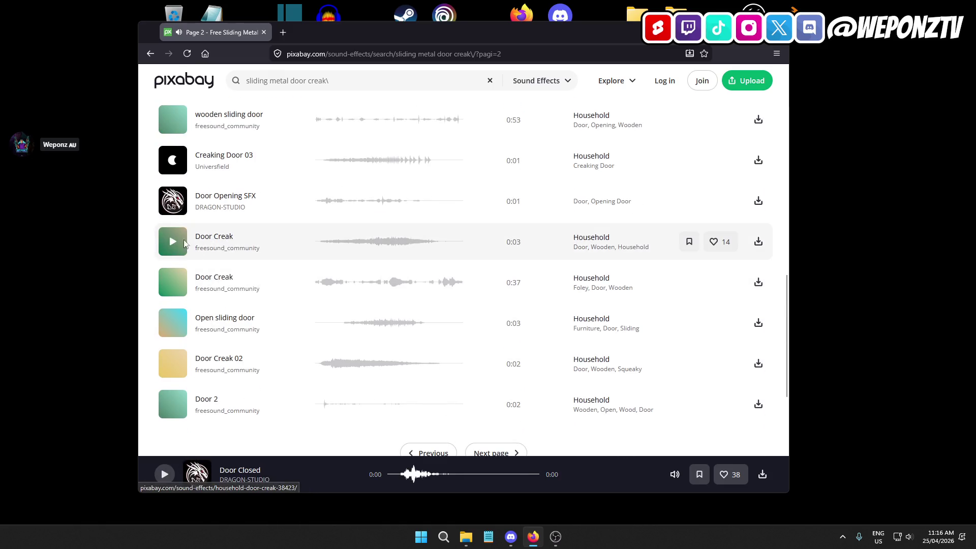
pyautogui.click(173, 247)
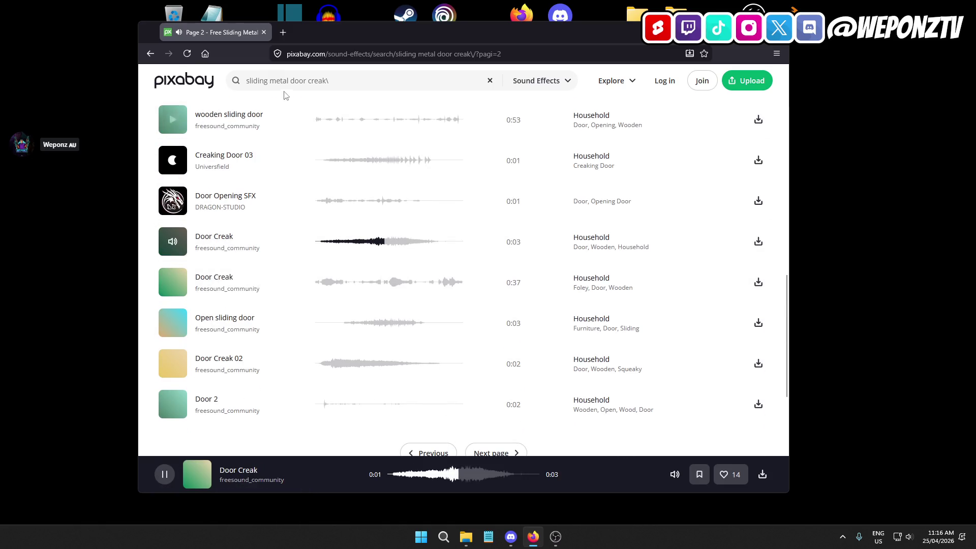
# Change the query to 'sliding metal cell door' and run the search.
pyautogui.click(331, 81)
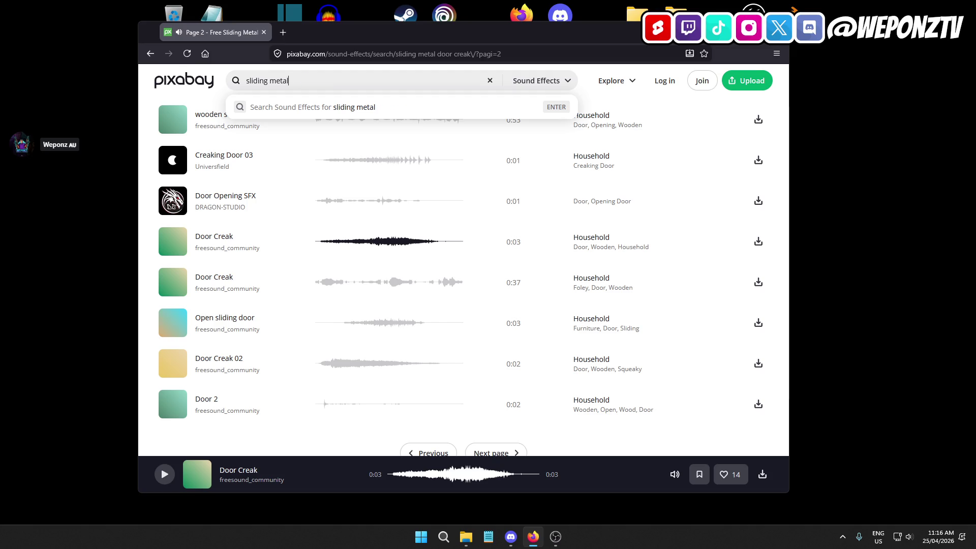
pyautogui.press('BackSpace')
pyautogui.press('BackSpace')
pyautogui.press('BackSpace')
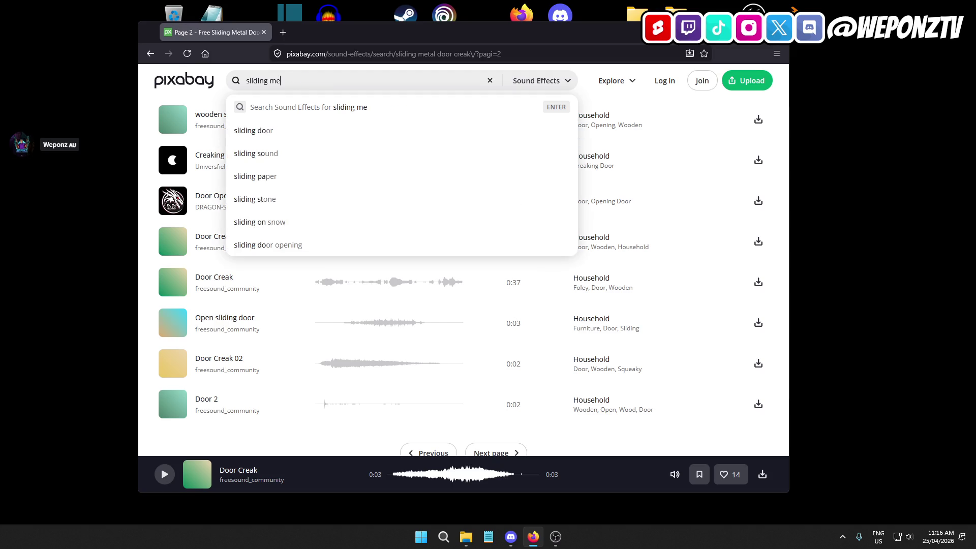
pyautogui.write('tal cell door')
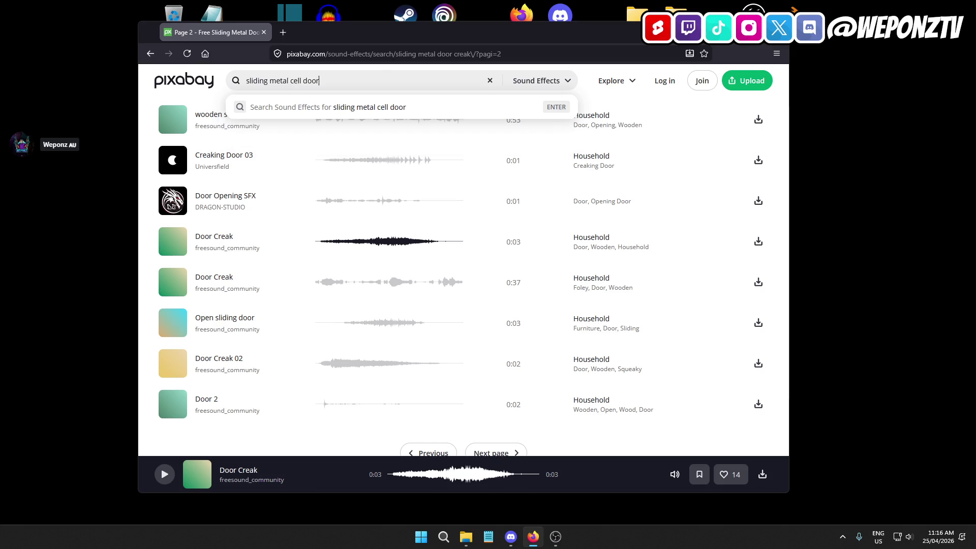
pyautogui.press('Return')
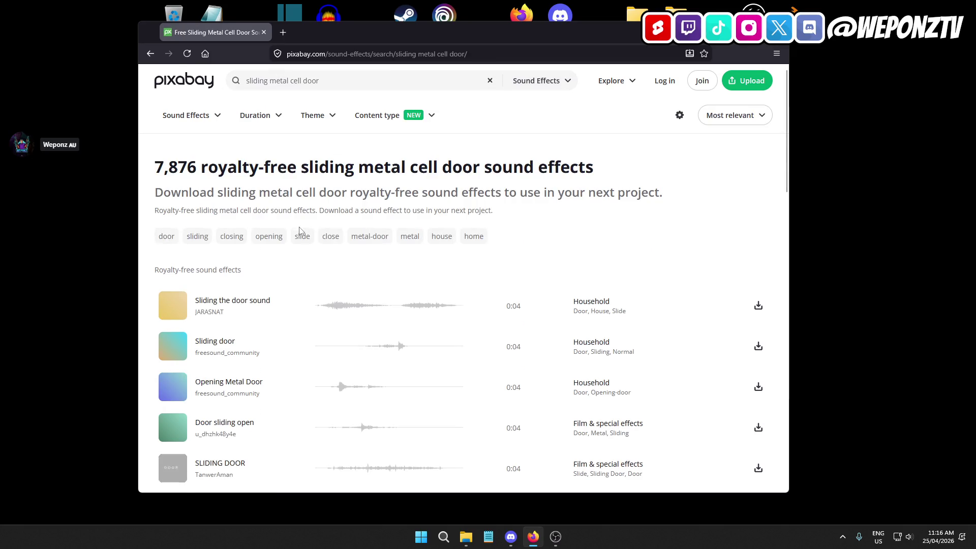
# Preview the first page-1 results: Sliding the door, Opening Metal Door, Closing Metal Door, Door sliding open.
pyautogui.scroll(-2, 264, 219)
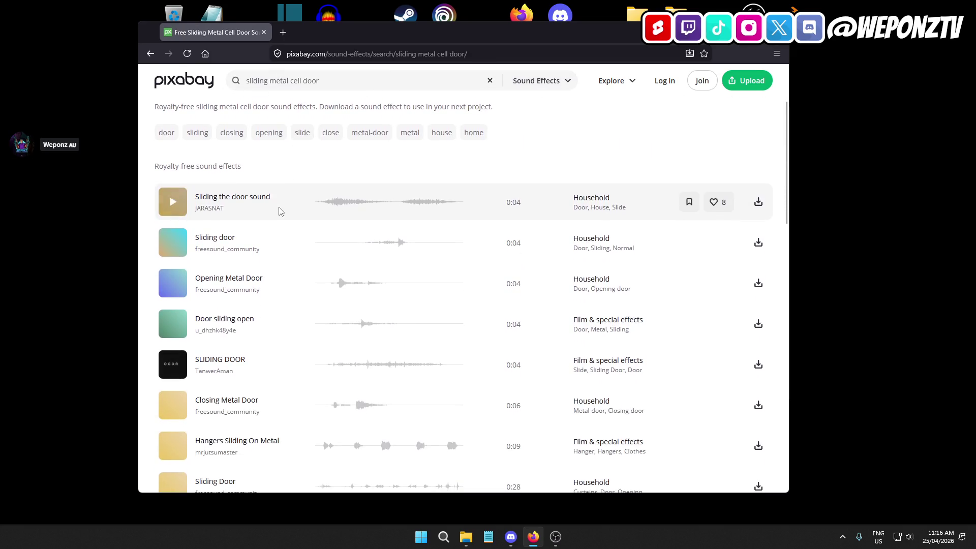
pyautogui.click(172, 206)
pyautogui.scroll(-2, 173, 239)
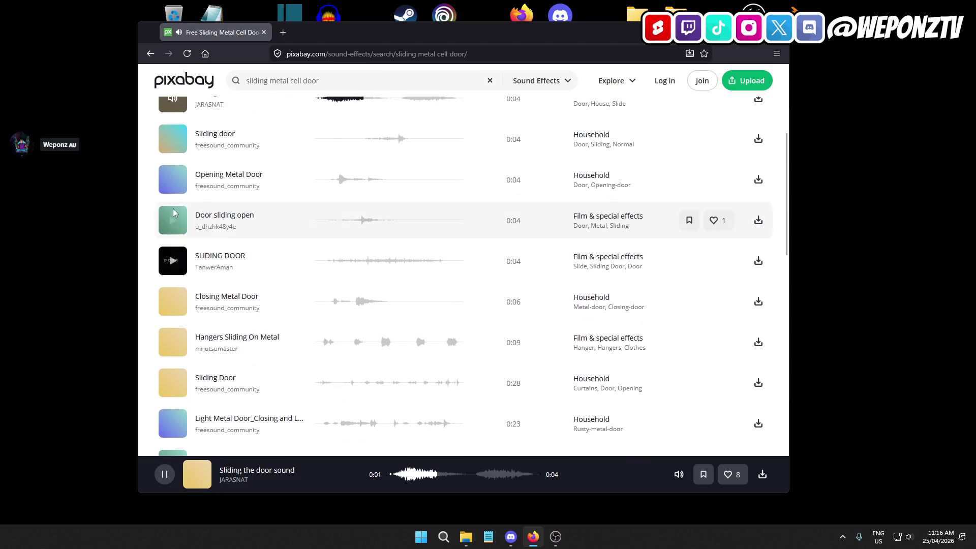
pyautogui.click(172, 180)
pyautogui.click(173, 302)
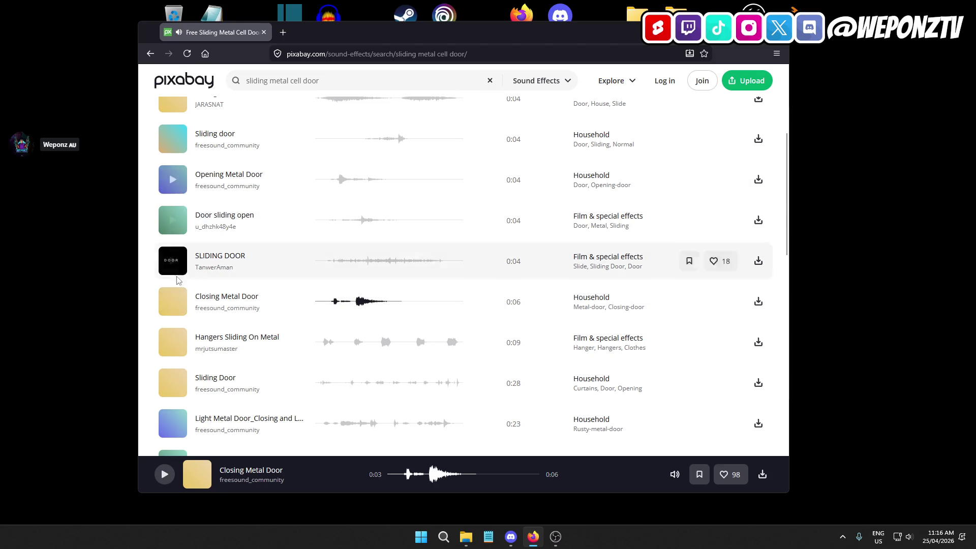
pyautogui.click(172, 183)
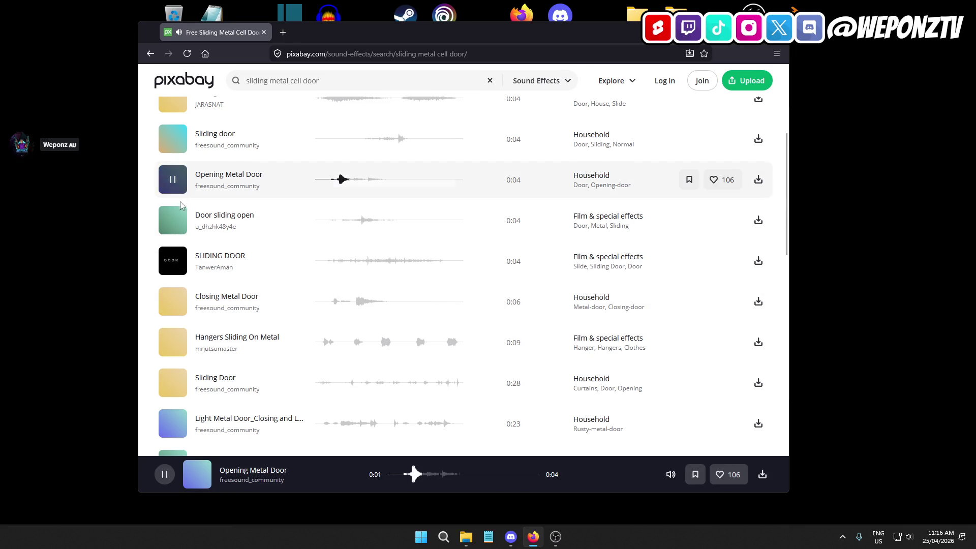
pyautogui.click(173, 221)
# Preview Metal Door Creaking Closing, Open sliding door, Gate-Heavy-OpenClose-WAV, Sliding Noise V2 and Opening Door.
pyautogui.scroll(-6, 183, 213)
pyautogui.click(185, 201)
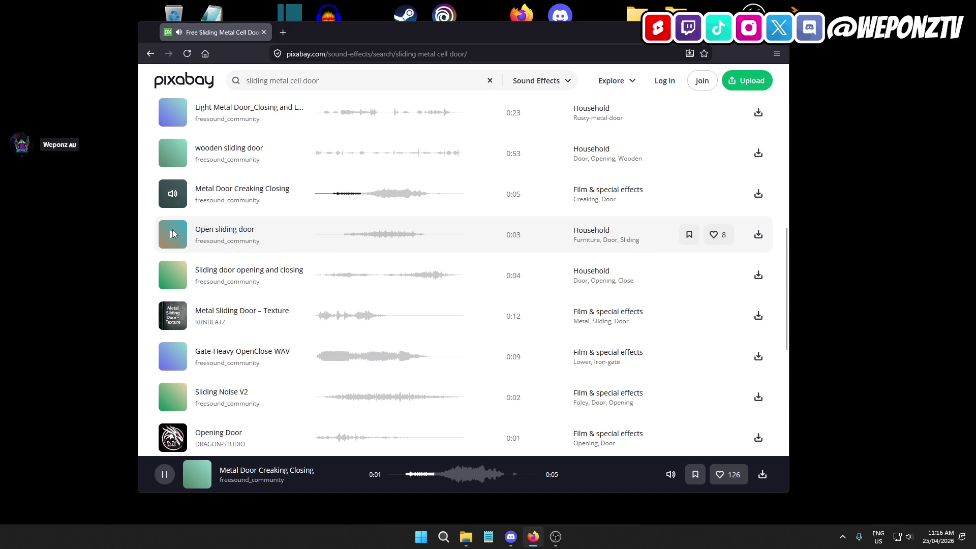
pyautogui.click(172, 233)
pyautogui.scroll(1, 225, 255)
pyautogui.scroll(-2, 284, 258)
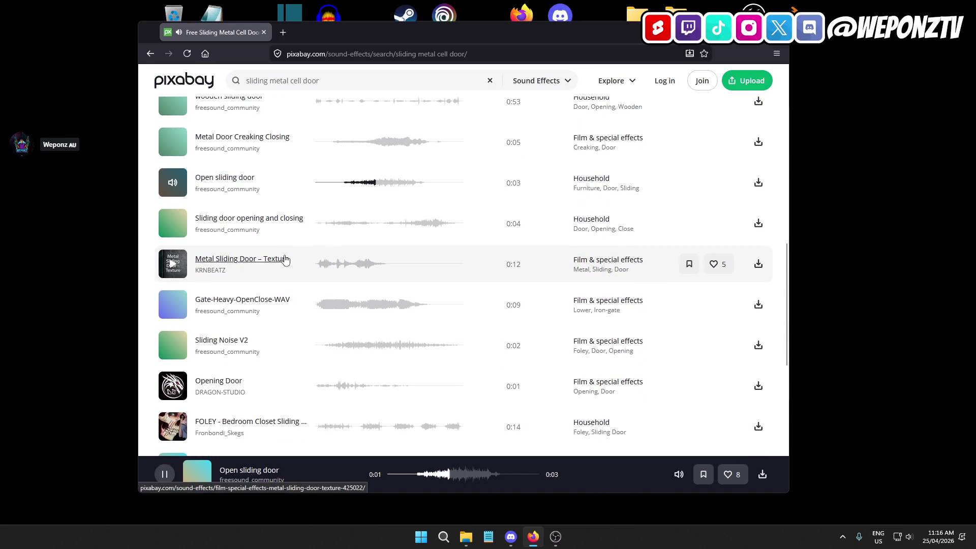
pyautogui.scroll(-1, 200, 252)
pyautogui.click(174, 253)
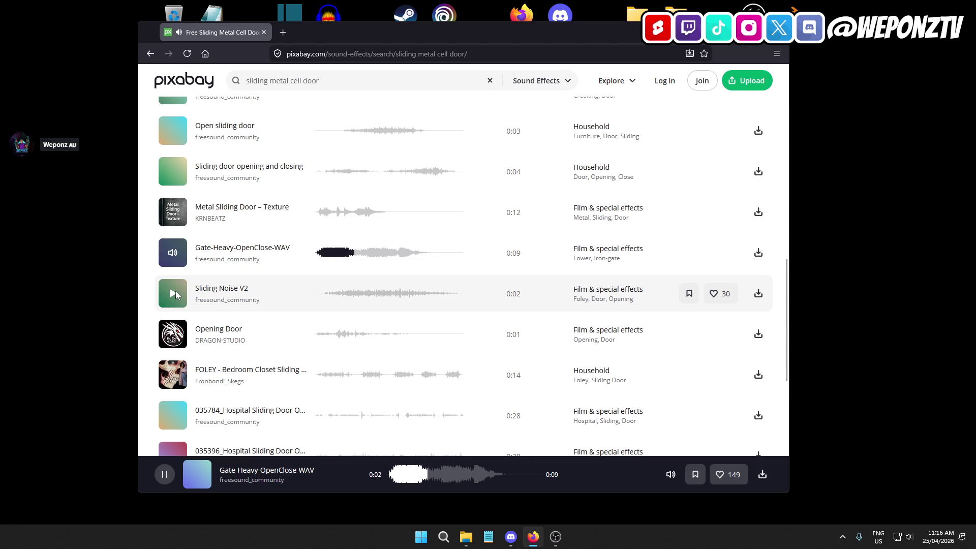
pyautogui.click(175, 292)
pyautogui.scroll(-2, 250, 261)
pyautogui.click(173, 232)
# Go to page 2 of the 'sliding metal cell door' results.
pyautogui.scroll(-1, 458, 361)
pyautogui.click(458, 355)
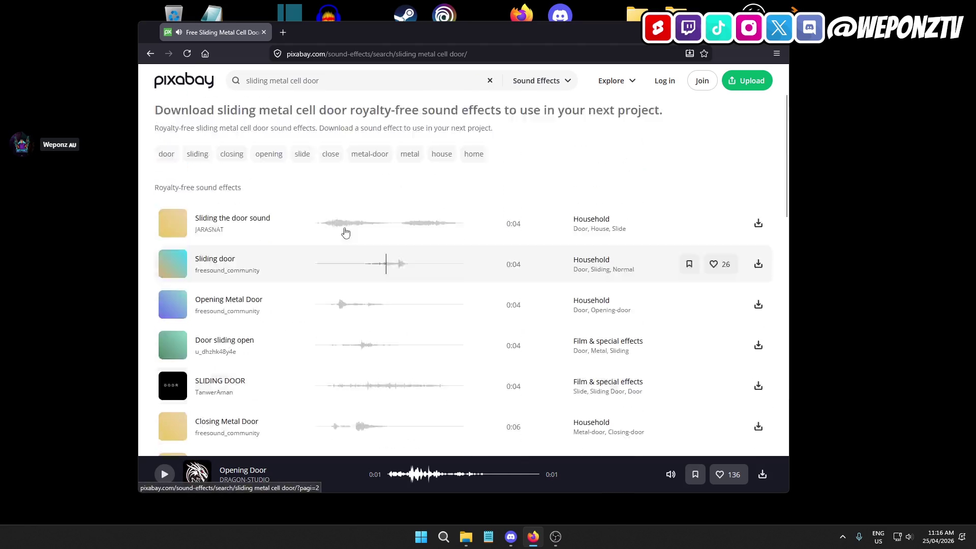
pyautogui.scroll(-4, 260, 226)
pyautogui.scroll(1, 259, 226)
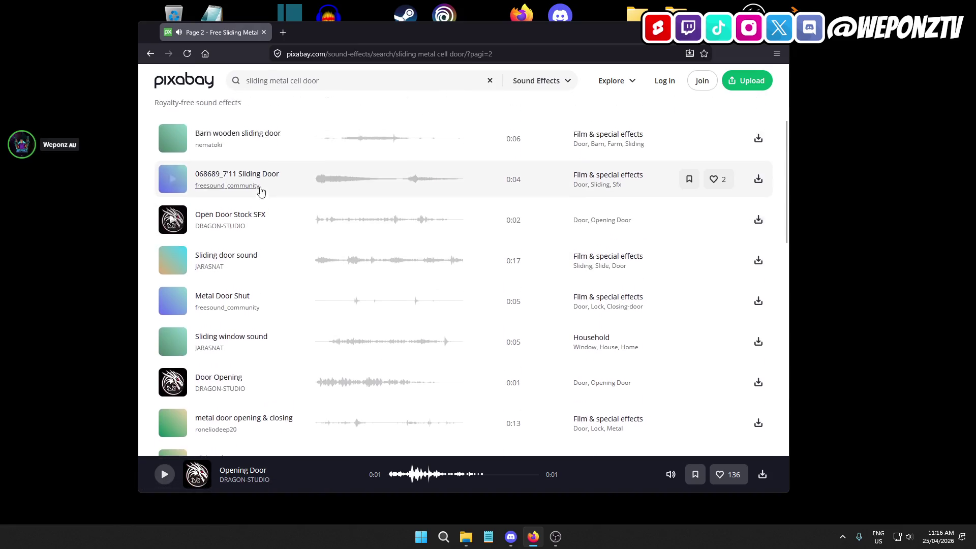
# Preview 068689_7'11 Sliding Door, Barn wooden sliding door, Open Door Stock SFX, Sliding door and Sliding window.
pyautogui.click(175, 193)
pyautogui.click(172, 150)
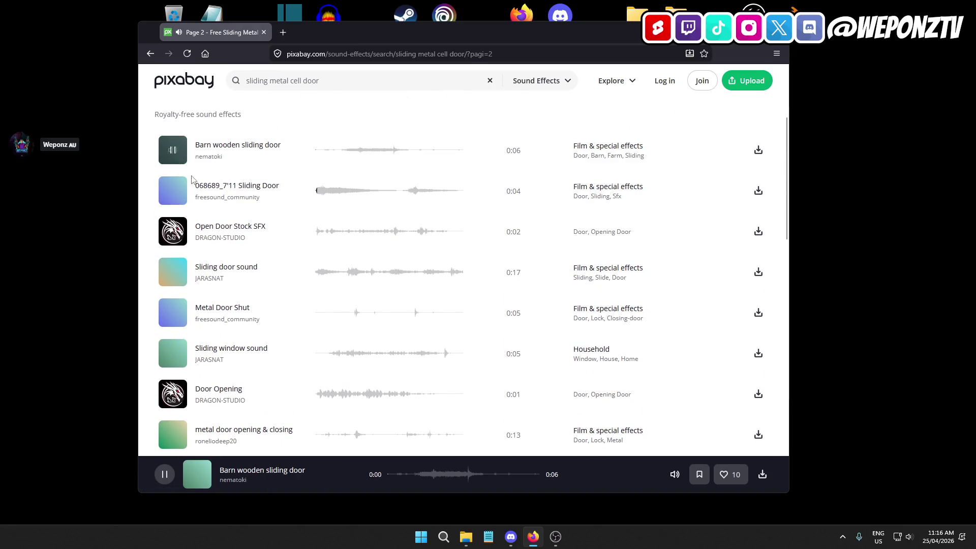
pyautogui.click(173, 235)
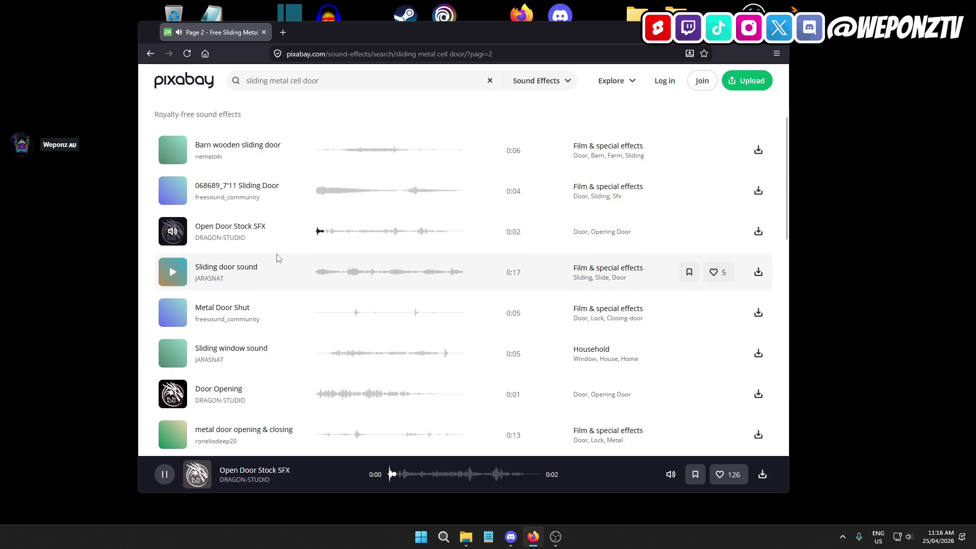
pyautogui.scroll(-2, 254, 234)
pyautogui.click(183, 177)
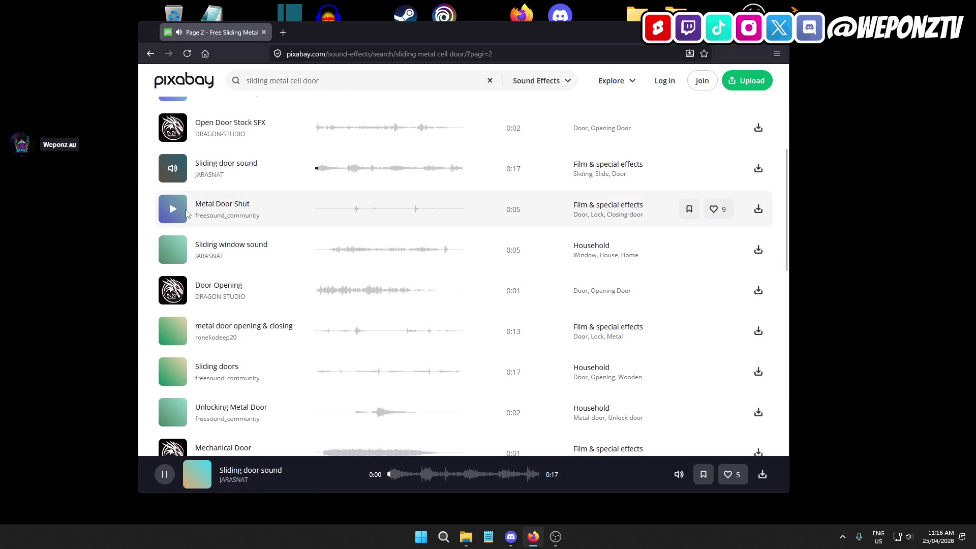
pyautogui.click(173, 249)
# Preview Door Opening, Unlocking Metal Door, Mechanical Door, Close Door, Heavy Door Unlocking and Opening Metal Door.
pyautogui.scroll(-2, 259, 239)
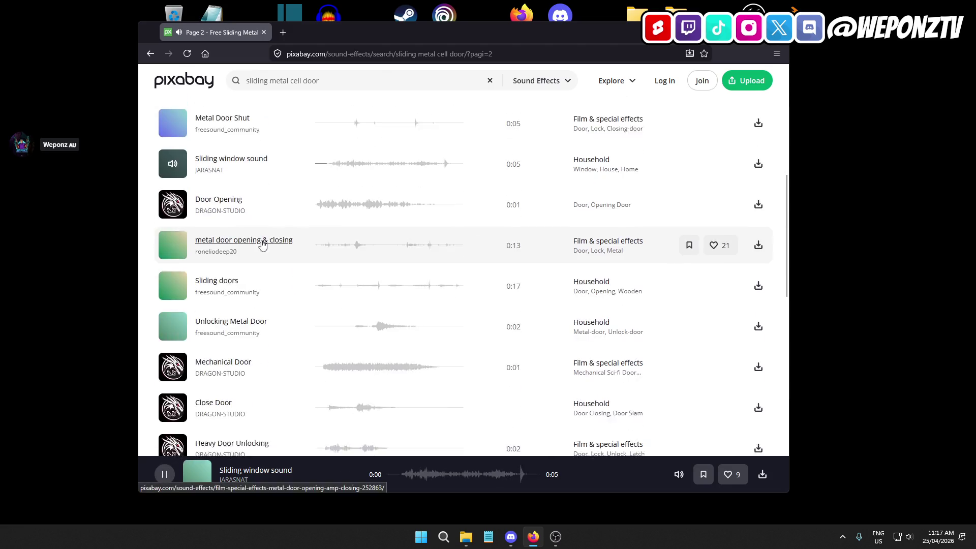
pyautogui.click(178, 193)
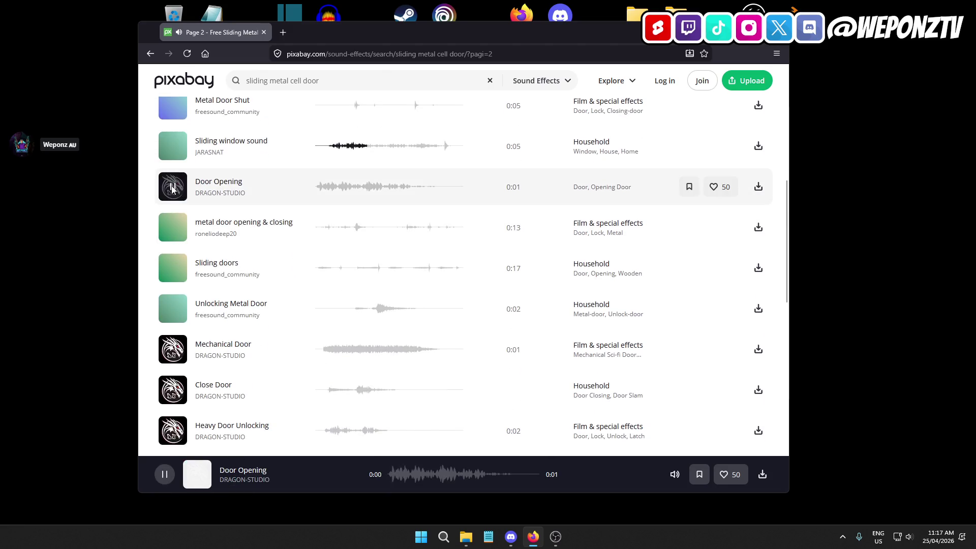
pyautogui.click(173, 309)
pyautogui.scroll(-2, 271, 274)
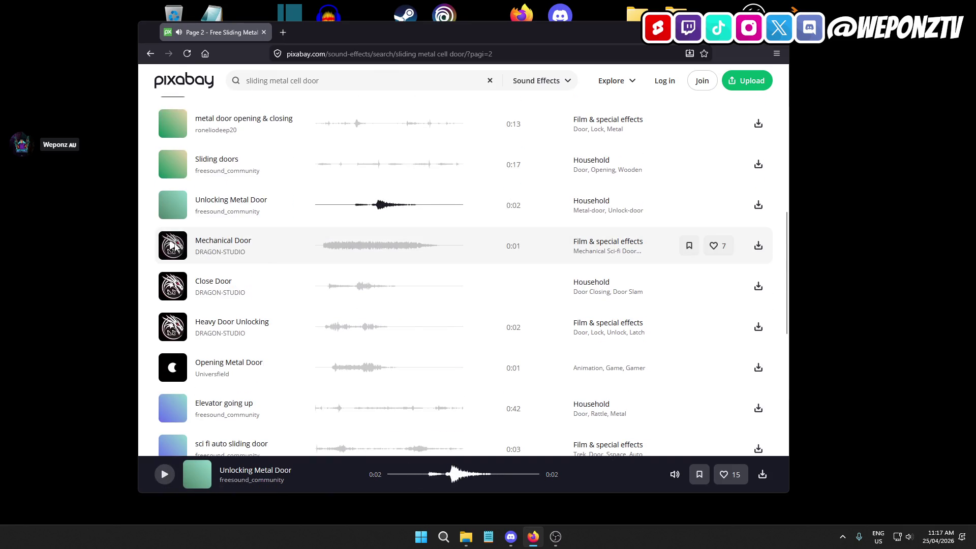
pyautogui.click(172, 246)
pyautogui.scroll(-2, 274, 251)
pyautogui.click(173, 182)
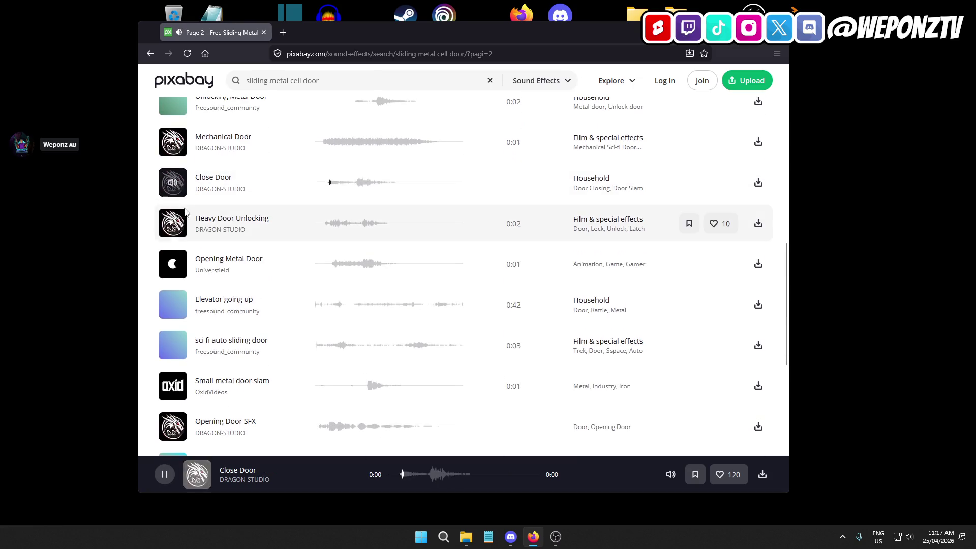
pyautogui.click(172, 222)
pyautogui.click(178, 269)
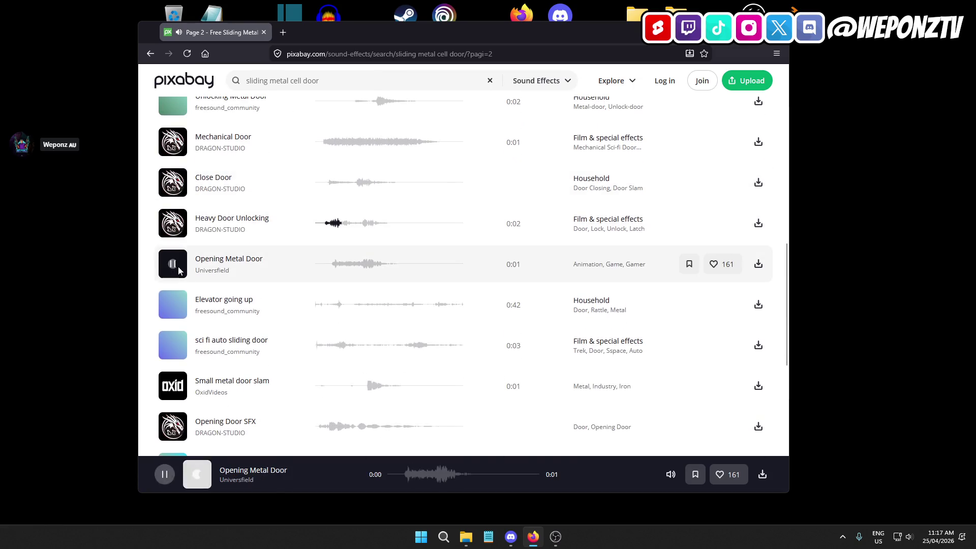
# Preview Small metal door slam, Opening Door SFX and Heavy Metal Door, then go to page 3.
pyautogui.scroll(-2, 239, 254)
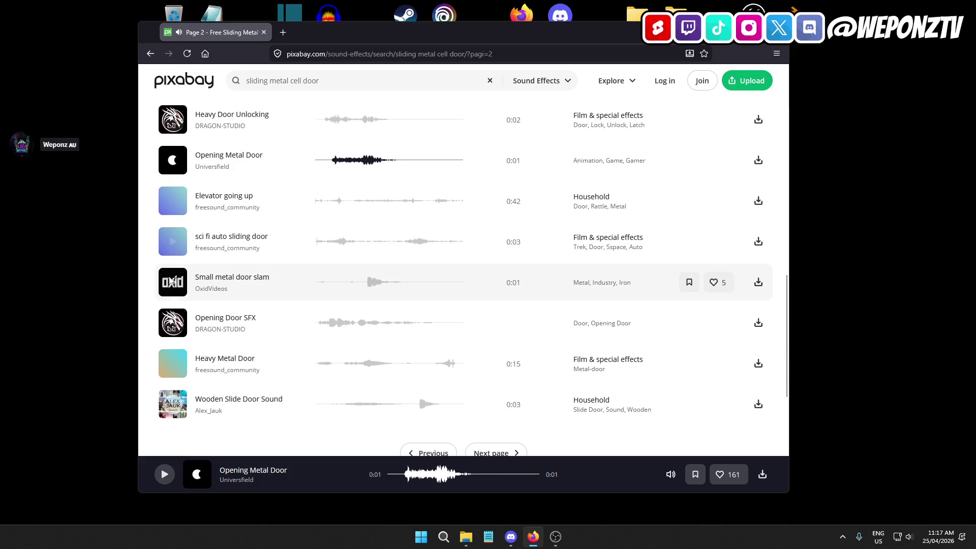
pyautogui.click(171, 285)
pyautogui.scroll(-2, 203, 280)
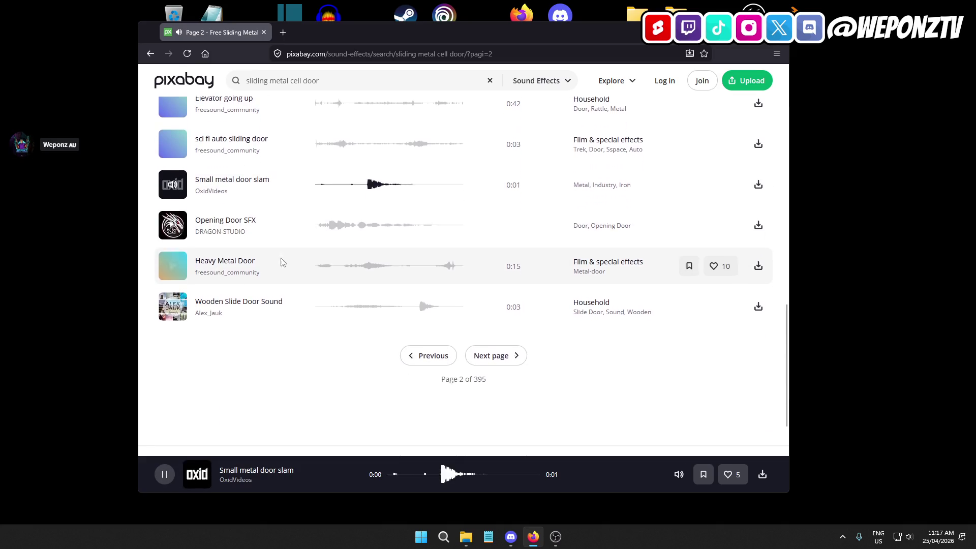
pyautogui.click(178, 222)
pyautogui.click(172, 260)
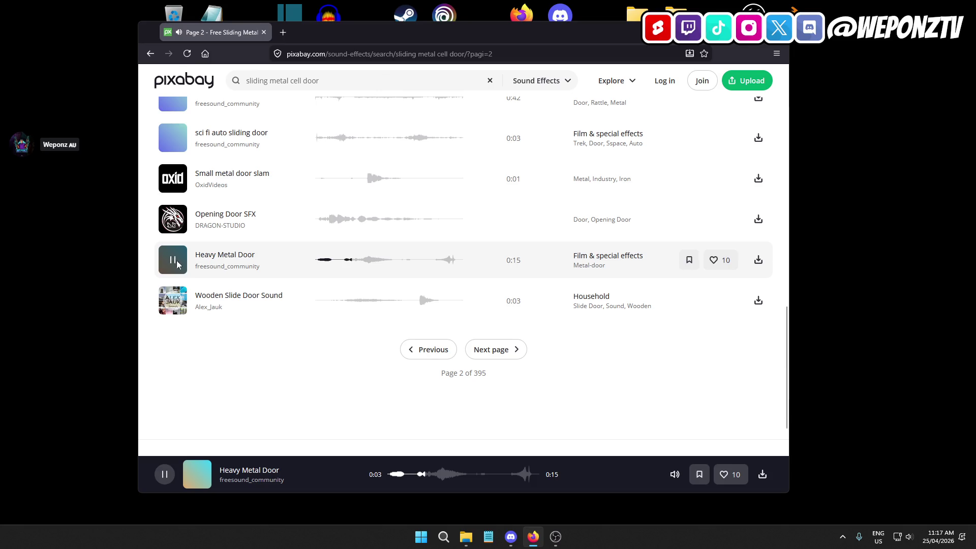
pyautogui.click(496, 350)
pyautogui.scroll(-2, 264, 274)
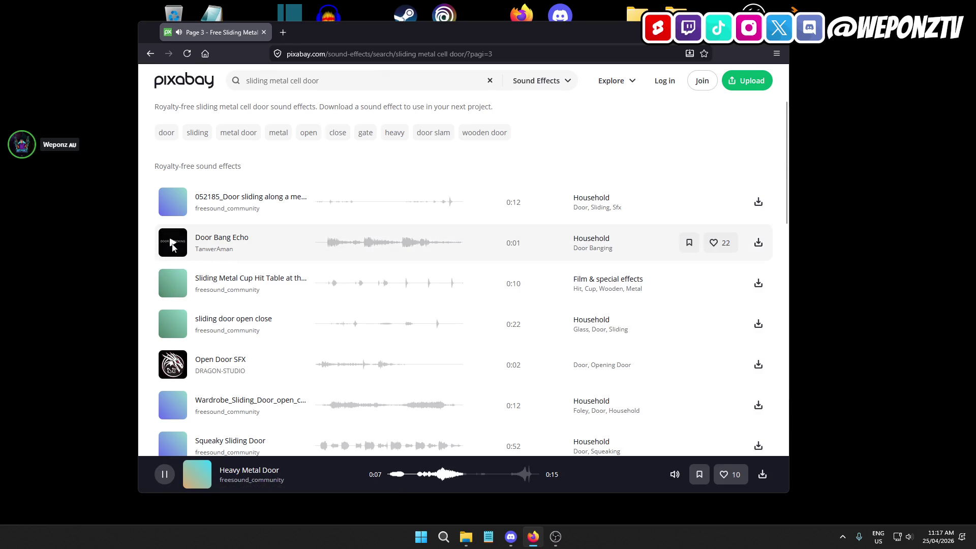
# Preview the Door Bang Echo, Open Door SFX and wardrobe sliding door sounds.
pyautogui.click(173, 242)
pyautogui.scroll(-2, 223, 272)
pyautogui.click(173, 261)
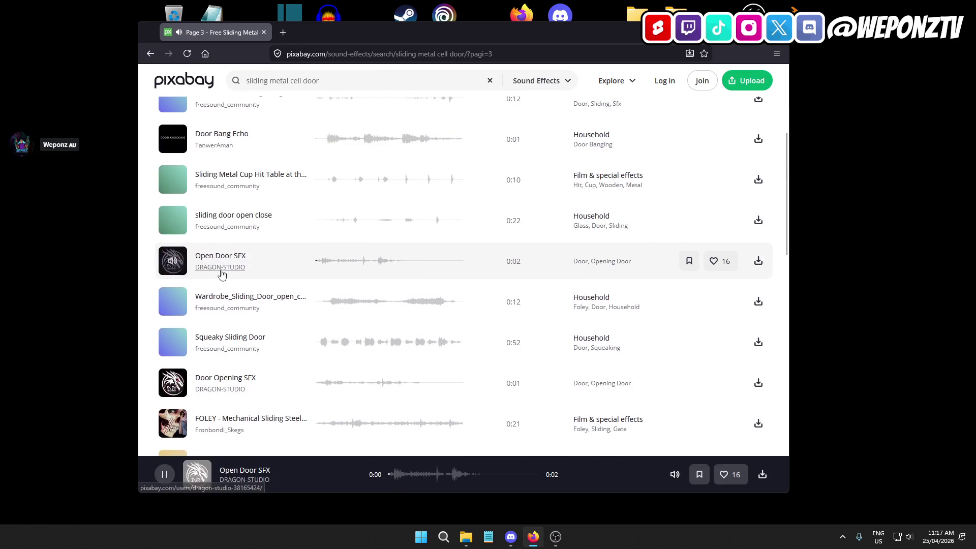
pyautogui.scroll(-2, 175, 228)
pyautogui.click(174, 198)
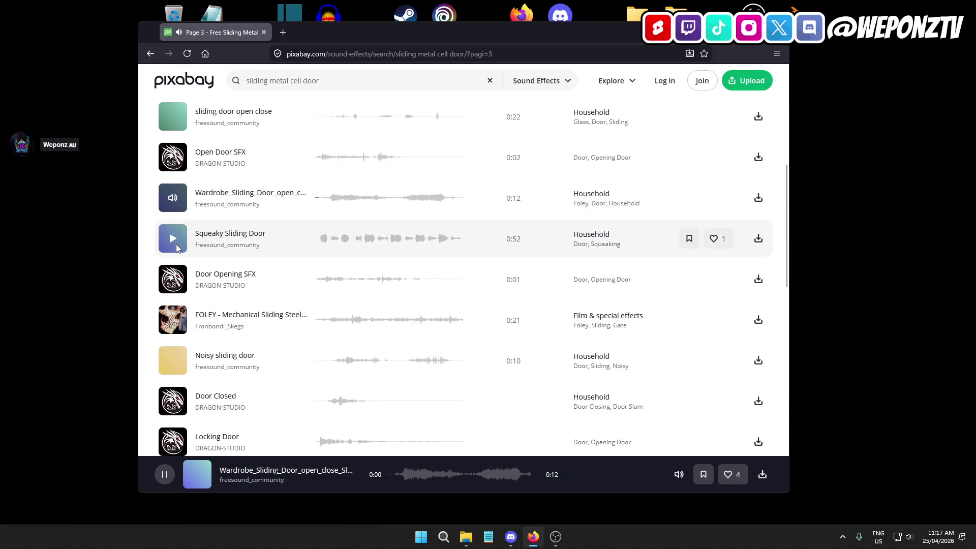
pyautogui.scroll(-4, 176, 244)
pyautogui.scroll(-1, 243, 250)
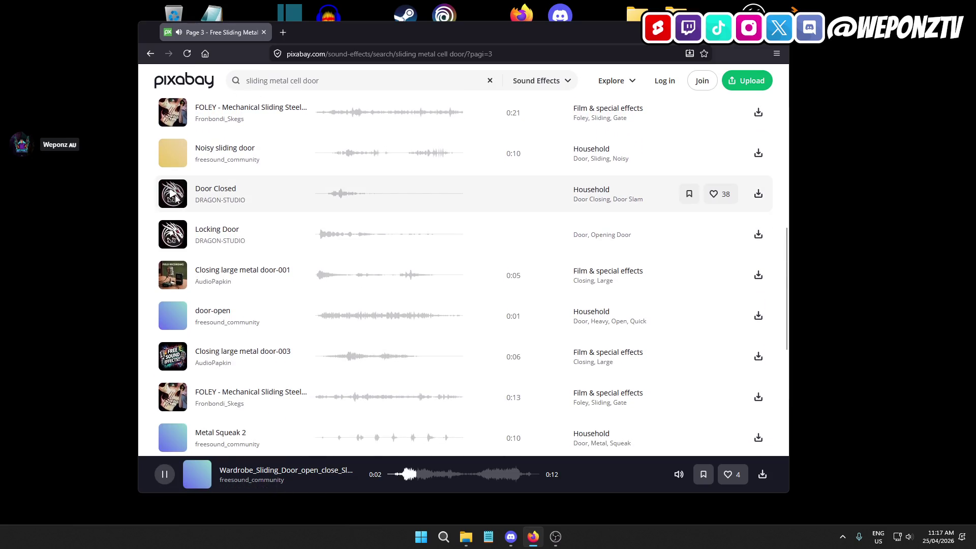
# Preview Door Closed, Locking Door, Closing large metal door-001, door-open and Closing large metal door-003.
pyautogui.click(173, 194)
pyautogui.click(173, 234)
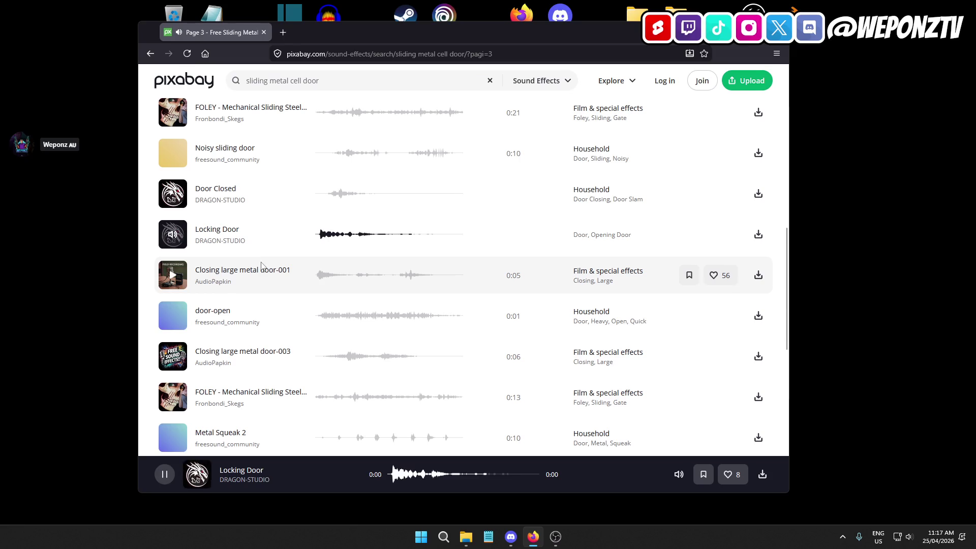
pyautogui.scroll(-1, 214, 244)
pyautogui.click(171, 224)
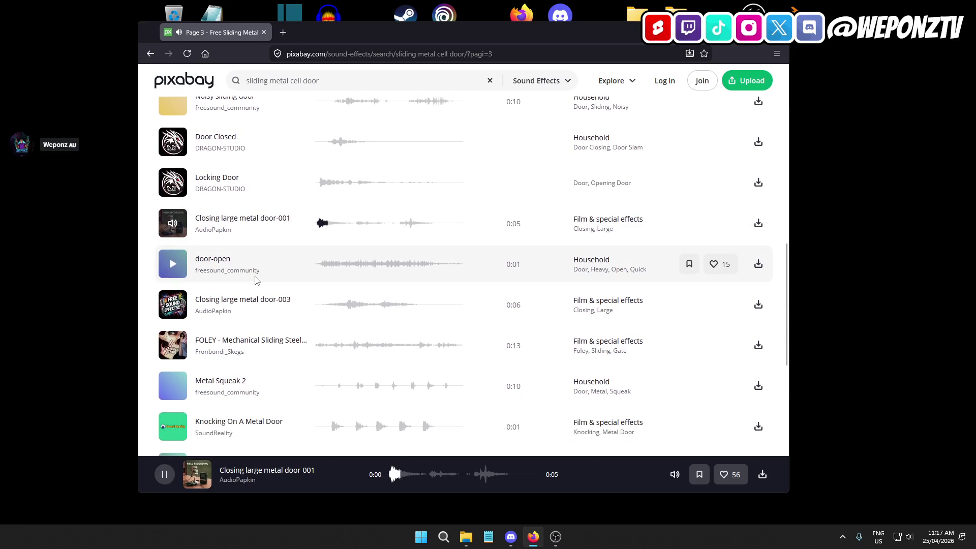
pyautogui.scroll(-1, 227, 222)
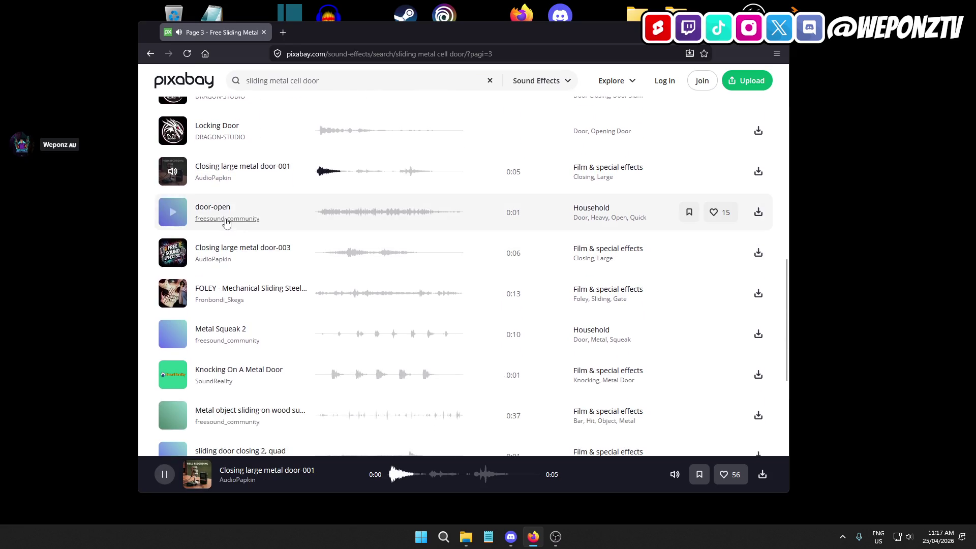
pyautogui.click(172, 212)
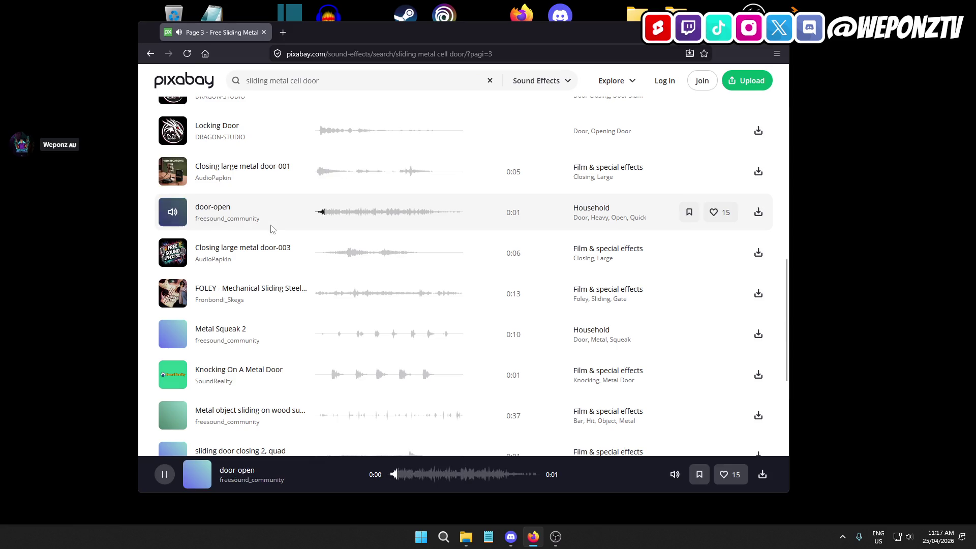
pyautogui.scroll(-2, 176, 214)
pyautogui.click(178, 152)
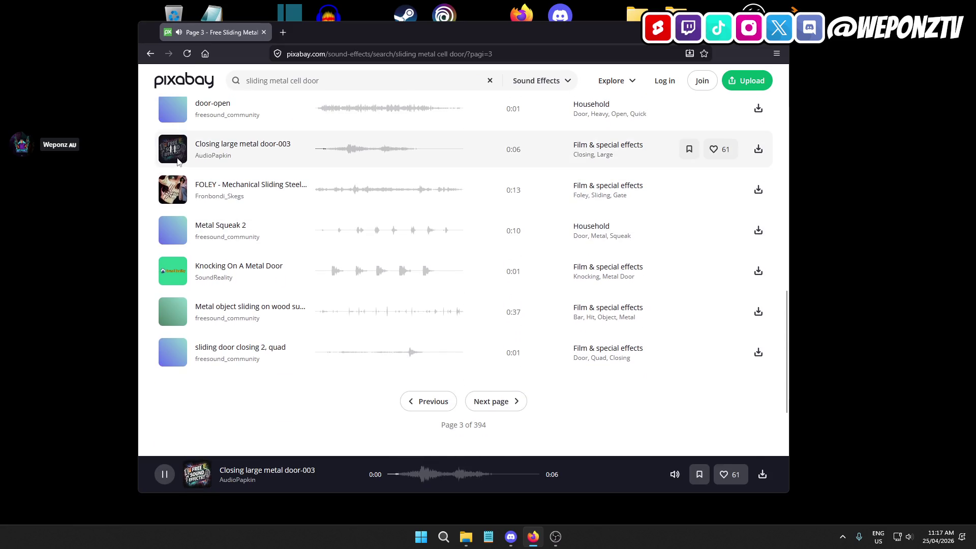
# Preview Knocking On A Metal Door and sliding door closing 2, then go to page 4 and play Automatic Door.
pyautogui.scroll(-1, 235, 286)
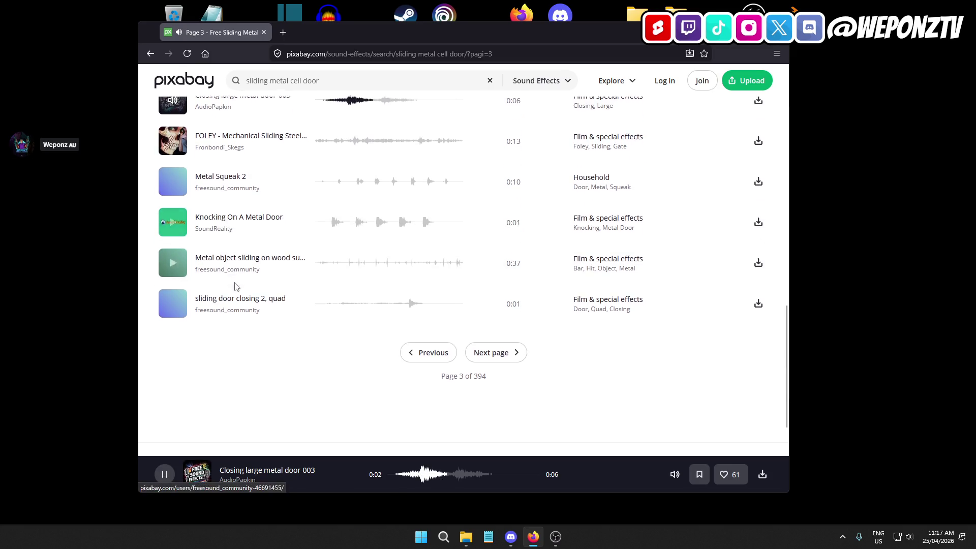
pyautogui.click(173, 219)
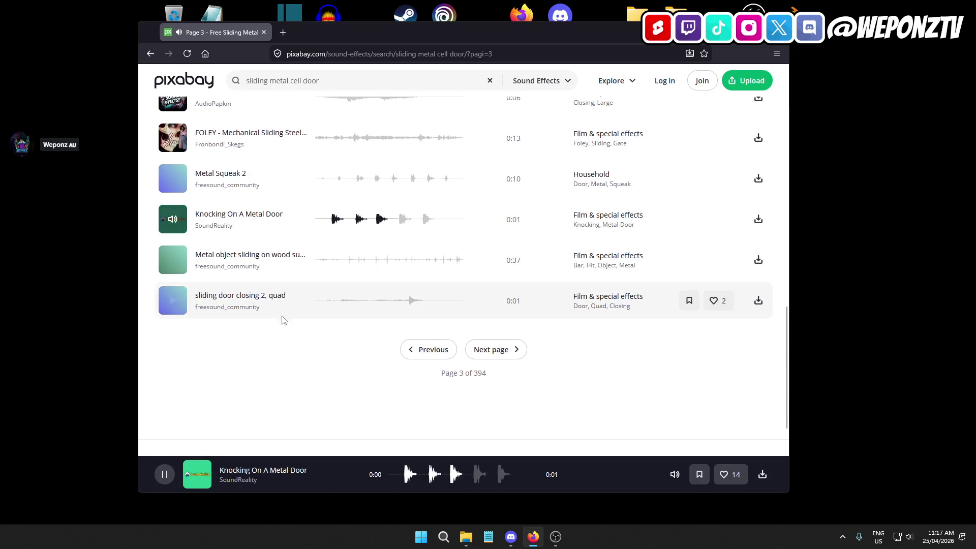
pyautogui.click(172, 300)
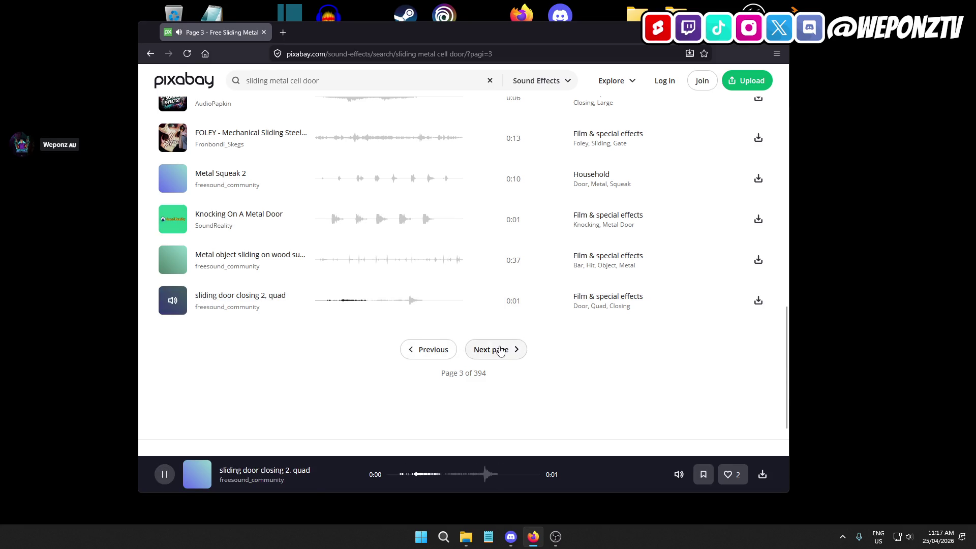
pyautogui.click(500, 349)
pyautogui.scroll(-2, 305, 269)
pyautogui.scroll(-1, 285, 264)
pyautogui.click(172, 181)
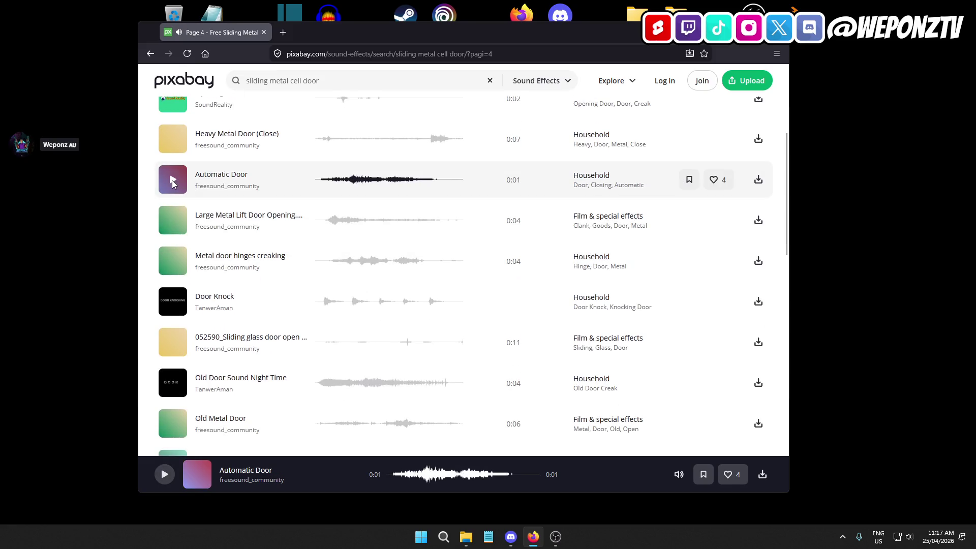
# Replay Automatic Door, then preview Old Door Sound Night Time, metal warehouse door and Metal Door Slam.
pyautogui.click(172, 181)
pyautogui.scroll(-2, 192, 230)
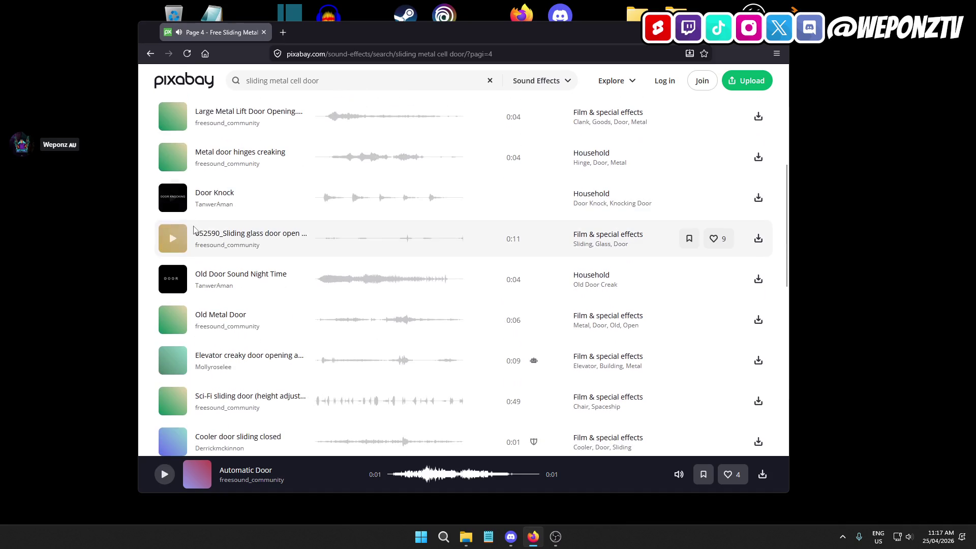
pyautogui.click(173, 278)
pyautogui.scroll(-3, 263, 247)
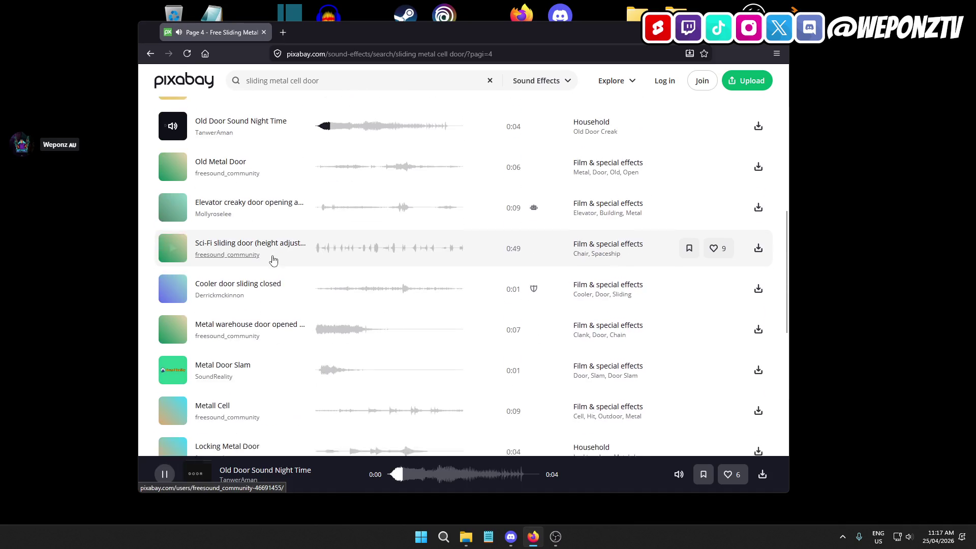
pyautogui.scroll(-2, 262, 247)
pyautogui.click(178, 229)
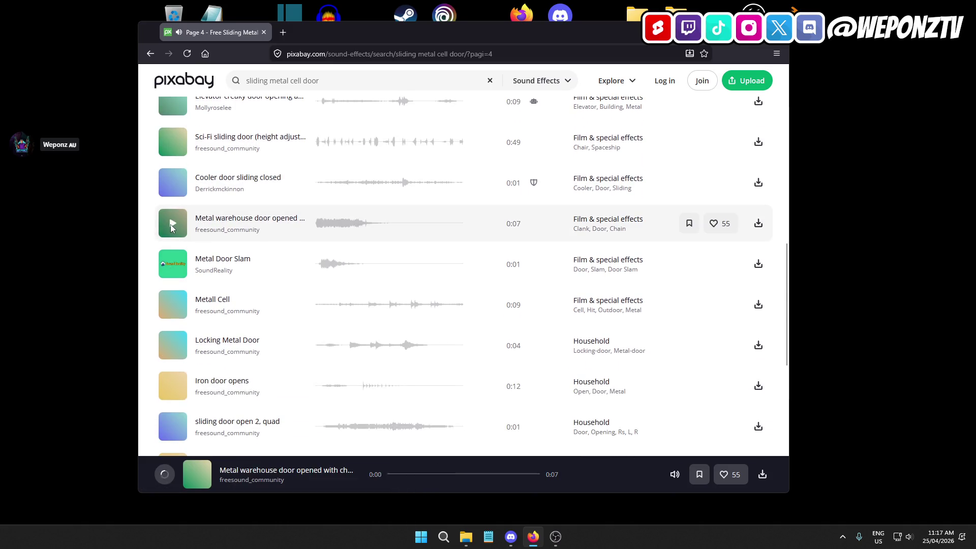
pyautogui.click(170, 262)
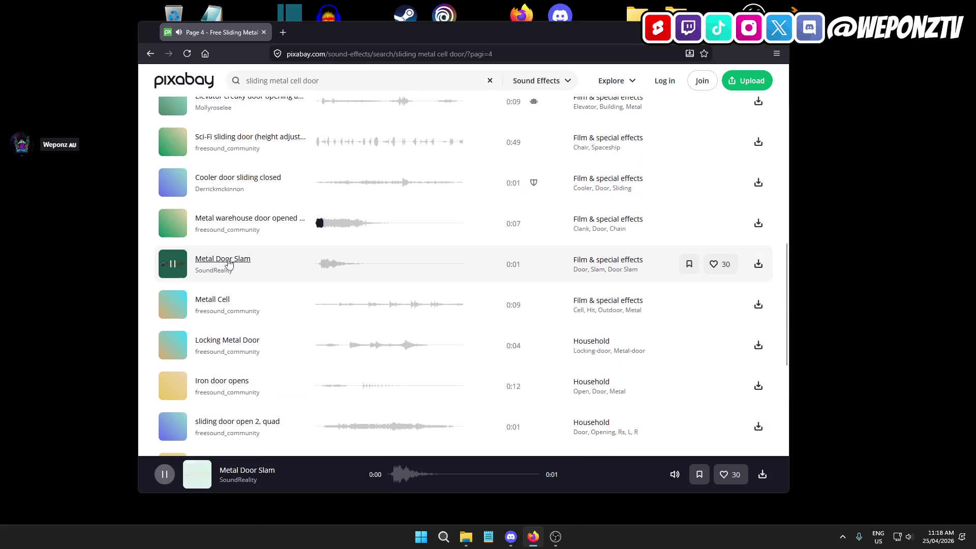
# Preview Locking Metal Door, sliding door open 2 and closing door, then place the cursor in the search box.
pyautogui.scroll(-3, 279, 261)
pyautogui.scroll(1, 279, 261)
pyautogui.scroll(-2, 203, 255)
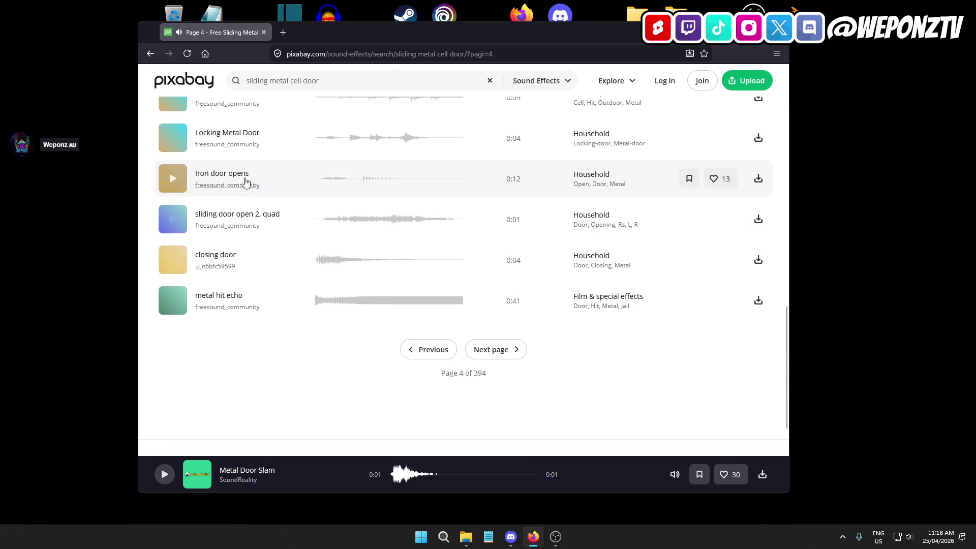
pyautogui.click(174, 140)
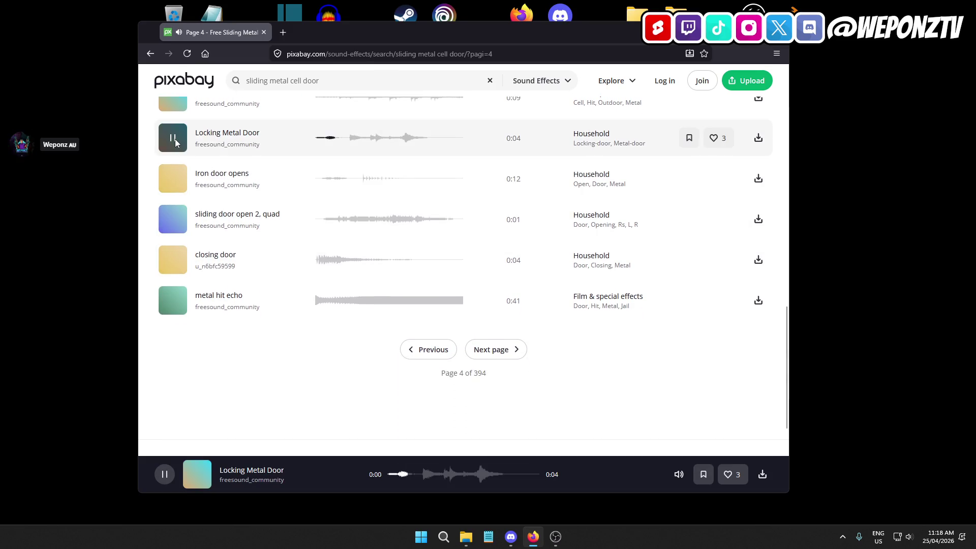
pyautogui.click(172, 218)
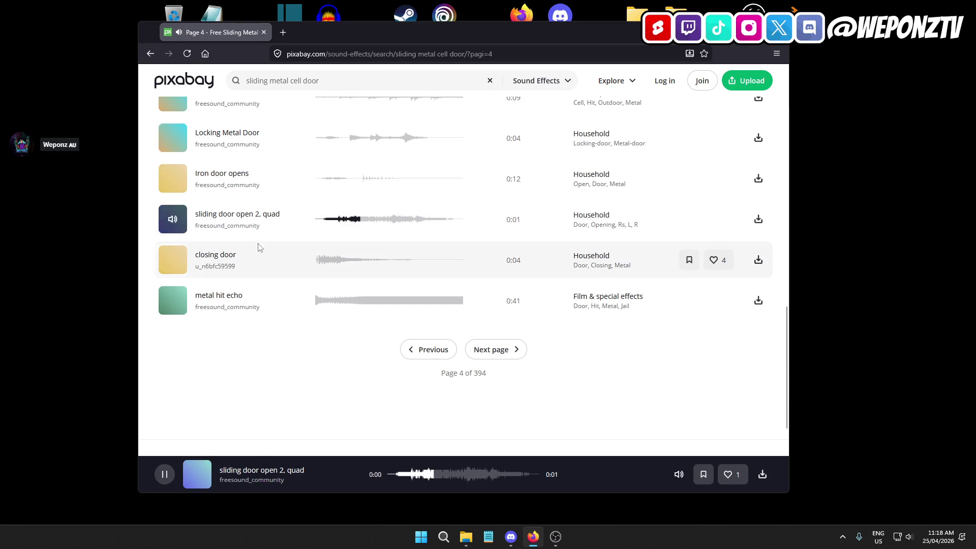
pyautogui.click(176, 263)
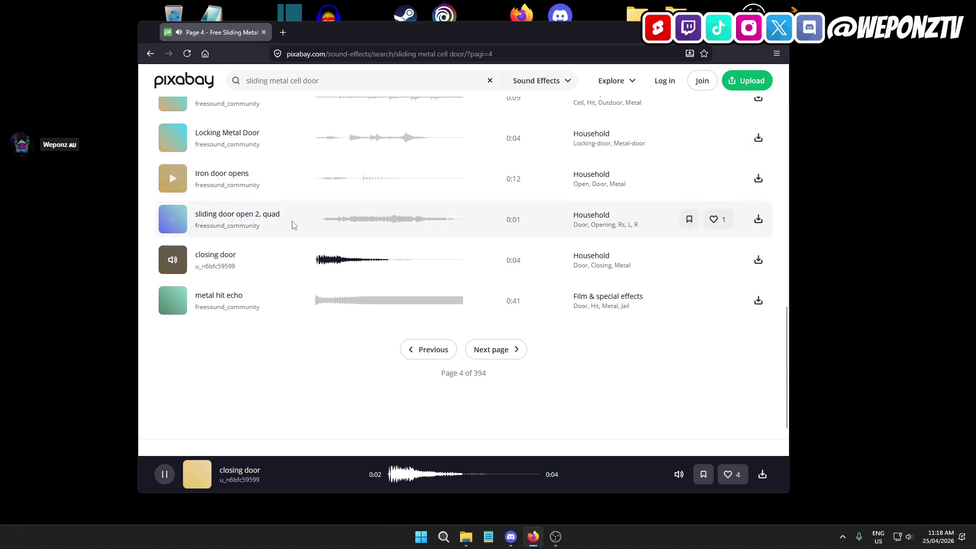
pyautogui.scroll(10, 297, 203)
pyautogui.click(301, 81)
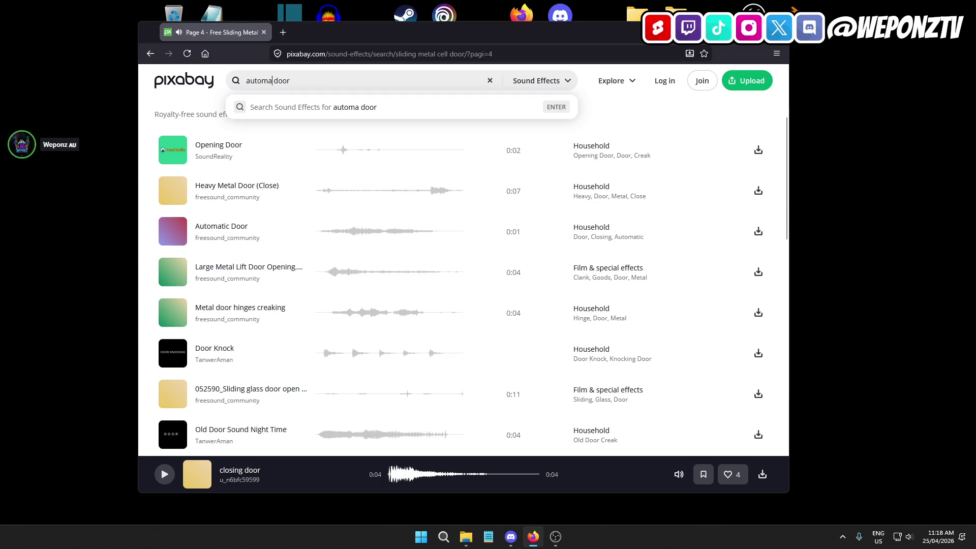
# Search Pixabay for 'automatic metal door' and preview Opening Metal Door and Loud Automatic Door.
pyautogui.write('tic metal')
pyautogui.click(238, 82)
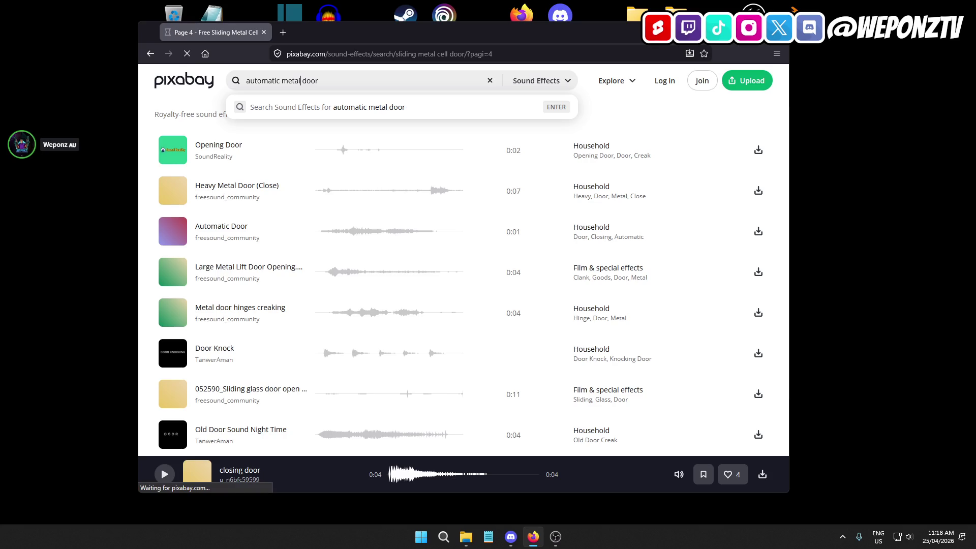
pyautogui.scroll(-2, 262, 222)
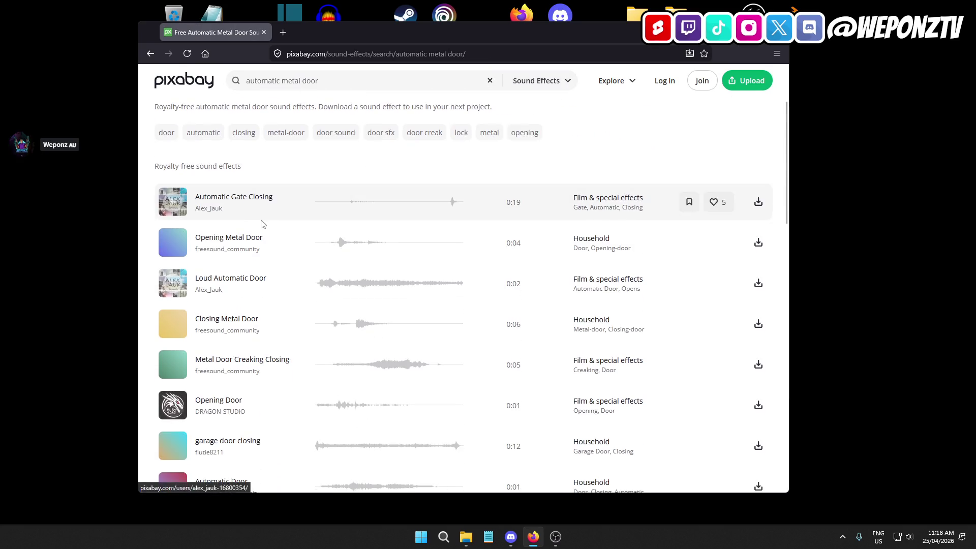
pyautogui.click(172, 242)
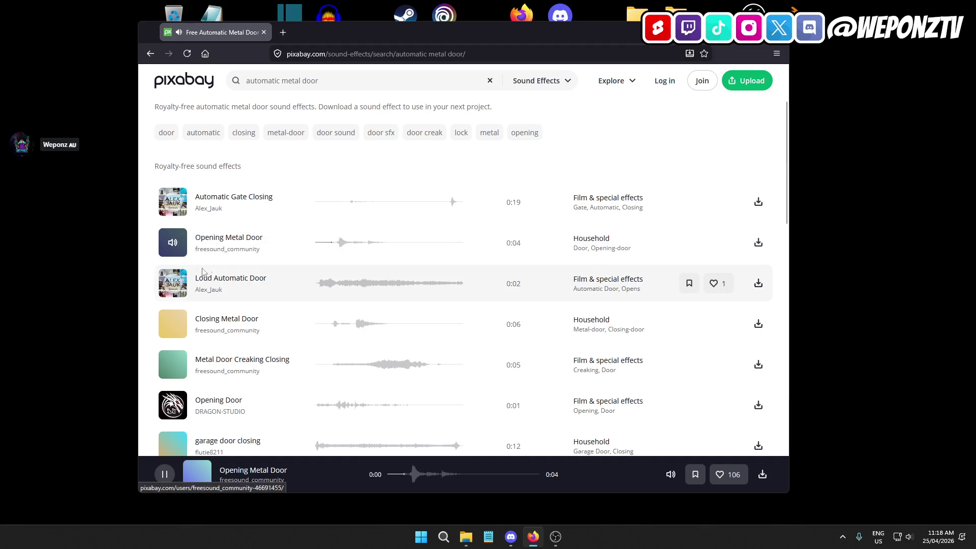
pyautogui.click(173, 283)
# Preview Metal Door Creaking Closing, garage door closing, Automatic Door, garage door opening and Door Opening.
pyautogui.scroll(-3, 175, 211)
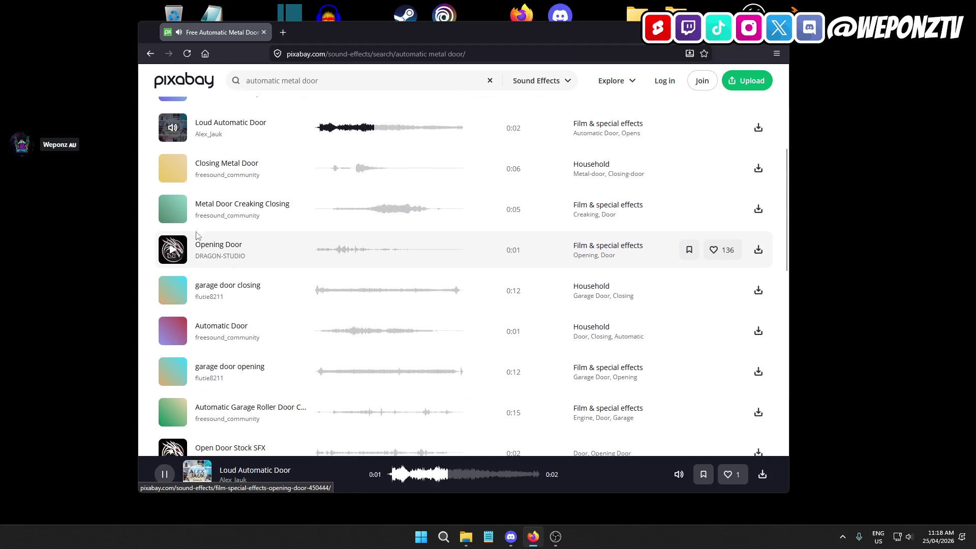
pyautogui.click(173, 209)
pyautogui.scroll(-1, 253, 255)
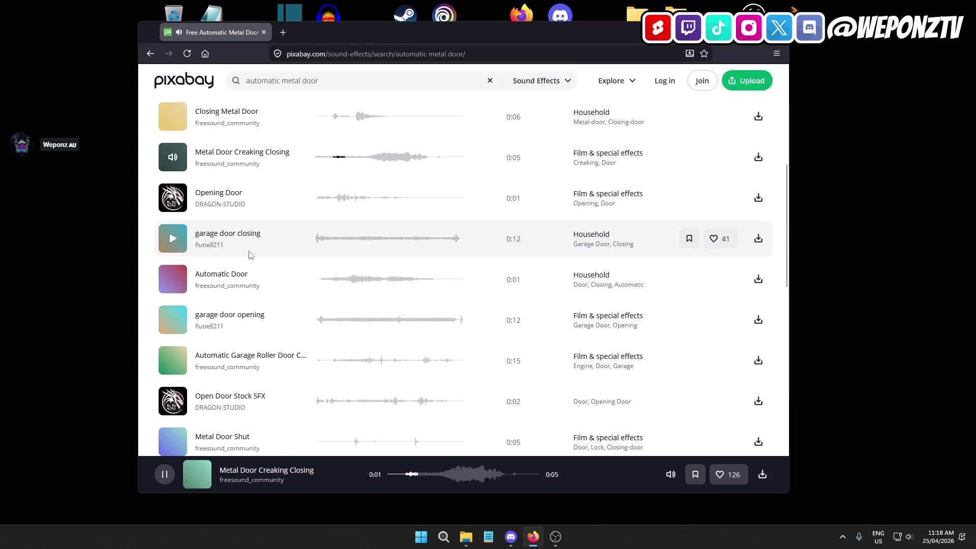
pyautogui.click(182, 242)
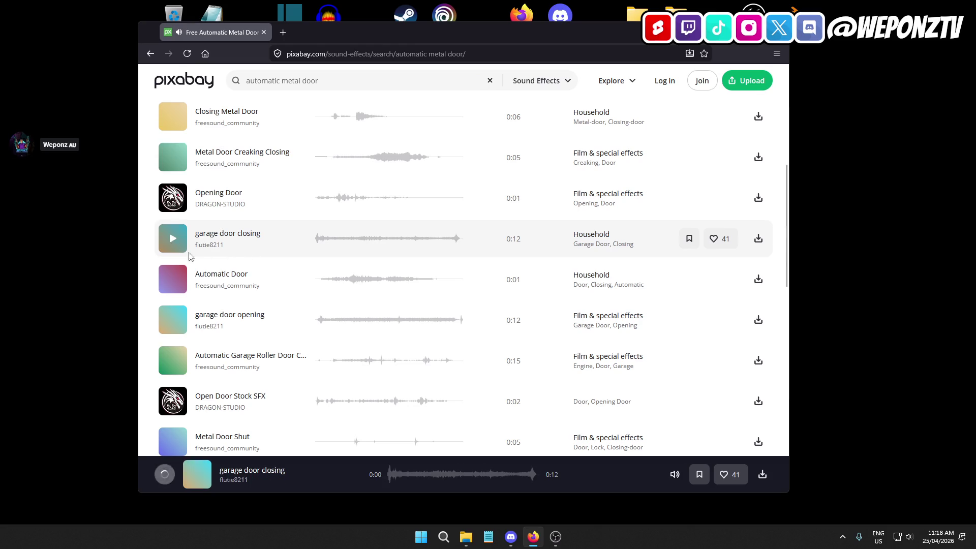
pyautogui.click(174, 281)
pyautogui.scroll(-2, 218, 280)
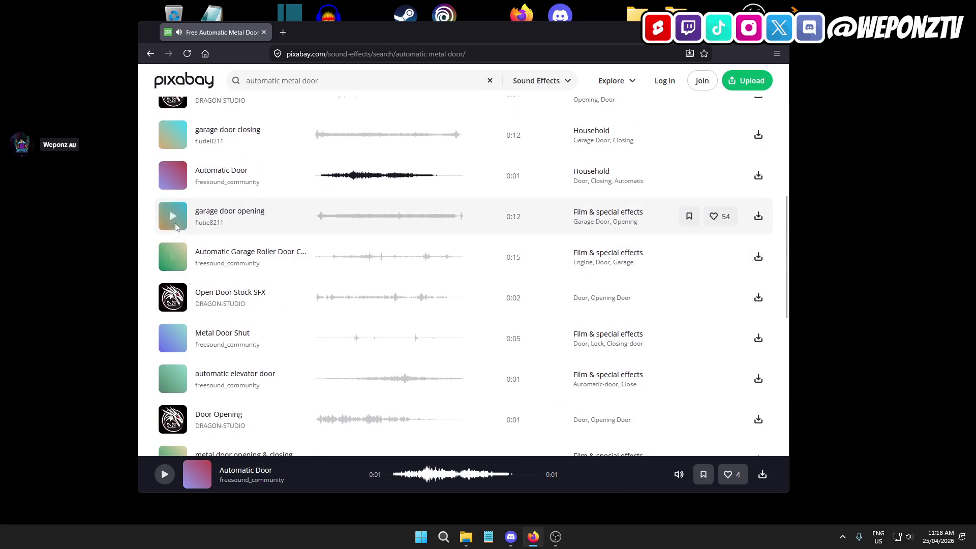
pyautogui.click(177, 227)
pyautogui.scroll(-3, 234, 259)
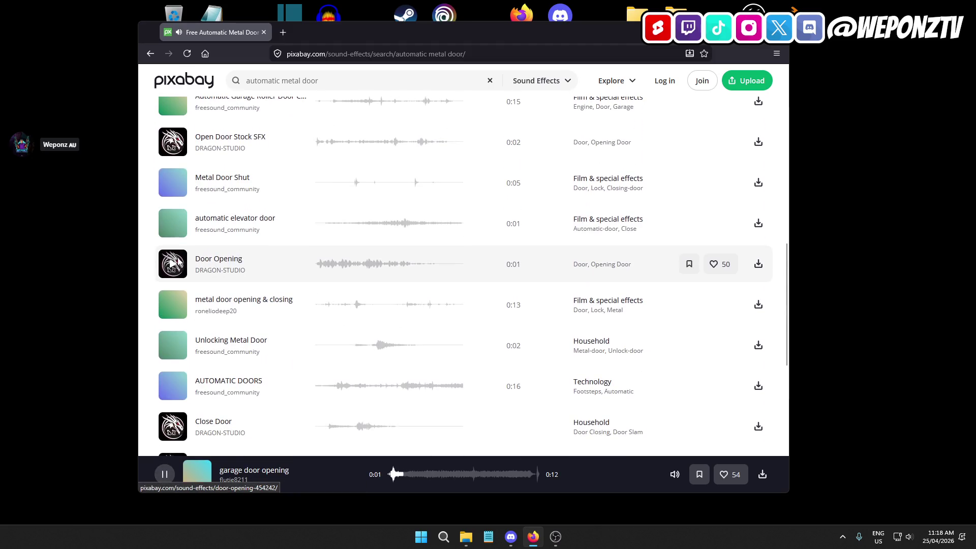
pyautogui.click(178, 262)
# Preview Unlocking Metal Door, Close Door, Heavy Door Unlocking and the last Opening Metal Door.
pyautogui.scroll(-3, 239, 277)
pyautogui.click(177, 202)
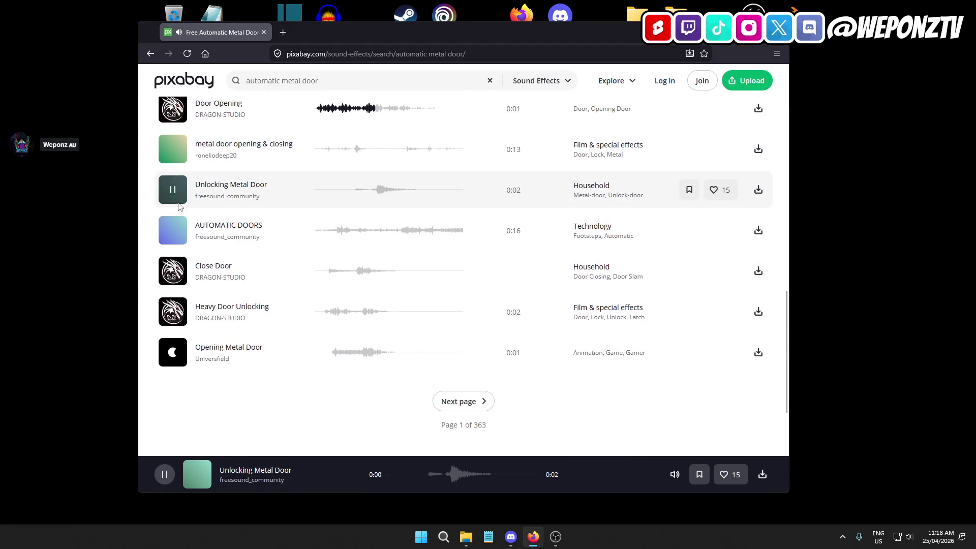
pyautogui.scroll(1, 173, 275)
pyautogui.click(173, 323)
pyautogui.click(173, 363)
pyautogui.click(173, 404)
# Go to page 2 of the results and play Old Automatic Elevator Door.
pyautogui.scroll(-2, 277, 353)
pyautogui.scroll(-2, 274, 353)
pyautogui.click(455, 246)
pyautogui.scroll(-5, 239, 244)
pyautogui.scroll(3, 220, 196)
pyautogui.click(173, 201)
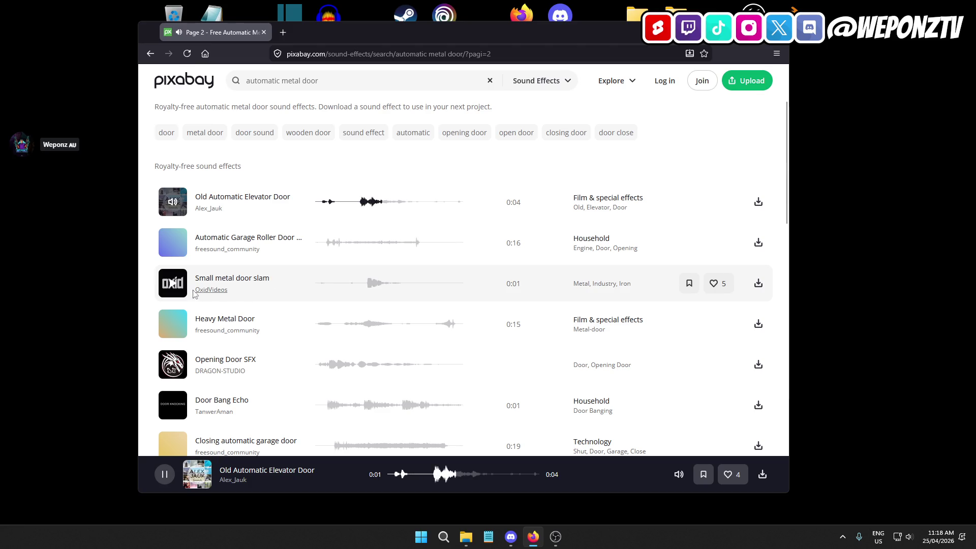
# Preview Small metal door slam, Heavy Metal Door, Opening Door SFX and Door Bang Echo.
pyautogui.scroll(-2, 203, 280)
pyautogui.scroll(1, 213, 248)
pyautogui.click(173, 236)
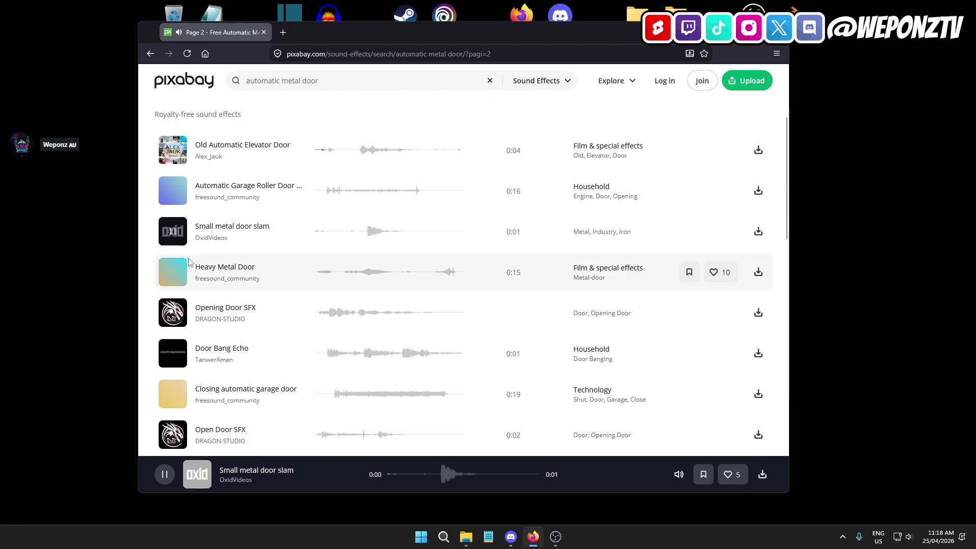
pyautogui.click(178, 271)
pyautogui.scroll(-1, 183, 285)
pyautogui.click(177, 265)
pyautogui.scroll(-2, 255, 288)
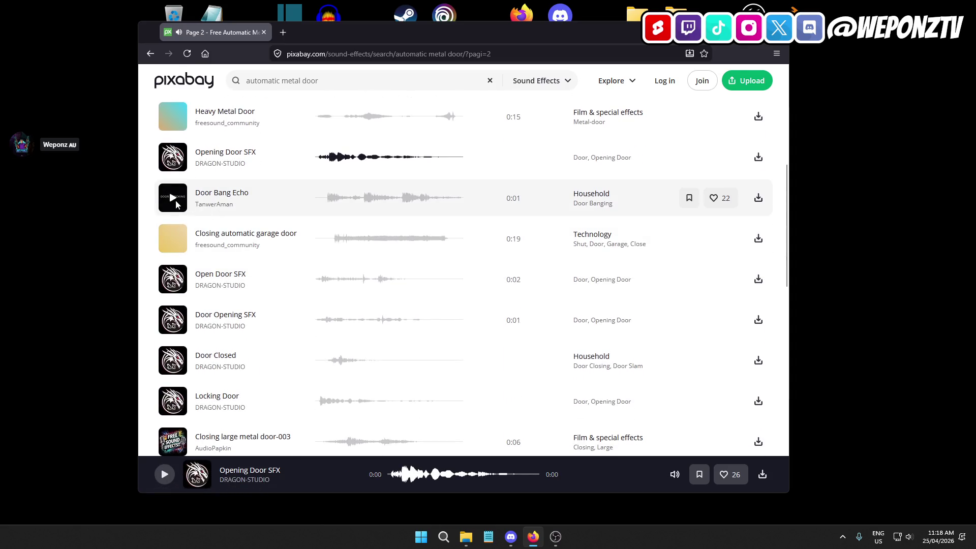
pyautogui.click(174, 198)
# Preview Closing automatic garage door, Locking Door and Closing large metal door-003.
pyautogui.click(175, 236)
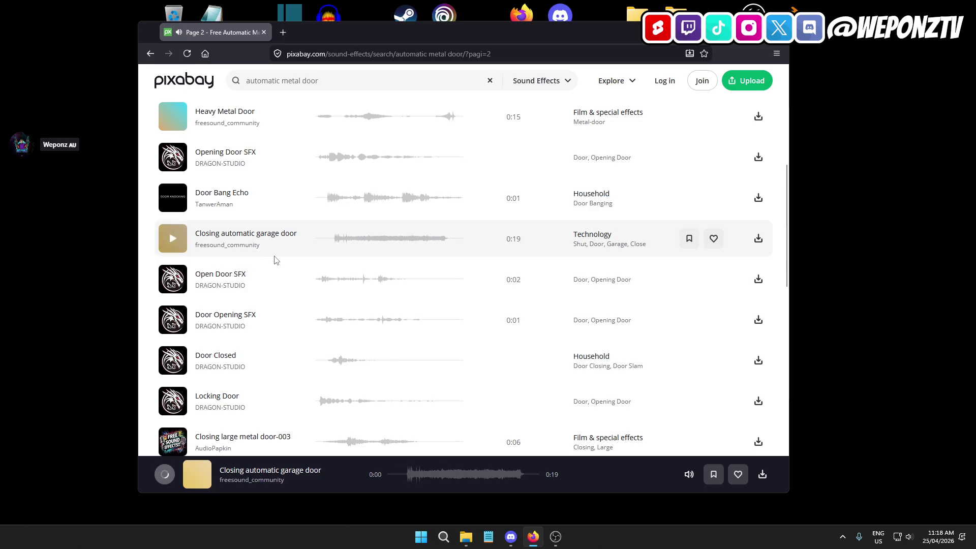
pyautogui.click(168, 239)
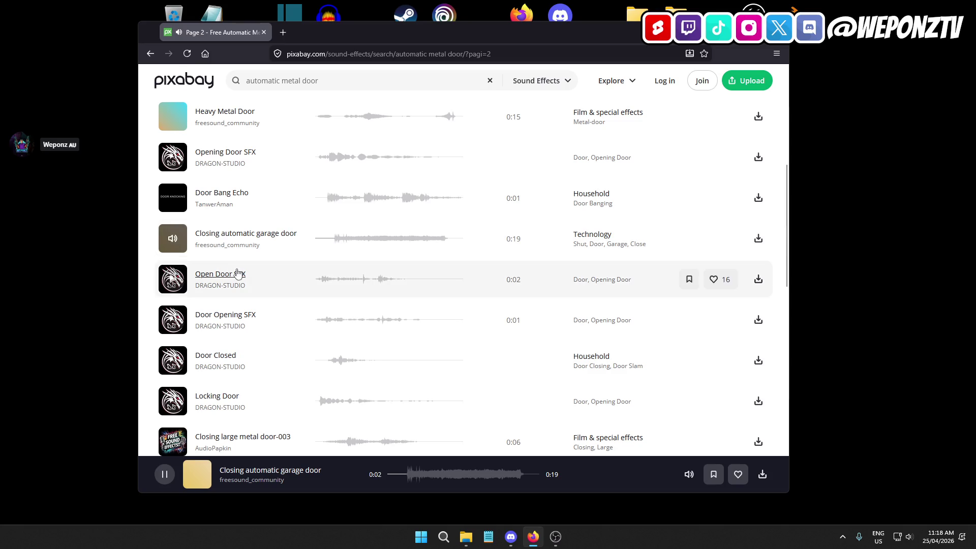
pyautogui.scroll(-2, 263, 252)
pyautogui.click(173, 299)
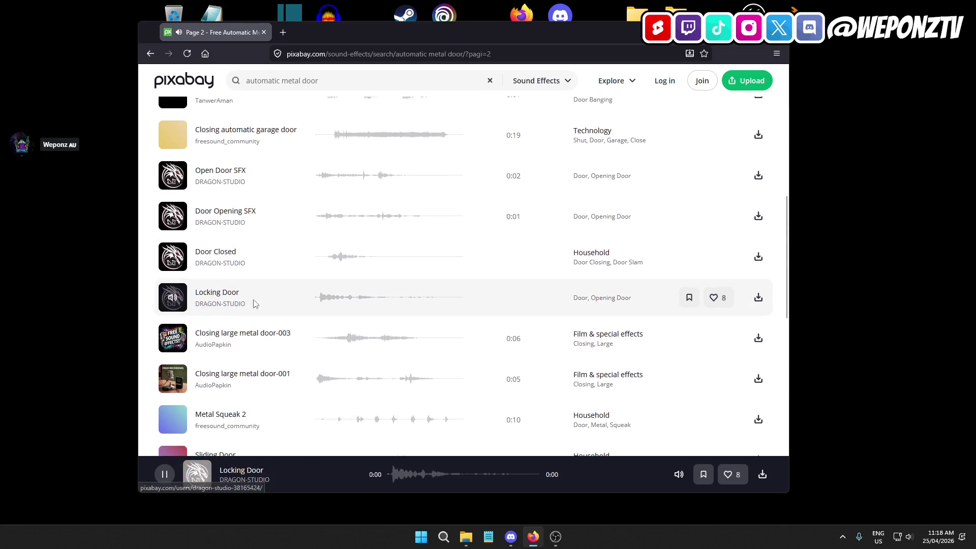
pyautogui.scroll(-2, 173, 294)
pyautogui.click(172, 235)
# Preview Sliding Door and Slide Door Sound, then place the cursor in the search box.
pyautogui.scroll(-2, 254, 265)
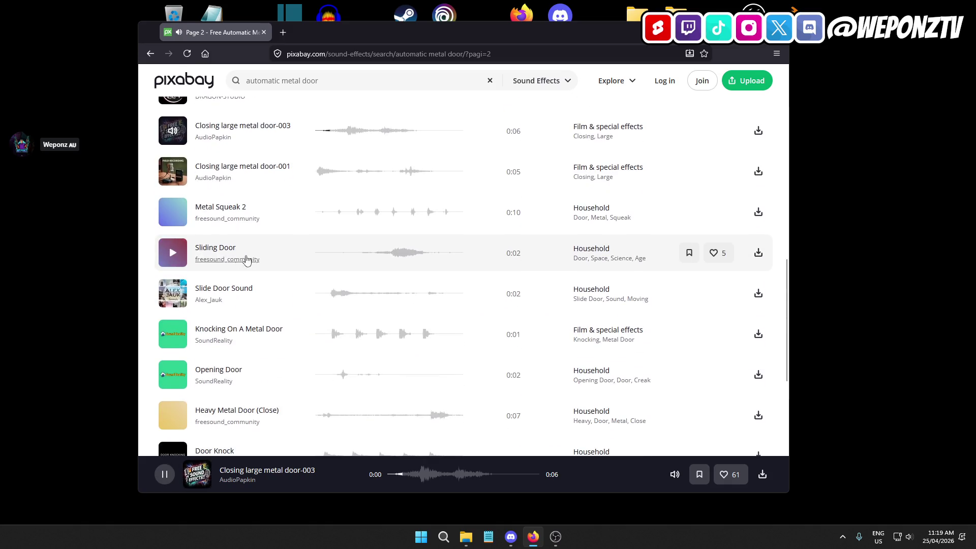
pyautogui.click(173, 253)
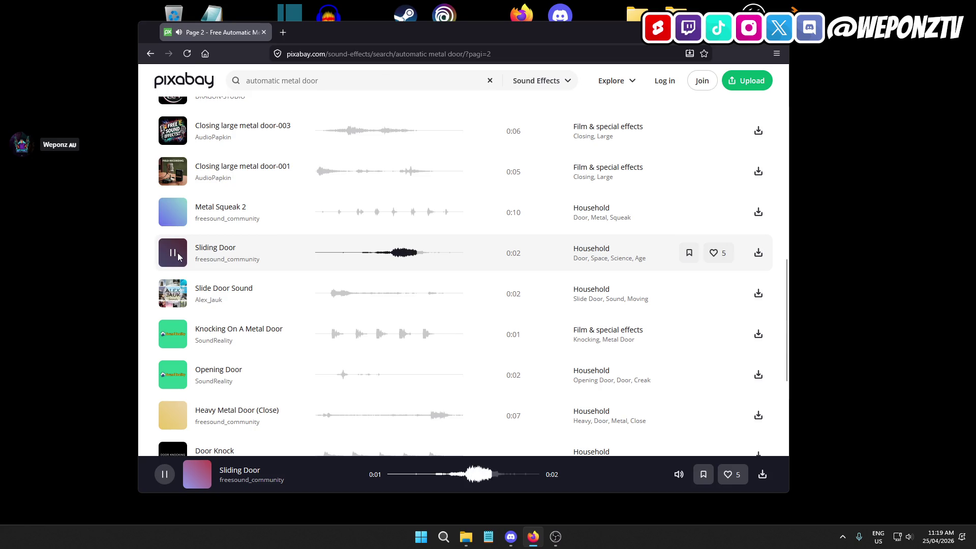
pyautogui.click(173, 293)
pyautogui.scroll(-3, 217, 288)
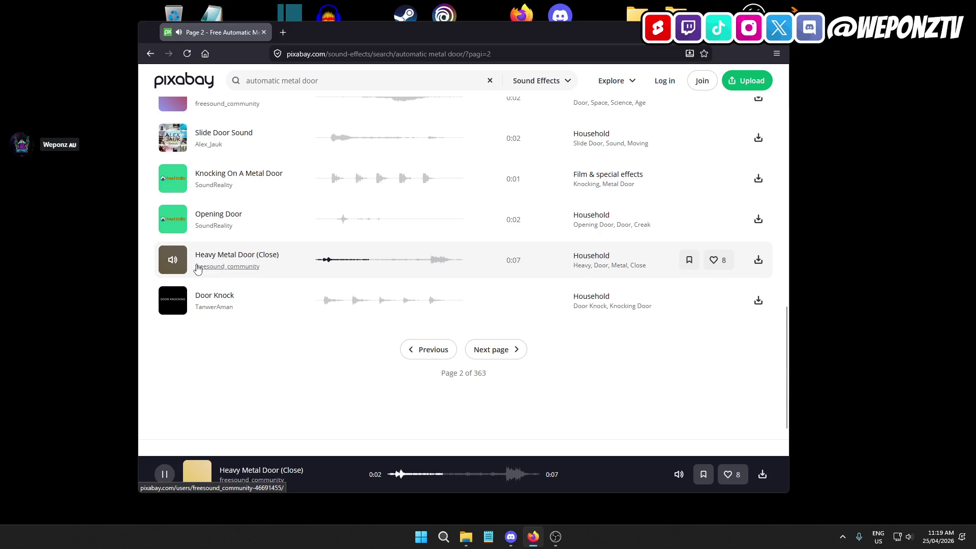
pyautogui.scroll(-2, 197, 269)
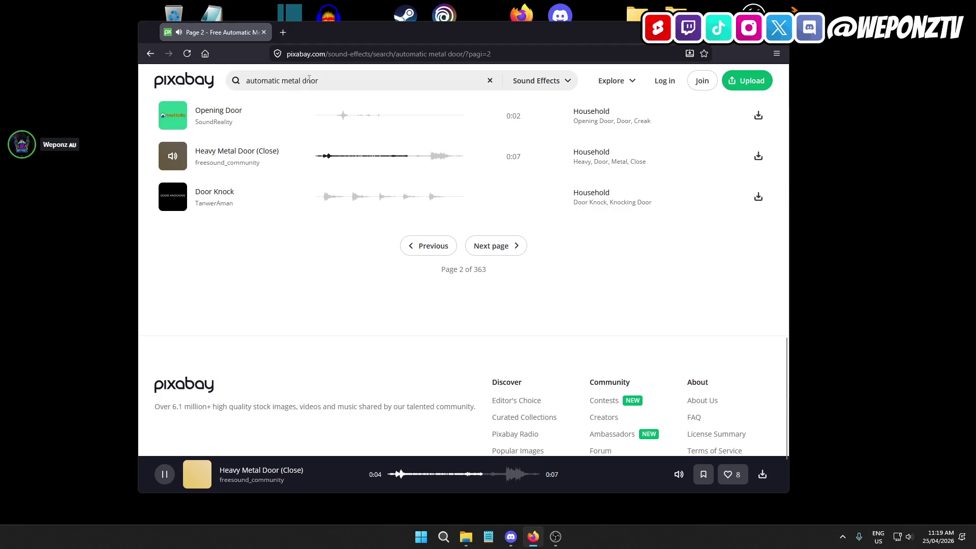
pyautogui.click(282, 80)
# Rerun the 'sliding metal door' search and preview Metal Sliding Door – Texture, Mechanical Door, wardrobe door, CarParkLiftDoors2.
pyautogui.write('slidi')
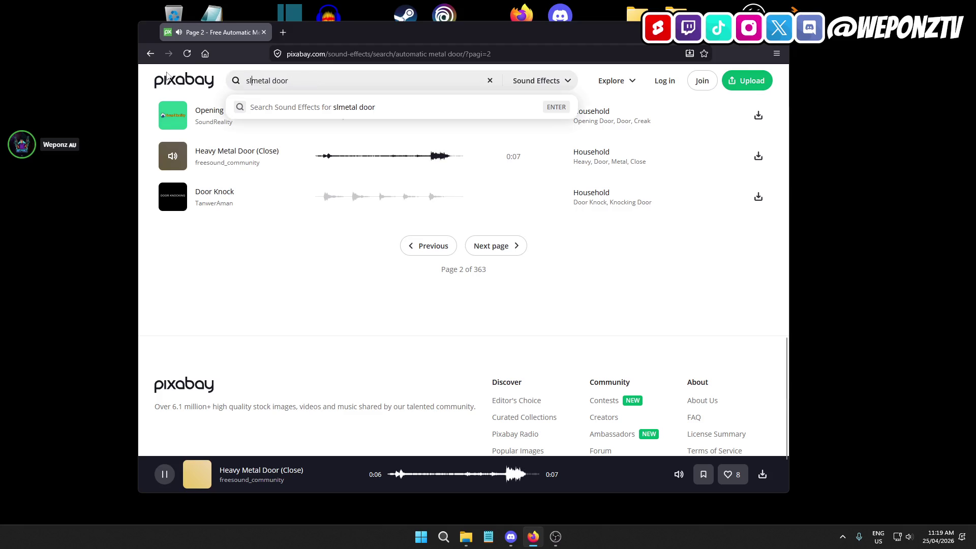
pyautogui.press('Return')
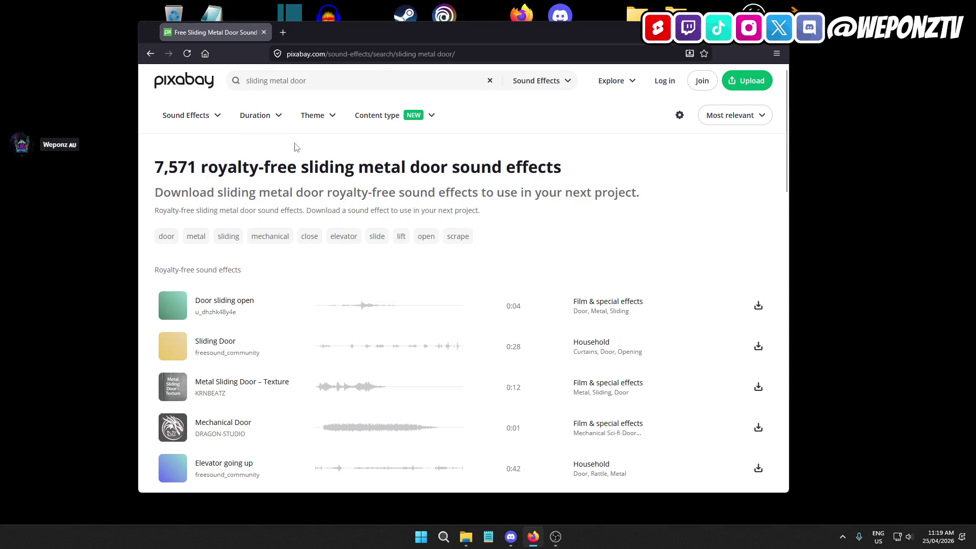
pyautogui.scroll(-3, 244, 229)
pyautogui.click(171, 233)
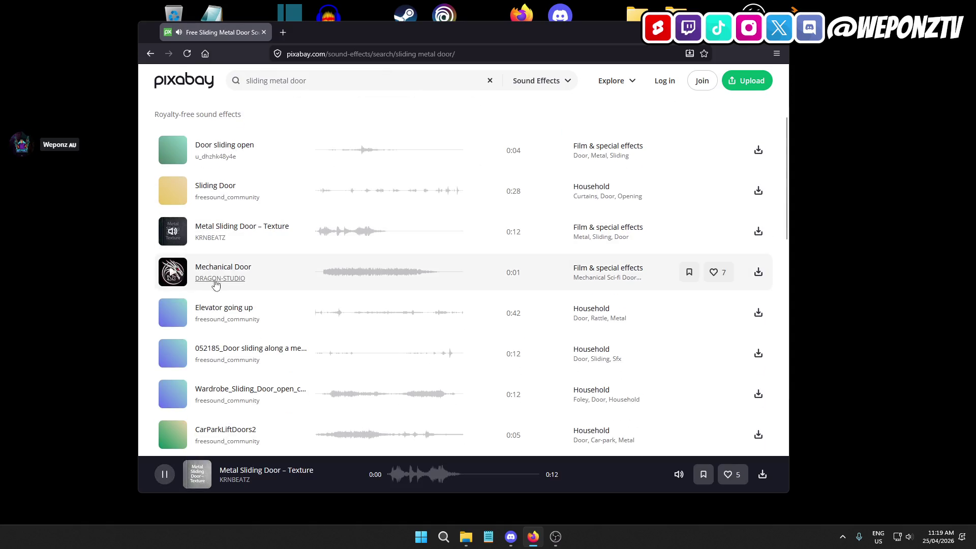
pyautogui.click(173, 272)
pyautogui.scroll(-2, 202, 303)
pyautogui.click(173, 291)
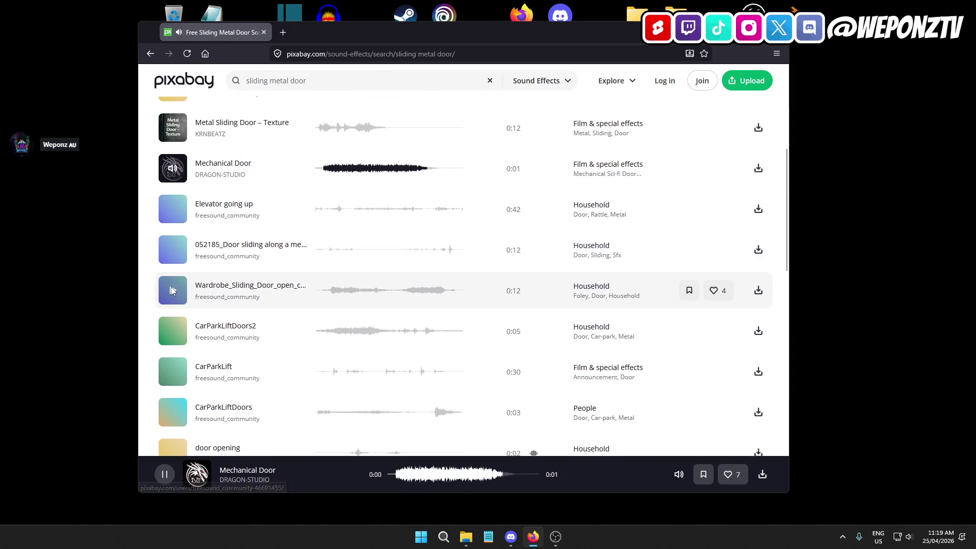
pyautogui.scroll(-2, 175, 264)
pyautogui.click(173, 227)
pyautogui.scroll(-3, 187, 268)
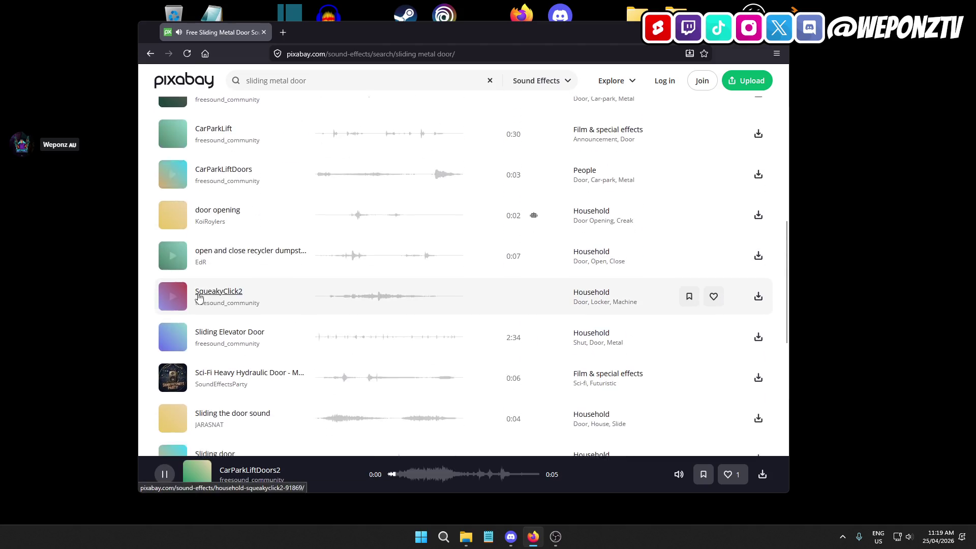
# Preview SqueakyClick2, Sliding Elevator Door and Sliding the door further down the results.
pyautogui.click(173, 274)
pyautogui.scroll(-2, 233, 267)
pyautogui.scroll(-1, 236, 266)
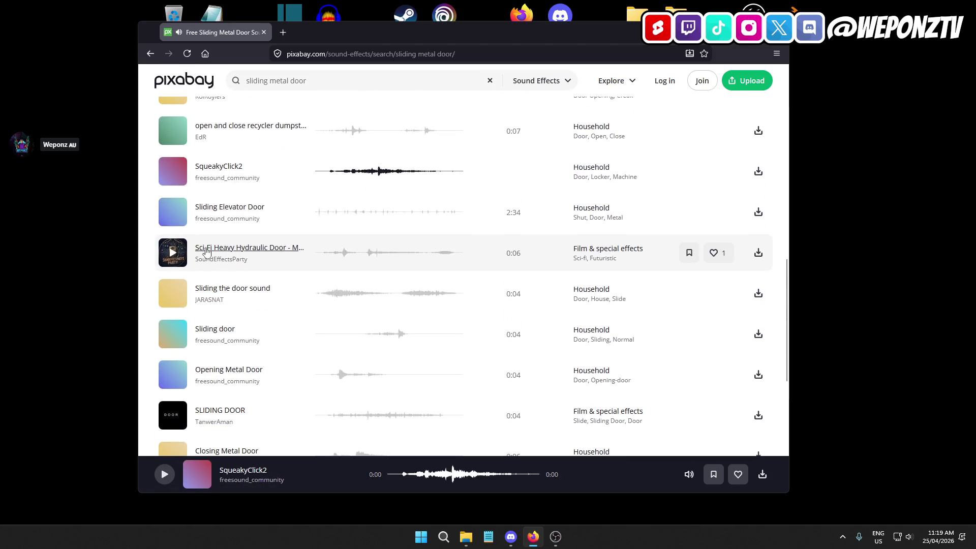
pyautogui.click(173, 212)
pyautogui.click(169, 297)
pyautogui.scroll(-3, 170, 298)
# Preview Sliding door, Opening Metal Door, SLIDING DOOR and Closing Metal Door, then load page 2.
pyautogui.click(173, 230)
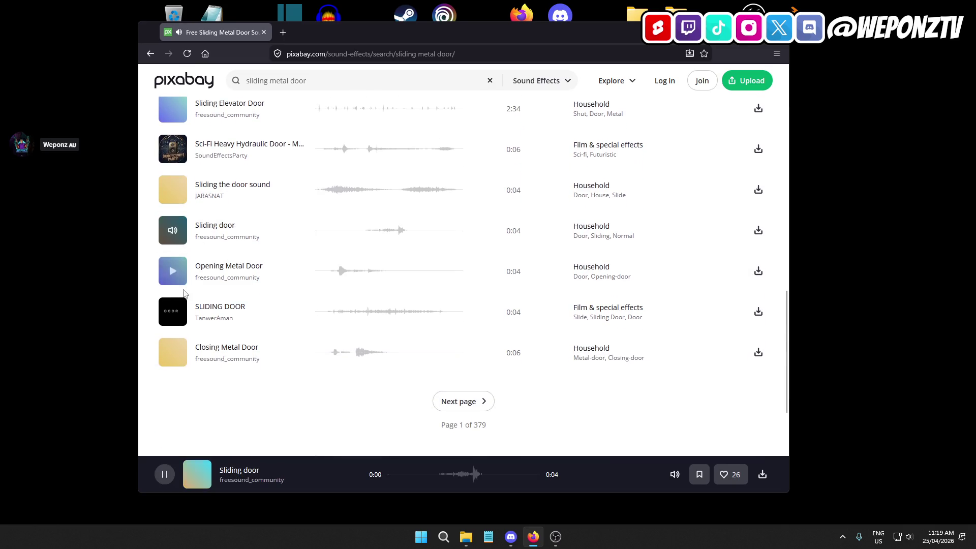
pyautogui.click(172, 268)
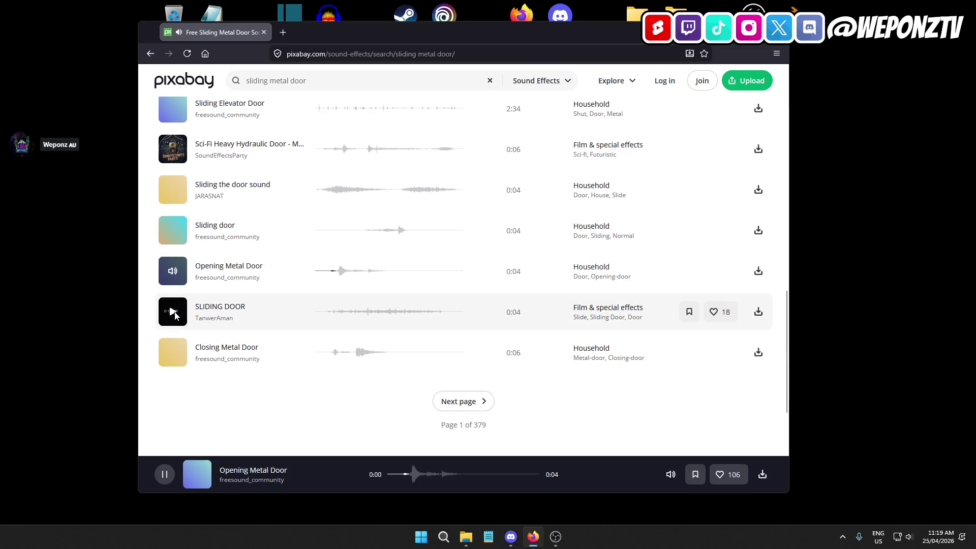
pyautogui.click(173, 312)
pyautogui.click(173, 352)
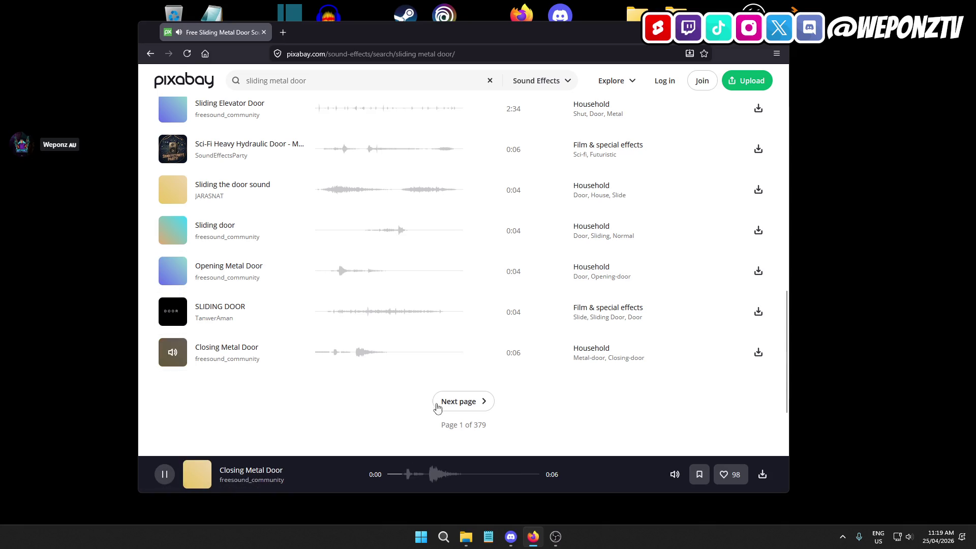
pyautogui.click(462, 403)
# Preview Metal Door Creaking Closing, Open sliding door, Sliding Noise V2 and the one-second Opening Door.
pyautogui.scroll(-3, 202, 203)
pyautogui.click(183, 198)
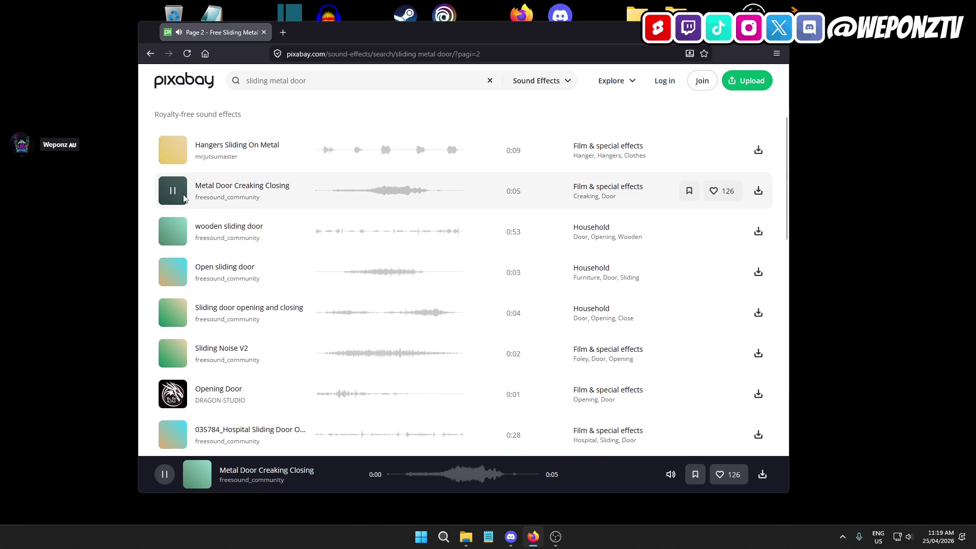
pyautogui.click(173, 272)
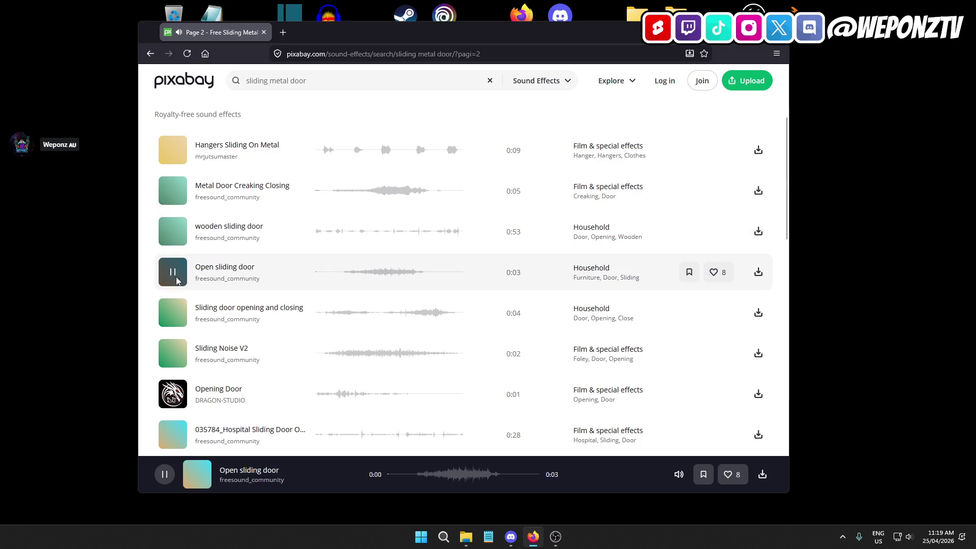
pyautogui.scroll(-2, 191, 307)
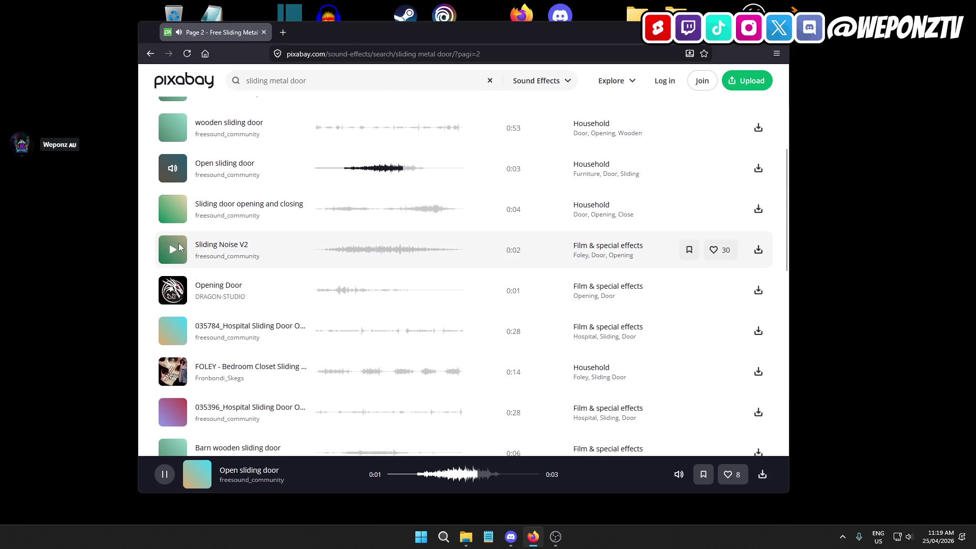
pyautogui.click(172, 256)
pyautogui.scroll(-2, 199, 262)
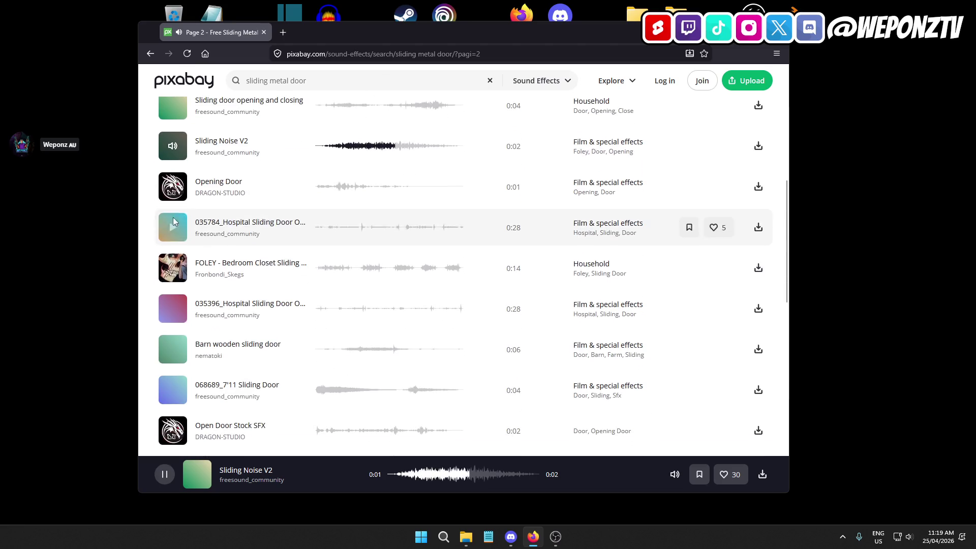
pyautogui.click(173, 187)
pyautogui.scroll(-2, 192, 303)
# Preview 068689_7'11 Sliding Door, the 17-second Sliding door, Door Opening and Unlocking Metal Door twice.
pyautogui.click(173, 285)
pyautogui.scroll(-2, 217, 261)
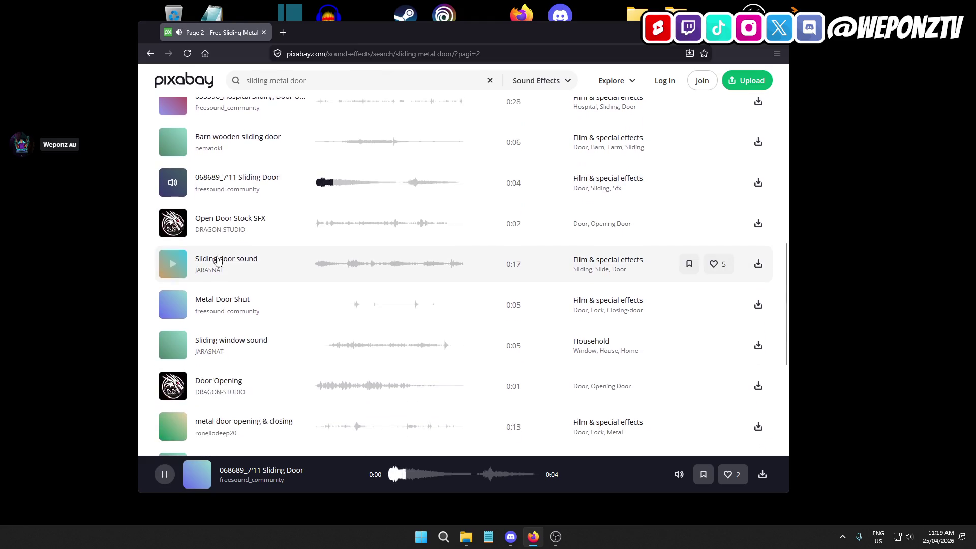
pyautogui.click(173, 264)
pyautogui.scroll(-2, 173, 264)
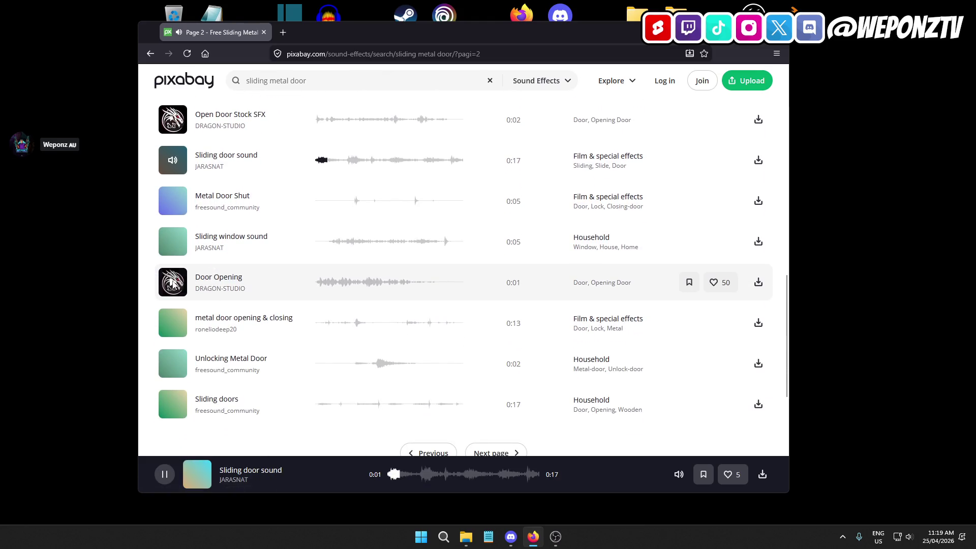
pyautogui.click(181, 281)
pyautogui.scroll(-2, 181, 281)
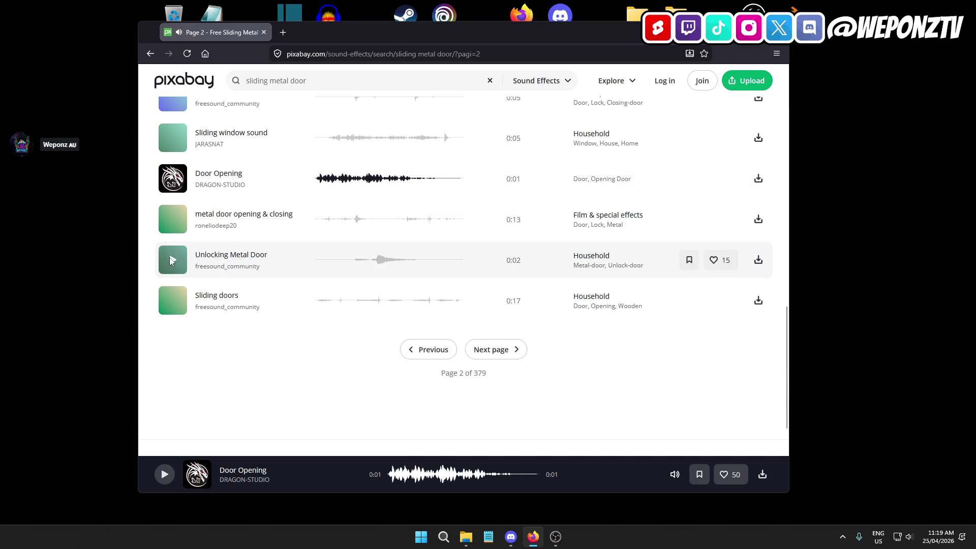
pyautogui.click(169, 264)
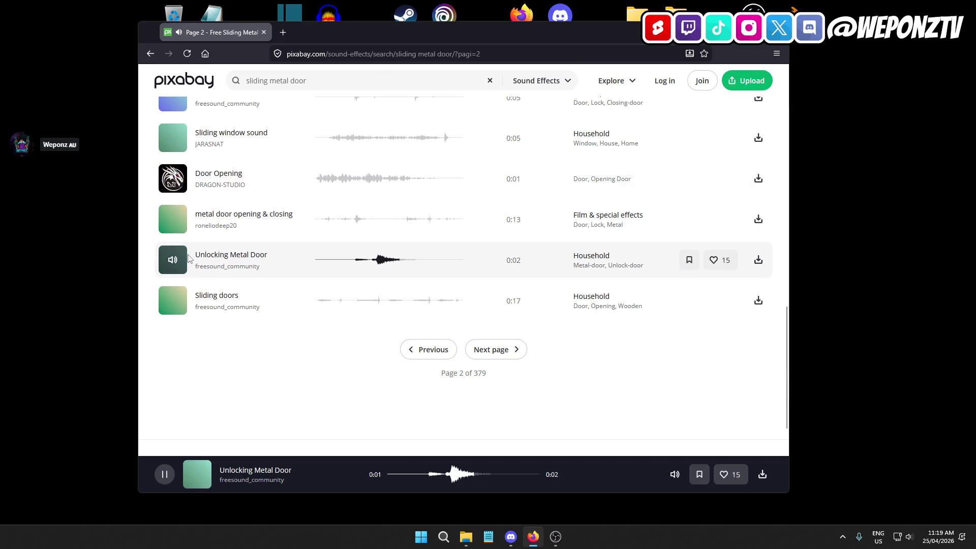
pyautogui.click(172, 267)
# Open the freesound_community profile in a new tab, preview Sliding doors, then switch to that tab.
pyautogui.rightClick(236, 267)
pyautogui.click(274, 274)
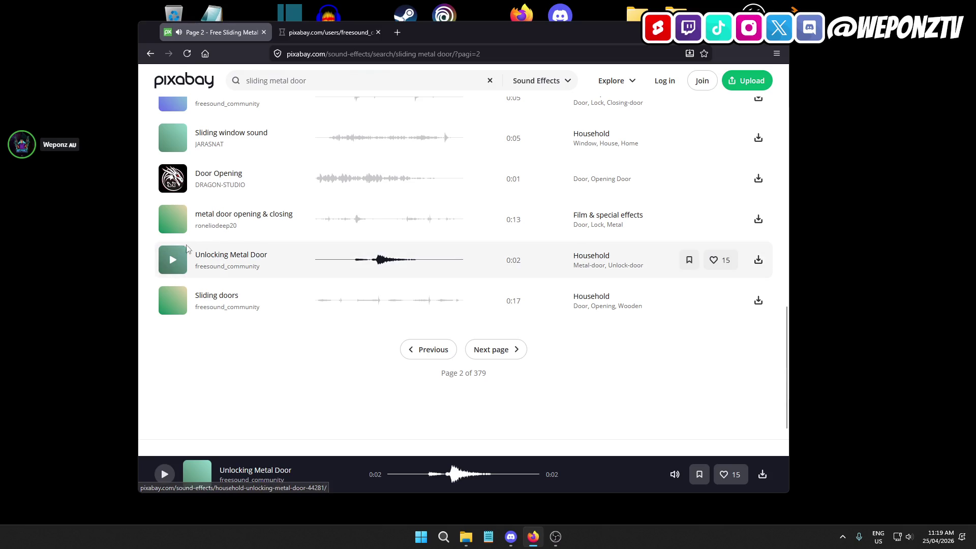
pyautogui.click(173, 262)
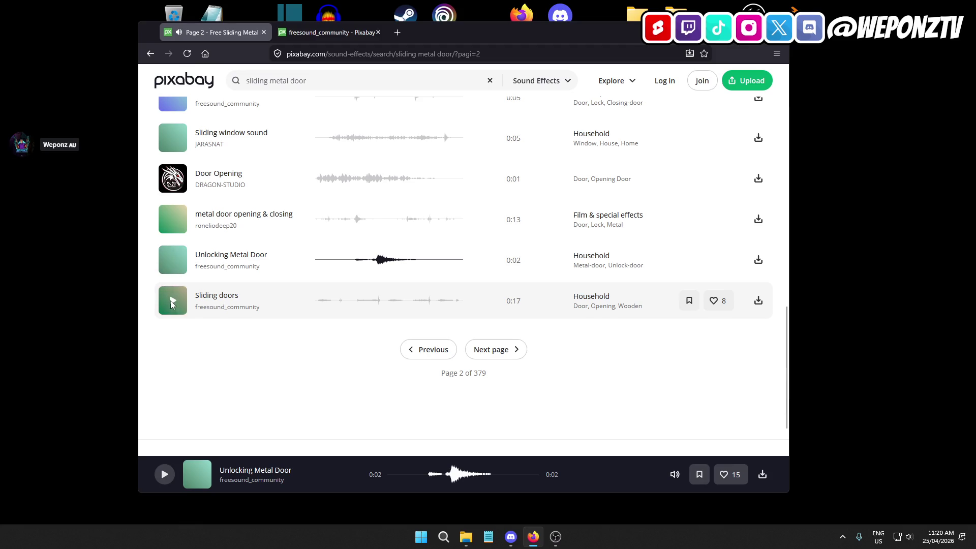
pyautogui.click(171, 301)
pyautogui.click(331, 34)
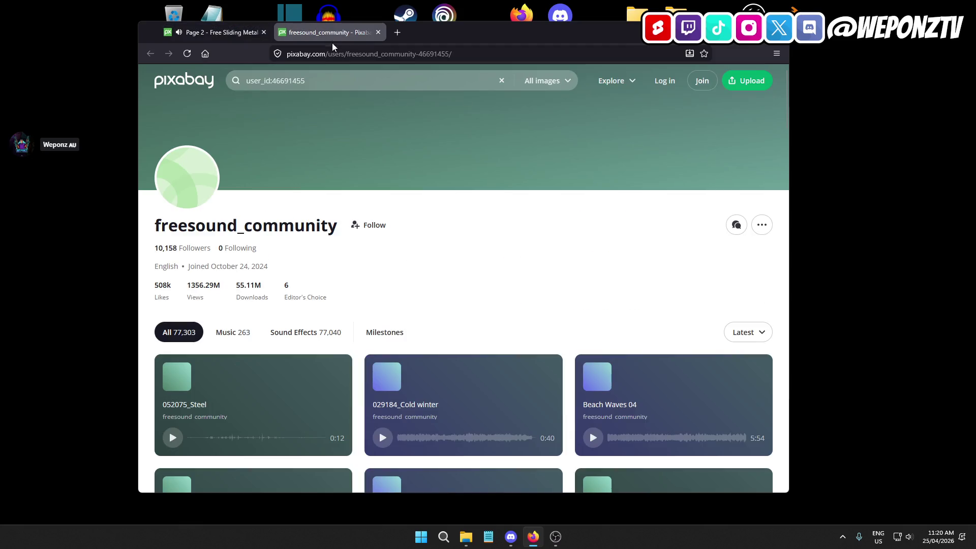
pyautogui.click(354, 80)
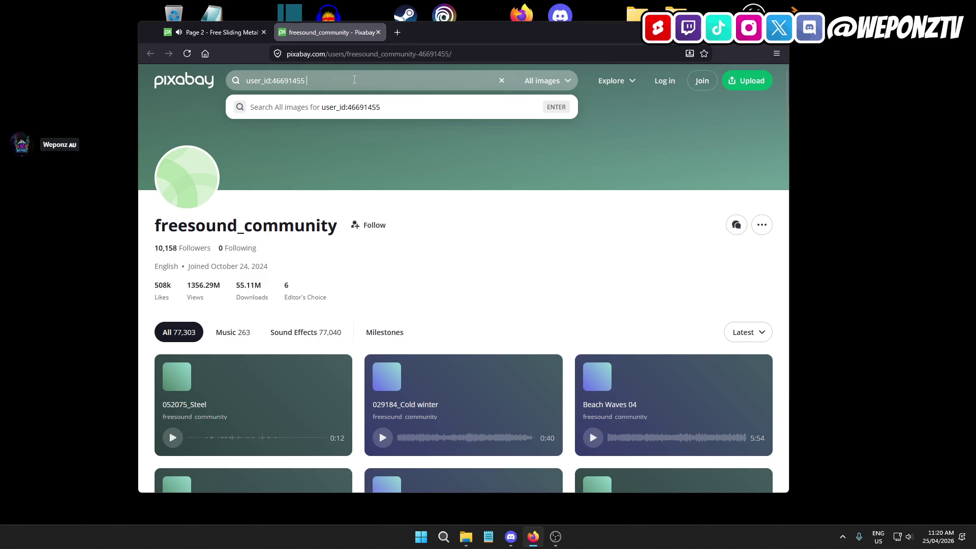
pyautogui.write('dor\\')
pyautogui.press('Return')
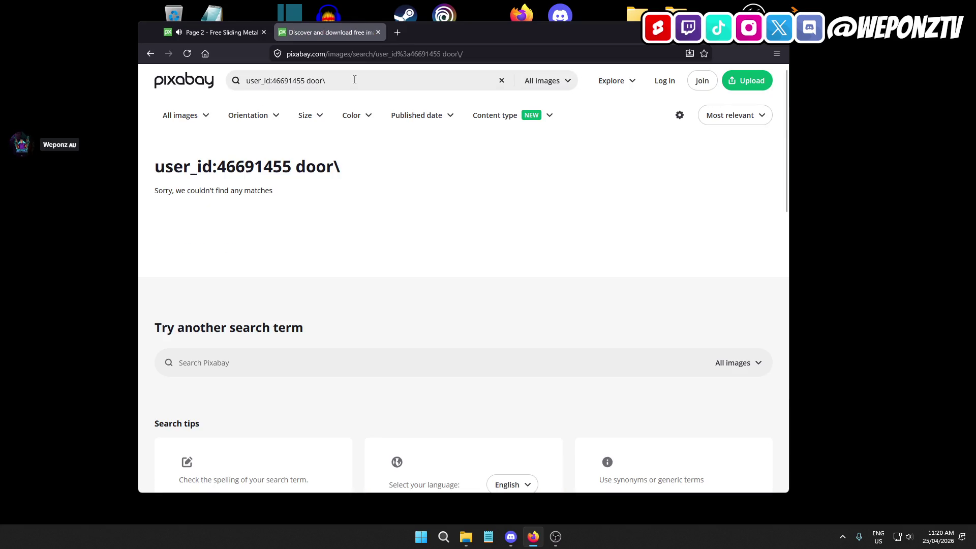
pyautogui.click(354, 79)
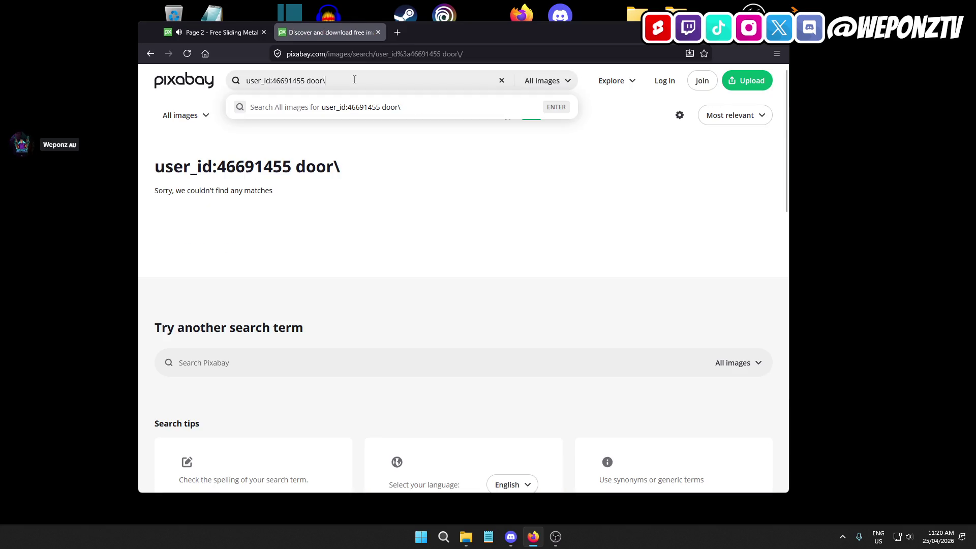
pyautogui.press('Return')
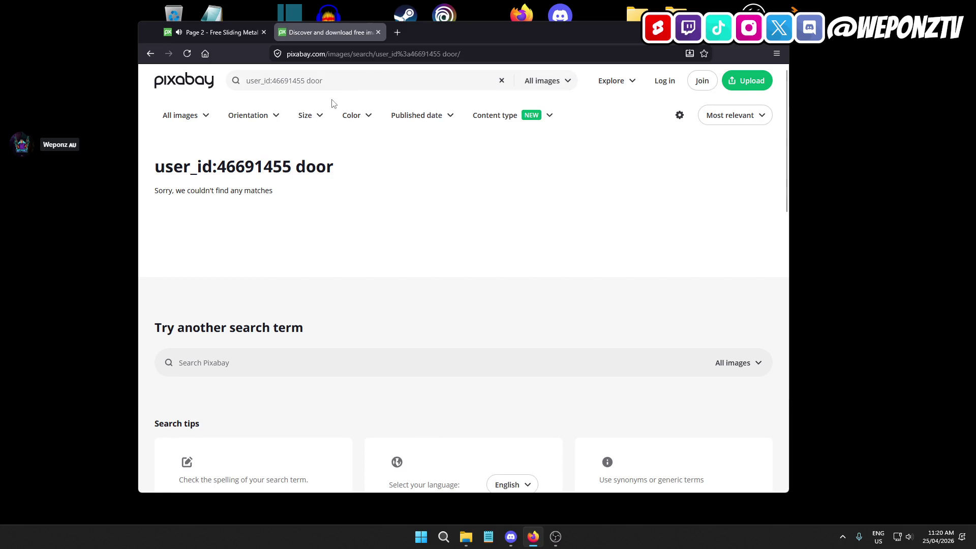
pyautogui.click(151, 54)
pyautogui.click(219, 32)
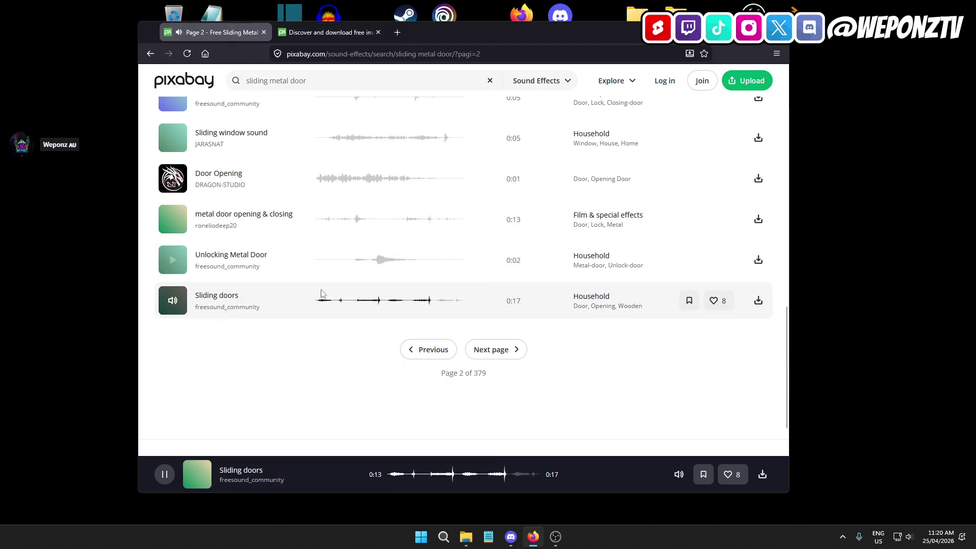
pyautogui.click(171, 303)
pyautogui.click(305, 32)
pyautogui.scroll(-3, 344, 251)
pyautogui.scroll(3, 274, 131)
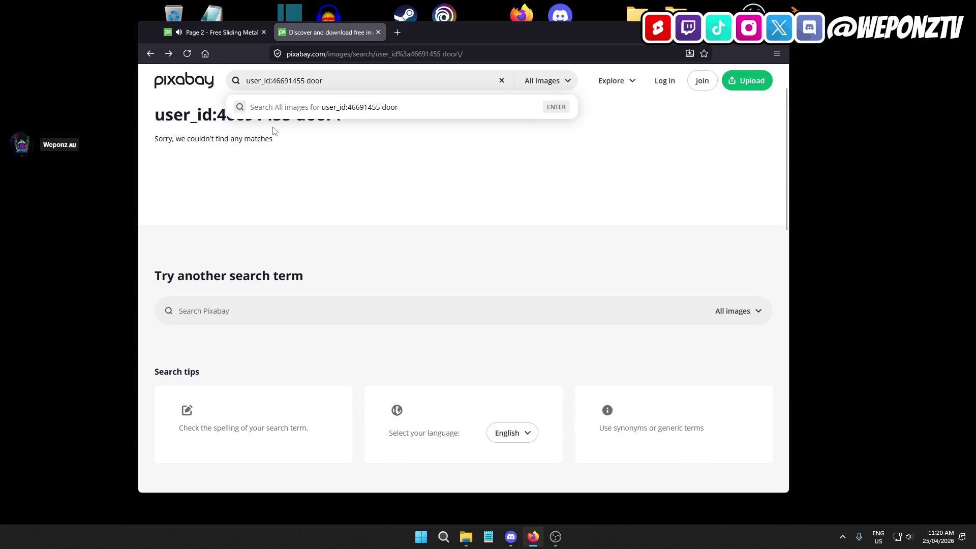
pyautogui.click(170, 55)
pyautogui.scroll(-3, 362, 278)
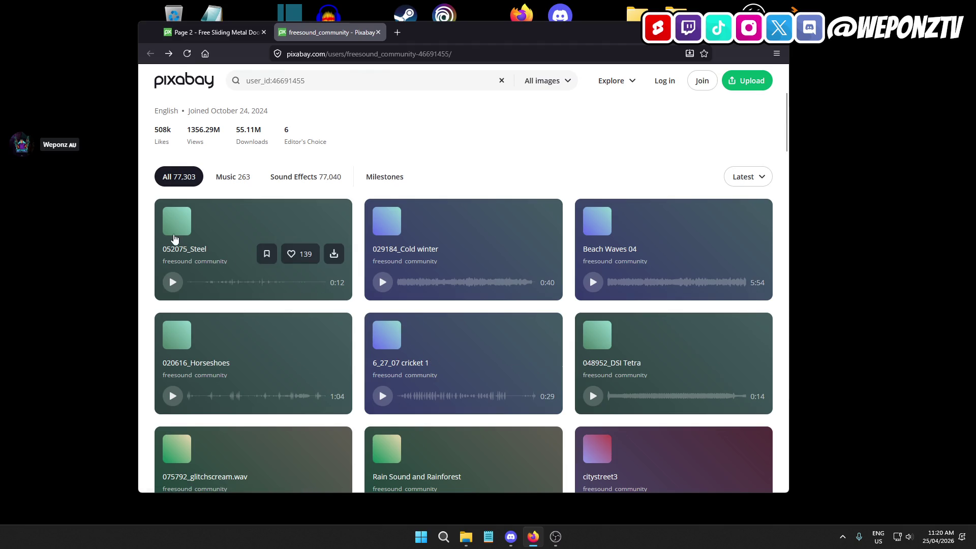
# Preview 052075_Steel, browse down the freesound_community sound list, then close the browser window.
pyautogui.click(173, 282)
pyautogui.scroll(-3, 274, 305)
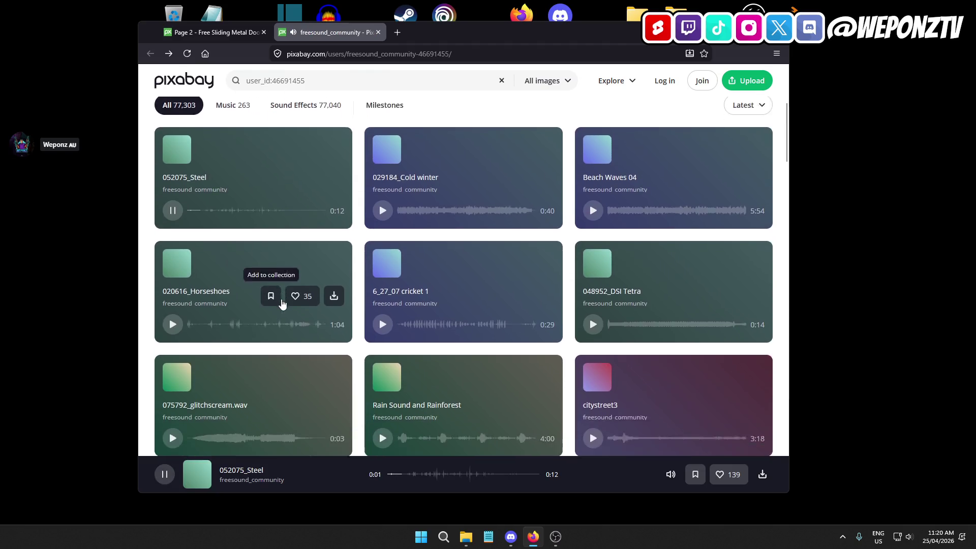
pyautogui.scroll(-5, 274, 325)
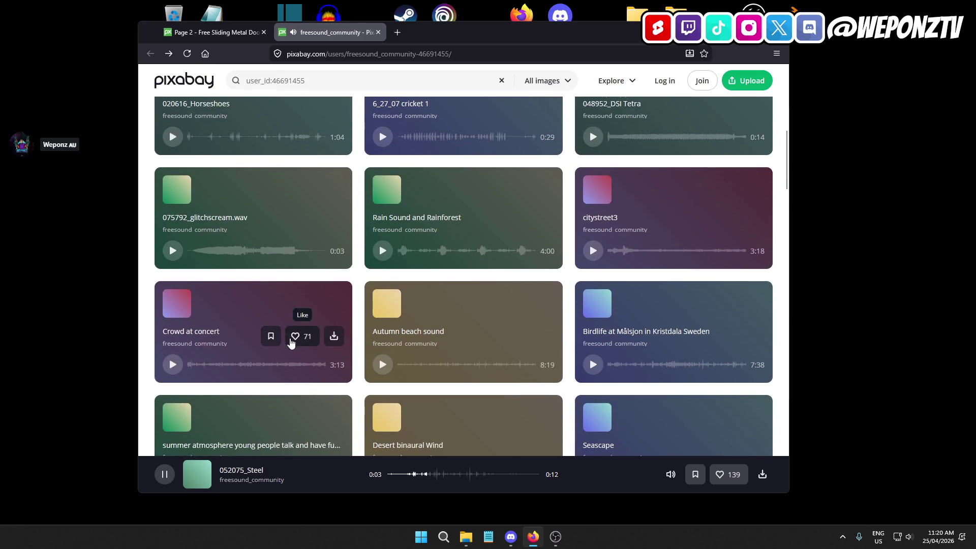
pyautogui.scroll(-1, 288, 343)
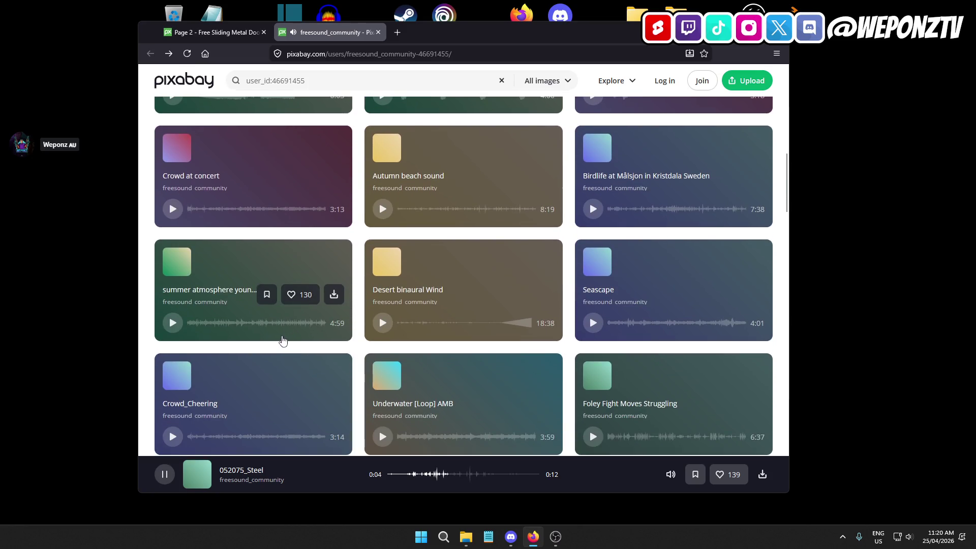
pyautogui.scroll(-3, 283, 341)
pyautogui.scroll(-6, 282, 345)
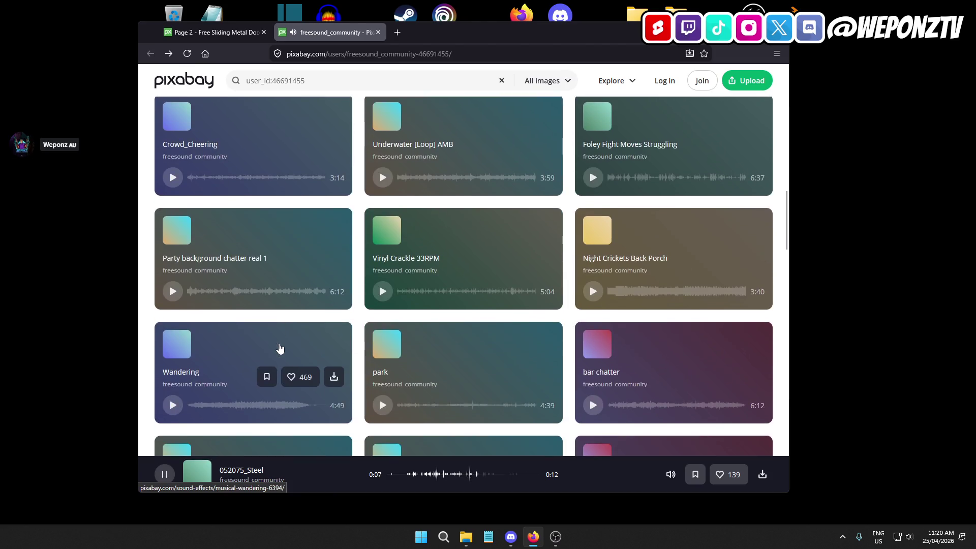
pyautogui.scroll(-8, 292, 343)
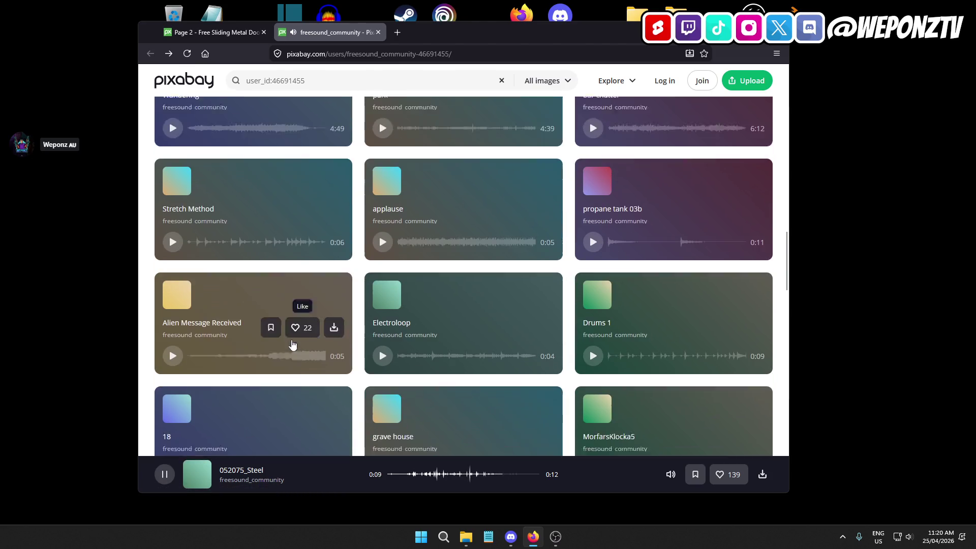
pyautogui.scroll(-8, 300, 345)
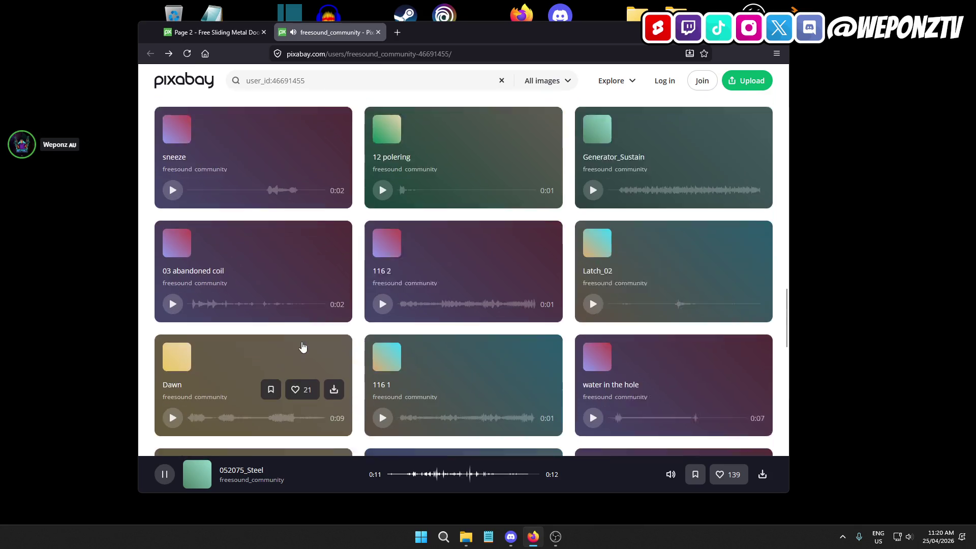
pyautogui.scroll(-10, 307, 343)
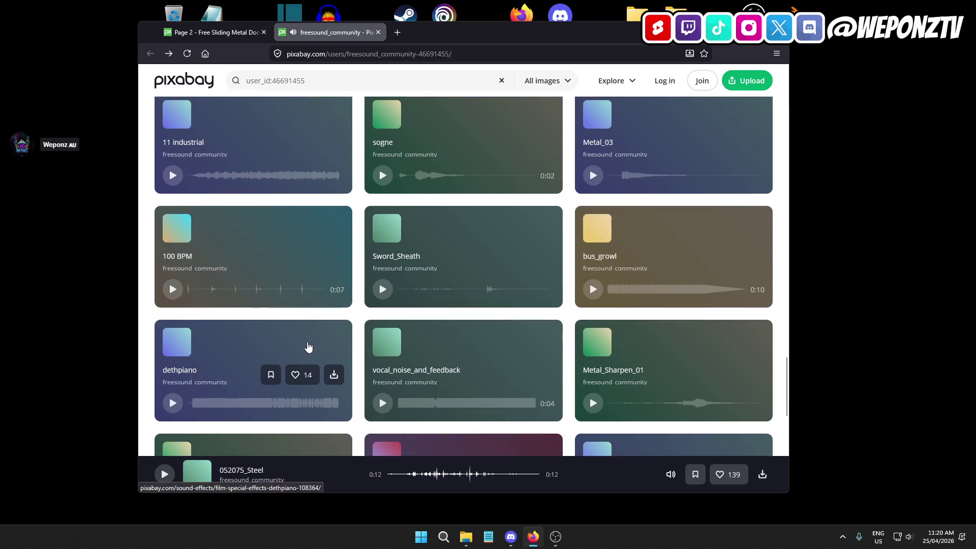
pyautogui.scroll(3, 308, 340)
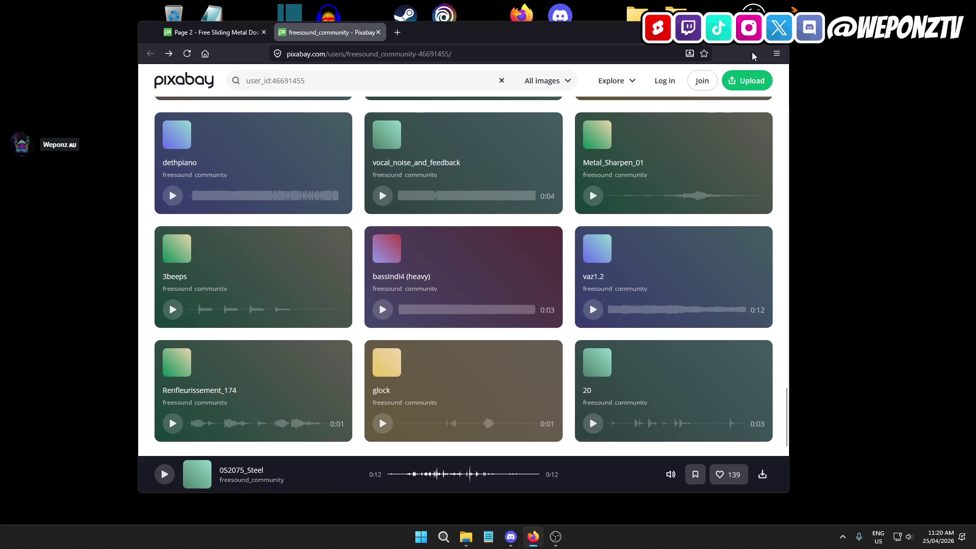
pyautogui.click(777, 32)
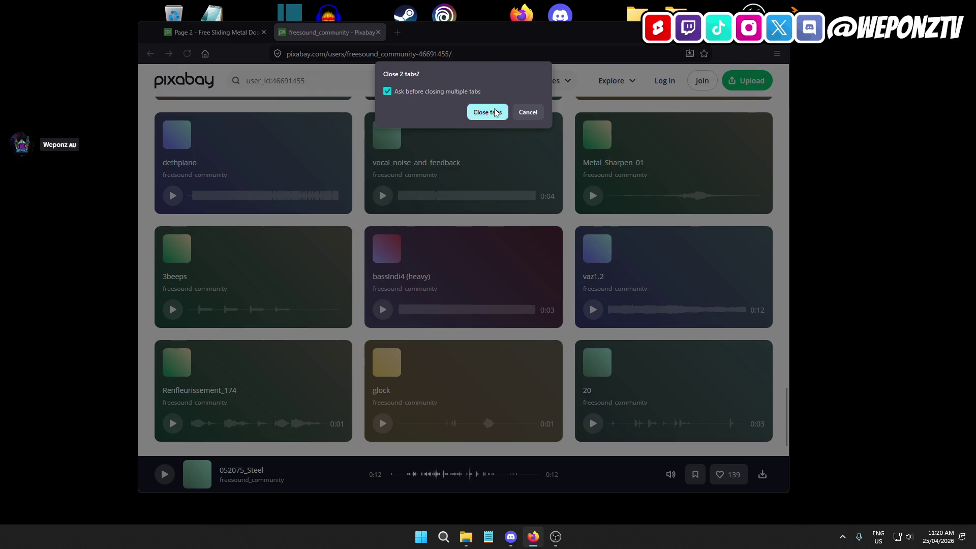
# Confirm closing the Firefox tabs and launch PrisonRP.uproject from the UE5 Projects > PrisonRP folder.
pyautogui.click(488, 112)
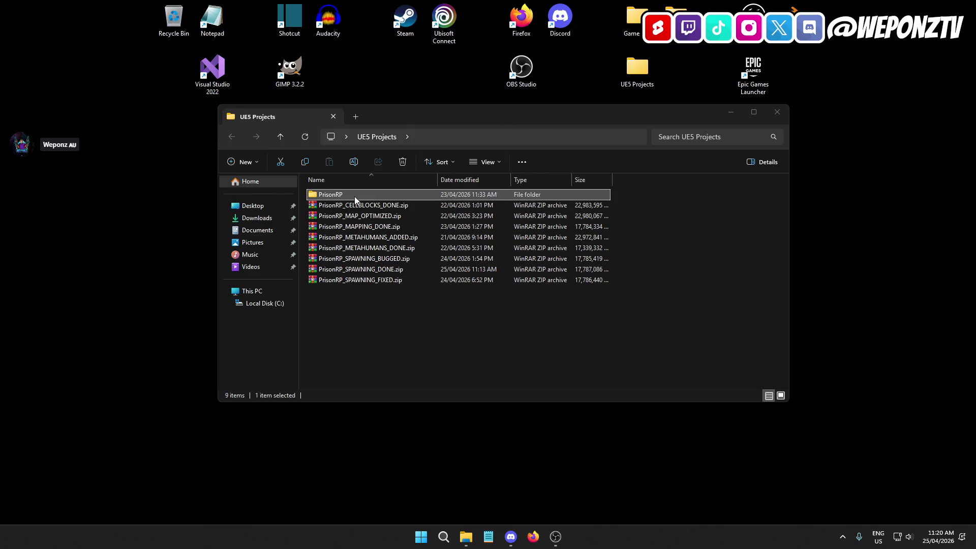
pyautogui.click(382, 269)
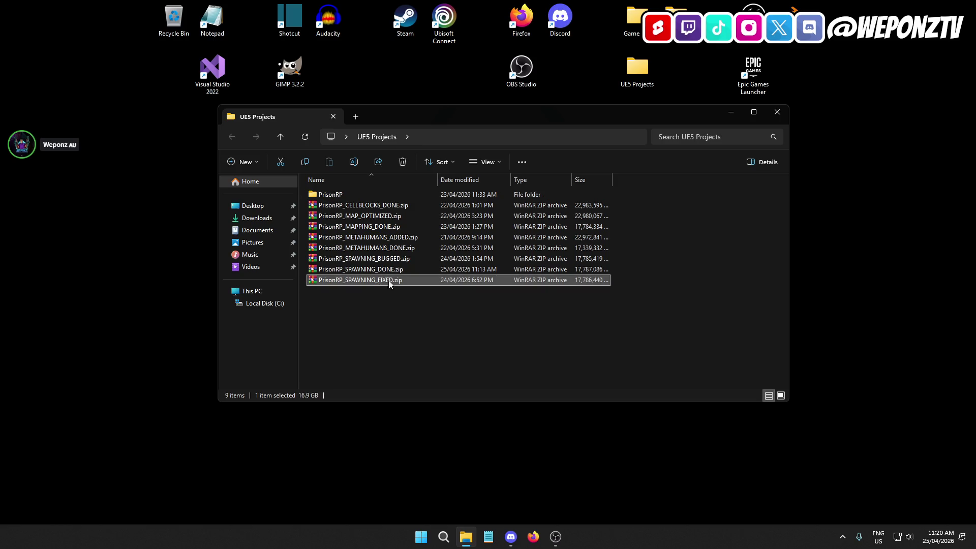
pyautogui.doubleClick(344, 194)
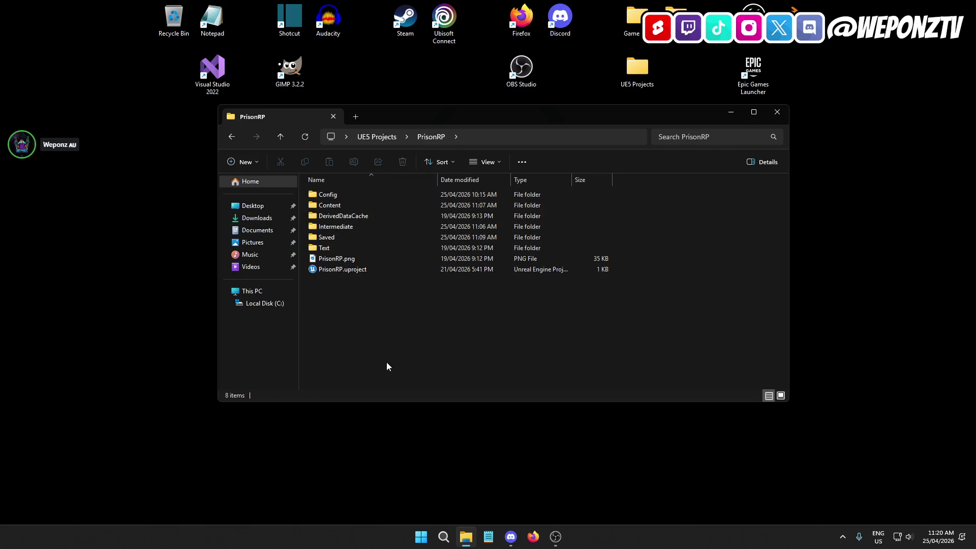
pyautogui.doubleClick(373, 269)
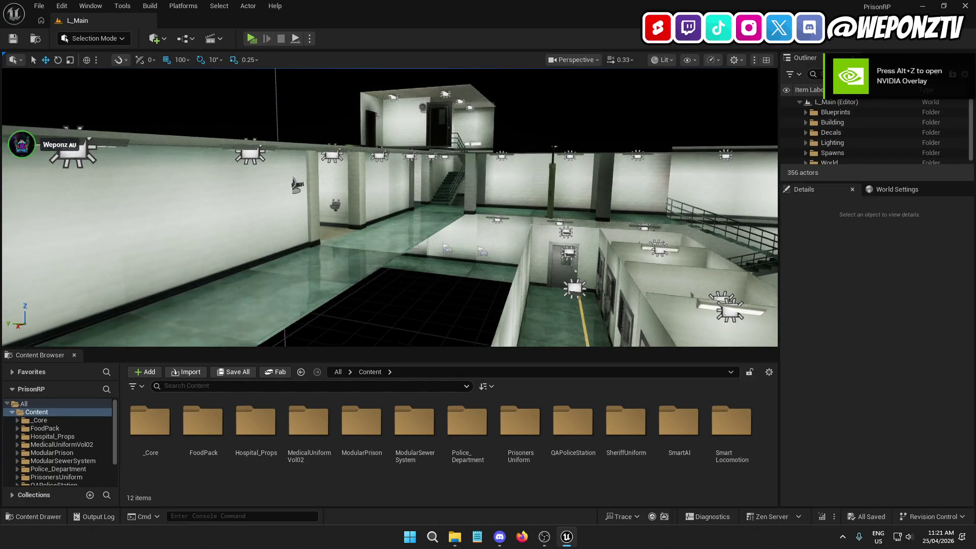
# Set the viewport camera speed to 1.4.
pyautogui.scroll(3, 612, 71)
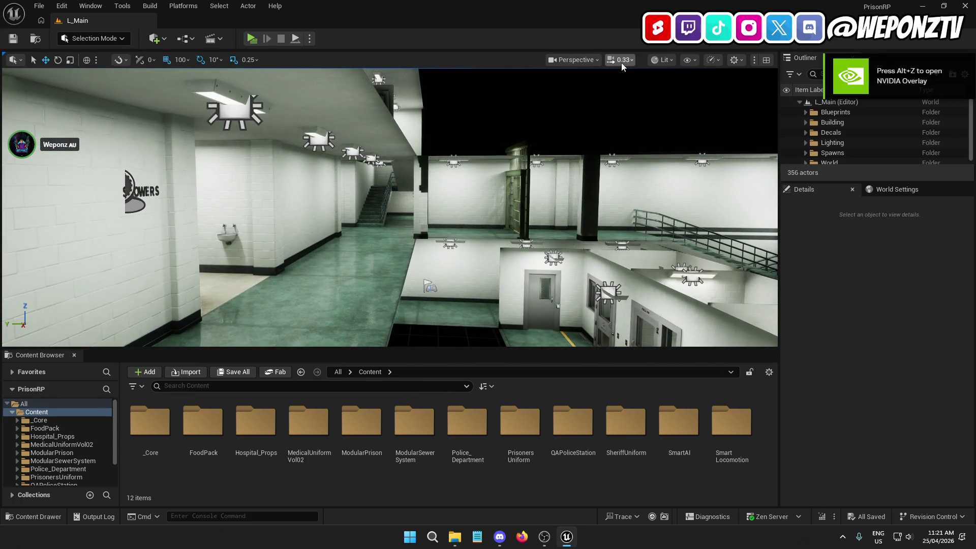
pyautogui.click(622, 59)
pyautogui.write('1.4')
pyautogui.press('Return')
# Fly to the cell door, select it, and open BP_PrisonBars for editing.
pyautogui.moveTo(390, 208)
pyautogui.mouseDown()
pyautogui.moveTo(389, 264)
pyautogui.moveTo(389, 127)
pyautogui.moveTo(390, 204)
pyautogui.moveTo(504, 202)
pyautogui.mouseUp()
pyautogui.click(573, 209)
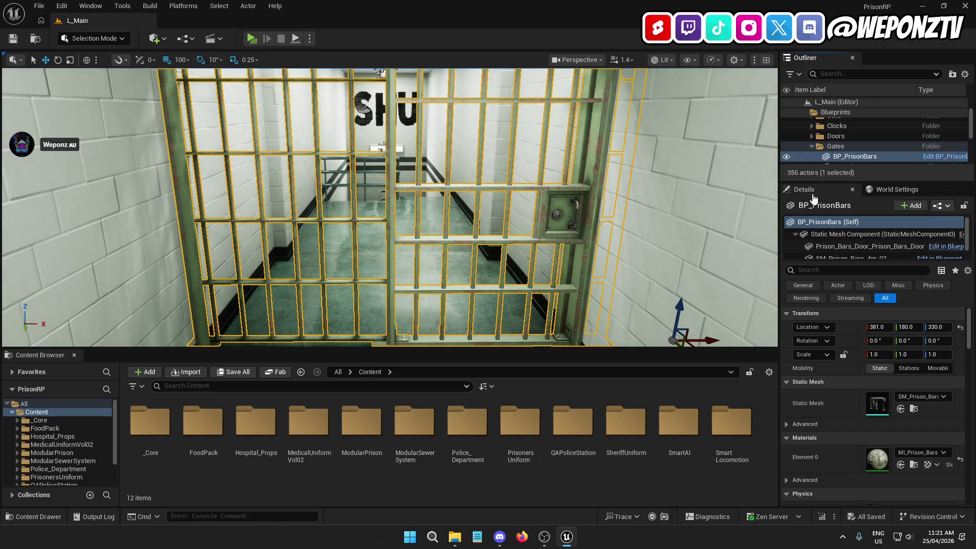
pyautogui.click(944, 156)
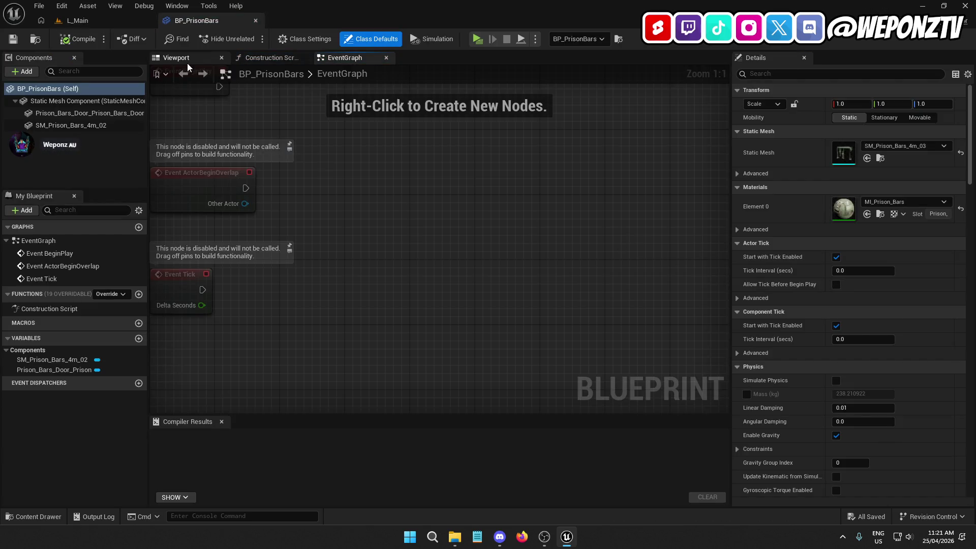
# Show the BP_PrisonBars Viewport, look over its Details, and select the sliding door mesh.
pyautogui.click(198, 59)
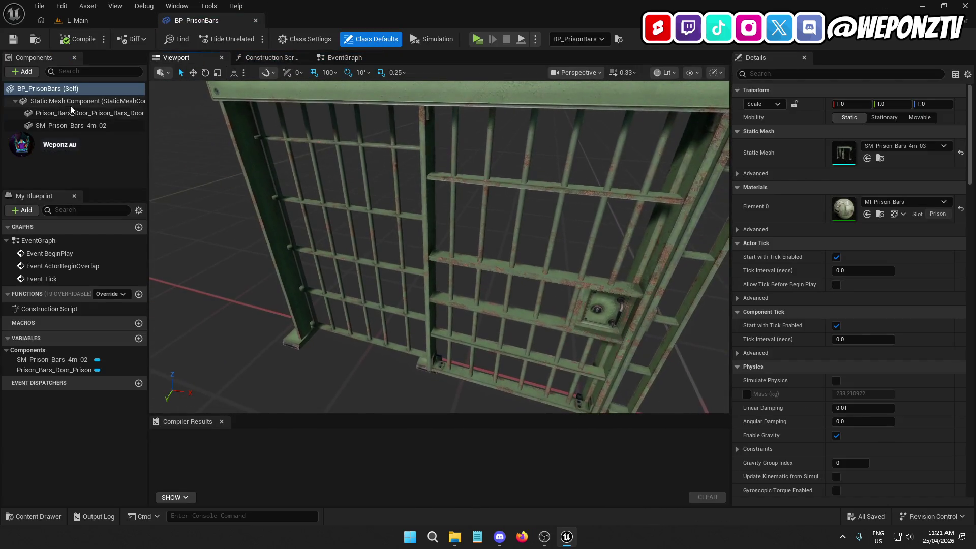
pyautogui.scroll(-5, 793, 215)
pyautogui.scroll(-5, 795, 279)
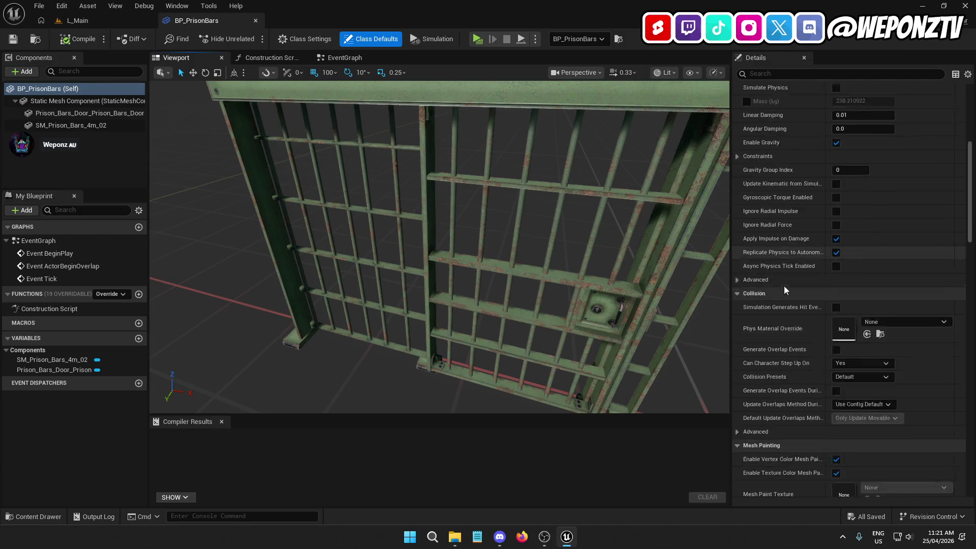
pyautogui.scroll(-3, 787, 298)
pyautogui.scroll(4, 788, 294)
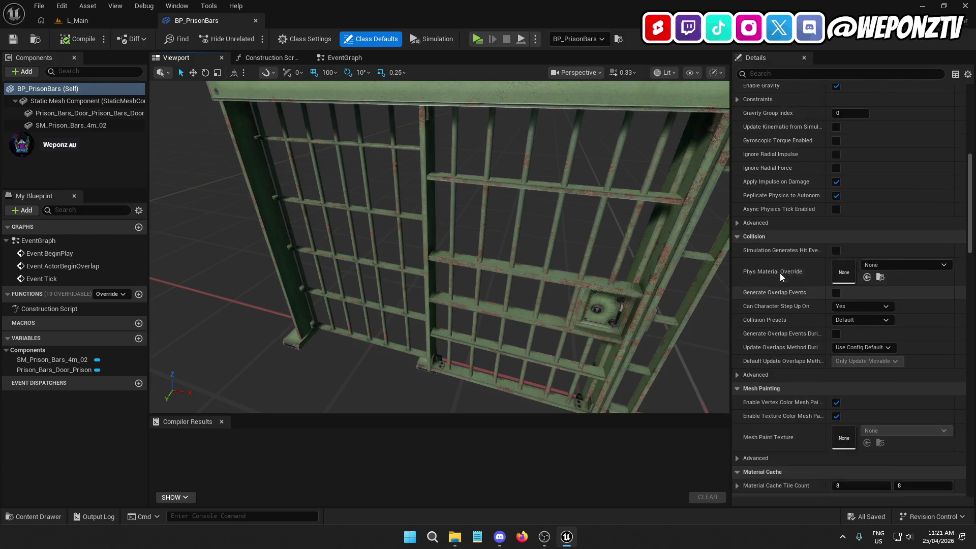
pyautogui.scroll(8, 786, 270)
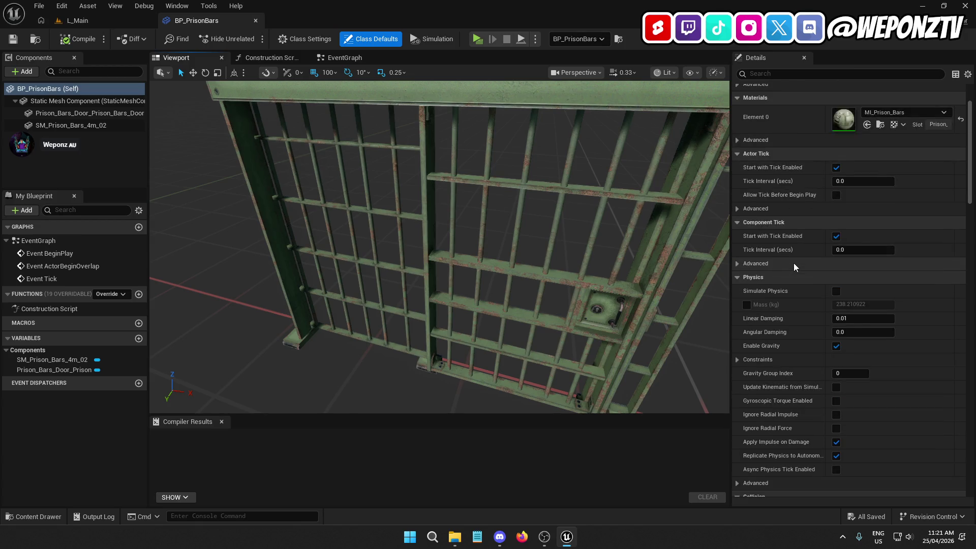
pyautogui.scroll(-10, 793, 260)
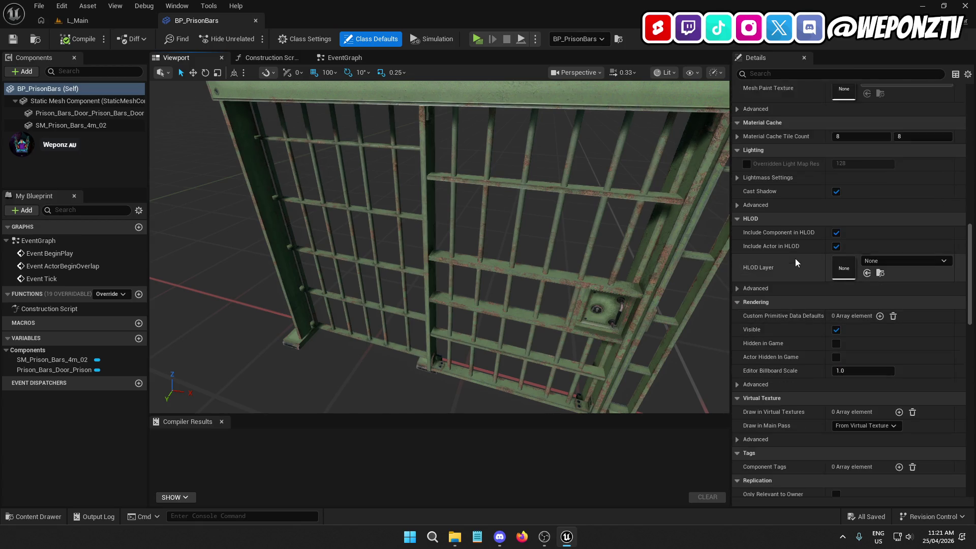
pyautogui.scroll(-2, 793, 264)
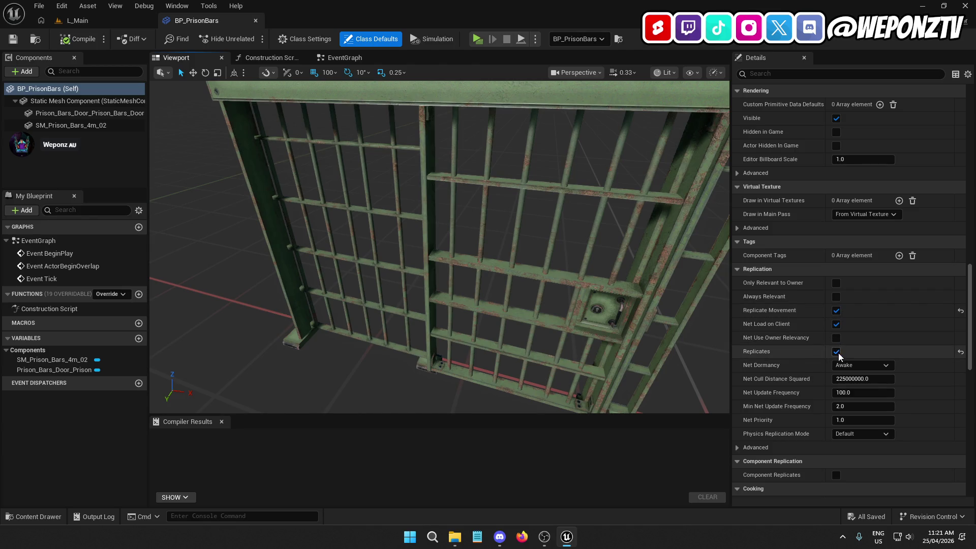
pyautogui.moveTo(580, 249); pyautogui.dragTo(483, 258)
pyautogui.click(460, 235)
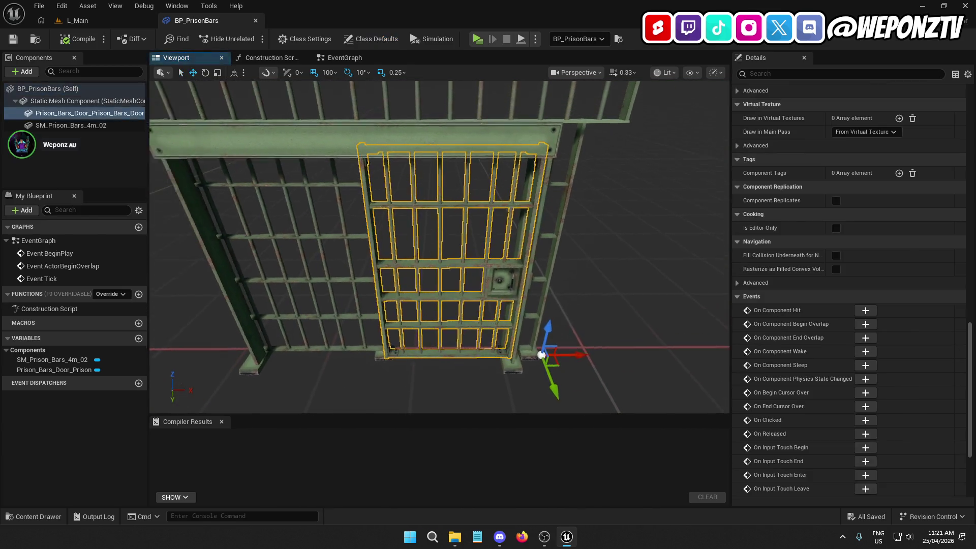
# Set grid snap to 10 and slide the door mesh left along X to -183.07.
pyautogui.moveTo(559, 336)
pyautogui.mouseDown()
pyautogui.moveTo(493, 340)
pyautogui.moveTo(571, 354)
pyautogui.mouseUp()
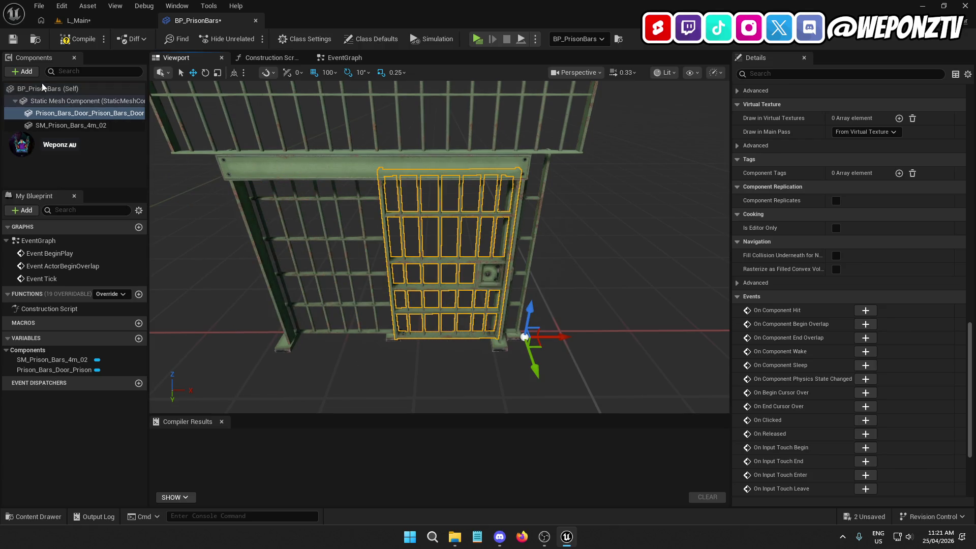
pyautogui.click(327, 73)
pyautogui.click(346, 124)
pyautogui.moveTo(559, 335)
pyautogui.mouseDown()
pyautogui.moveTo(468, 335)
pyautogui.moveTo(630, 336)
pyautogui.mouseUp()
pyautogui.moveTo(459, 329)
pyautogui.mouseDown()
pyautogui.moveTo(513, 329)
pyautogui.moveTo(459, 330)
pyautogui.mouseUp()
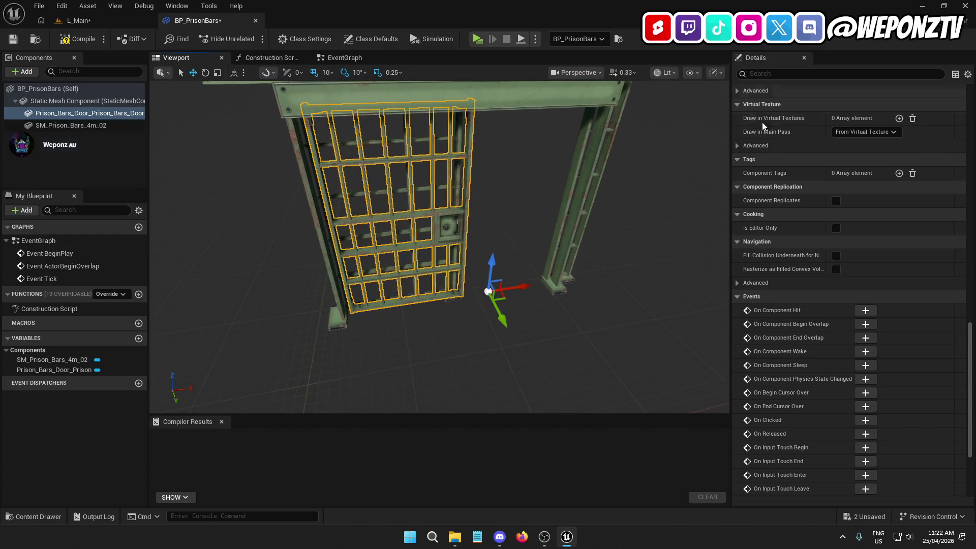
pyautogui.scroll(15, 810, 194)
pyautogui.scroll(10, 813, 187)
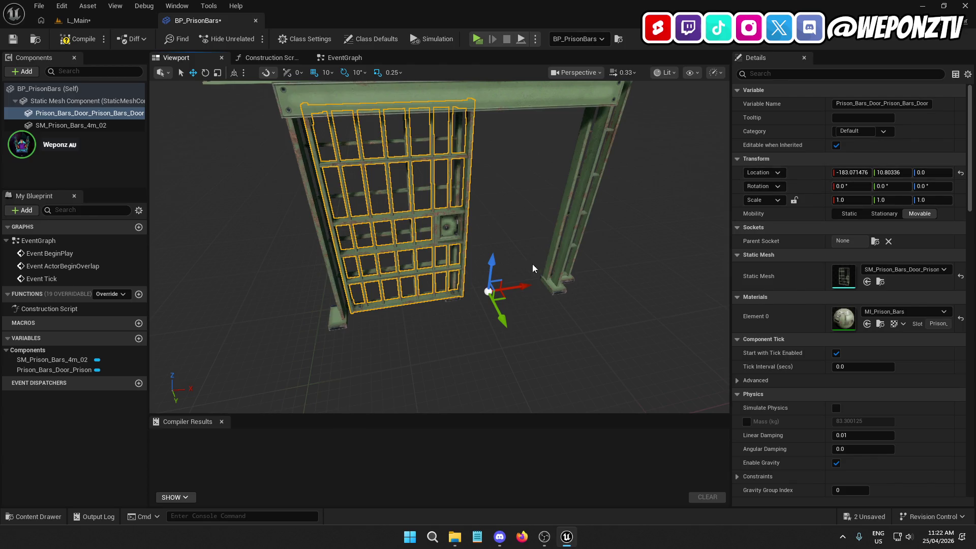
# Undo the slide and set the door's location to X -53.0, Y 11.0.
pyautogui.hotkey('ctrl', 'z')
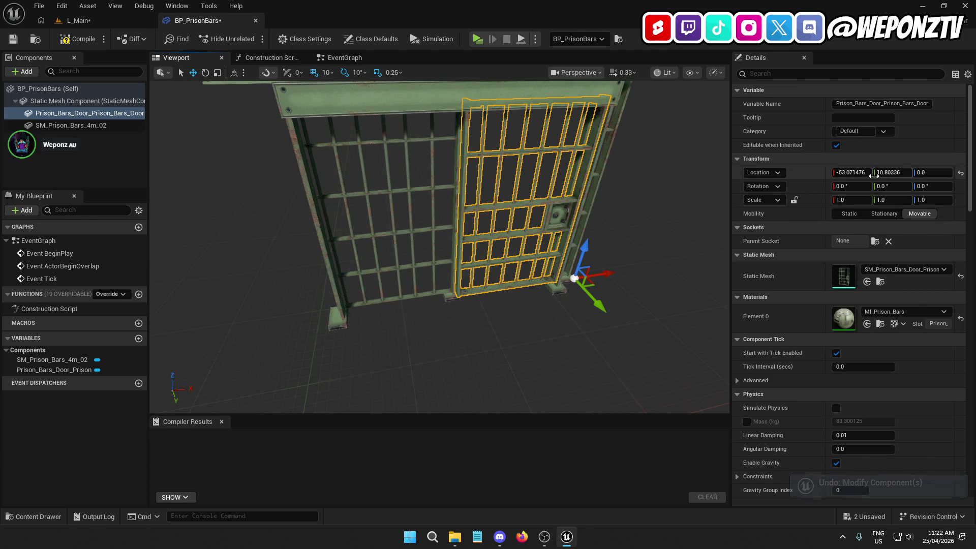
pyautogui.click(880, 173)
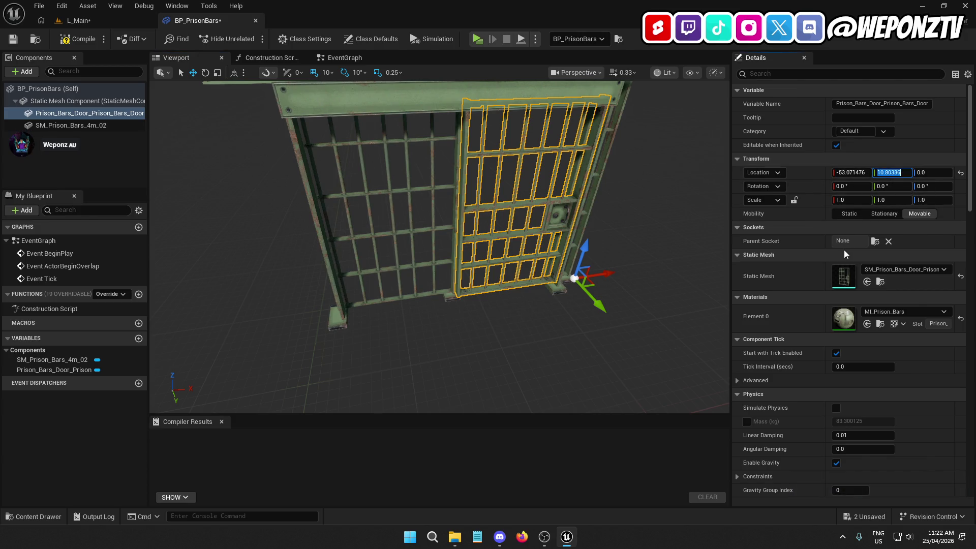
pyautogui.write('11.0')
pyautogui.hotkey('shift', 'Tab')
pyautogui.write('-53.0')
pyautogui.press('Return')
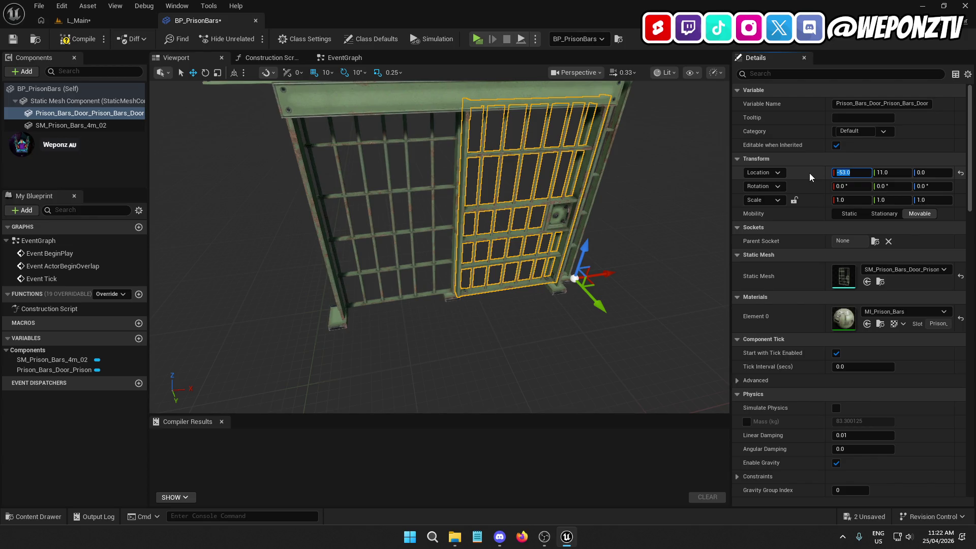
# Test-slide the door and undo, compile BP_PrisonBars, and select the overlap and Tick event nodes.
pyautogui.moveTo(602, 274); pyautogui.dragTo(534, 289)
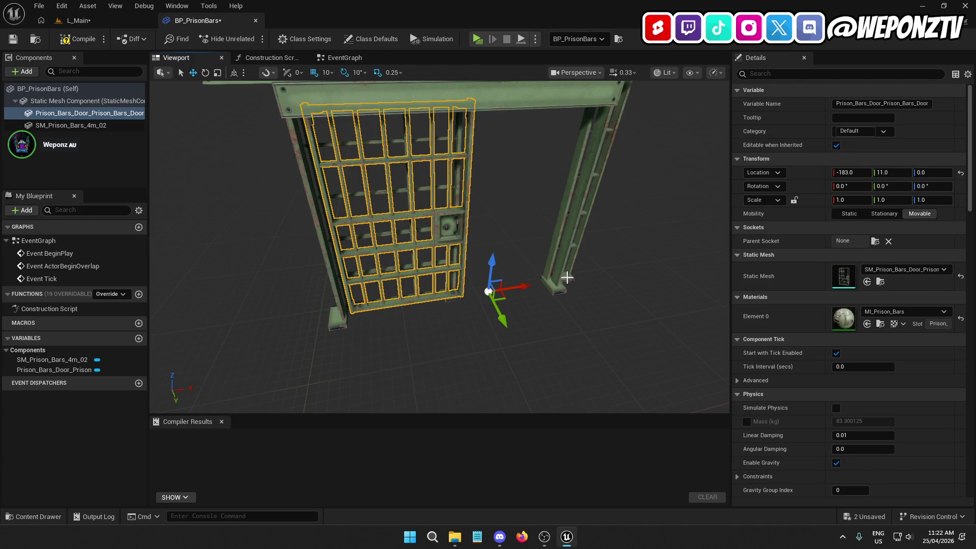
pyautogui.hotkey('ctrl', 'z')
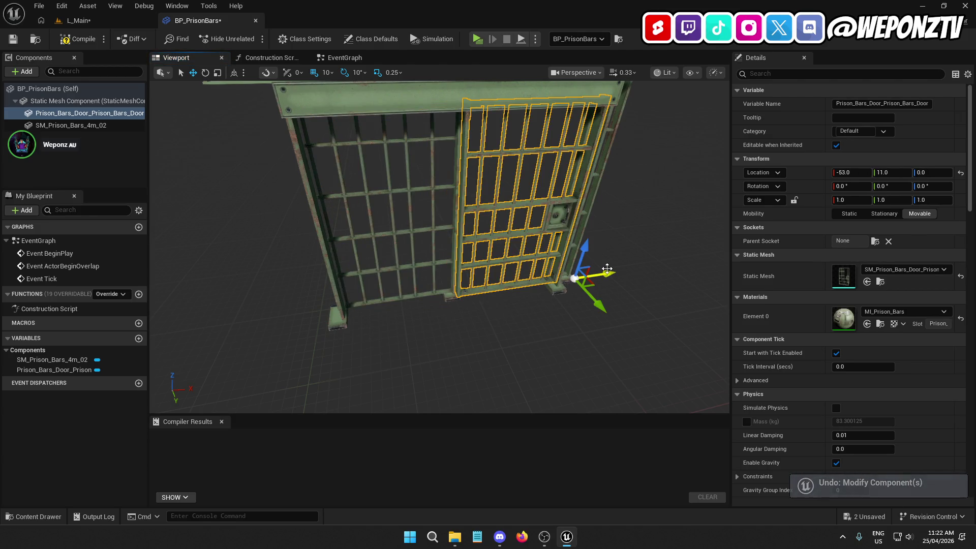
pyautogui.click(78, 39)
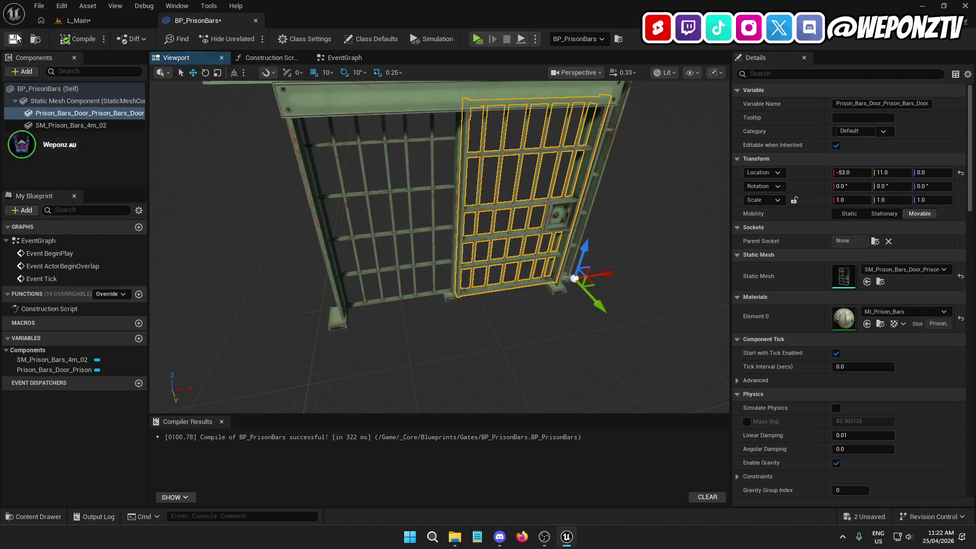
pyautogui.click(345, 58)
pyautogui.moveTo(456, 344); pyautogui.dragTo(262, 160)
# Delete the default overlap, Tick and BeginPlay events, then compile and save the Blueprint.
pyautogui.press('Delete')
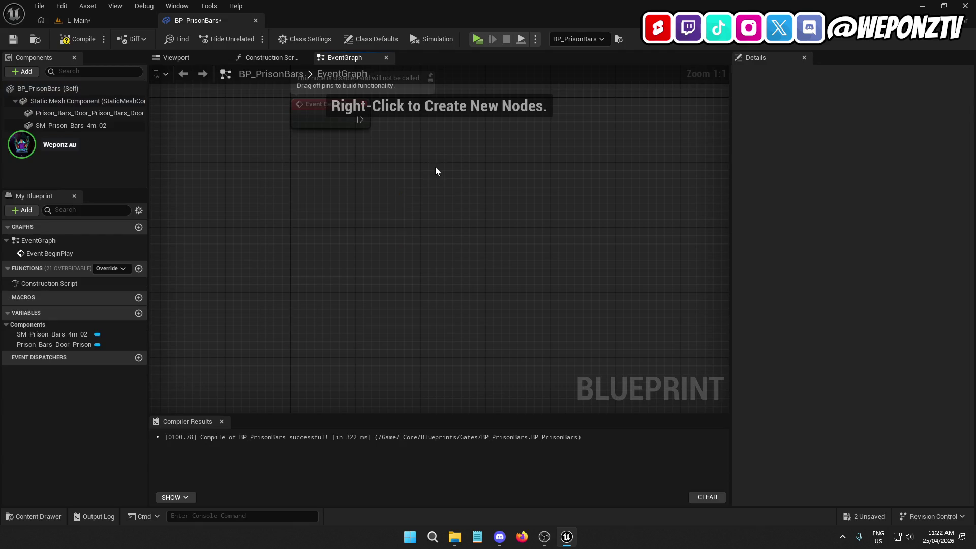
pyautogui.click(353, 147)
pyautogui.press('Delete')
pyautogui.click(85, 40)
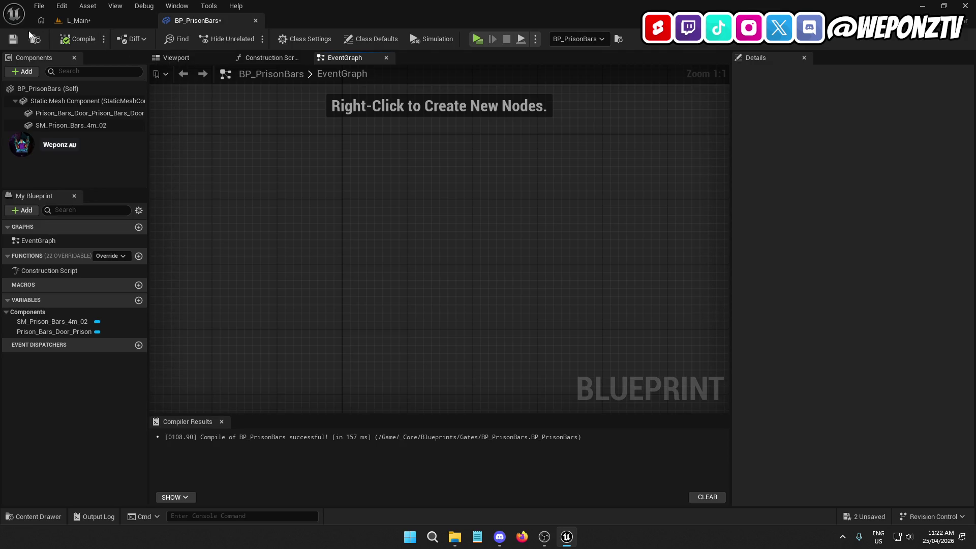
pyautogui.click(14, 45)
# Add a Box Collision component named Trigger to BP_PrisonBars.
pyautogui.click(53, 88)
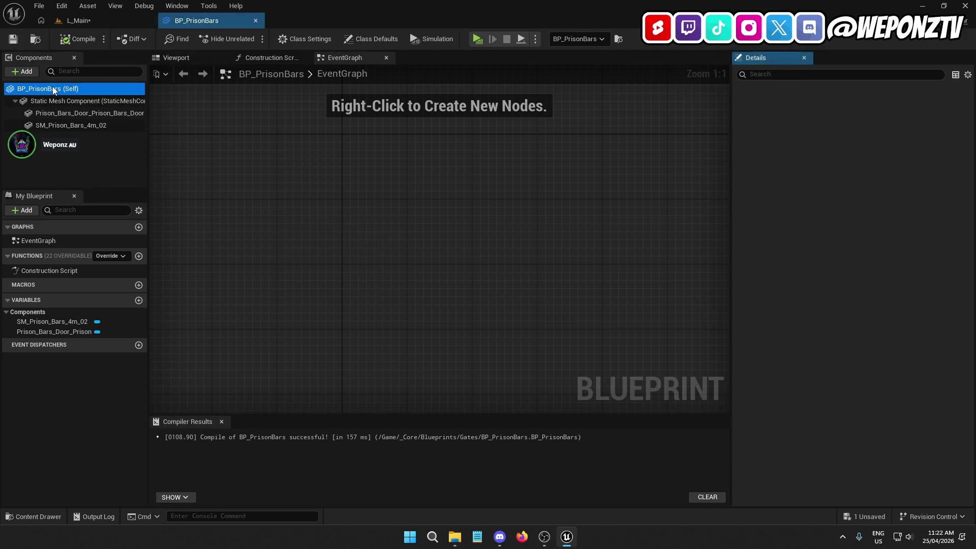
pyautogui.click(24, 69)
pyautogui.write('x')
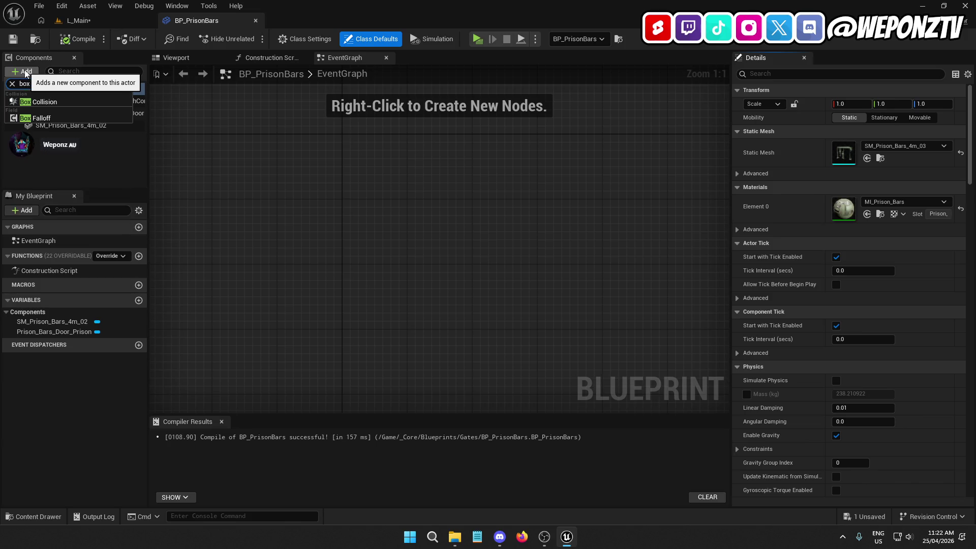
pyautogui.click(56, 107)
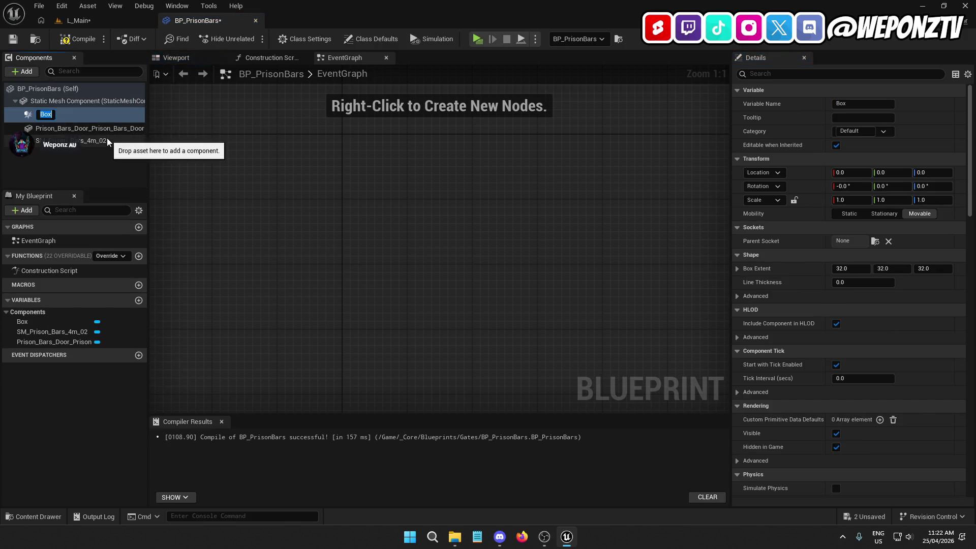
pyautogui.write('Trigger')
pyautogui.press('Return')
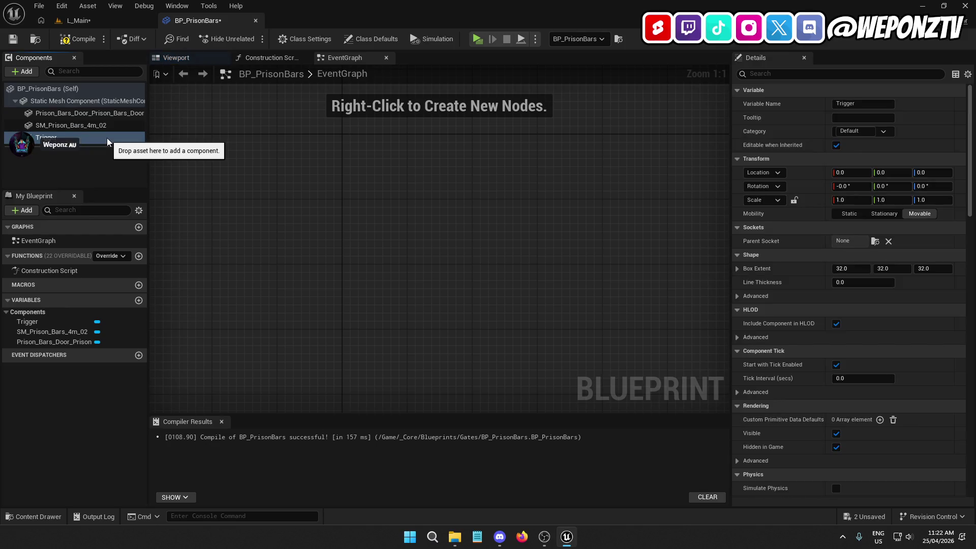
# Give Trigger Custom collision ignoring all but Pawn overlap, save, and add its Begin Overlap event.
pyautogui.scroll(-10, 764, 228)
pyautogui.scroll(-4, 764, 228)
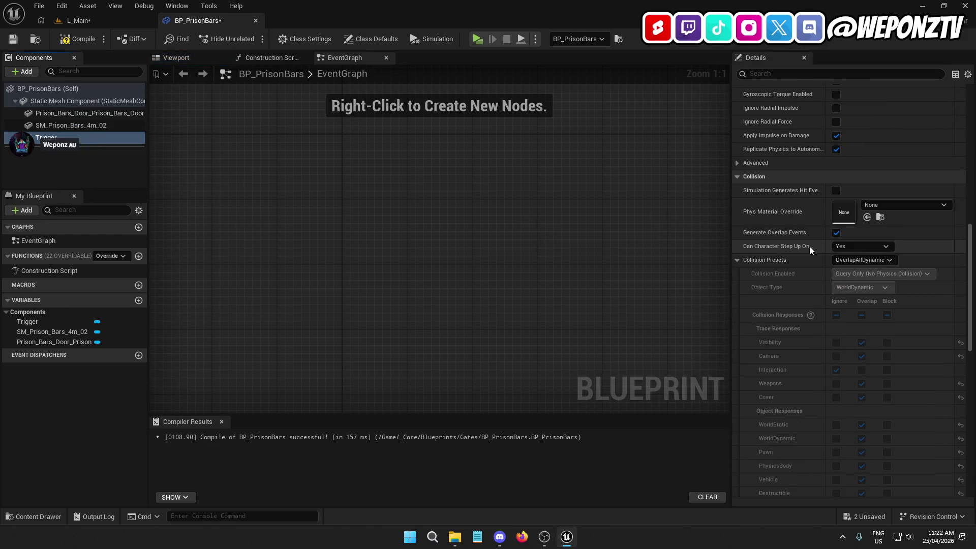
pyautogui.click(863, 260)
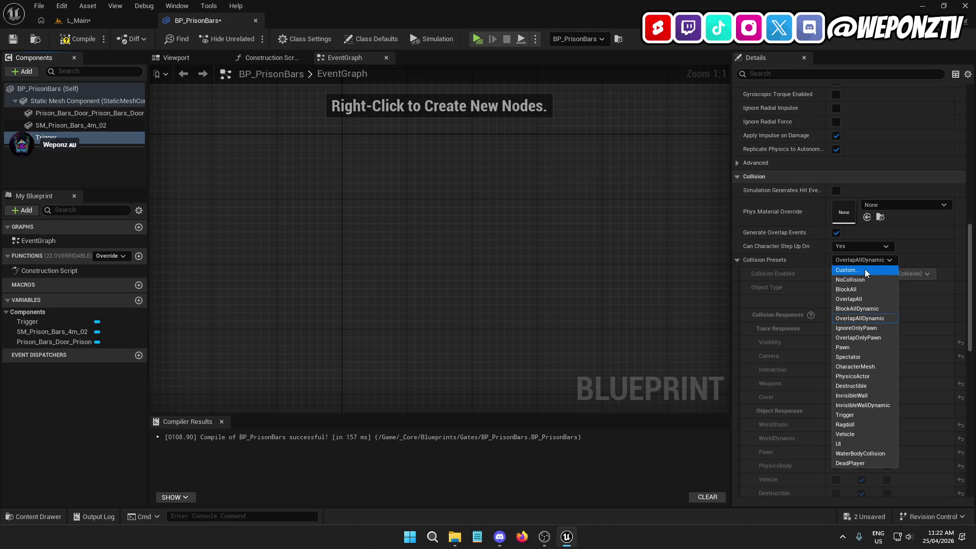
pyautogui.click(864, 270)
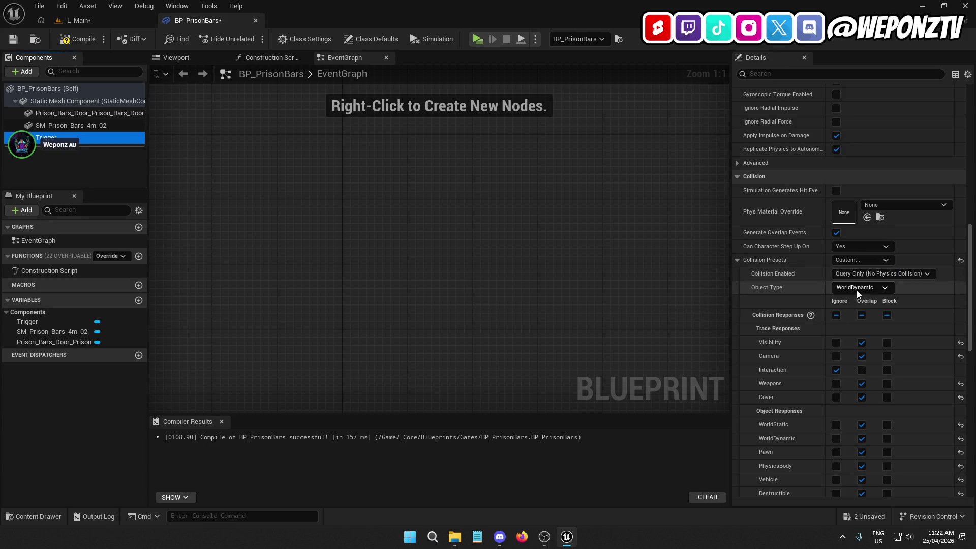
pyautogui.click(836, 315)
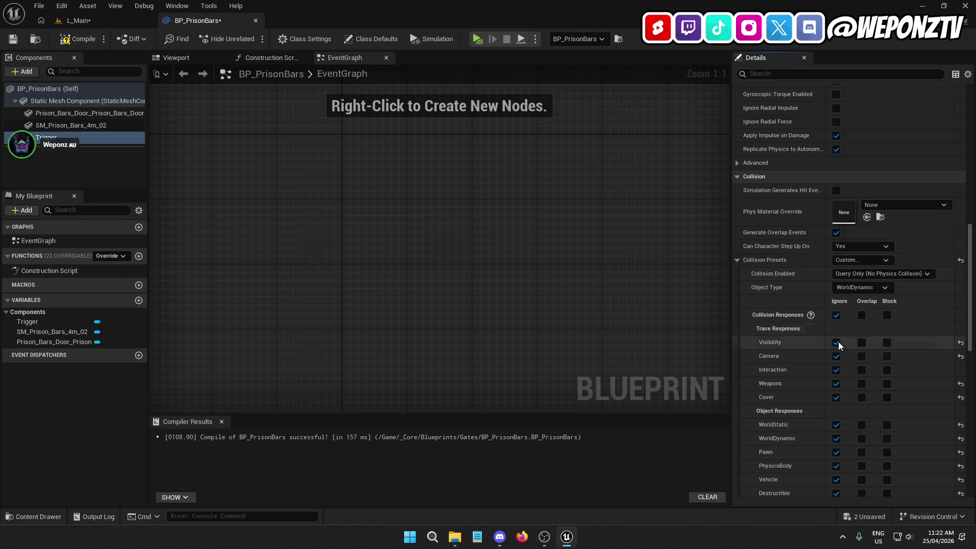
pyautogui.click(861, 452)
pyautogui.click(77, 38)
pyautogui.click(13, 39)
pyautogui.scroll(-10, 813, 285)
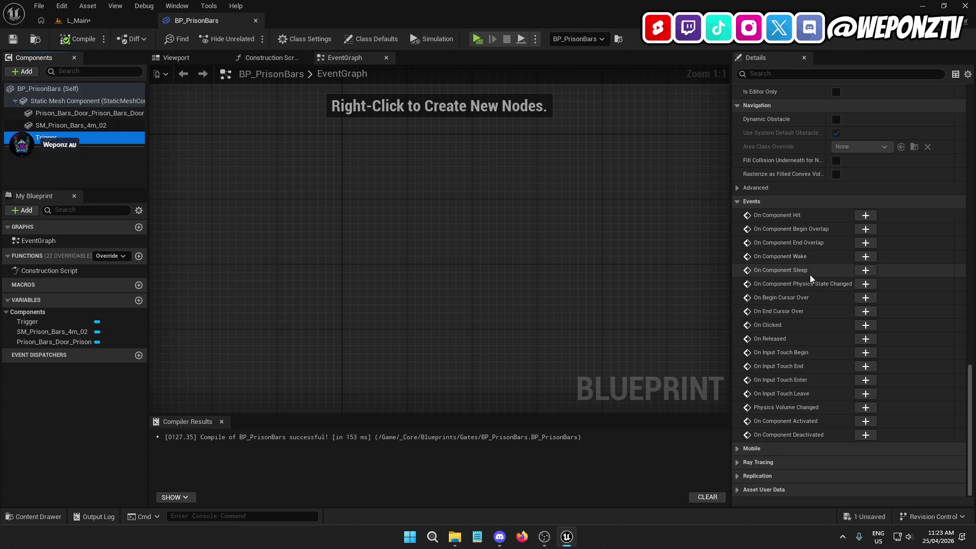
pyautogui.click(865, 229)
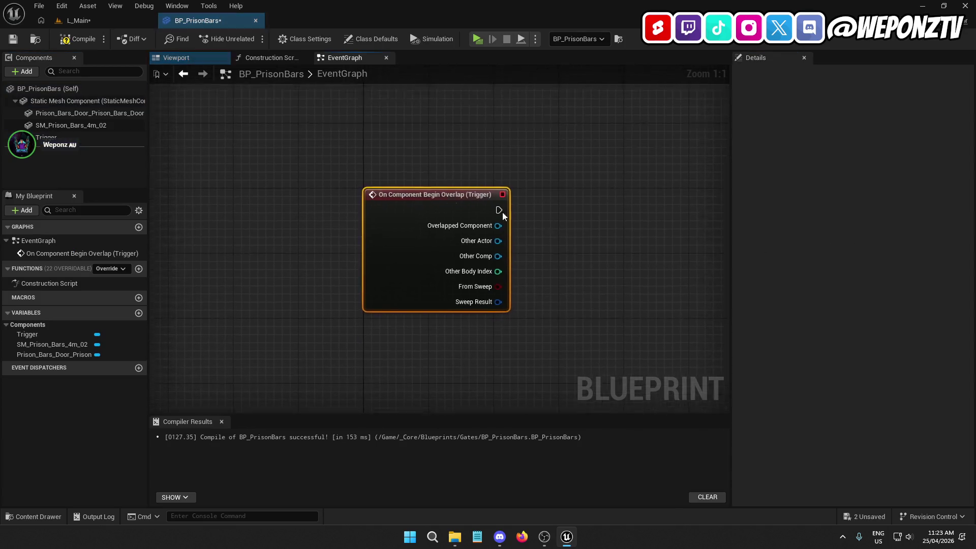
# Add an On Component End Overlap (Trigger) event and frame both overlap events.
pyautogui.click(86, 138)
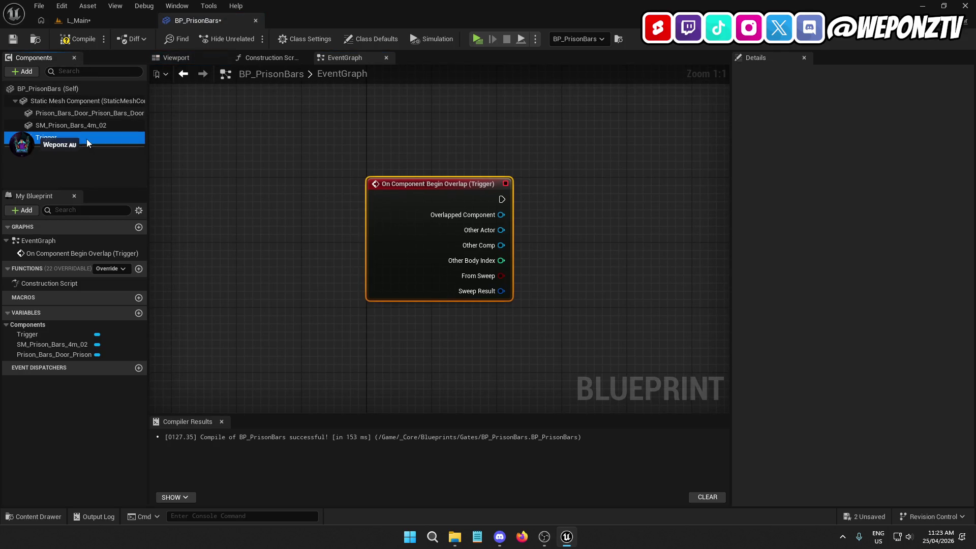
pyautogui.click(865, 242)
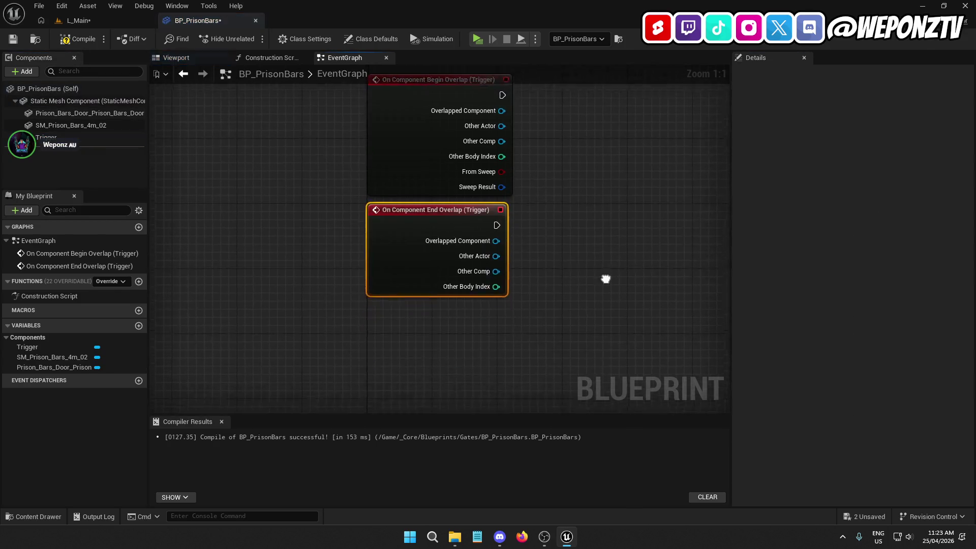
pyautogui.moveTo(524, 225); pyautogui.dragTo(523, 378)
pyautogui.scroll(-5, 510, 330)
pyautogui.scroll(3, 492, 333)
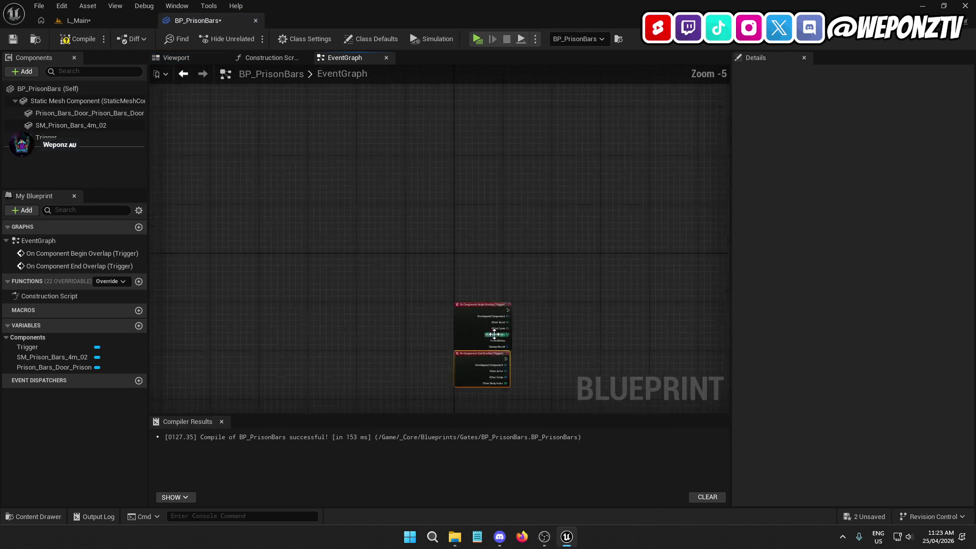
pyautogui.moveTo(562, 263)
pyautogui.mouseDown()
pyautogui.moveTo(474, 195)
pyautogui.moveTo(463, 255)
pyautogui.moveTo(456, 166)
pyautogui.moveTo(445, 163)
pyautogui.mouseUp()
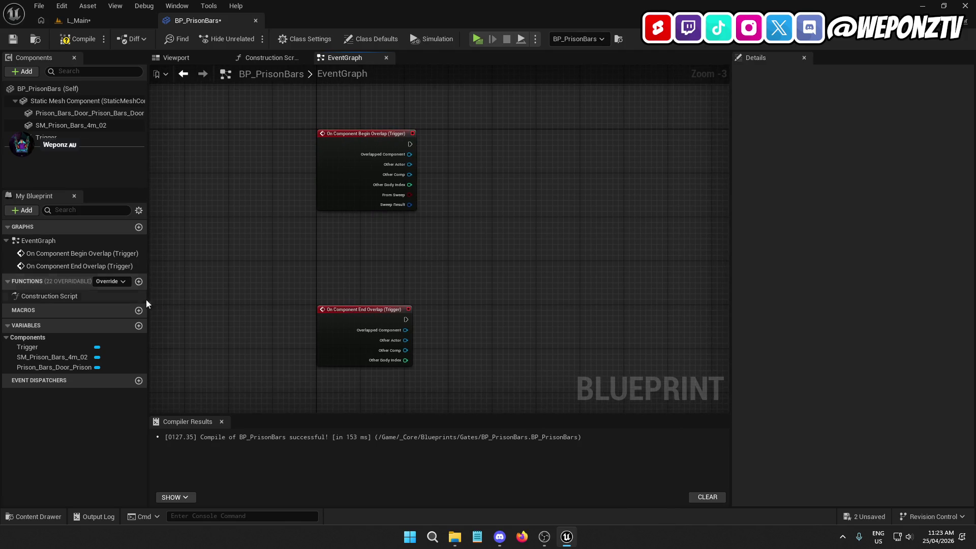
# Create a Boolean variable IsGateOpen and place a Get node for it in the graph.
pyautogui.click(138, 325)
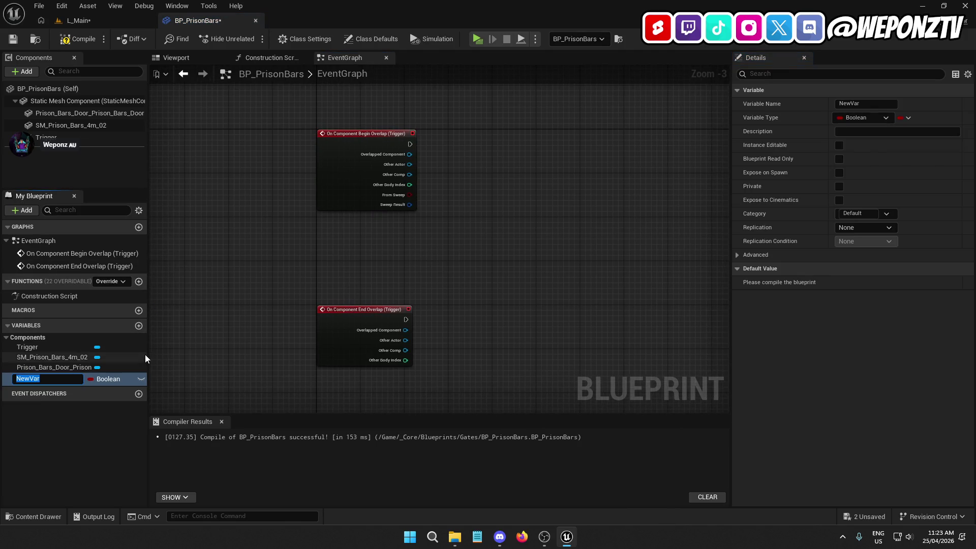
pyautogui.write('IsGateOpen')
pyautogui.press('Return')
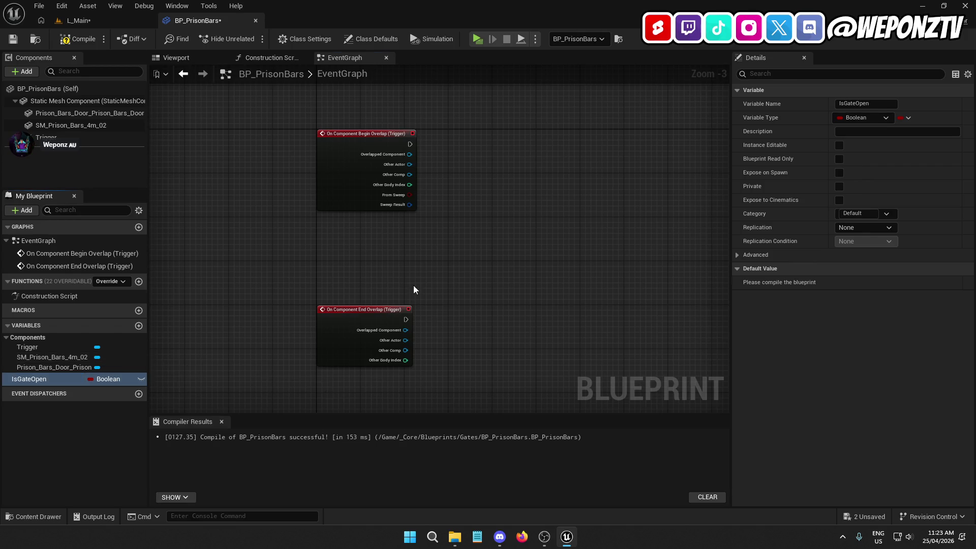
pyautogui.moveTo(413, 290); pyautogui.dragTo(167, 343)
pyautogui.moveTo(53, 379); pyautogui.dragTo(374, 148)
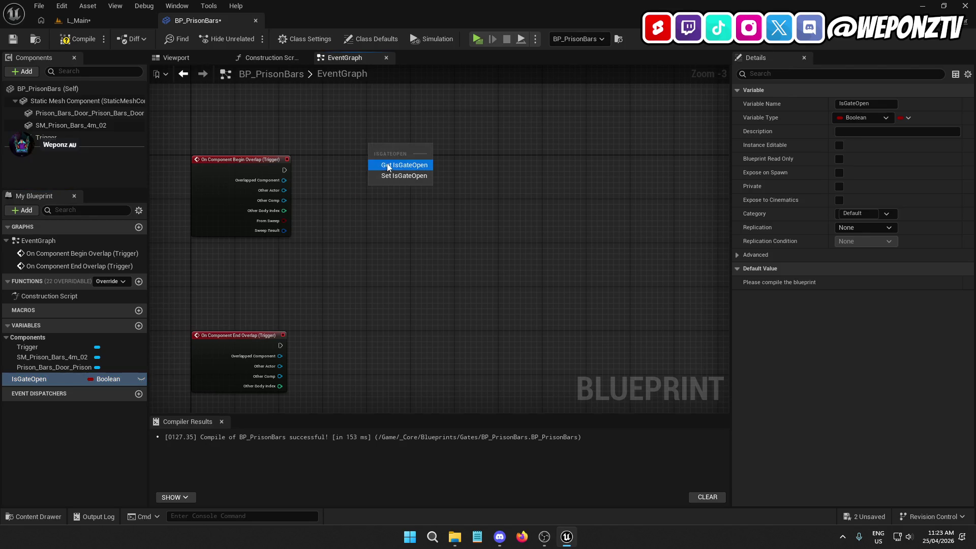
pyautogui.click(387, 165)
# Add a Branch fed by Begin Overlap, with Is Gate Open wired to its Condition.
pyautogui.scroll(3, 351, 211)
pyautogui.click(381, 166)
pyautogui.moveTo(414, 178)
pyautogui.mouseDown()
pyautogui.moveTo(406, 143)
pyautogui.moveTo(249, 151)
pyautogui.mouseUp()
pyautogui.moveTo(413, 144); pyautogui.dragTo(348, 145)
pyautogui.moveTo(399, 119)
pyautogui.mouseDown()
pyautogui.moveTo(344, 119)
pyautogui.moveTo(388, 127)
pyautogui.moveTo(371, 127)
pyautogui.moveTo(319, 167)
pyautogui.mouseUp()
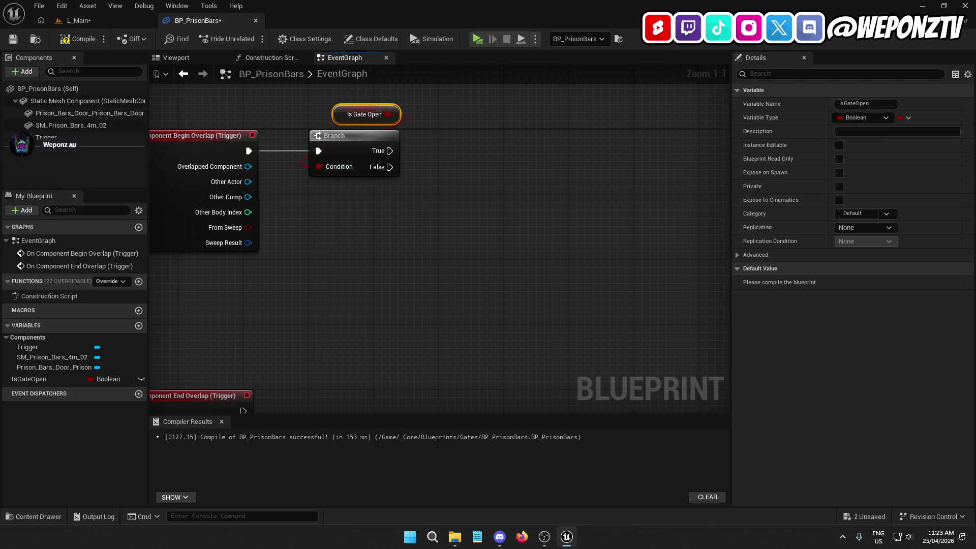
pyautogui.moveTo(422, 202); pyautogui.dragTo(426, 284)
pyautogui.moveTo(344, 190)
pyautogui.mouseDown()
pyautogui.moveTo(343, 181)
pyautogui.moveTo(323, 205)
pyautogui.moveTo(337, 197)
pyautogui.mouseUp()
pyautogui.click(449, 267)
pyautogui.moveTo(449, 267); pyautogui.dragTo(412, 242)
# Compile and save BP_PrisonBars, then bring up node actions near the End Overlap event.
pyautogui.click(71, 38)
pyautogui.click(13, 39)
pyautogui.scroll(-2, 406, 191)
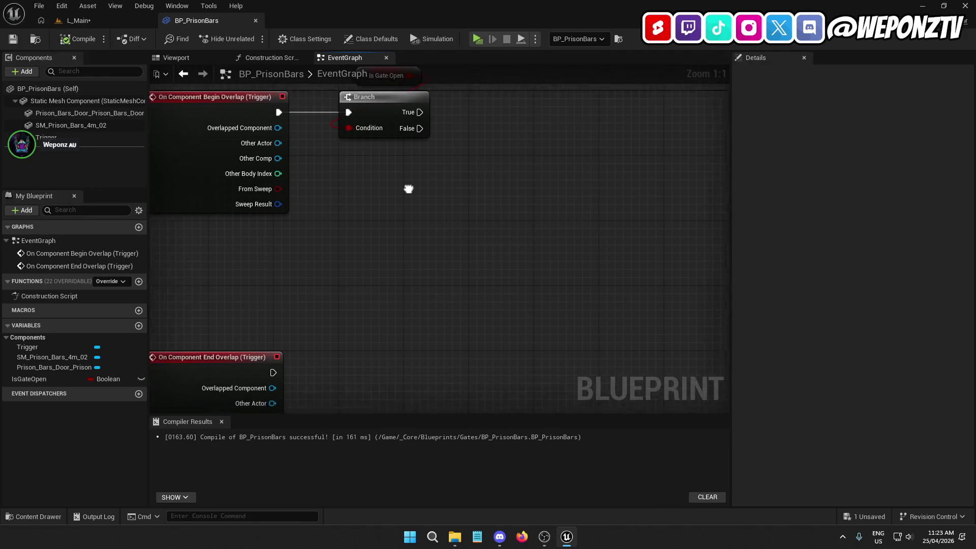
pyautogui.moveTo(406, 192); pyautogui.dragTo(443, 144)
pyautogui.scroll(-2, 410, 254)
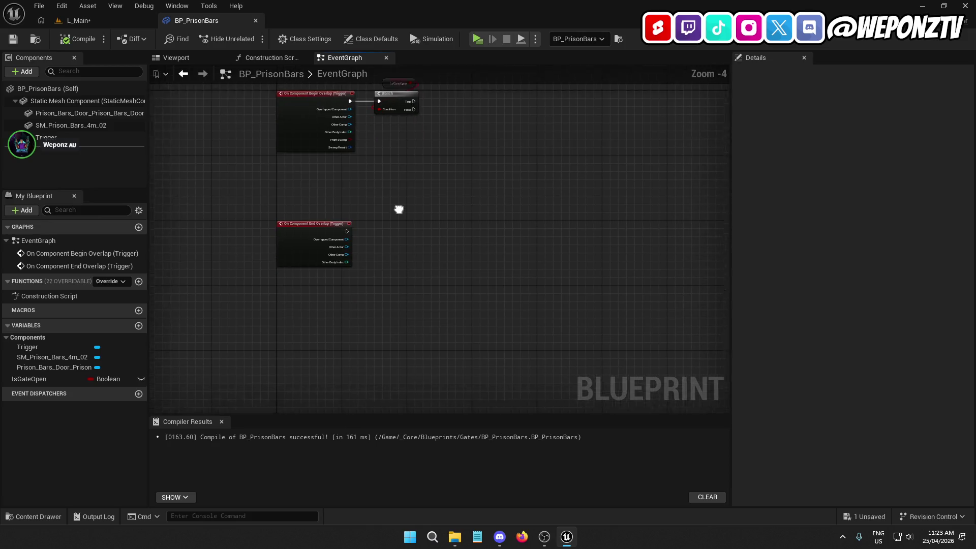
pyautogui.rightClick(374, 311)
# Add a custom event named ToggleGate below the End Overlap event.
pyautogui.write('custom')
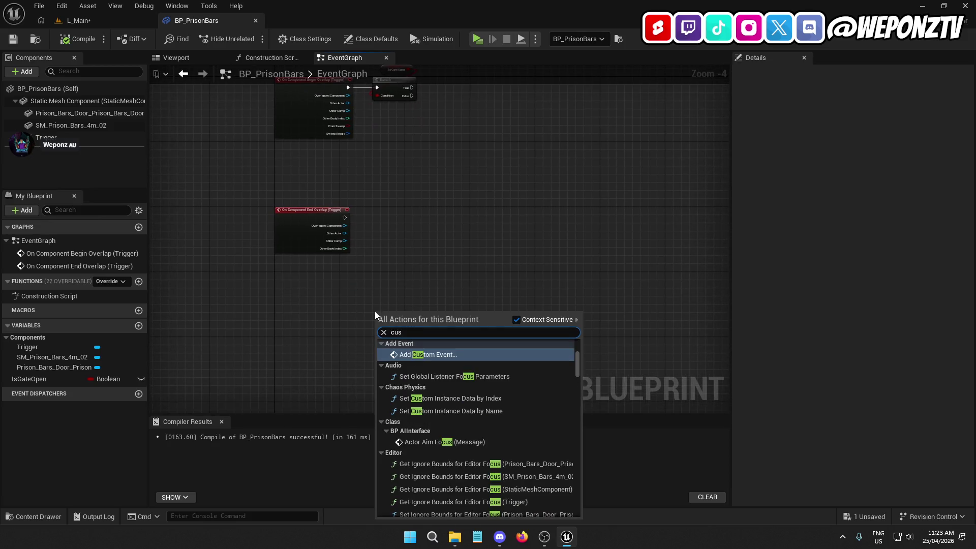
pyautogui.click(434, 355)
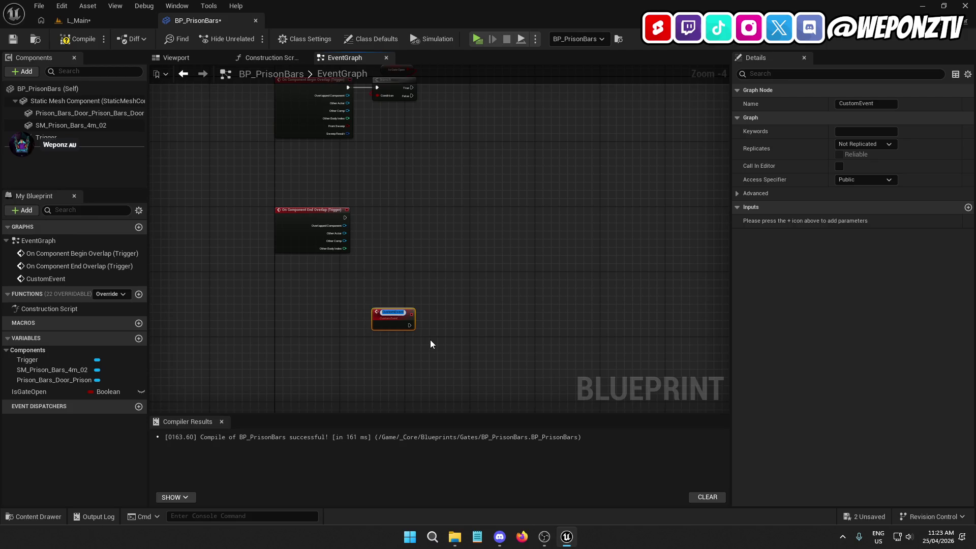
pyautogui.write('Toggle')
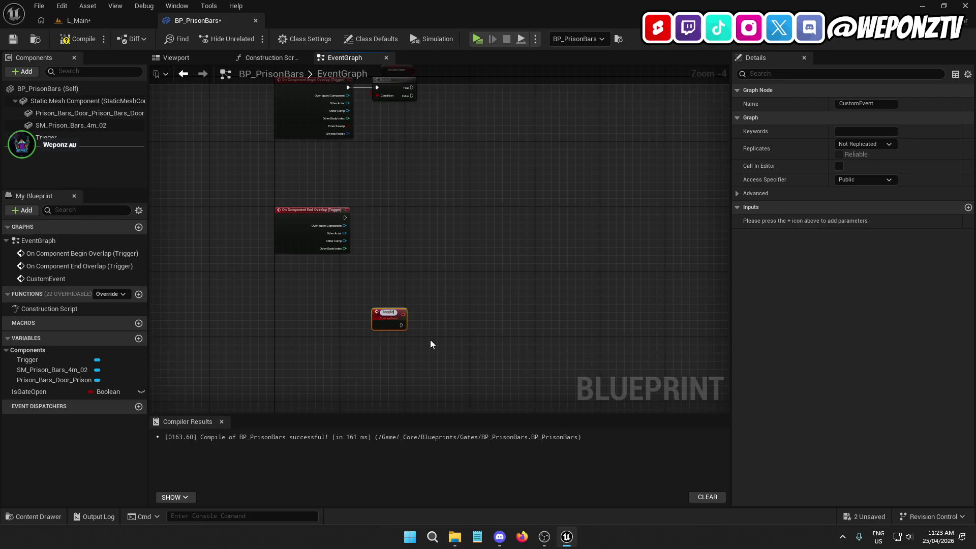
pyautogui.write('Gate')
pyautogui.press('Return')
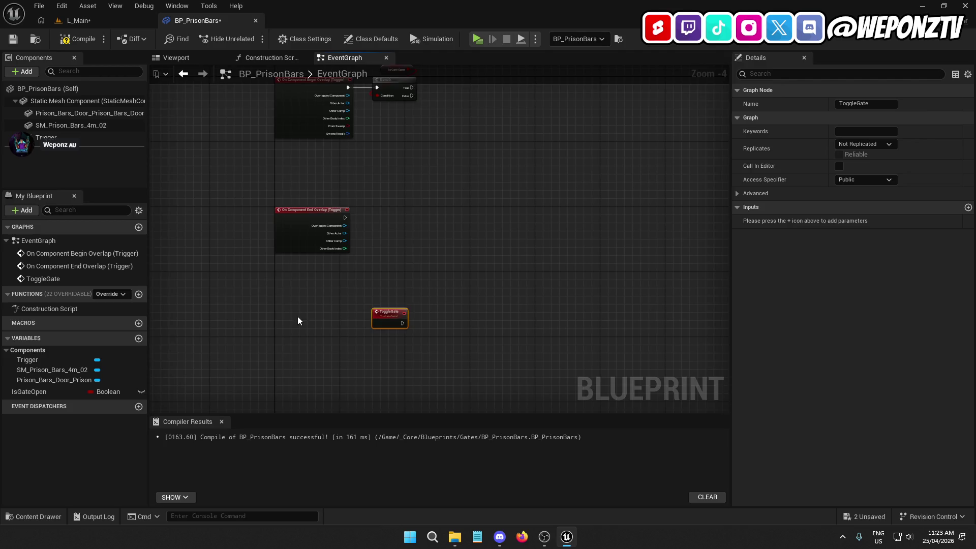
pyautogui.scroll(2, 297, 317)
pyautogui.moveTo(438, 320); pyautogui.dragTo(292, 358)
pyautogui.moveTo(365, 296)
pyautogui.mouseDown()
pyautogui.moveTo(343, 300)
pyautogui.moveTo(255, 461)
pyautogui.moveTo(343, 231)
pyautogui.mouseUp()
# Place a Get IsGateOpen node feeding a NOT Boolean node.
pyautogui.moveTo(37, 395)
pyautogui.mouseDown()
pyautogui.moveTo(326, 257)
pyautogui.moveTo(362, 290)
pyautogui.mouseUp()
pyautogui.click(367, 279)
pyautogui.write('notb')
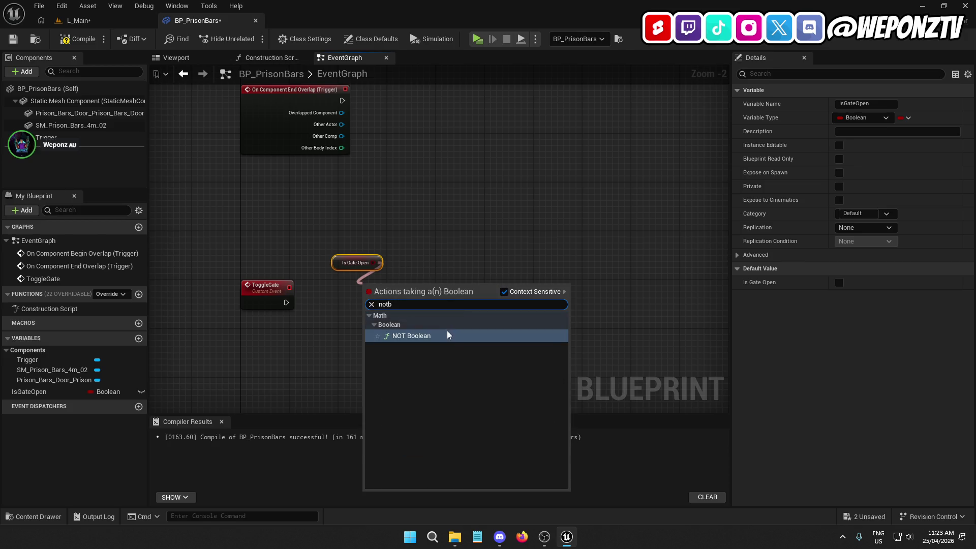
pyautogui.click(447, 335)
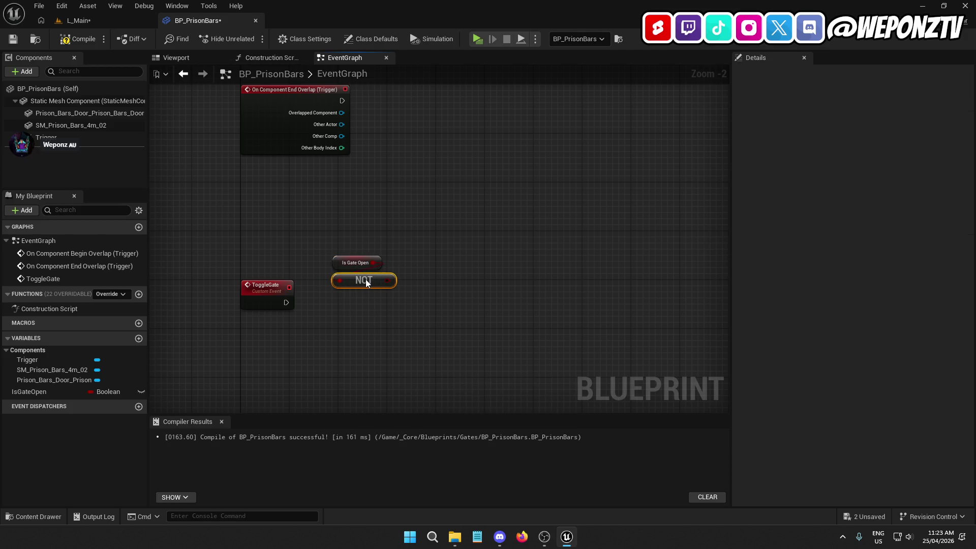
# Add SET IsGateOpen driven by ToggleGate, feed it the NOT result, and compile.
pyautogui.moveTo(69, 390)
pyautogui.mouseDown()
pyautogui.moveTo(354, 309)
pyautogui.moveTo(277, 303)
pyautogui.moveTo(286, 303)
pyautogui.mouseUp()
pyautogui.moveTo(370, 321)
pyautogui.mouseDown()
pyautogui.moveTo(363, 309)
pyautogui.moveTo(351, 314)
pyautogui.mouseUp()
pyautogui.click(272, 295)
pyautogui.click(315, 316)
pyautogui.moveTo(404, 290); pyautogui.dragTo(332, 250)
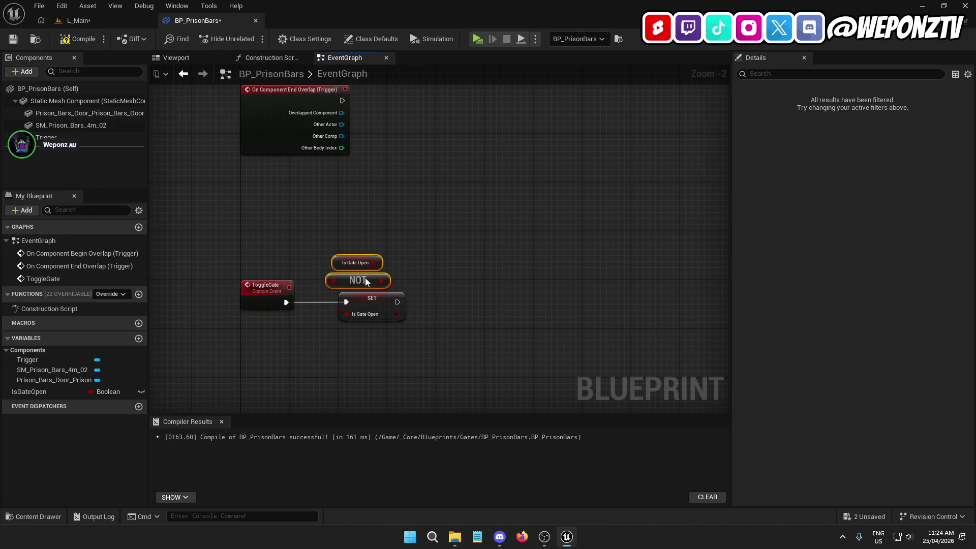
pyautogui.click(433, 307)
pyautogui.moveTo(434, 307); pyautogui.dragTo(328, 288)
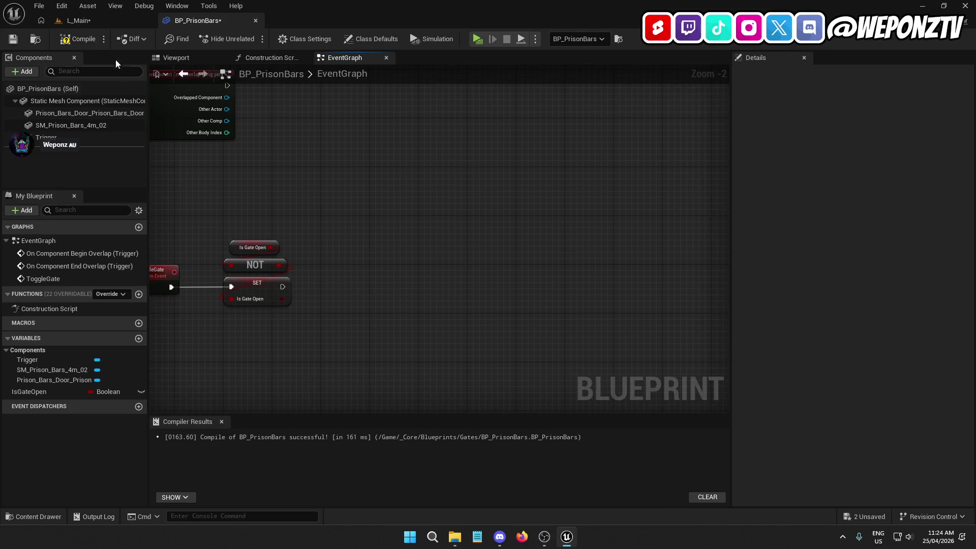
pyautogui.click(77, 38)
# Save the blueprint and add a Timeline node named Gate.
pyautogui.click(13, 39)
pyautogui.rightClick(368, 258)
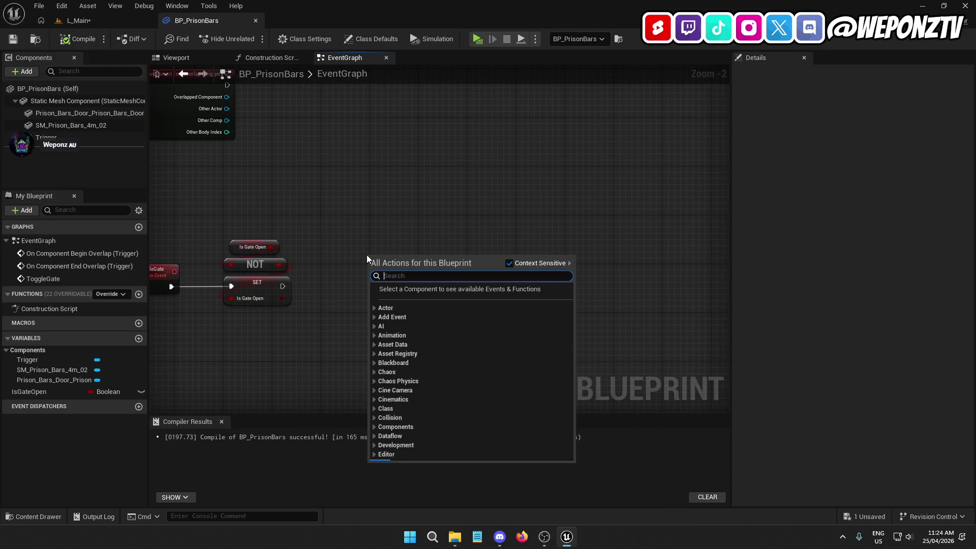
pyautogui.write('timeline')
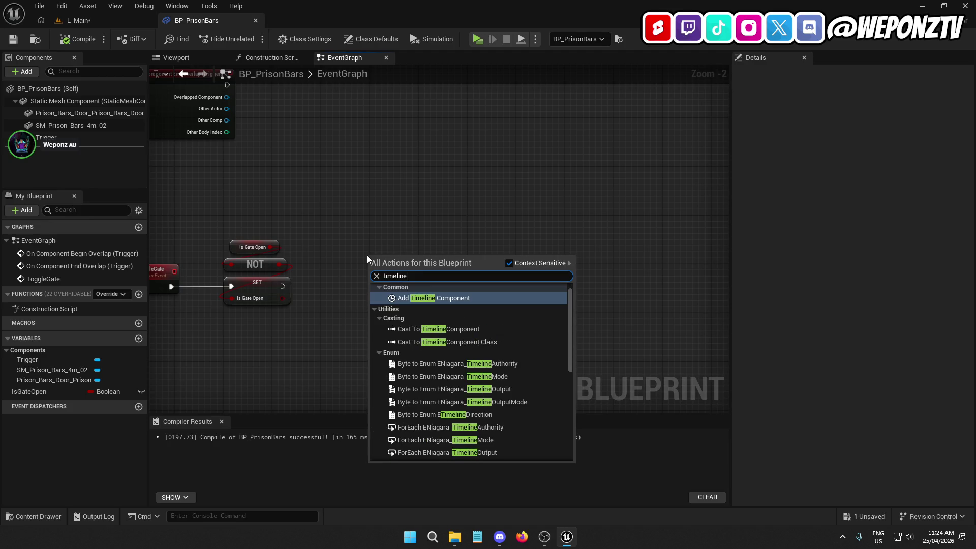
pyautogui.scroll(-2, 483, 315)
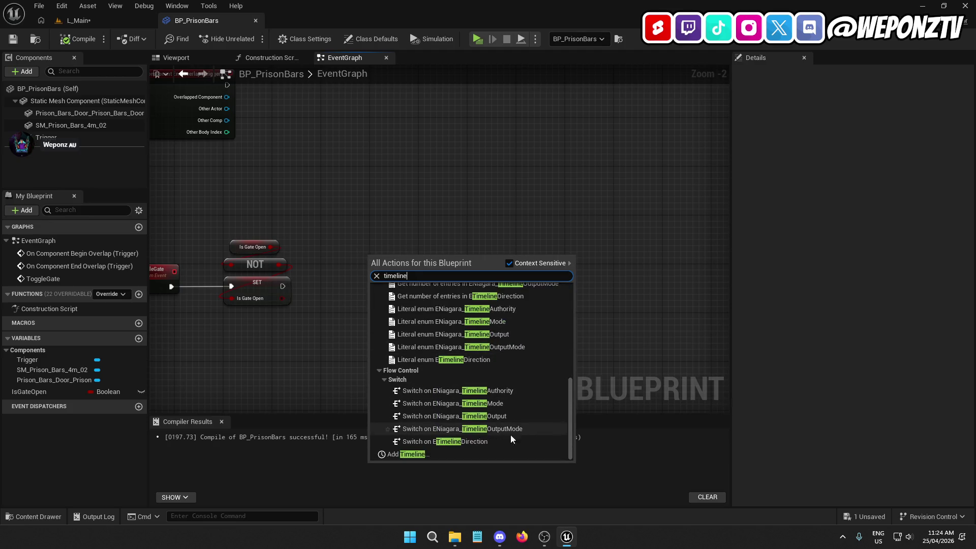
pyautogui.click(437, 450)
pyautogui.write('Toggle')
pyautogui.hotkey('ctrl', 'z')
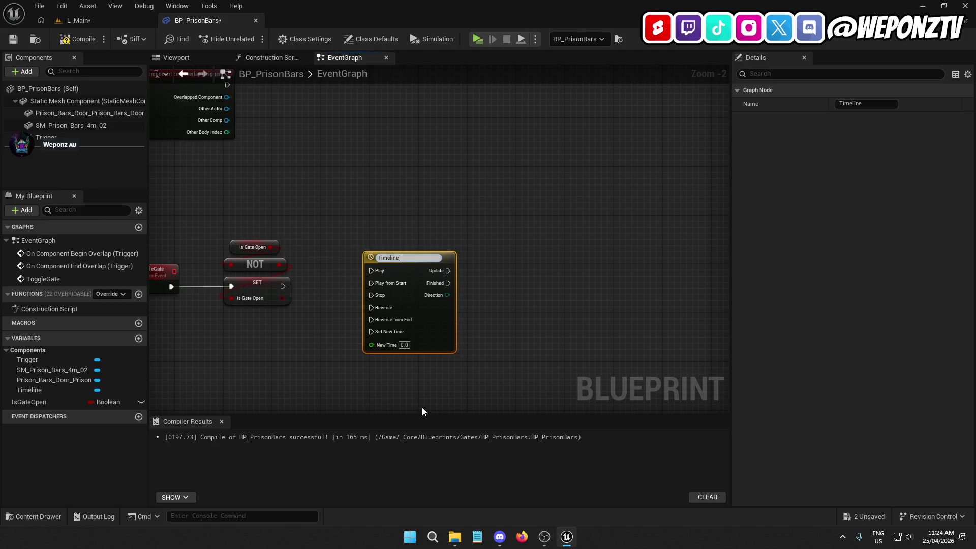
pyautogui.press('BackSpace')
pyautogui.press('BackSpace')
pyautogui.press('BackSpace')
pyautogui.write('Gate\\')
pyautogui.press('Return')
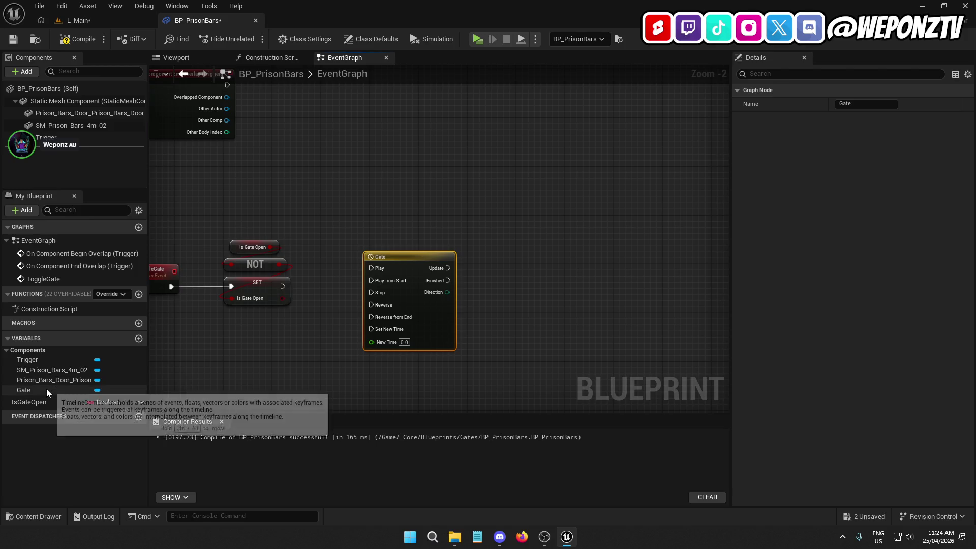
# Recompile and save BP_PrisonBars with the toggle nodes and Gate timeline in view.
pyautogui.moveTo(252, 216)
pyautogui.mouseDown()
pyautogui.moveTo(389, 338)
pyautogui.moveTo(374, 374)
pyautogui.moveTo(370, 541)
pyautogui.mouseUp()
pyautogui.moveTo(361, 342); pyautogui.dragTo(268, 226)
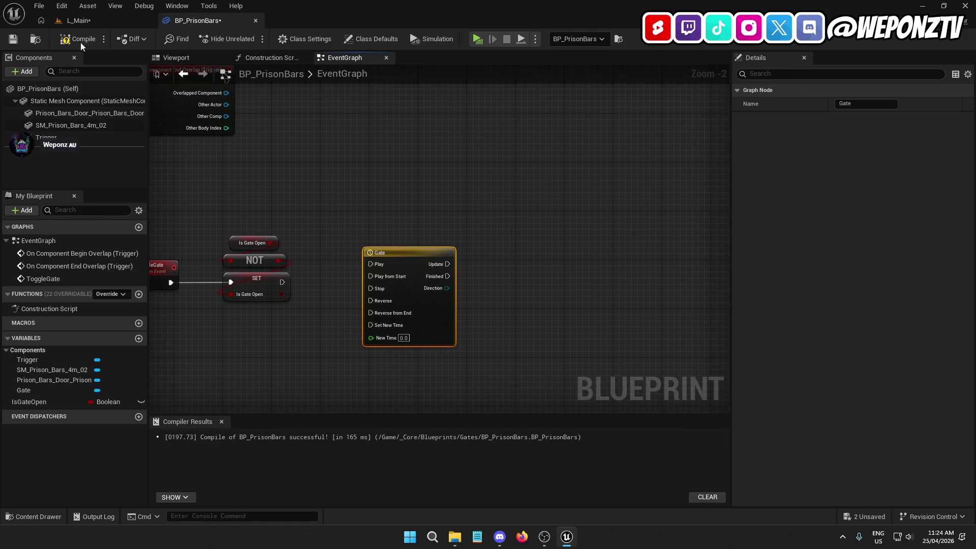
pyautogui.click(76, 39)
pyautogui.click(13, 39)
# Move the Gate timeline next to SET Is Gate Open and wire it into Play.
pyautogui.moveTo(275, 228); pyautogui.dragTo(240, 137)
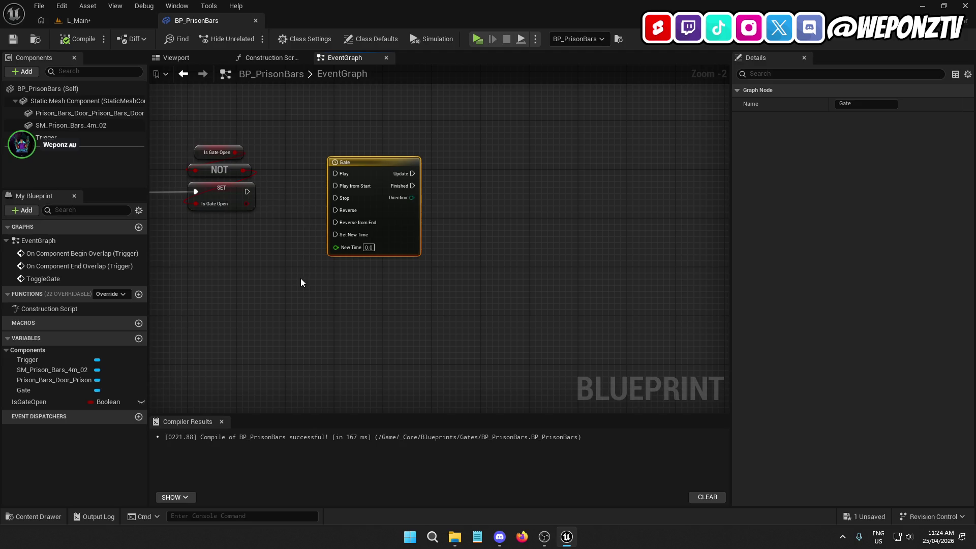
pyautogui.moveTo(316, 273); pyautogui.dragTo(305, 318)
pyautogui.scroll(1, 330, 248)
pyautogui.moveTo(329, 248); pyautogui.dragTo(366, 189)
pyautogui.moveTo(445, 130)
pyautogui.mouseDown()
pyautogui.moveTo(471, 158)
pyautogui.moveTo(330, 166)
pyautogui.mouseUp()
pyautogui.click(384, 231)
pyautogui.click(457, 158)
pyautogui.click(387, 254)
pyautogui.moveTo(387, 254); pyautogui.dragTo(282, 243)
pyautogui.moveTo(291, 206); pyautogui.dragTo(326, 203)
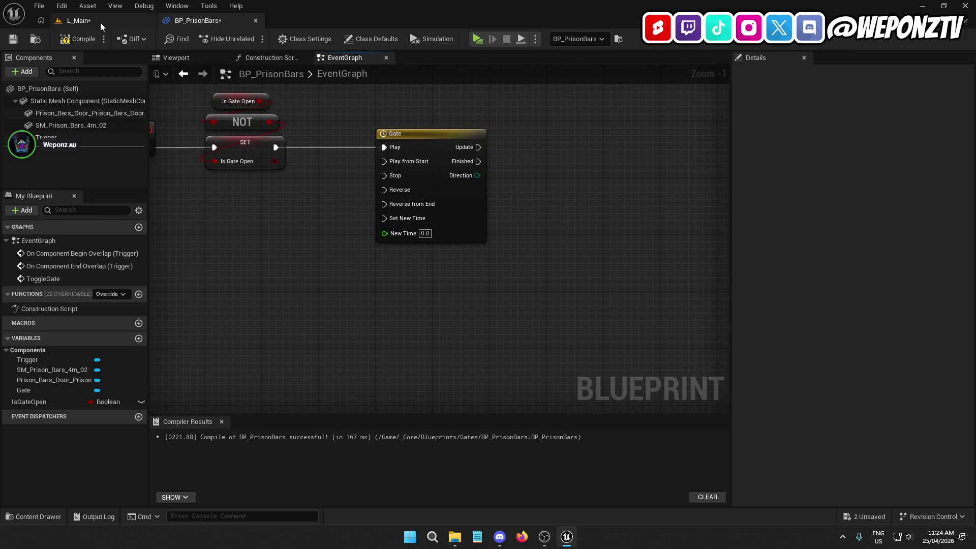
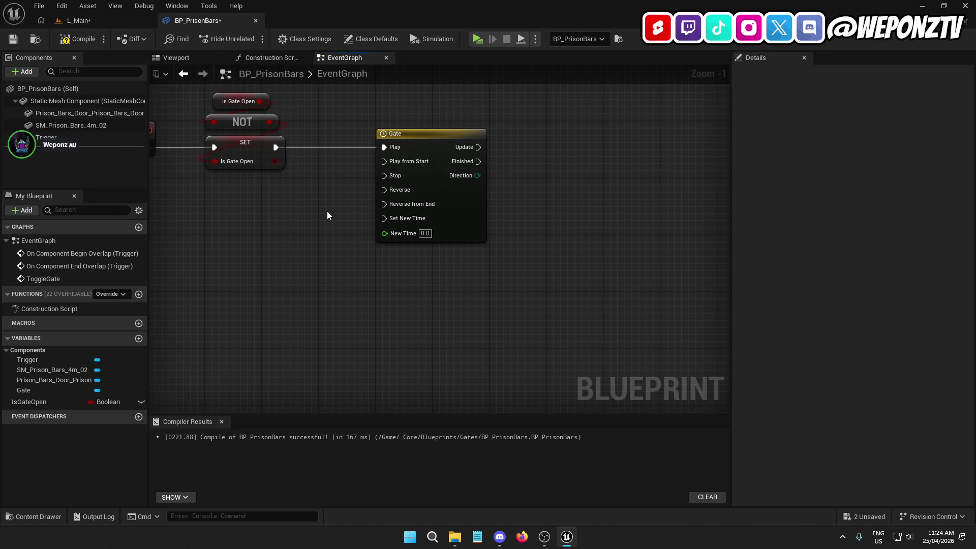
# Compile BP_PrisonBars and save all, including the L_Main level.
pyautogui.moveTo(556, 190)
pyautogui.mouseDown()
pyautogui.moveTo(518, 200)
pyautogui.moveTo(553, 191)
pyautogui.moveTo(550, 230)
pyautogui.mouseUp()
pyautogui.click(79, 39)
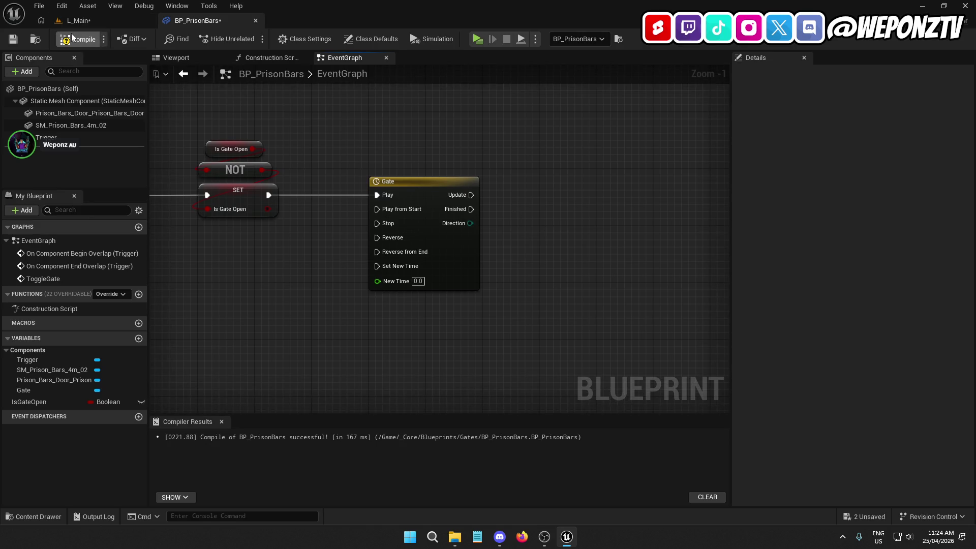
pyautogui.click(12, 39)
pyautogui.click(79, 20)
pyautogui.click(13, 39)
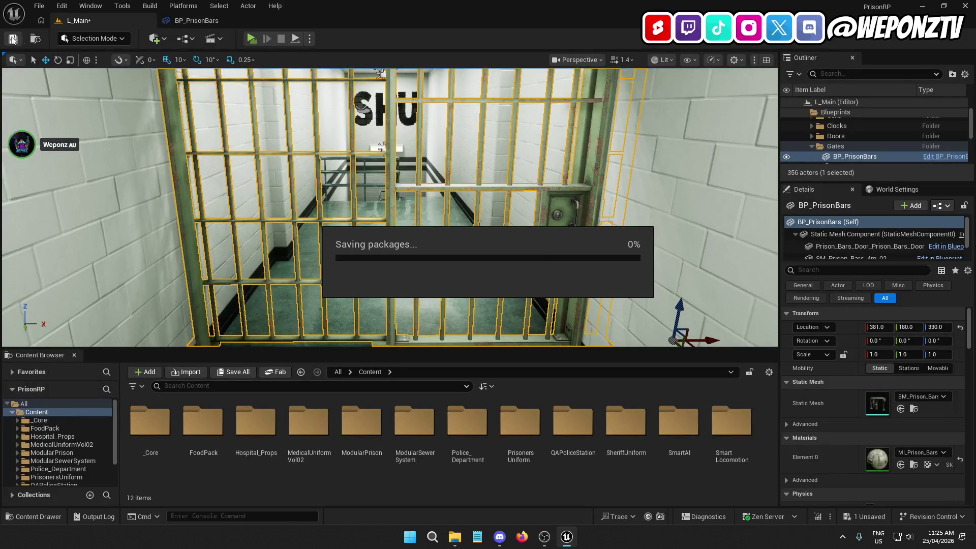
# Move the Gate timeline node further right in the BP_PrisonBars EventGraph.
pyautogui.click(213, 20)
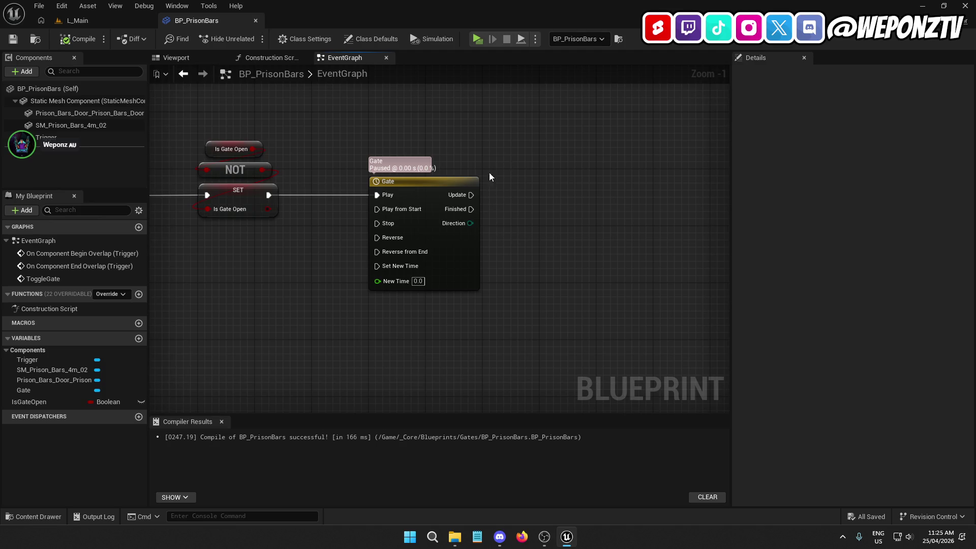
pyautogui.click(441, 172)
pyautogui.moveTo(442, 171); pyautogui.dragTo(536, 185)
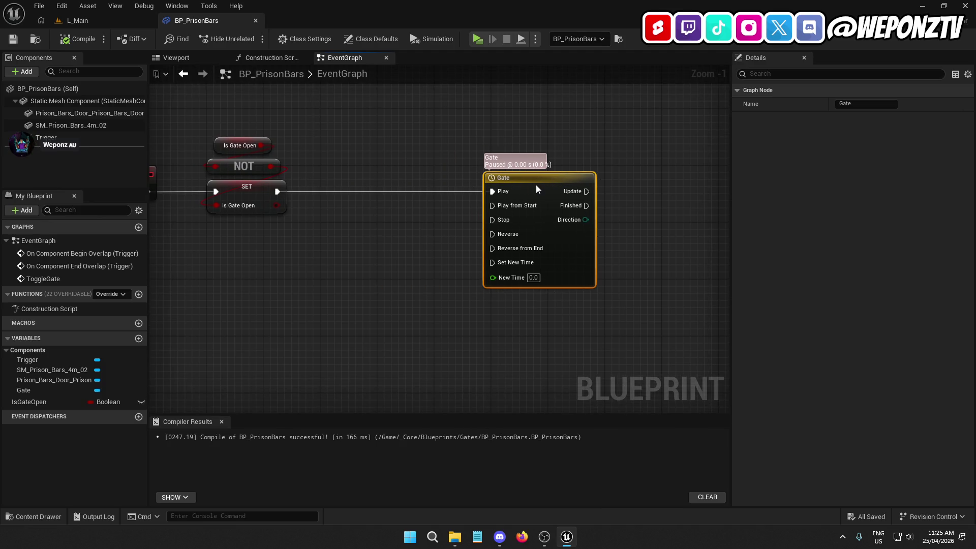
# Add a float track named ToggleGate to the Gate timeline.
pyautogui.doubleClick(541, 188)
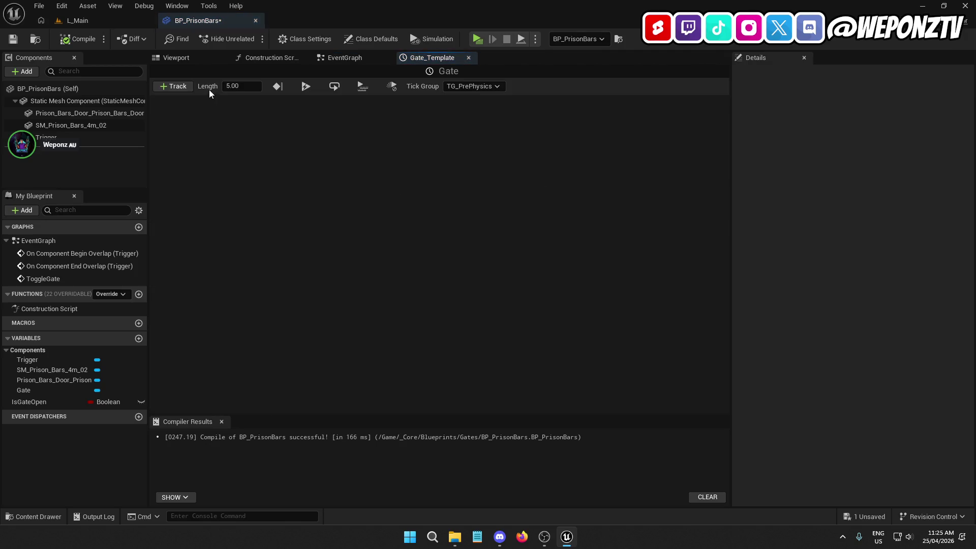
pyautogui.click(175, 87)
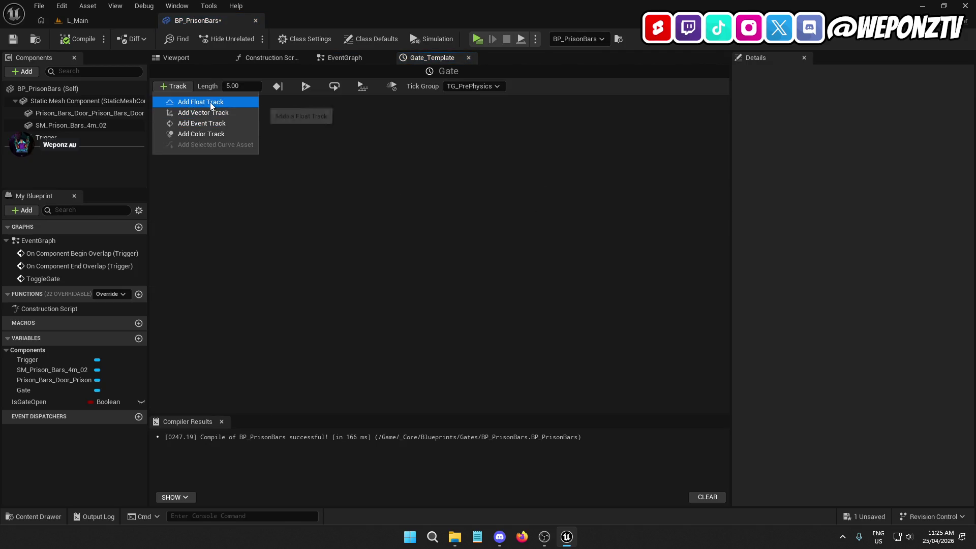
pyautogui.click(210, 101)
pyautogui.write('ToggleGate')
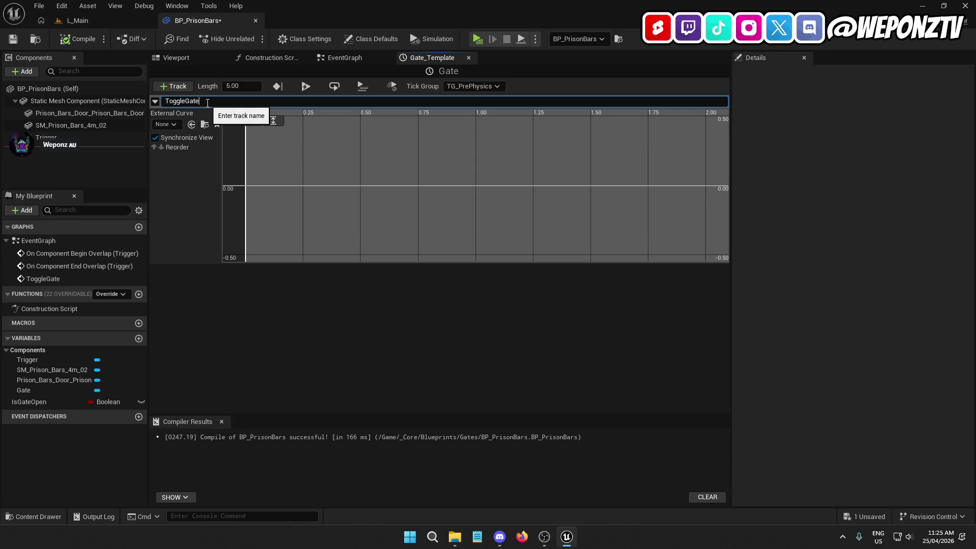
pyautogui.press('Return')
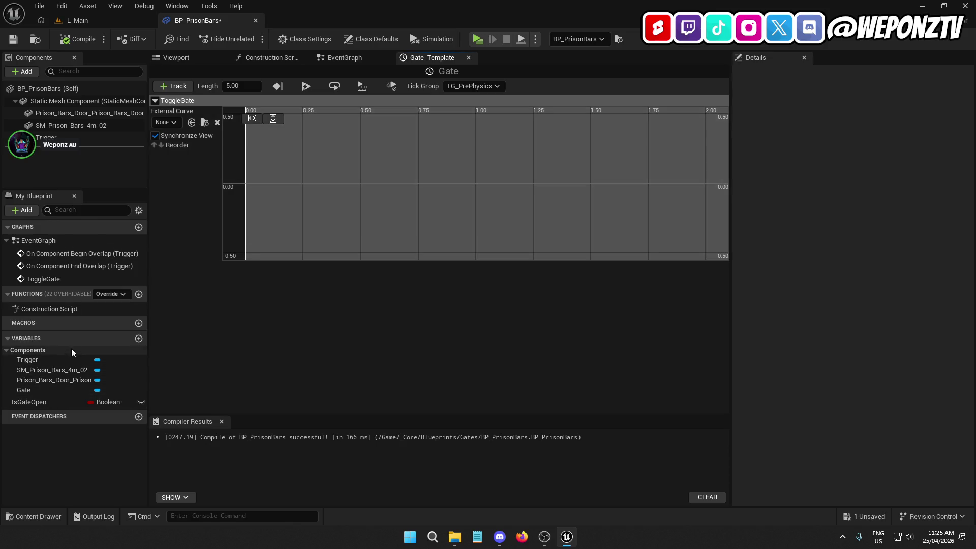
# Delete the extra NewTrack_1 track and set the timeline length to 2.00.
pyautogui.doubleClick(56, 282)
pyautogui.scroll(-2, 394, 276)
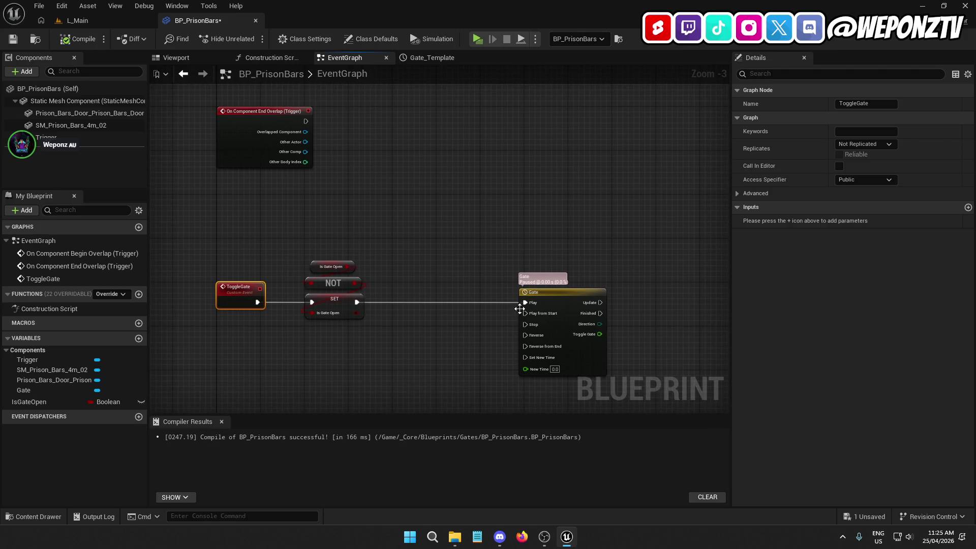
pyautogui.doubleClick(551, 300)
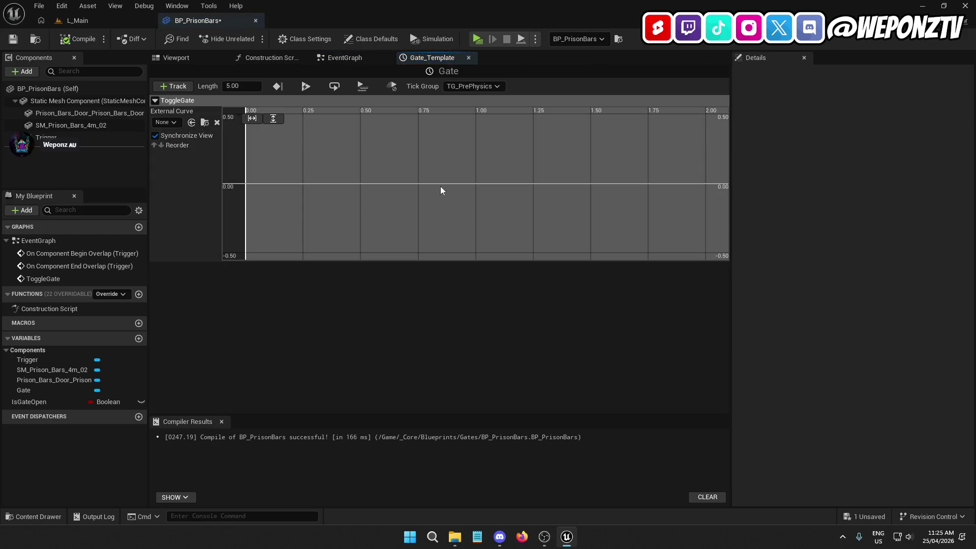
pyautogui.click(177, 87)
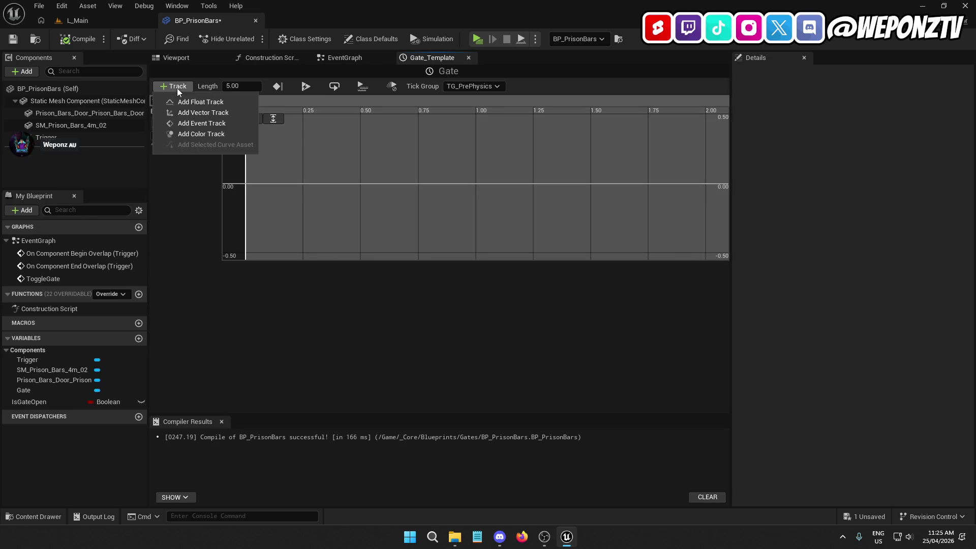
pyautogui.click(196, 101)
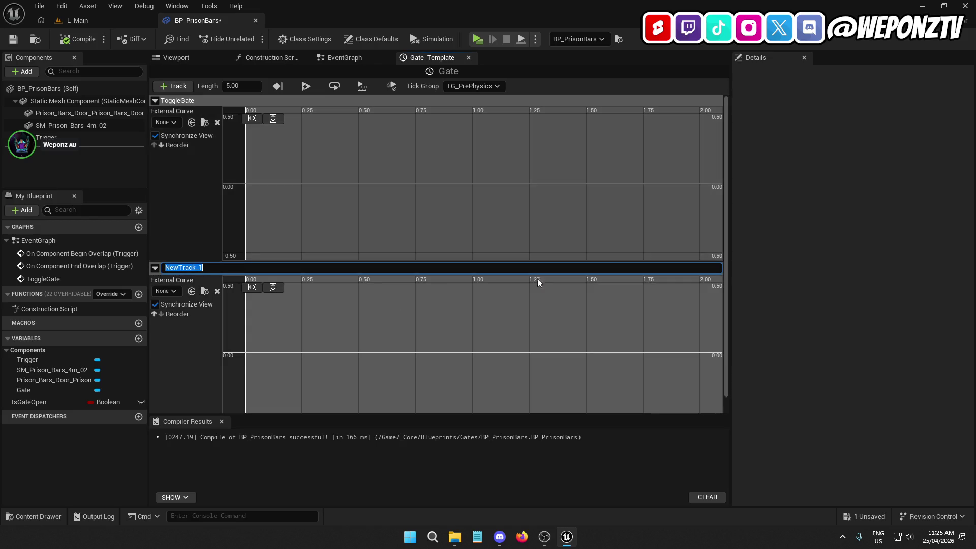
pyautogui.click(153, 269)
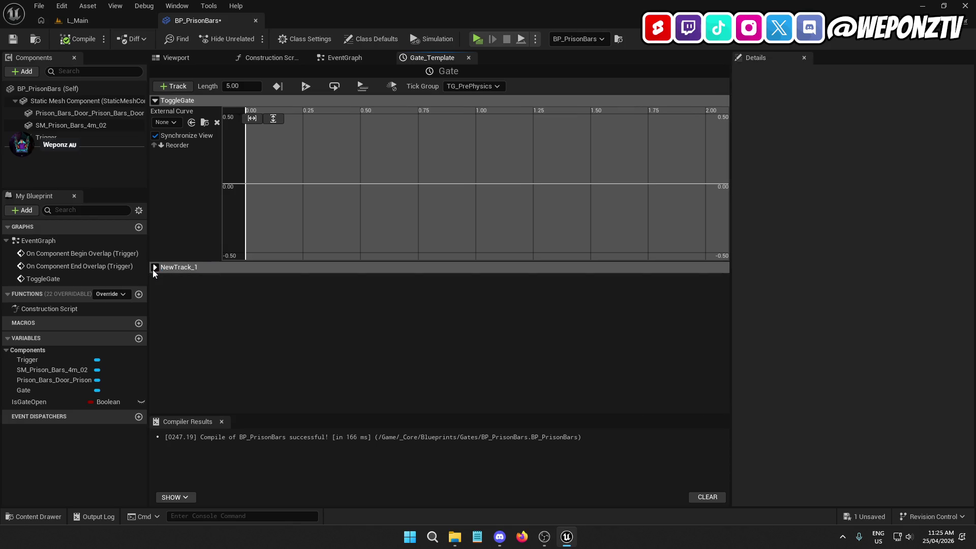
pyautogui.click(153, 269)
pyautogui.rightClick(217, 267)
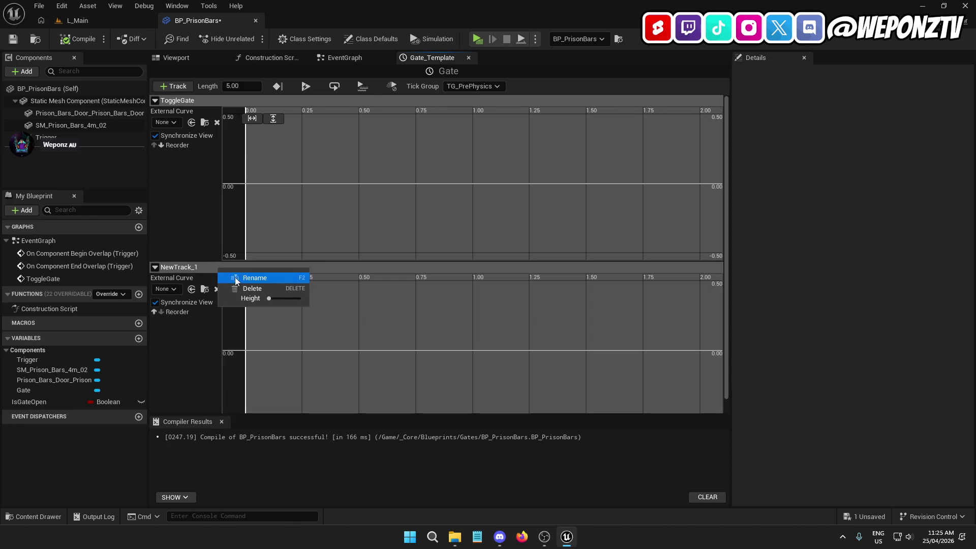
pyautogui.click(251, 287)
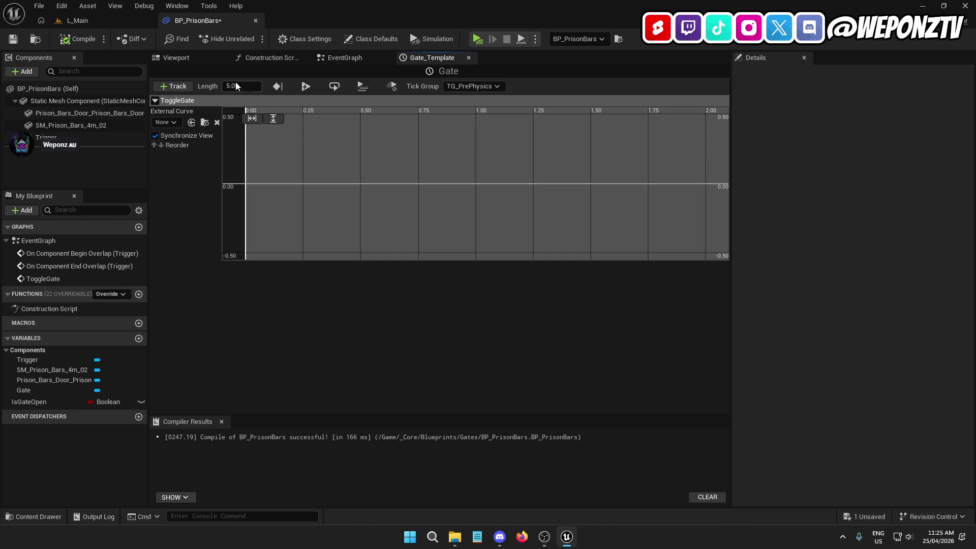
pyautogui.write('2')
pyautogui.press('Return')
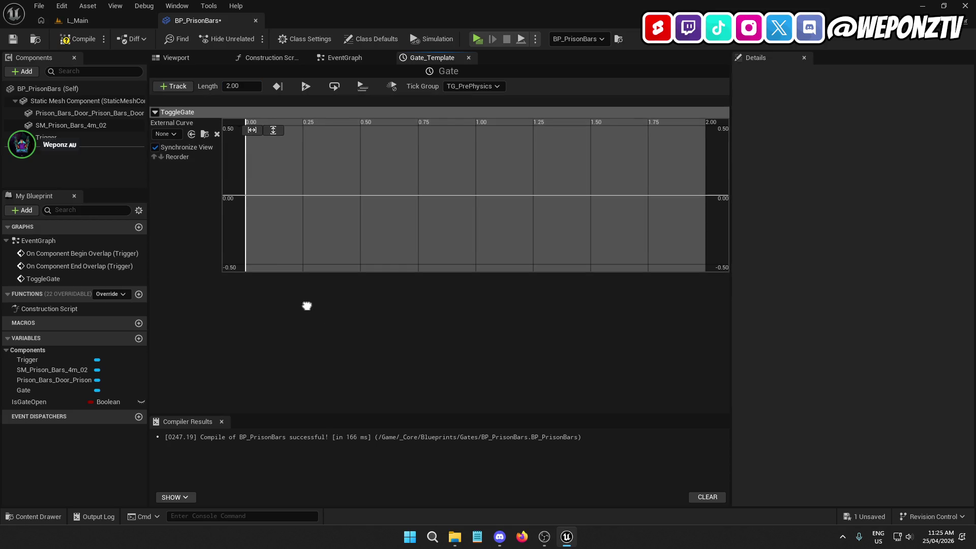
# Add ToggleGate curve keys at (0, 0) and (2, 2).
pyautogui.rightClick(245, 187)
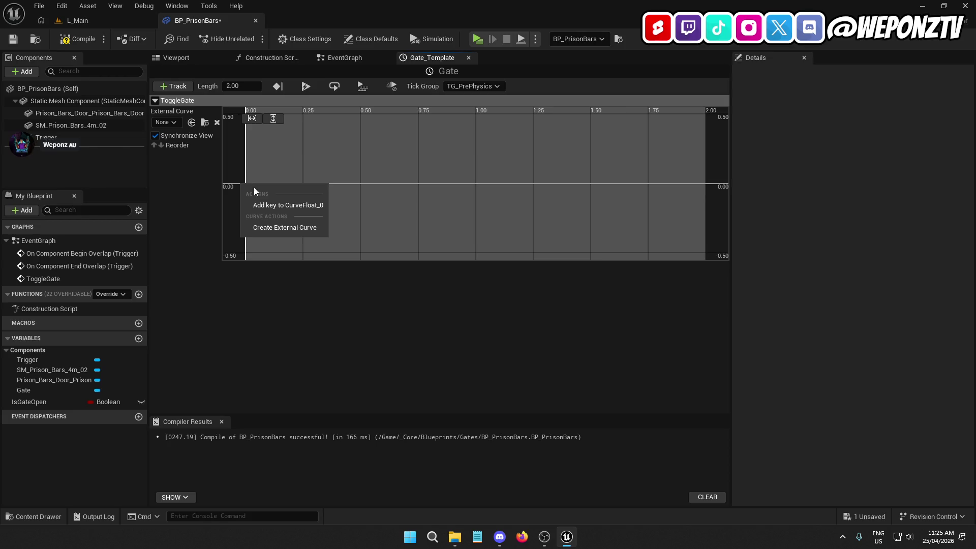
pyautogui.click(283, 203)
pyautogui.click(328, 118)
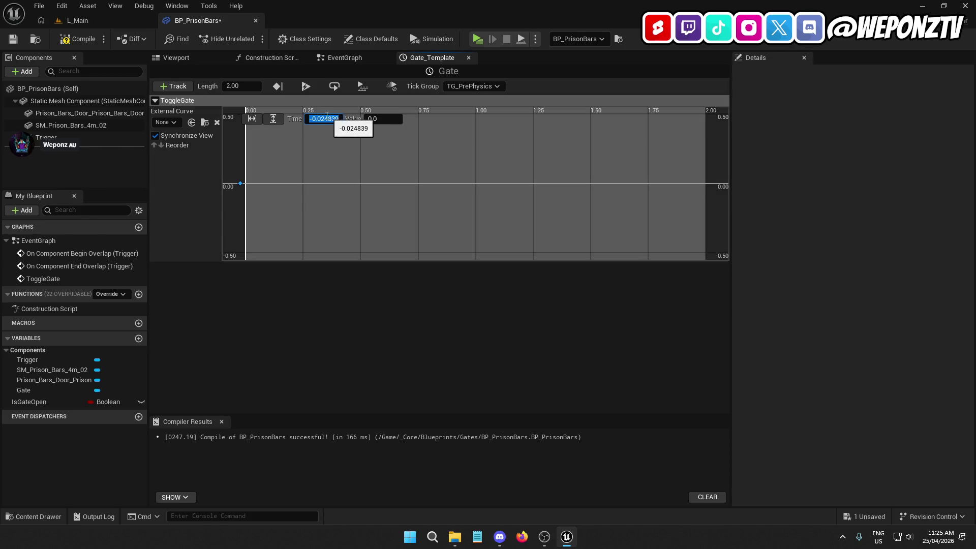
pyautogui.write('0')
pyautogui.press('Return')
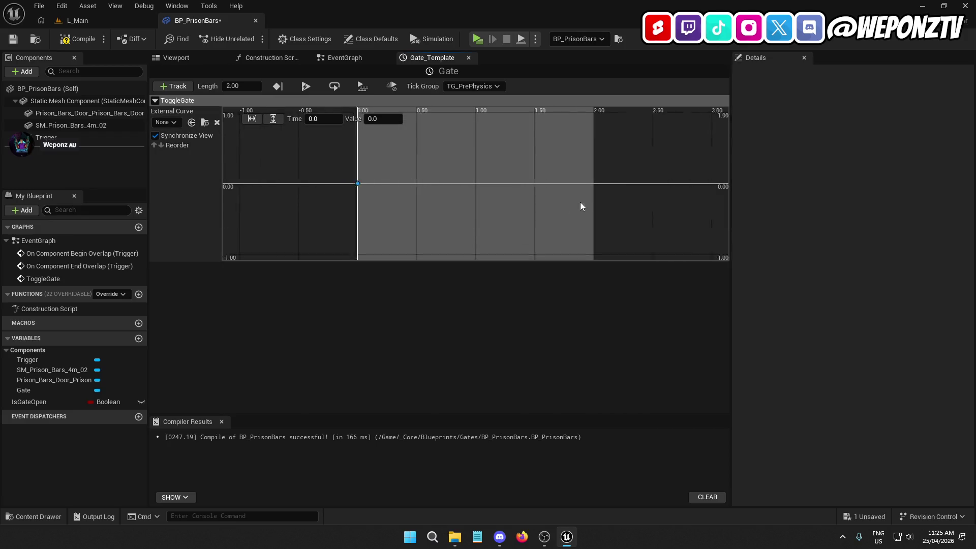
pyautogui.rightClick(529, 119)
pyautogui.click(541, 142)
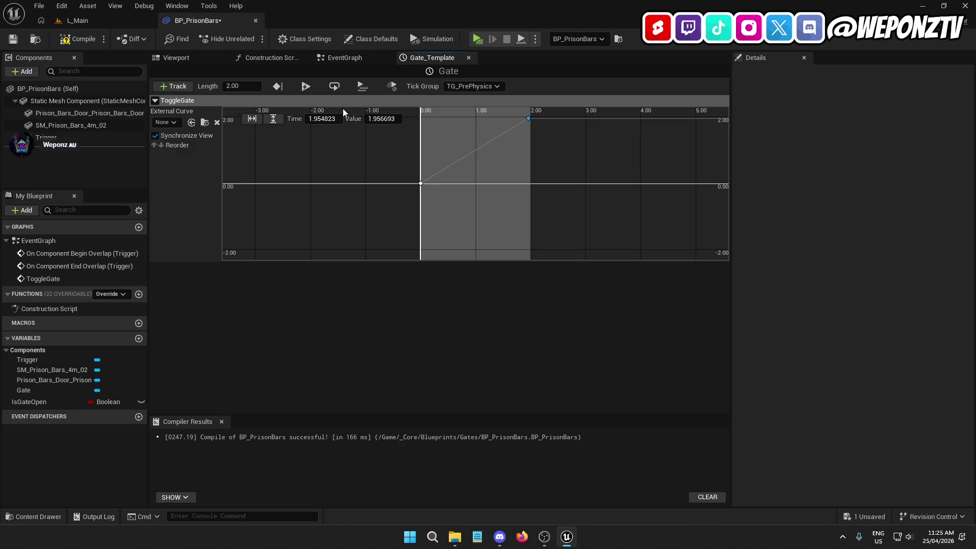
pyautogui.click(370, 119)
pyautogui.write('2')
pyautogui.press('Return')
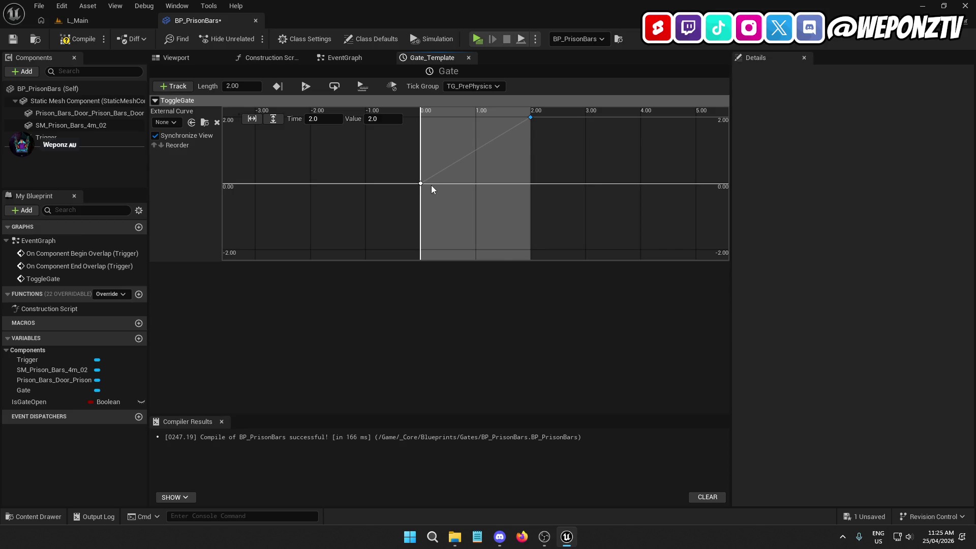
# Set both keys to Auto interpolation, then compile and save BP_PrisonBars.
pyautogui.keyDown('shift'); pyautogui.click(421, 183); pyautogui.keyUp('shift')
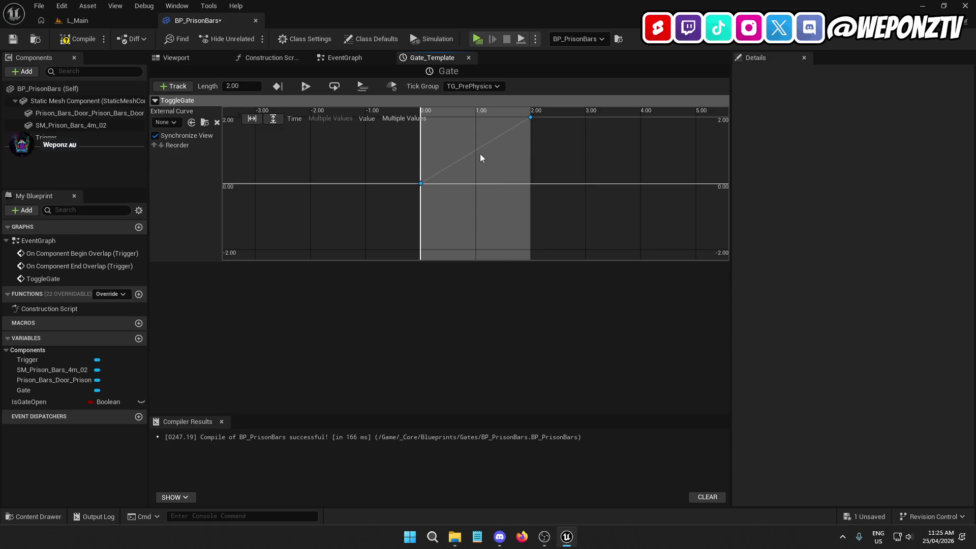
pyautogui.rightClick(528, 119)
pyautogui.click(563, 145)
pyautogui.click(79, 39)
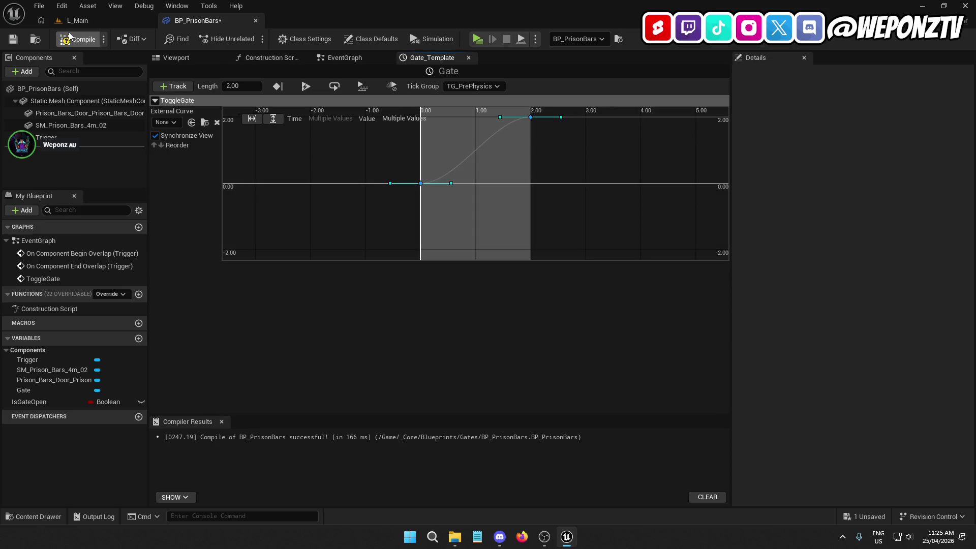
pyautogui.click(13, 40)
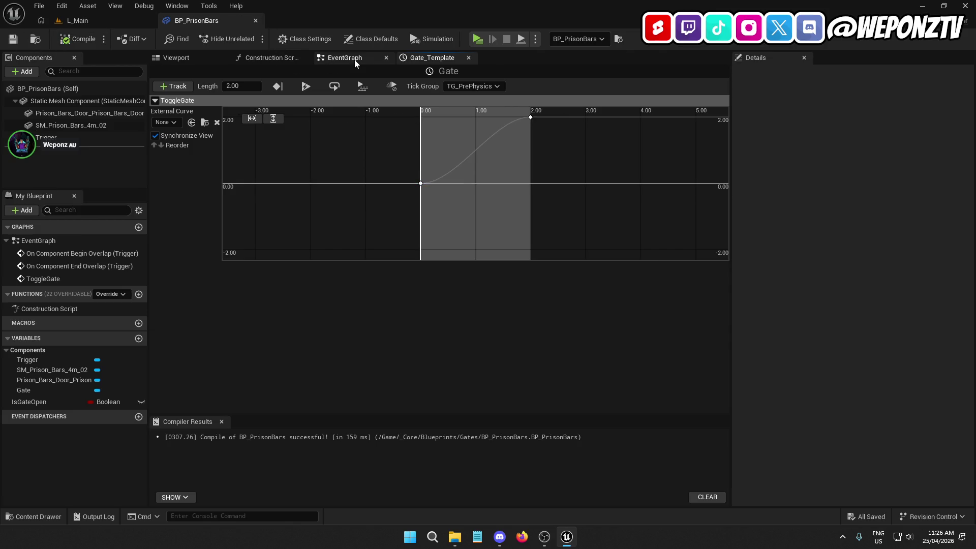
# Route SET through a Branch on Is Gate Open, with False driving the Gate's Reverse.
pyautogui.click(344, 57)
pyautogui.moveTo(433, 215); pyautogui.dragTo(334, 129)
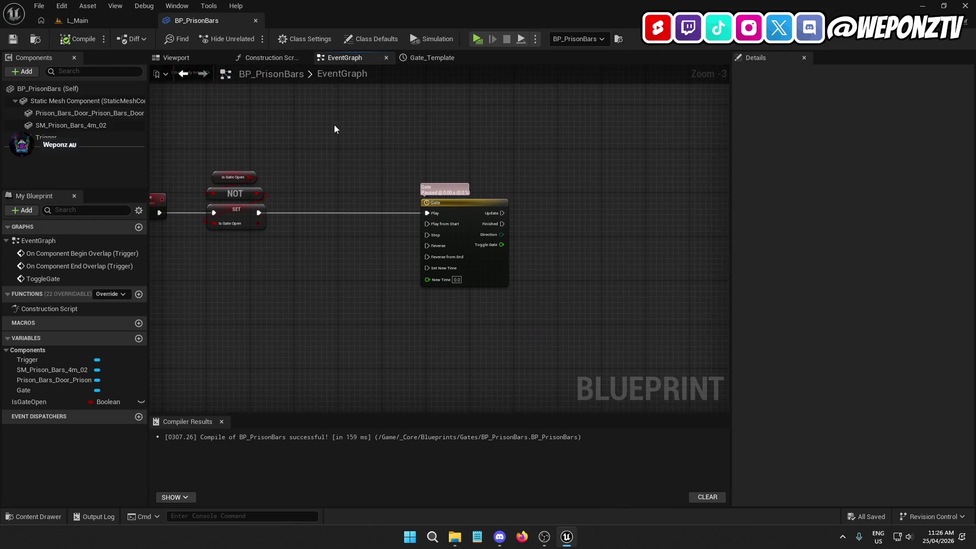
pyautogui.click(292, 190)
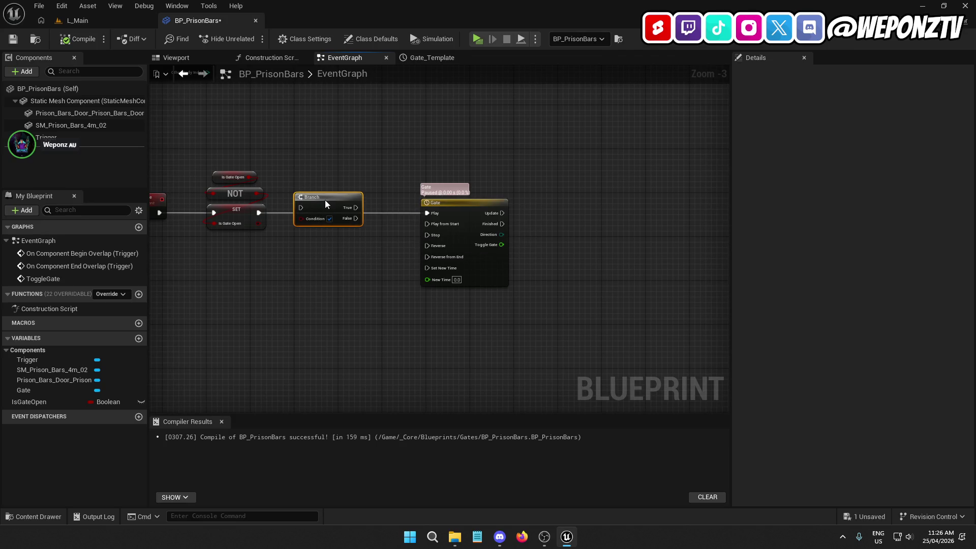
pyautogui.moveTo(304, 215)
pyautogui.mouseDown()
pyautogui.moveTo(258, 213)
pyautogui.moveTo(307, 227)
pyautogui.moveTo(470, 203)
pyautogui.mouseUp()
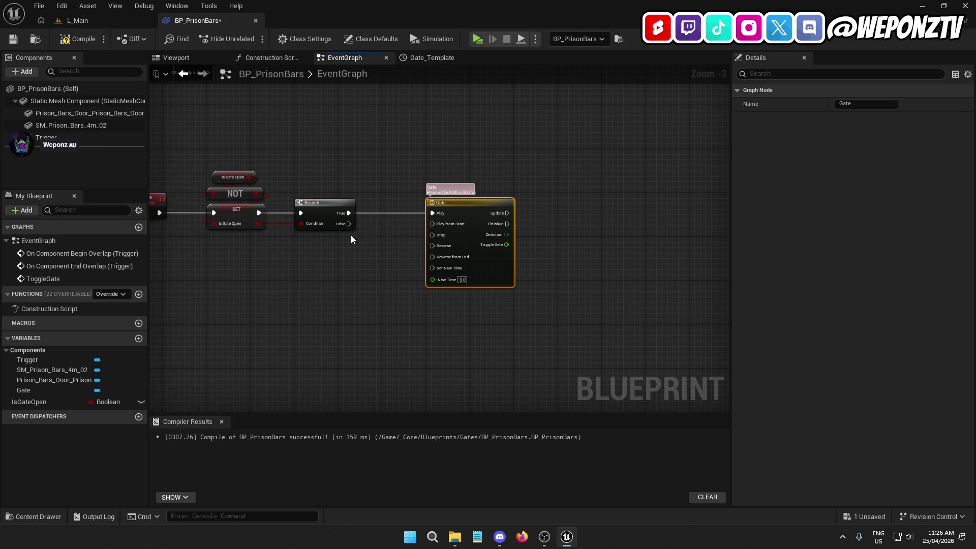
pyautogui.moveTo(346, 226)
pyautogui.mouseDown()
pyautogui.moveTo(444, 242)
pyautogui.moveTo(433, 245)
pyautogui.mouseUp()
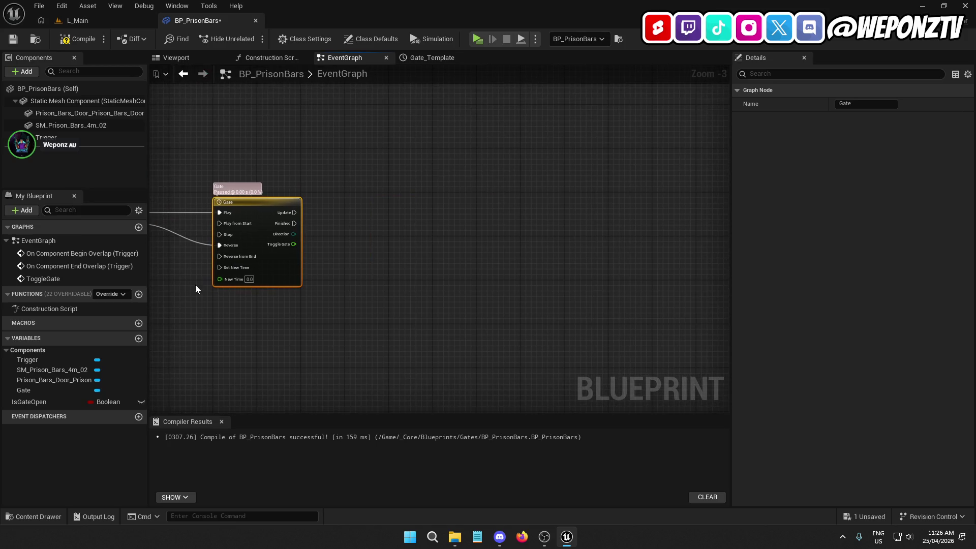
# Add a Lerp (Float) node with the Toggle Gate value feeding its Alpha.
pyautogui.moveTo(294, 245); pyautogui.dragTo(354, 252)
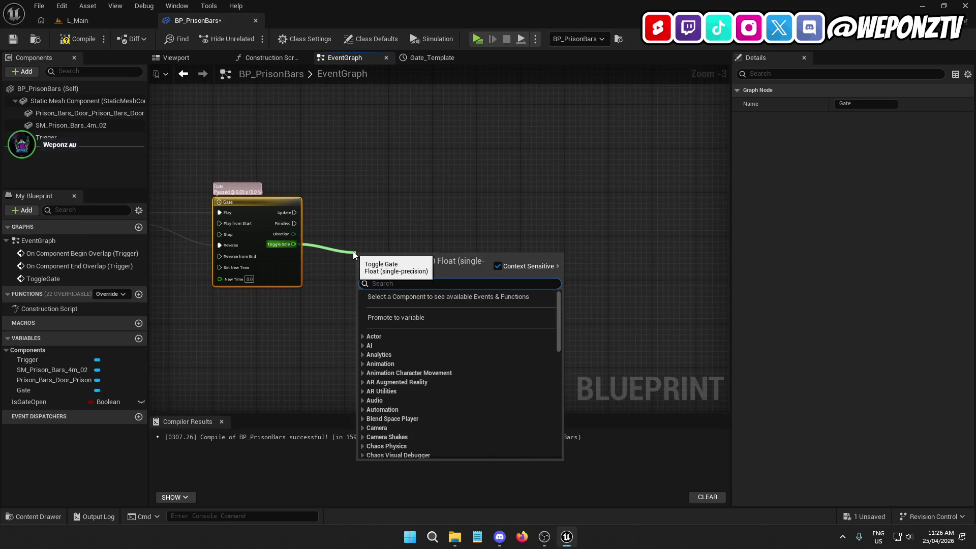
pyautogui.write('lerp')
pyautogui.click(407, 306)
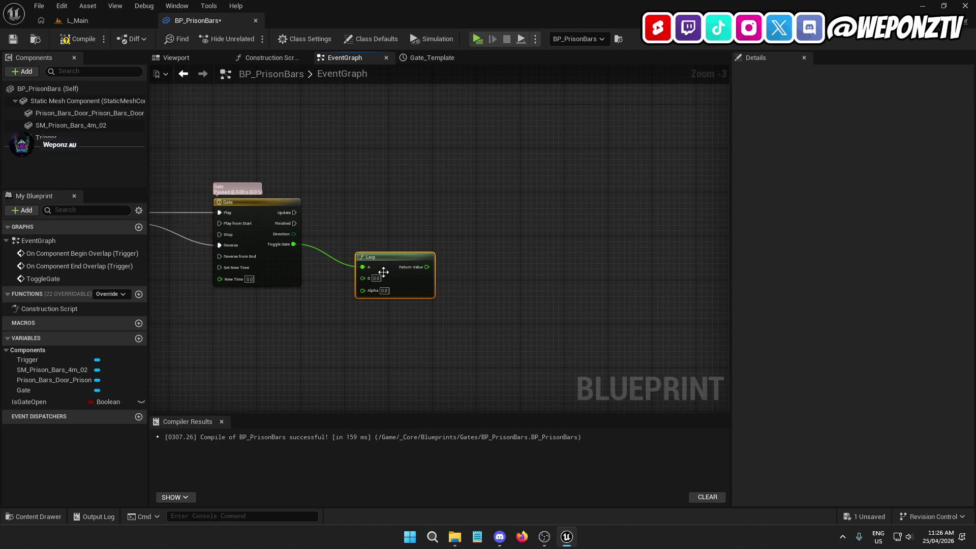
pyautogui.moveTo(361, 267); pyautogui.dragTo(364, 291)
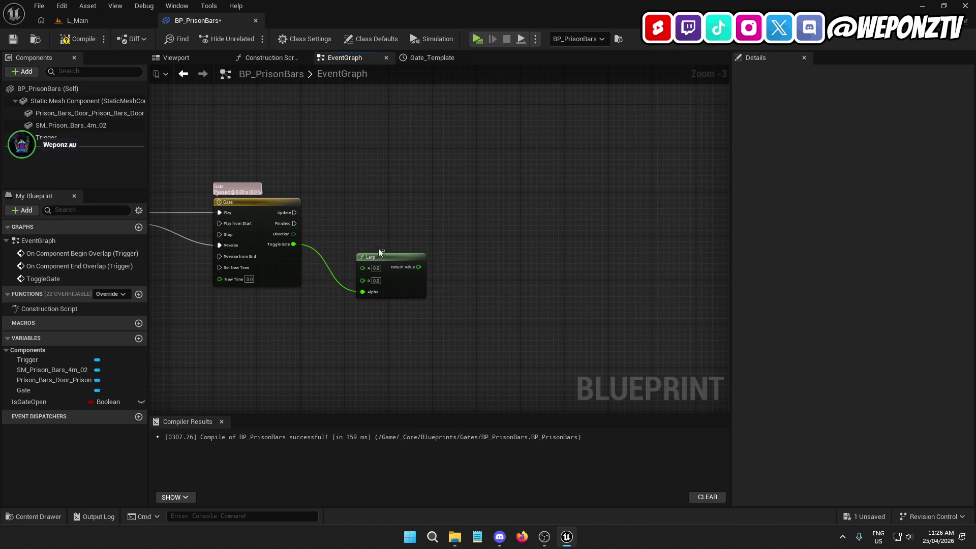
pyautogui.moveTo(389, 261); pyautogui.dragTo(379, 245)
pyautogui.click(99, 113)
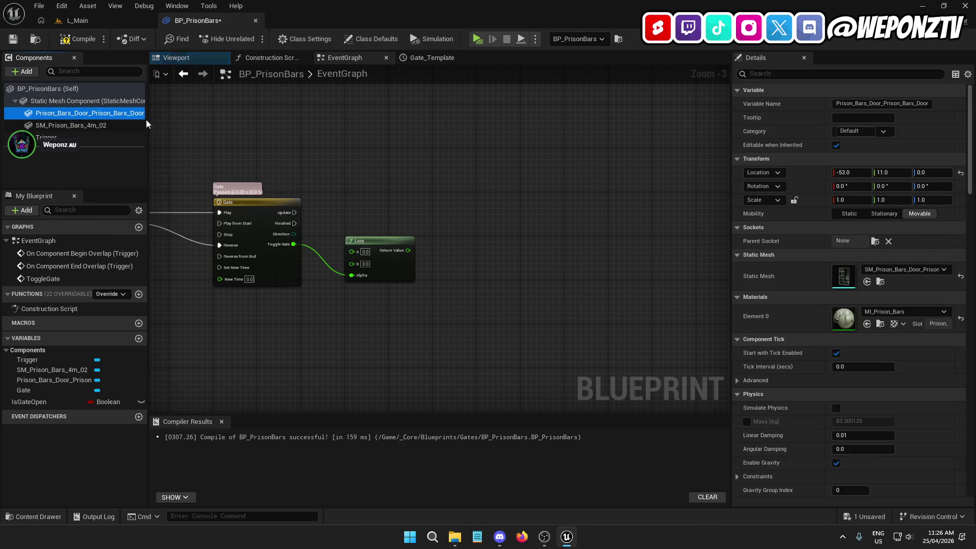
# Set the Lerp's A to the door's closed Location X of -53.0.
pyautogui.click(851, 172)
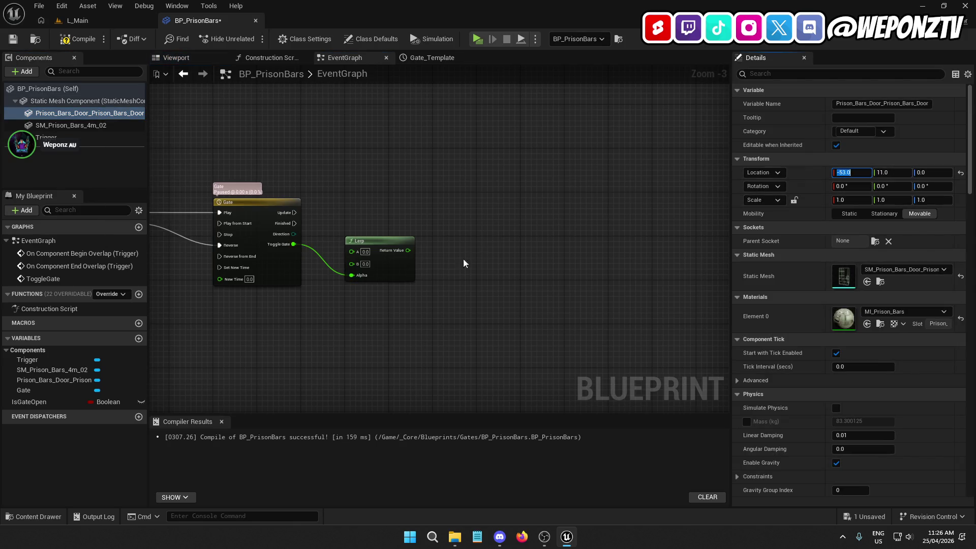
pyautogui.click(364, 253)
pyautogui.write('-53.0')
pyautogui.press('Return')
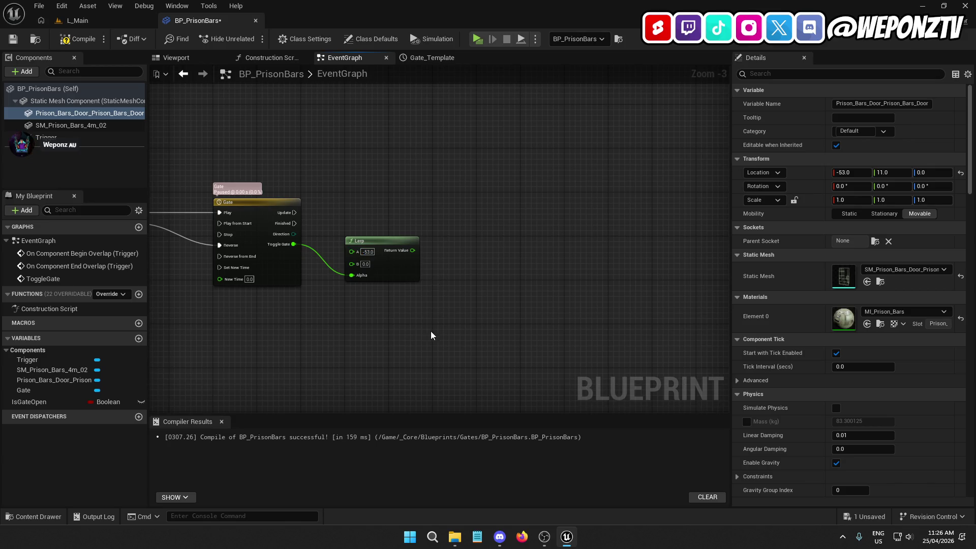
# Slide the door open to Location X -183.0 and enter that as Lerp B.
pyautogui.click(178, 58)
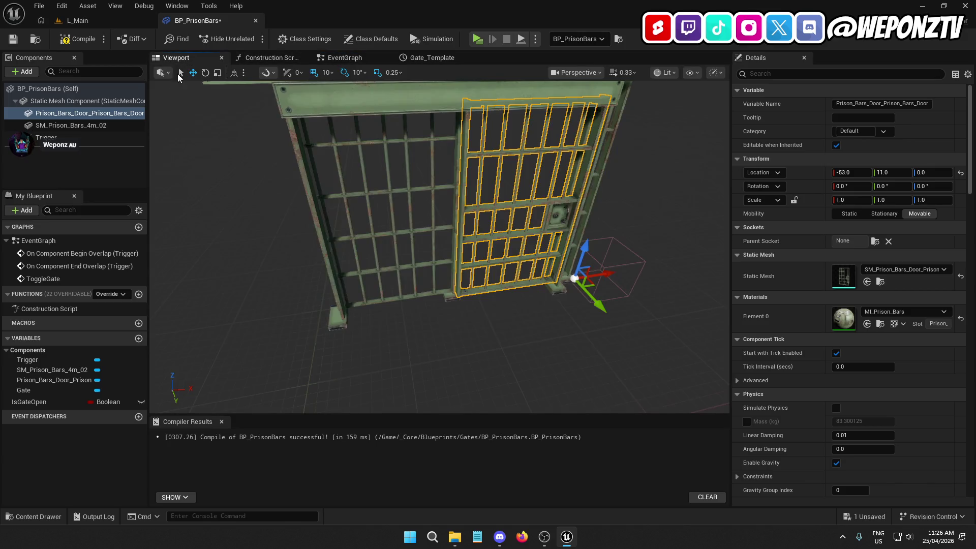
pyautogui.moveTo(575, 278); pyautogui.dragTo(508, 285)
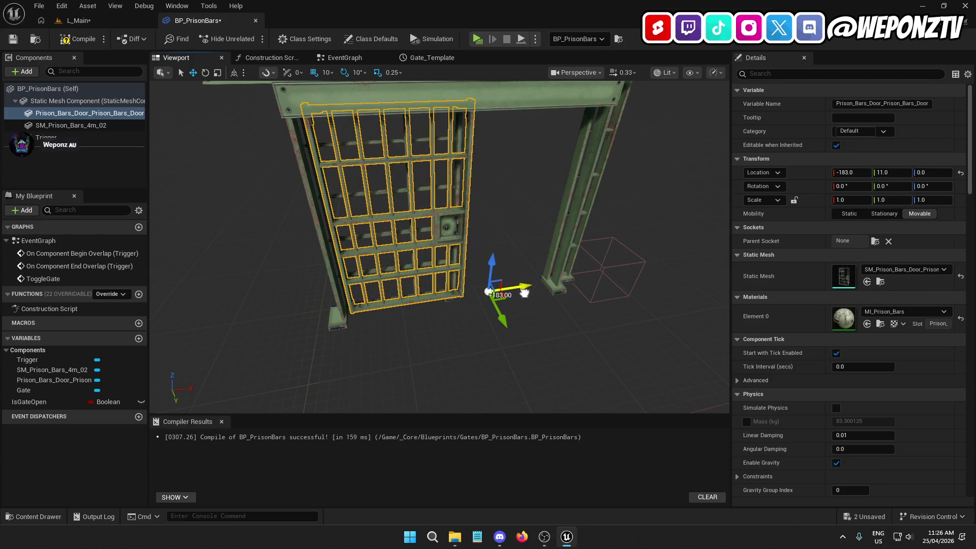
pyautogui.press('f')
pyautogui.click(846, 173)
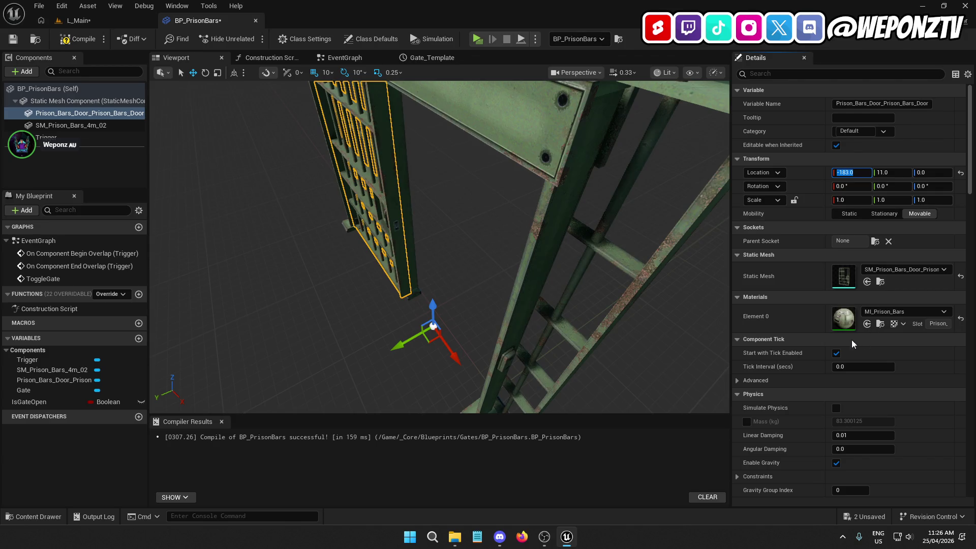
pyautogui.click(452, 242)
pyautogui.click(345, 58)
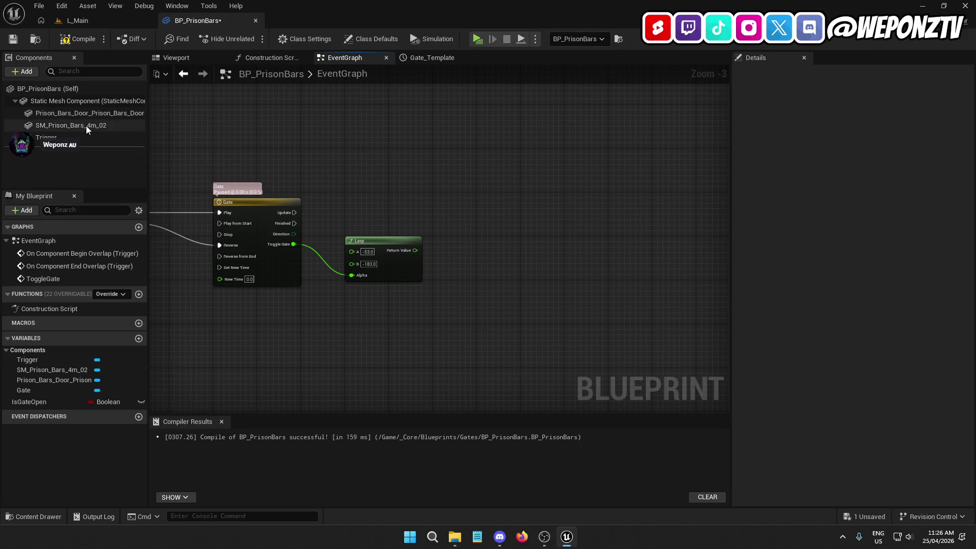
pyautogui.click(193, 56)
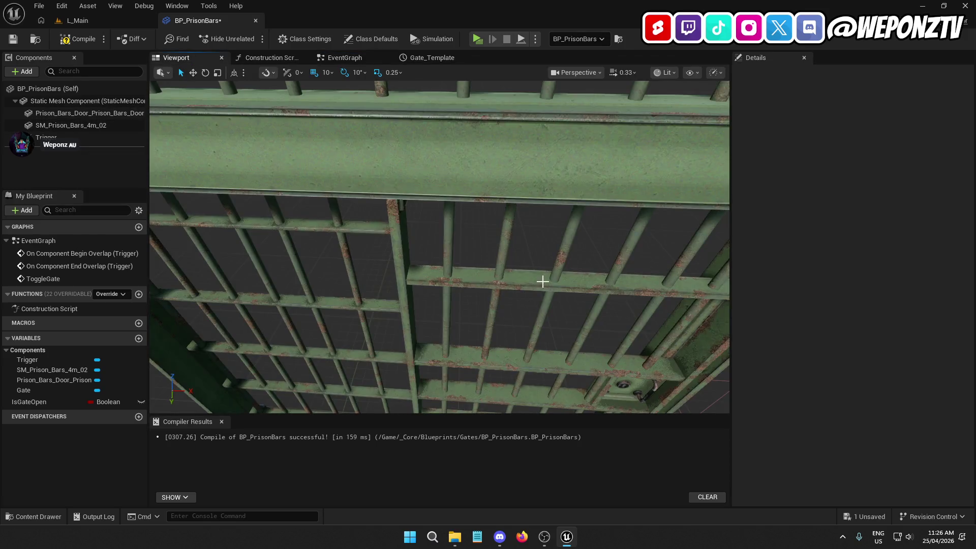
pyautogui.click(543, 281)
pyautogui.press('f')
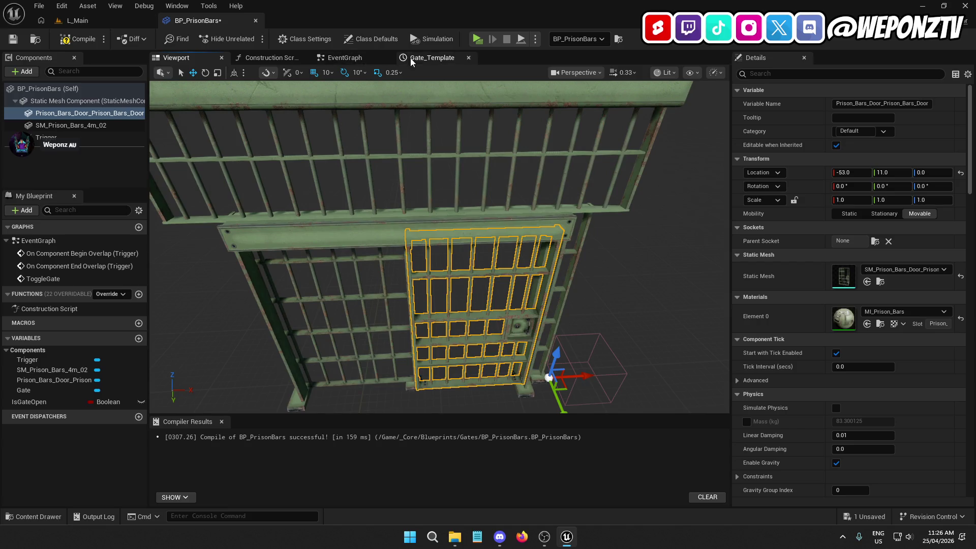
pyautogui.click(387, 61)
# Add a Prison Bars Door reference and a Set Relative Location node beside the Lerp.
pyautogui.moveTo(497, 190); pyautogui.dragTo(497, 190)
pyautogui.moveTo(568, 187); pyautogui.dragTo(543, 229)
pyautogui.write('set')
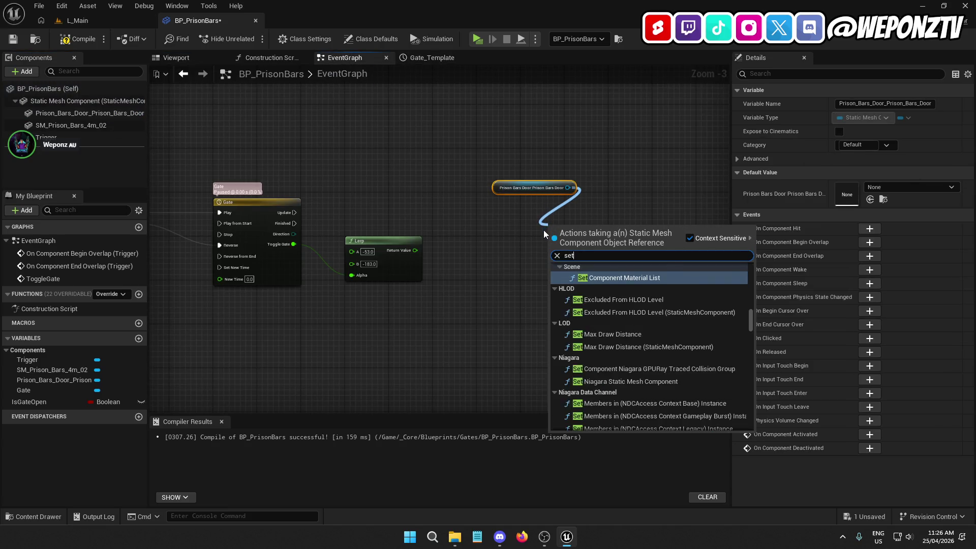
pyautogui.write('rela')
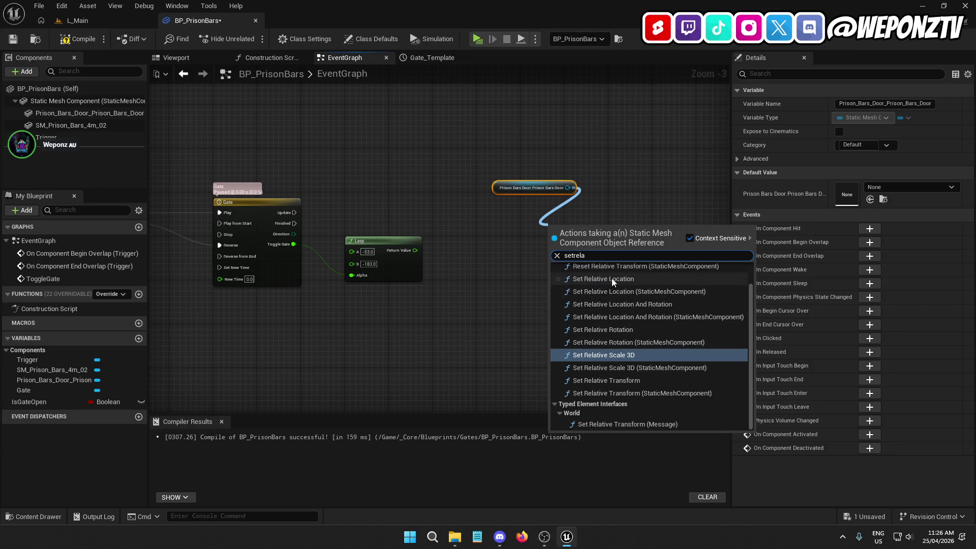
pyautogui.click(612, 279)
pyautogui.moveTo(581, 220)
pyautogui.mouseDown()
pyautogui.moveTo(527, 194)
pyautogui.moveTo(514, 217)
pyautogui.moveTo(294, 213)
pyautogui.mouseUp()
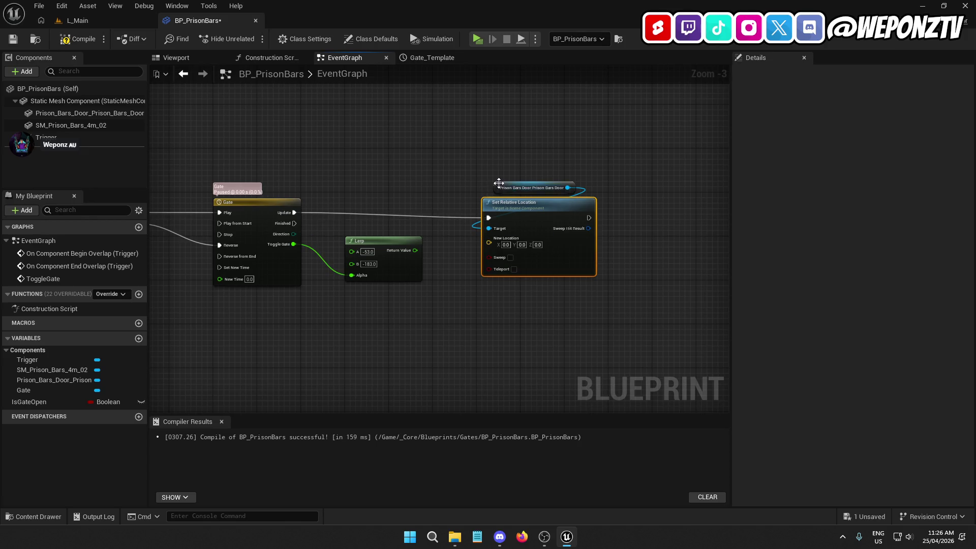
pyautogui.moveTo(499, 183); pyautogui.dragTo(459, 139)
pyautogui.moveTo(516, 212); pyautogui.dragTo(510, 206)
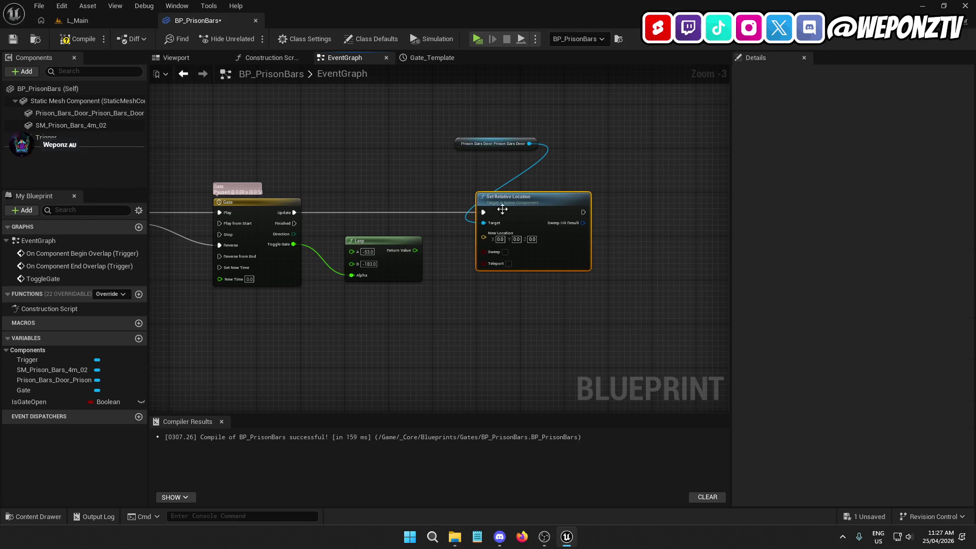
pyautogui.click(430, 263)
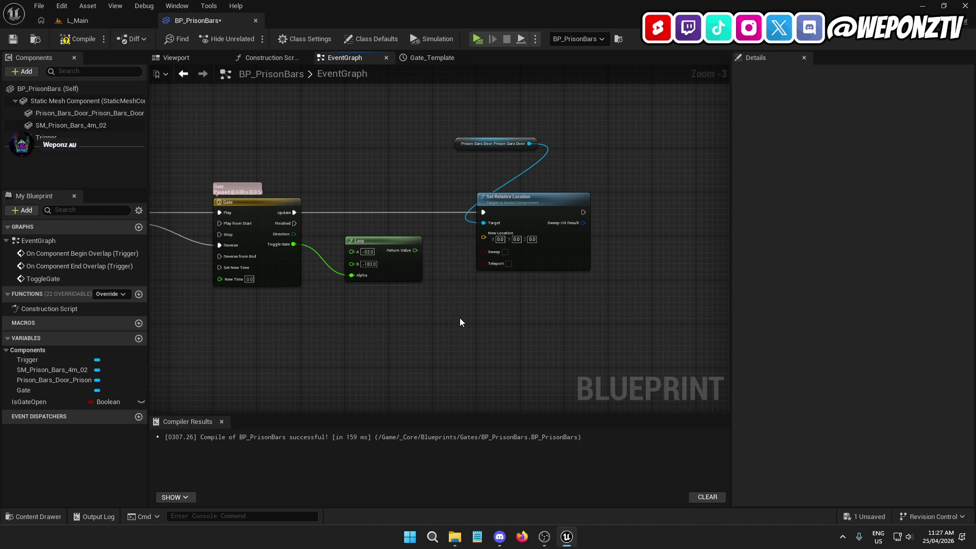
# Split New Location into X, Y, Z and wire the Lerp result to X.
pyautogui.rightClick(504, 238)
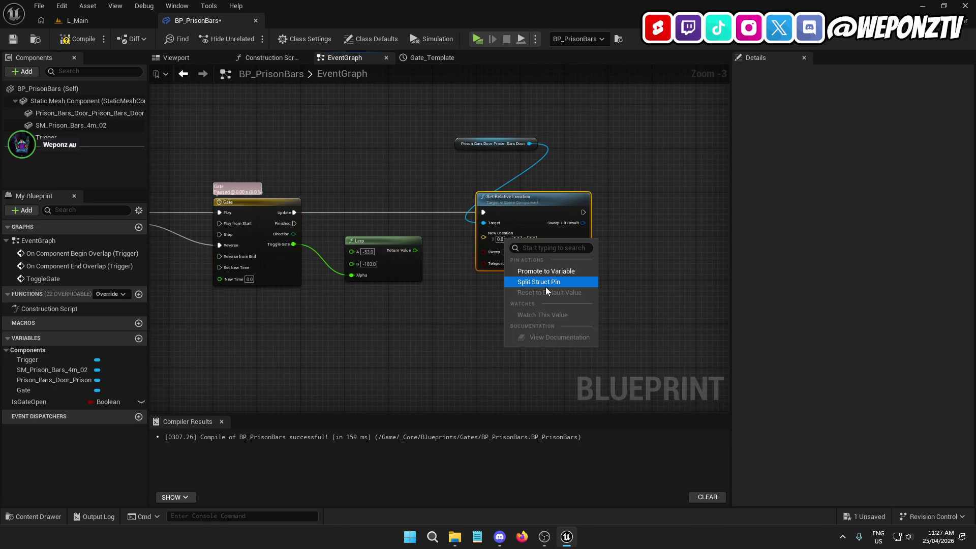
pyautogui.click(544, 283)
pyautogui.scroll(1, 439, 267)
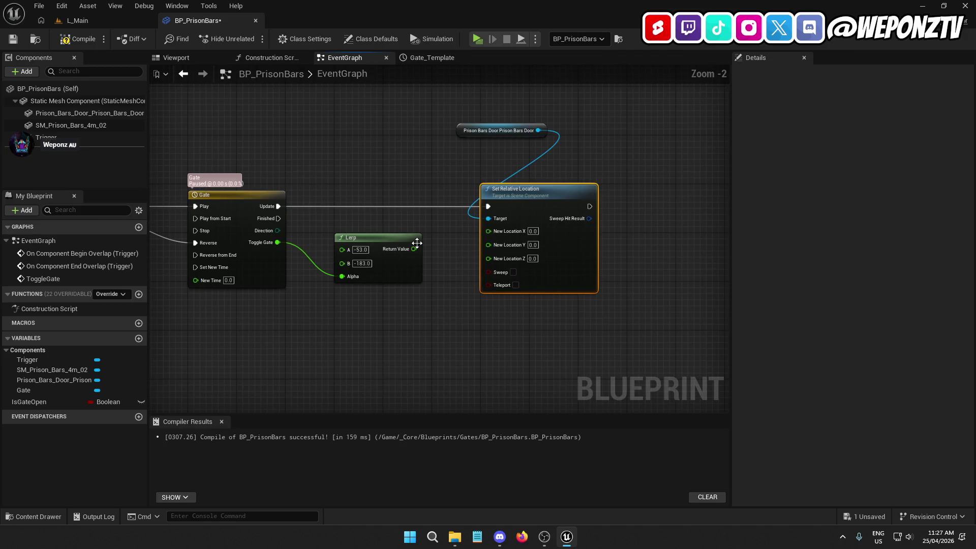
pyautogui.moveTo(415, 249)
pyautogui.mouseDown()
pyautogui.moveTo(489, 255)
pyautogui.moveTo(487, 230)
pyautogui.mouseUp()
pyautogui.moveTo(480, 131)
pyautogui.mouseDown()
pyautogui.moveTo(514, 172)
pyautogui.moveTo(505, 148)
pyautogui.moveTo(494, 208)
pyautogui.moveTo(542, 283)
pyautogui.mouseUp()
pyautogui.click(472, 148)
pyautogui.scroll(-3, 447, 162)
pyautogui.scroll(1, 420, 203)
pyautogui.moveTo(407, 200)
pyautogui.mouseDown()
pyautogui.moveTo(434, 148)
pyautogui.moveTo(410, 220)
pyautogui.mouseUp()
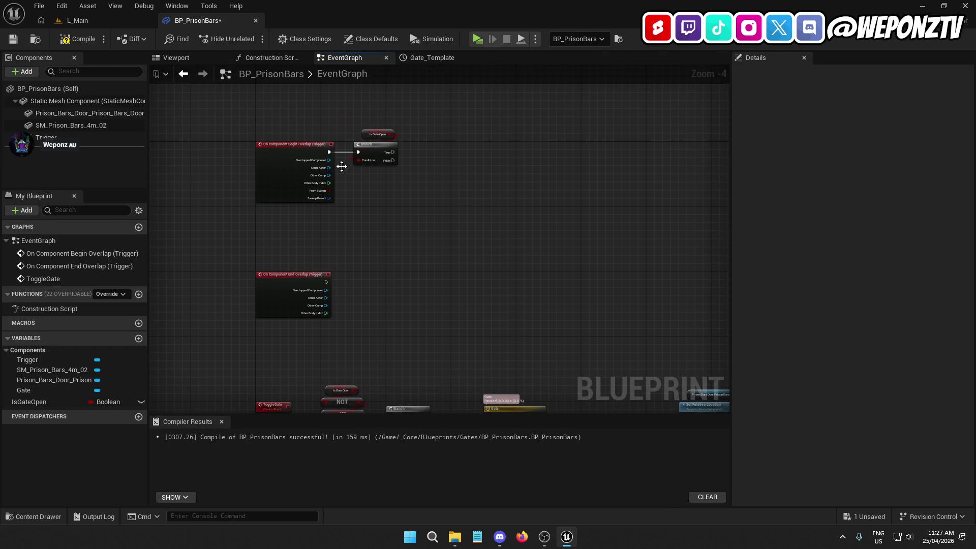
# Call Toggle Gate from the Begin Overlap Branch's True output.
pyautogui.moveTo(390, 152); pyautogui.dragTo(423, 149)
pyautogui.write('toggl')
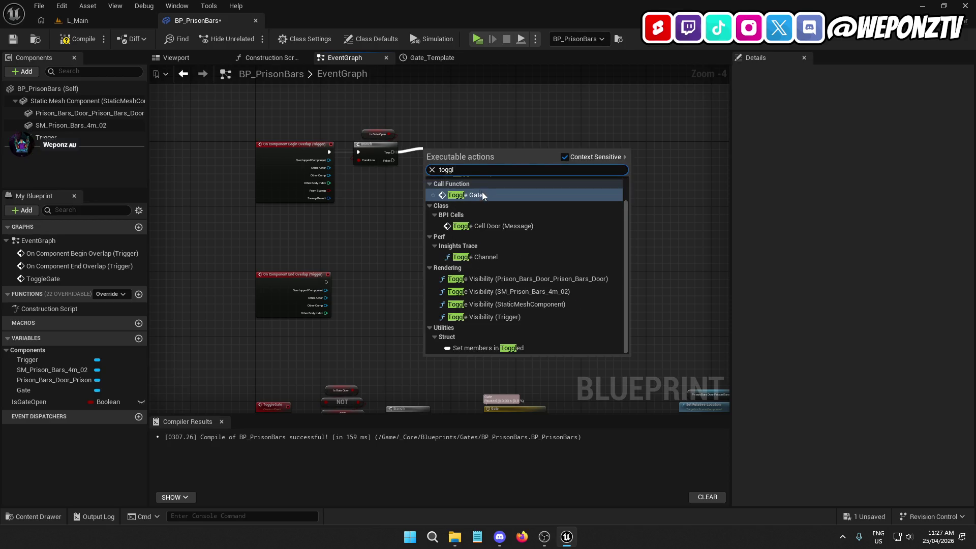
pyautogui.click(480, 192)
pyautogui.scroll(3, 449, 118)
pyautogui.moveTo(448, 118)
pyautogui.mouseDown()
pyautogui.moveTo(470, 131)
pyautogui.moveTo(416, 136)
pyautogui.mouseUp()
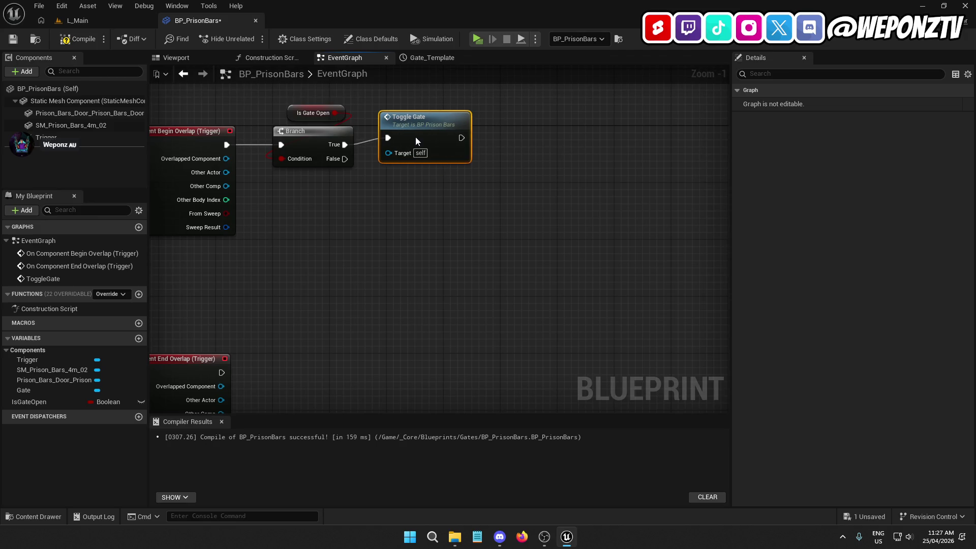
pyautogui.click(503, 233)
# Copy Is Gate Open, Branch and Toggle Gate to End Overlap and connect them.
pyautogui.moveTo(502, 235); pyautogui.dragTo(289, 90)
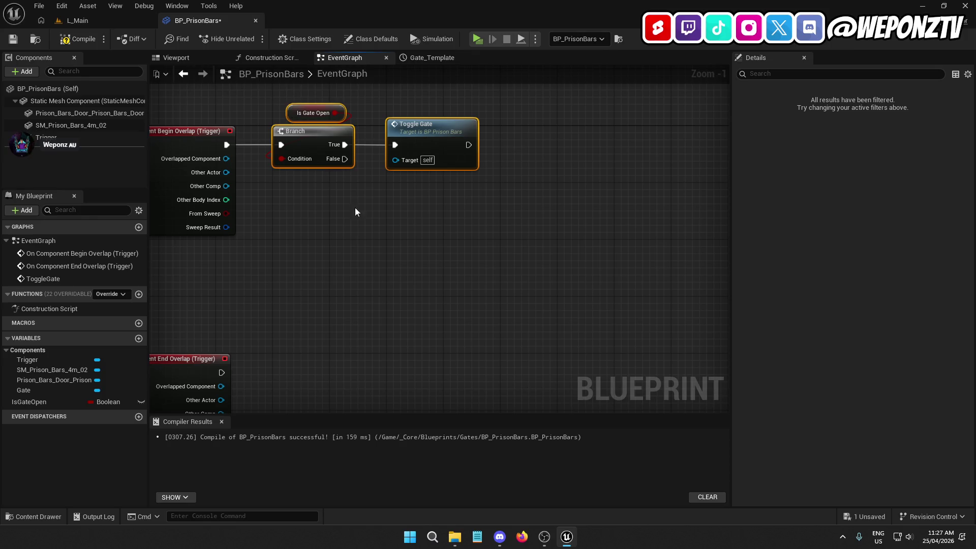
pyautogui.scroll(-3, 349, 200)
pyautogui.moveTo(376, 243); pyautogui.dragTo(373, 207)
pyautogui.moveTo(240, 215); pyautogui.dragTo(356, 215)
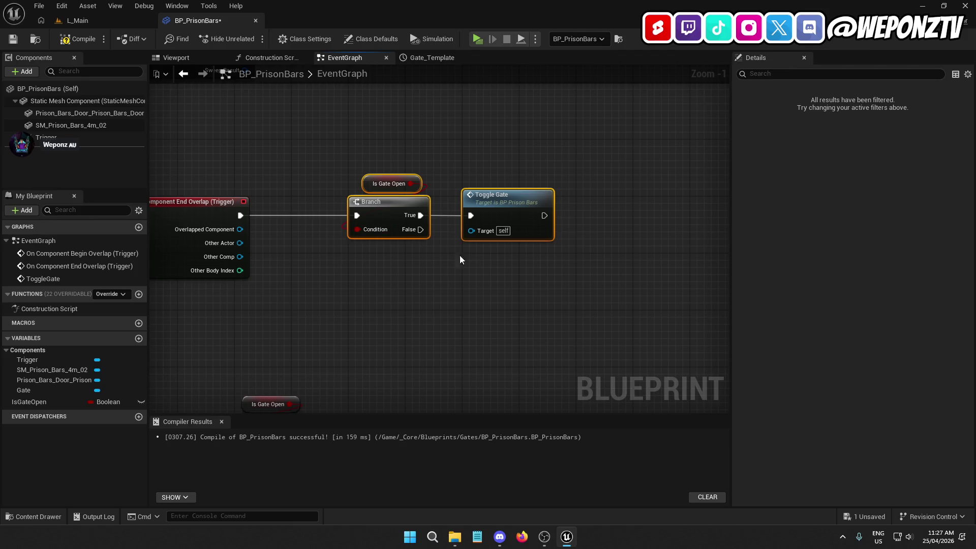
pyautogui.scroll(3, 515, 277)
pyautogui.moveTo(389, 298); pyautogui.dragTo(331, 298)
pyautogui.click(397, 300)
# Rewire the copied Toggle Gate to the Branch's False output instead of True.
pyautogui.moveTo(422, 302); pyautogui.dragTo(371, 315)
pyautogui.rightClick(374, 302)
pyautogui.click(402, 331)
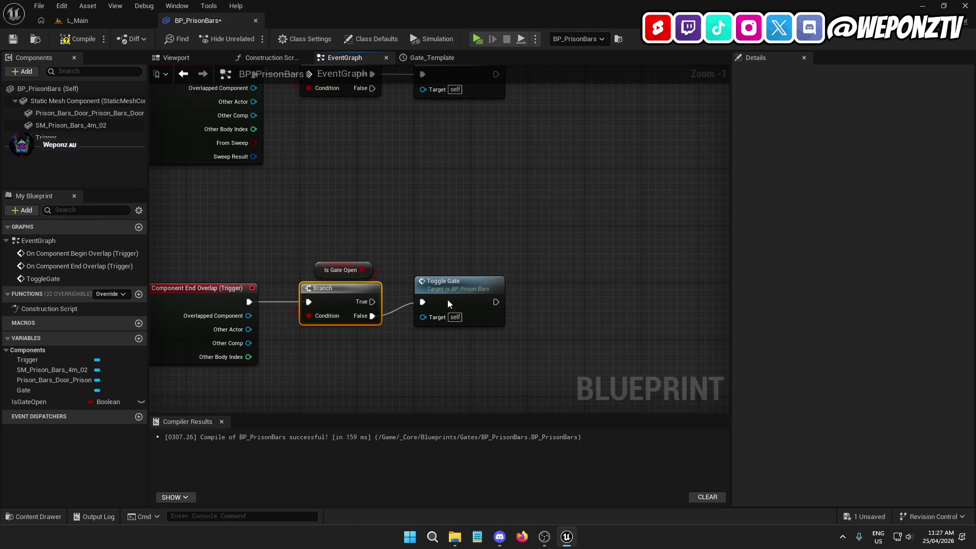
pyautogui.click(447, 300)
pyautogui.keyDown('ctrl'); pyautogui.click(359, 305); pyautogui.keyUp('ctrl')
pyautogui.press('q')
pyautogui.click(370, 356)
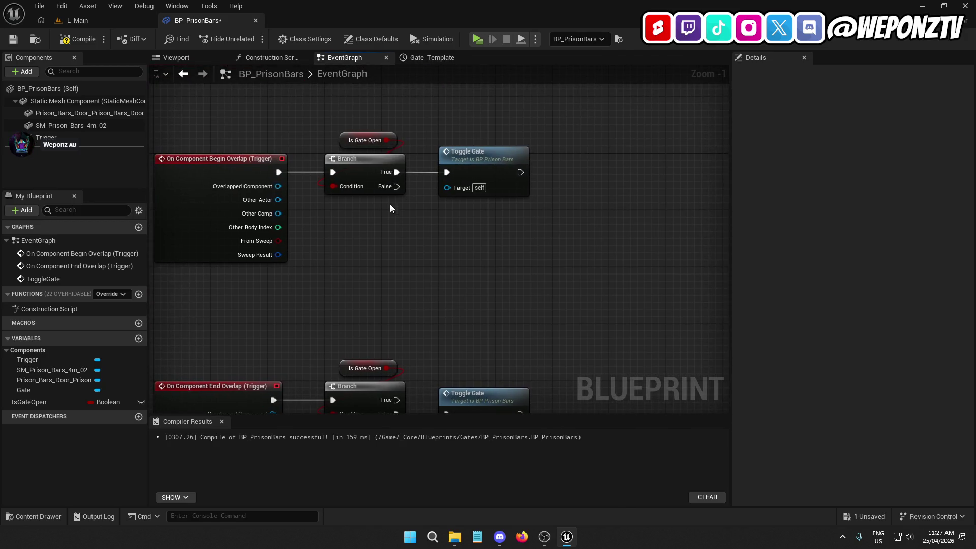
pyautogui.moveTo(394, 188)
pyautogui.mouseDown()
pyautogui.moveTo(452, 175)
pyautogui.moveTo(470, 187)
pyautogui.mouseUp()
# Reconnect Toggle Gate to the Branch's True output and remove the False link.
pyautogui.rightClick(393, 171)
pyautogui.click(419, 206)
pyautogui.click(419, 254)
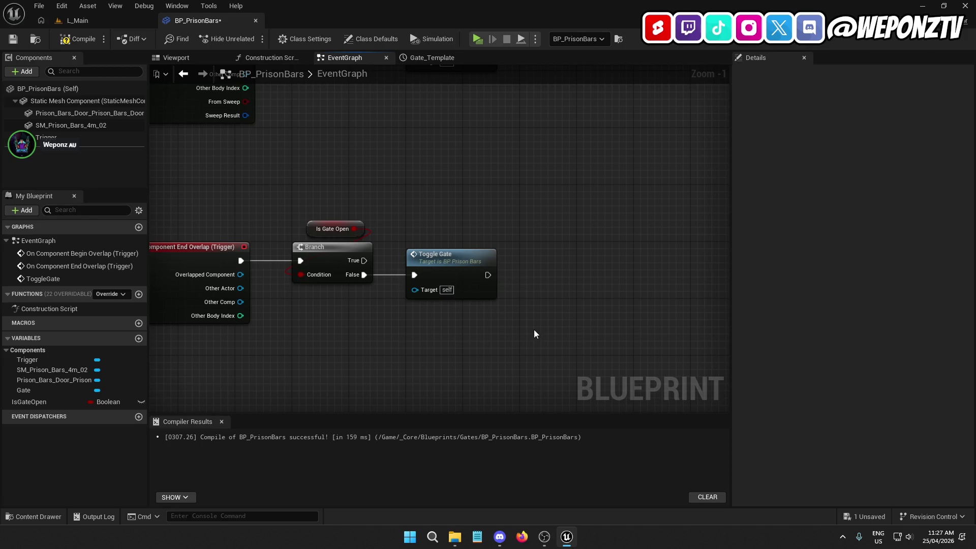
pyautogui.moveTo(436, 246)
pyautogui.mouseDown()
pyautogui.moveTo(548, 268)
pyautogui.moveTo(612, 245)
pyautogui.mouseUp()
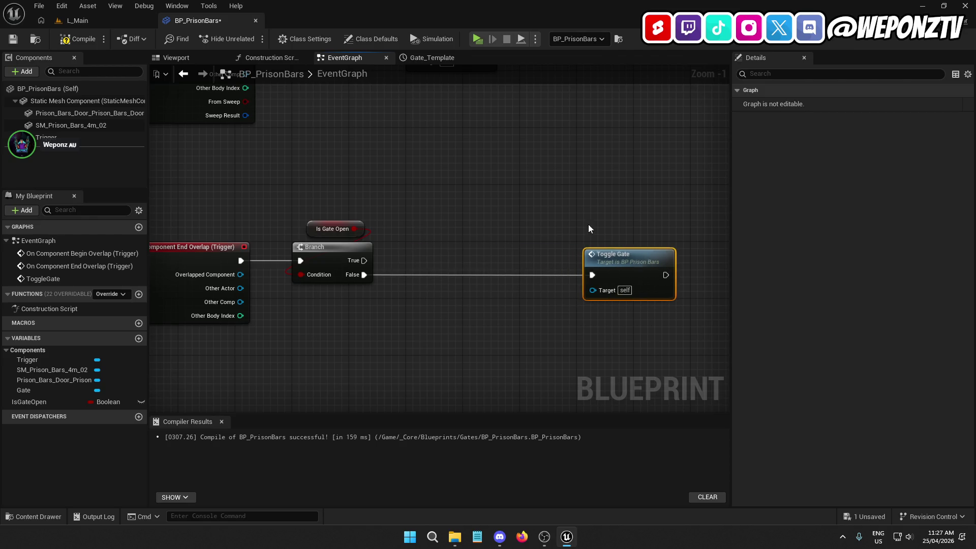
pyautogui.press('Home')
pyautogui.moveTo(311, 253); pyautogui.dragTo(545, 265)
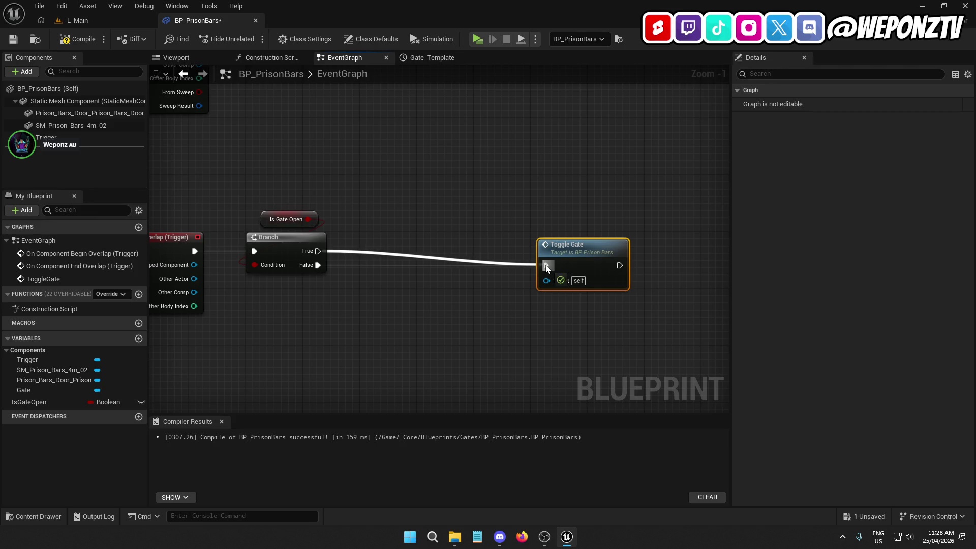
pyautogui.rightClick(318, 264)
pyautogui.click(366, 300)
pyautogui.moveTo(543, 252); pyautogui.dragTo(535, 239)
pyautogui.click(379, 295)
# Add Get Overlapping Actors on Trigger, filtered to BP Player Character.
pyautogui.moveTo(84, 139)
pyautogui.mouseDown()
pyautogui.moveTo(423, 169)
pyautogui.moveTo(435, 214)
pyautogui.moveTo(429, 207)
pyautogui.mouseUp()
pyautogui.write('getover')
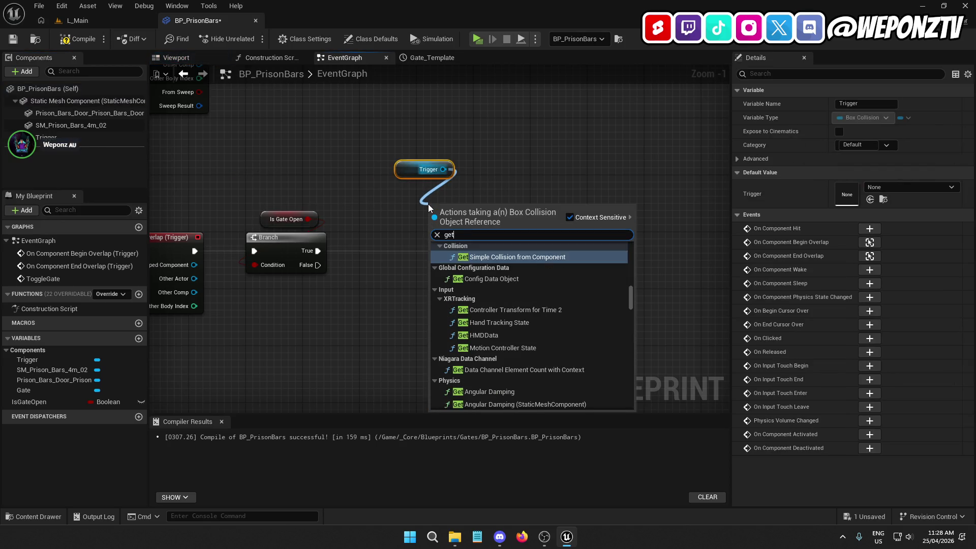
pyautogui.press('Return')
pyautogui.moveTo(485, 217)
pyautogui.mouseDown()
pyautogui.moveTo(426, 196)
pyautogui.moveTo(372, 342)
pyautogui.mouseUp()
pyautogui.keyDown('ctrl'); pyautogui.click(426, 169); pyautogui.keyUp('ctrl')
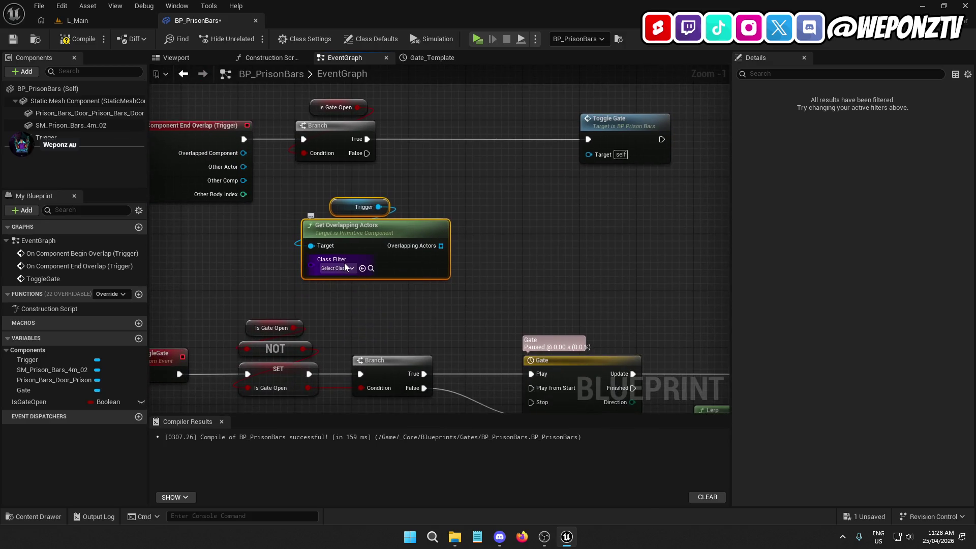
pyautogui.click(342, 268)
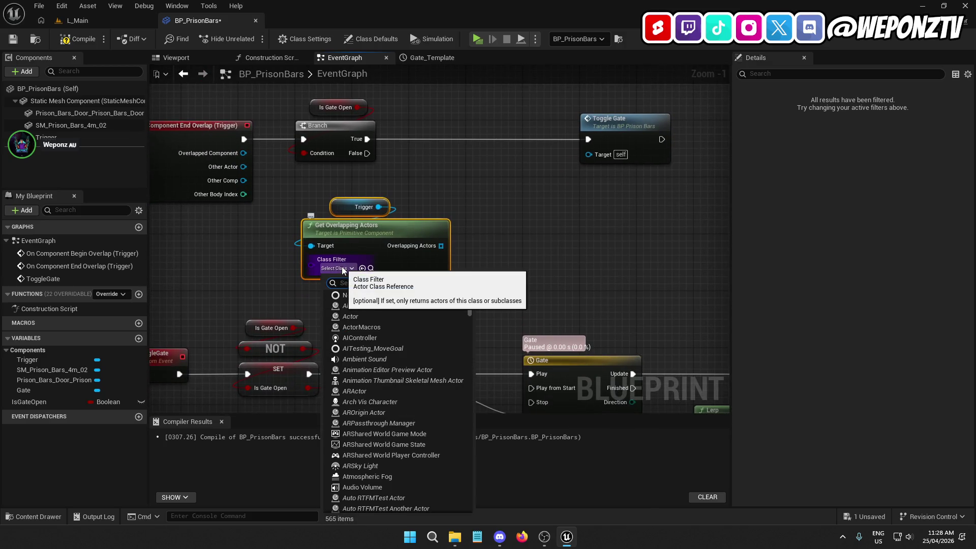
pyautogui.write('trigger')
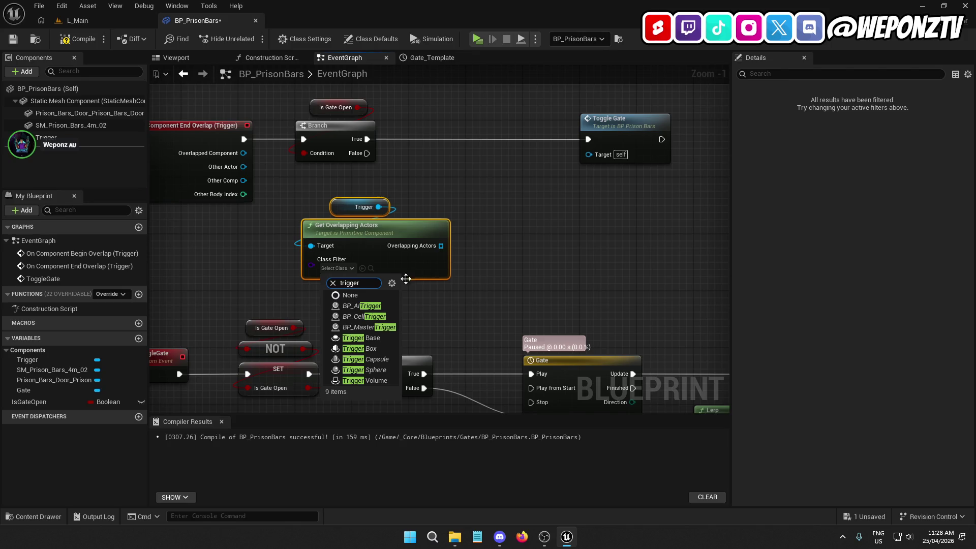
pyautogui.write('playerch')
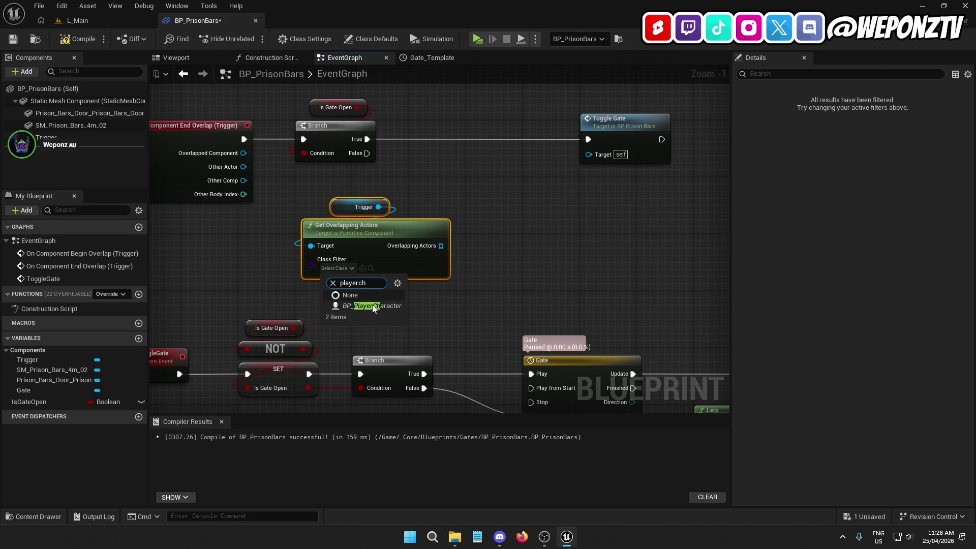
pyautogui.click(362, 306)
# Feed the overlapping actors array into an array Length node.
pyautogui.moveTo(443, 245)
pyautogui.mouseDown()
pyautogui.moveTo(389, 242)
pyautogui.moveTo(431, 224)
pyautogui.mouseUp()
pyautogui.write('leng')
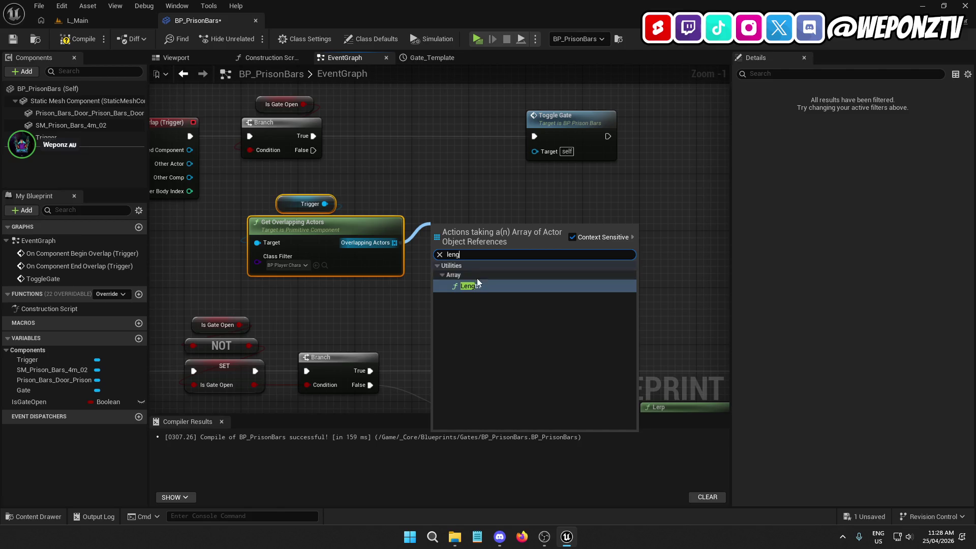
pyautogui.click(472, 286)
pyautogui.keyDown('ctrl'); pyautogui.click(356, 244); pyautogui.keyUp('ctrl')
pyautogui.scroll(-4, 374, 258)
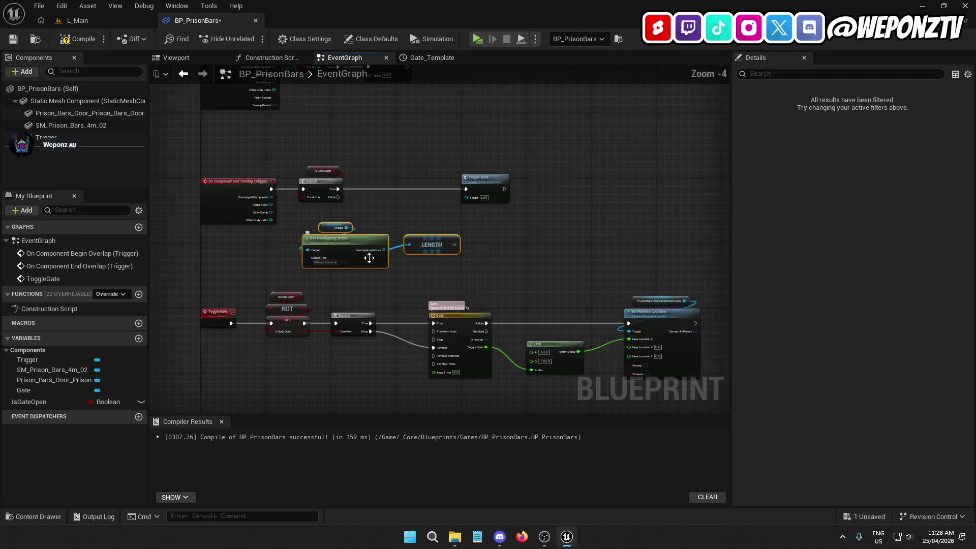
# Add a Length node under Get Overlapping Actors and compare it with a Less (<) node, B = 1.
pyautogui.scroll(4, 379, 240)
pyautogui.moveTo(507, 296)
pyautogui.mouseDown()
pyautogui.moveTo(413, 354)
pyautogui.moveTo(534, 277)
pyautogui.moveTo(362, 343)
pyautogui.moveTo(471, 348)
pyautogui.mouseUp()
pyautogui.click(534, 277)
pyautogui.write('<')
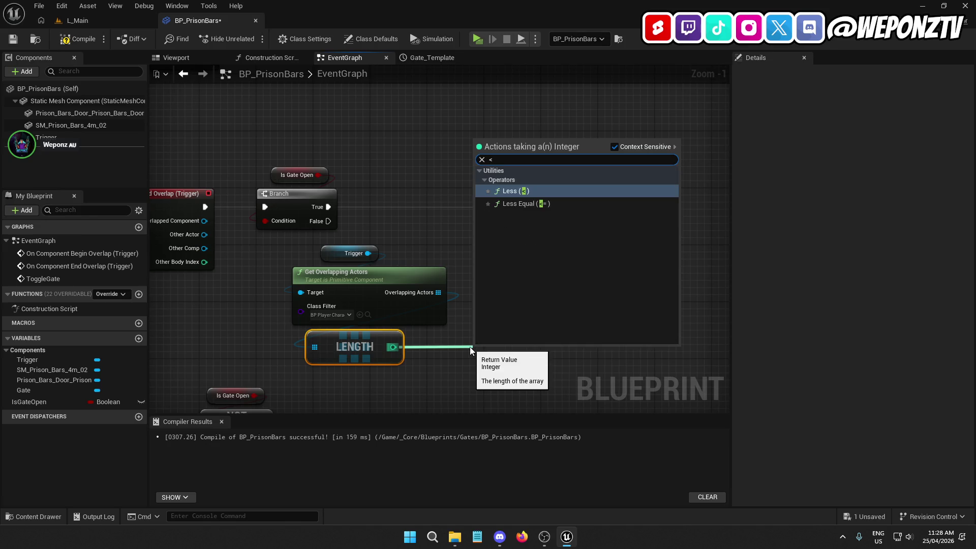
pyautogui.click(512, 190)
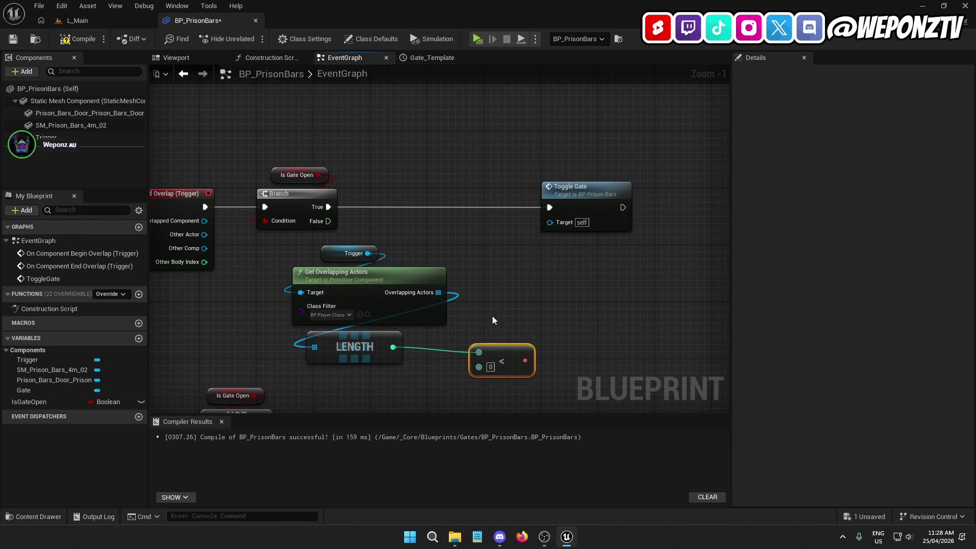
pyautogui.moveTo(507, 348); pyautogui.dragTo(402, 382)
pyautogui.click(336, 397)
pyautogui.write('1')
pyautogui.click(482, 365)
# Move the four overlap-check nodes below the Toggle Gate row and shift Toggle Gate right to make room.
pyautogui.moveTo(466, 374); pyautogui.dragTo(270, 245)
pyautogui.moveTo(323, 273)
pyautogui.mouseDown()
pyautogui.moveTo(404, 105)
pyautogui.moveTo(401, 80)
pyautogui.moveTo(301, 281)
pyautogui.moveTo(367, 251)
pyautogui.moveTo(357, 222)
pyautogui.mouseUp()
pyautogui.click(368, 251)
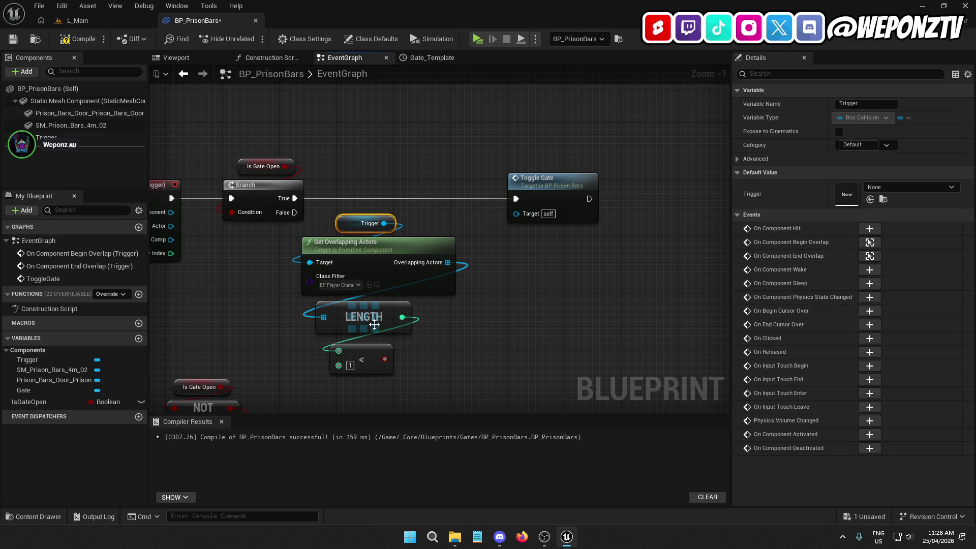
pyautogui.moveTo(527, 271); pyautogui.dragTo(490, 304)
pyautogui.moveTo(512, 216)
pyautogui.mouseDown()
pyautogui.moveTo(569, 215)
pyautogui.moveTo(559, 215)
pyautogui.mouseUp()
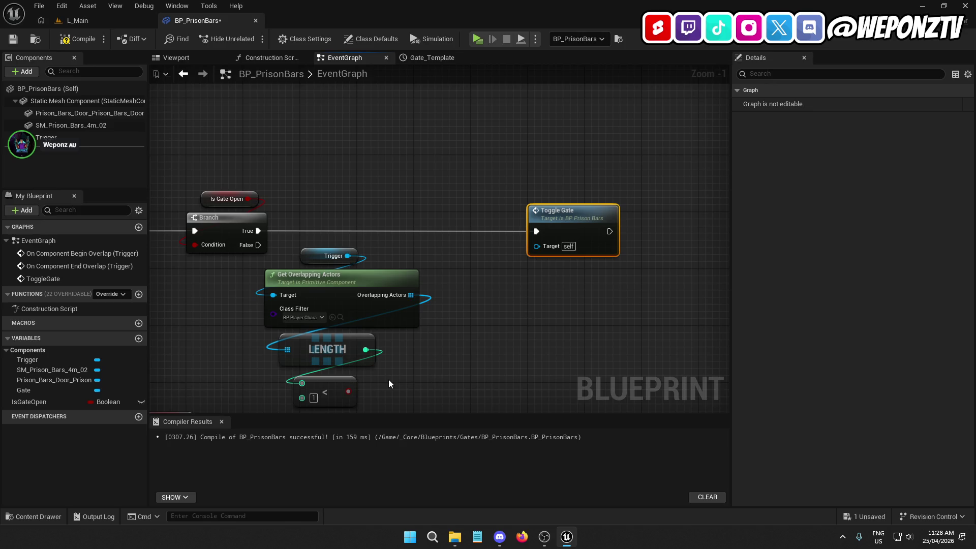
pyautogui.moveTo(559, 218)
pyautogui.mouseDown()
pyautogui.moveTo(517, 236)
pyautogui.moveTo(554, 221)
pyautogui.mouseUp()
pyautogui.moveTo(440, 337); pyautogui.dragTo(516, 270)
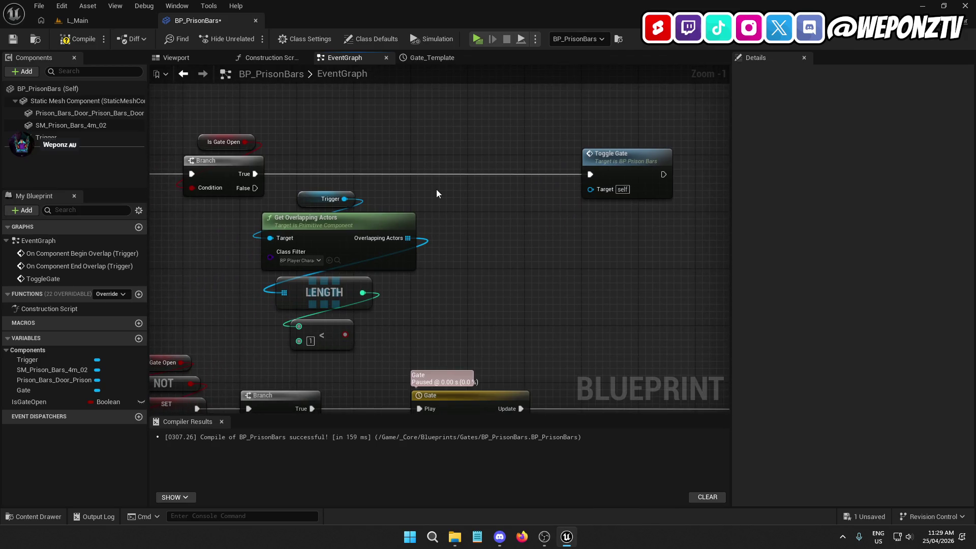
# Insert a Branch before Toggle Gate, with the < result as Condition and True into Toggle Gate.
pyautogui.click(457, 178)
pyautogui.moveTo(496, 189)
pyautogui.mouseDown()
pyautogui.moveTo(499, 169)
pyautogui.moveTo(325, 182)
pyautogui.moveTo(255, 174)
pyautogui.mouseUp()
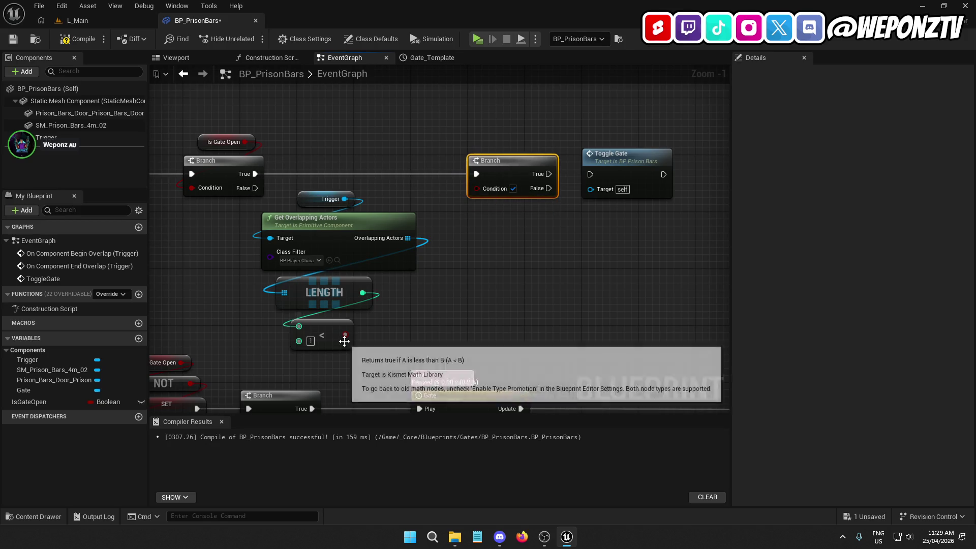
pyautogui.moveTo(345, 335)
pyautogui.mouseDown()
pyautogui.moveTo(485, 188)
pyautogui.moveTo(477, 188)
pyautogui.mouseUp()
pyautogui.moveTo(456, 283)
pyautogui.mouseDown()
pyautogui.moveTo(446, 190)
pyautogui.moveTo(540, 198)
pyautogui.mouseUp()
pyautogui.click(486, 297)
pyautogui.moveTo(530, 293)
pyautogui.mouseDown()
pyautogui.moveTo(665, 299)
pyautogui.moveTo(581, 325)
pyautogui.mouseUp()
pyautogui.moveTo(413, 338); pyautogui.dragTo(339, 330)
# Review the first Branch, the overlap event node and the lower Toggle Gate row.
pyautogui.click(548, 231)
pyautogui.click(432, 309)
pyautogui.moveTo(432, 309); pyautogui.dragTo(621, 275)
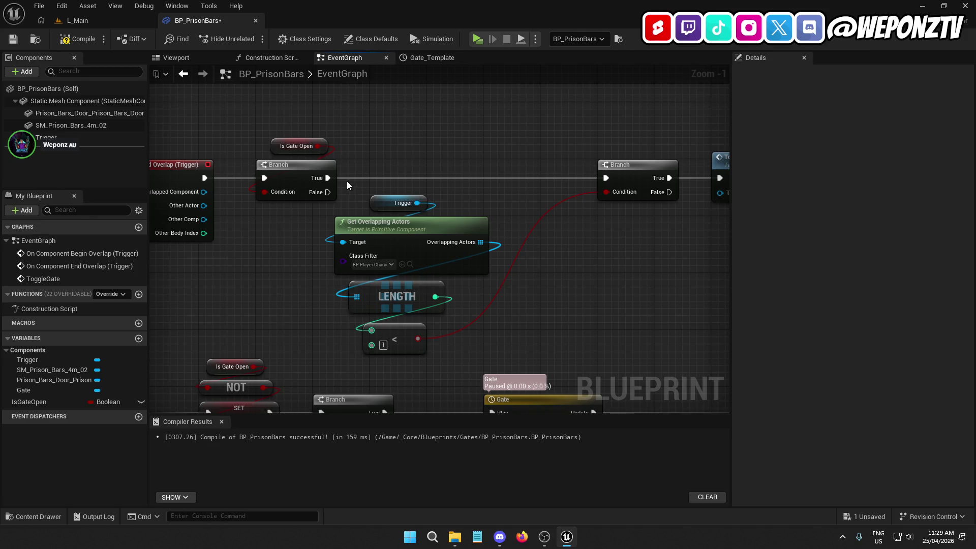
pyautogui.click(282, 180)
pyautogui.keyDown('shift'); pyautogui.click(190, 169); pyautogui.keyUp('shift')
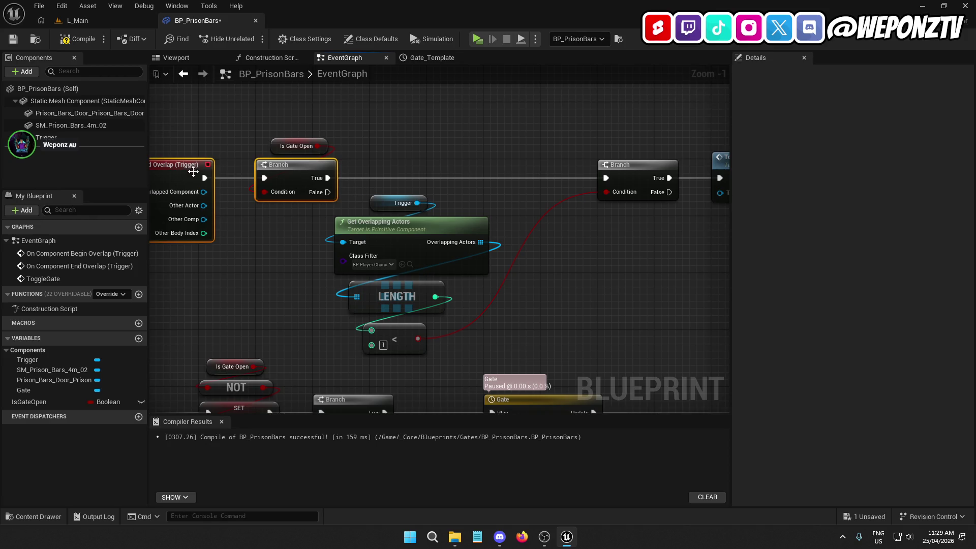
pyautogui.click(254, 279)
pyautogui.scroll(-7, 501, 274)
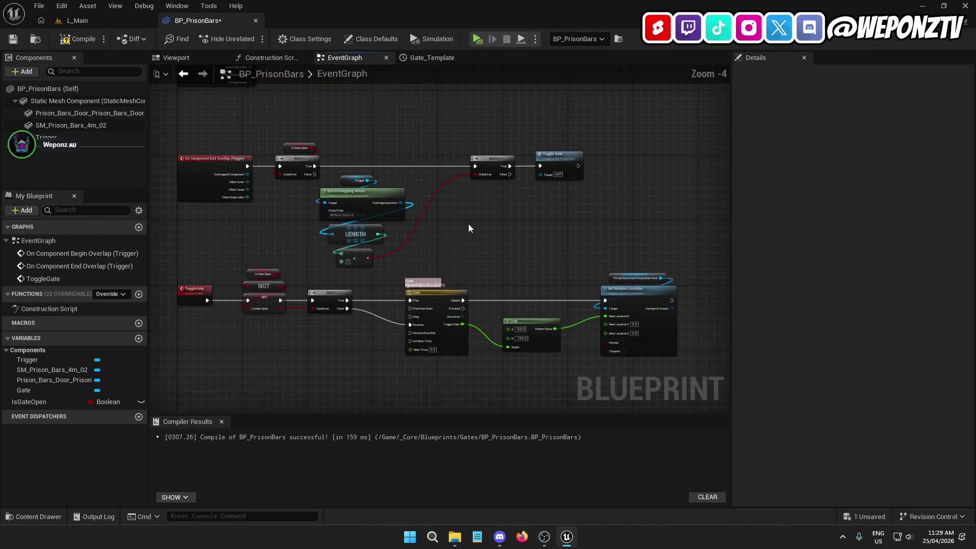
pyautogui.moveTo(628, 339)
pyautogui.mouseDown()
pyautogui.moveTo(408, 298)
pyautogui.moveTo(368, 278)
pyautogui.moveTo(379, 316)
pyautogui.mouseUp()
# Compile BP_PrisonBars and close the Gate_Template graph.
pyautogui.scroll(4, 368, 279)
pyautogui.scroll(2, 376, 298)
pyautogui.scroll(-3, 473, 254)
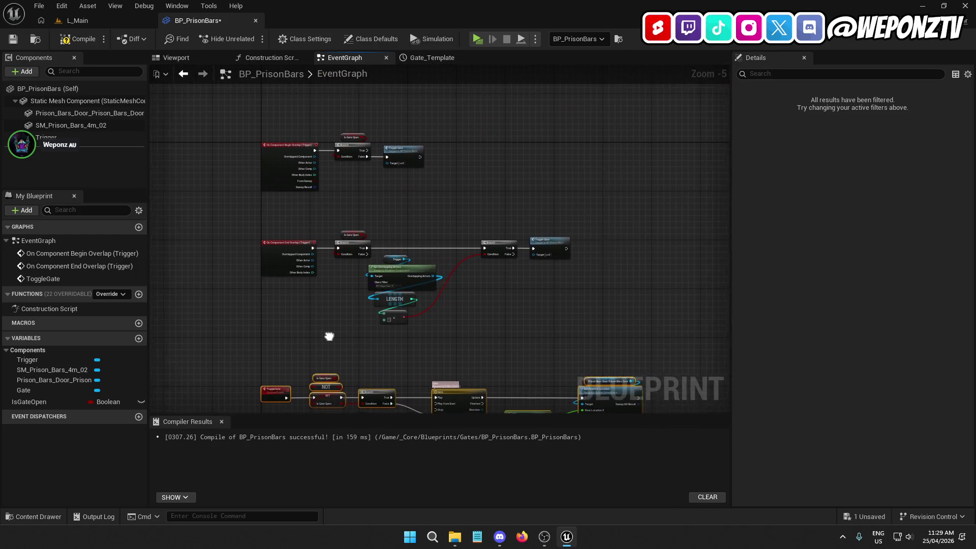
pyautogui.click(76, 39)
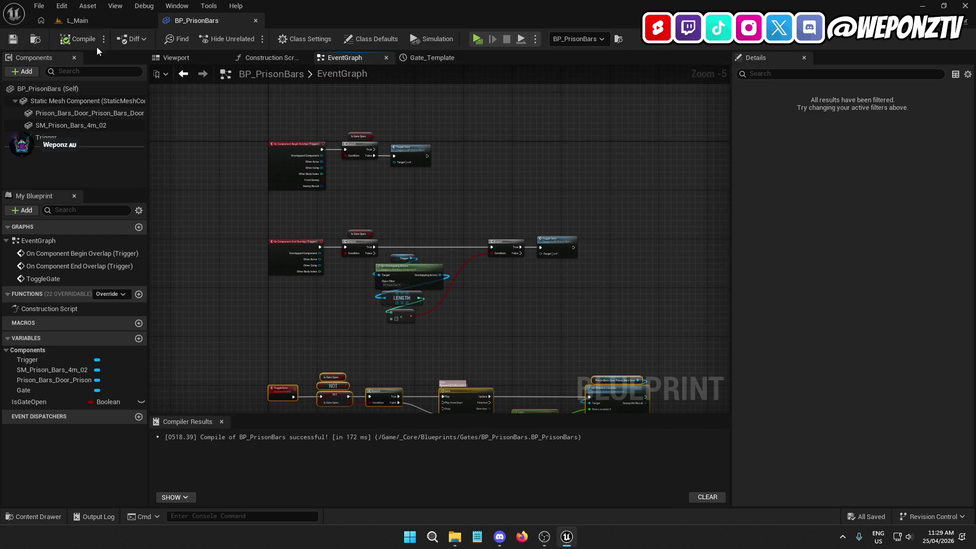
pyautogui.click(468, 58)
pyautogui.click(178, 60)
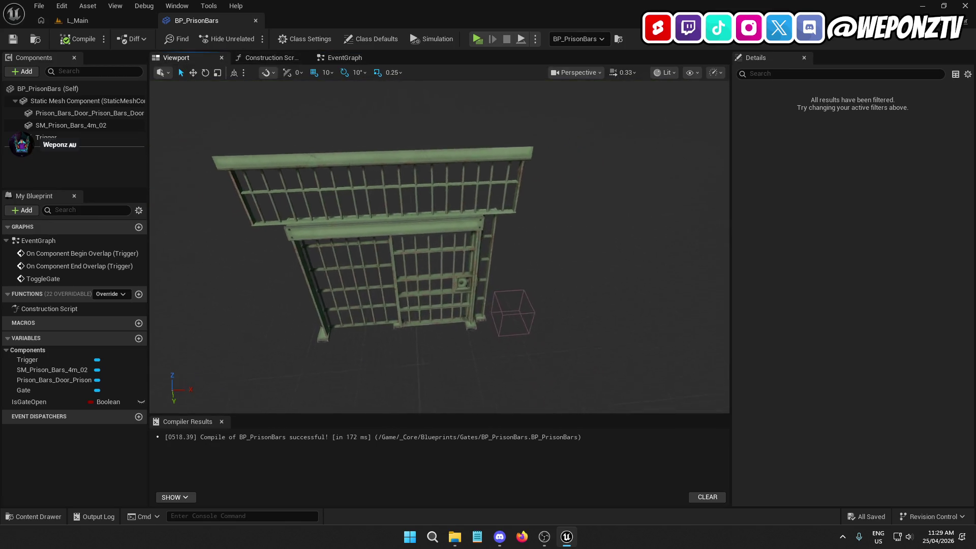
# Select the Trigger box and move it along X to -220, 10, 0 beside the gate.
pyautogui.click(105, 137)
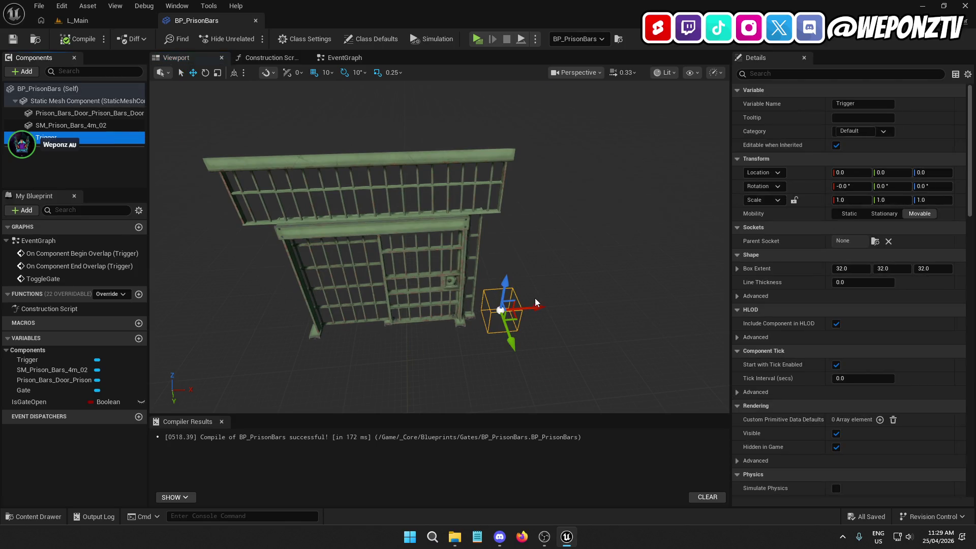
pyautogui.press('f')
pyautogui.moveTo(544, 308)
pyautogui.mouseDown()
pyautogui.moveTo(365, 305)
pyautogui.moveTo(436, 304)
pyautogui.moveTo(415, 304)
pyautogui.moveTo(508, 345)
pyautogui.moveTo(475, 337)
pyautogui.mouseUp()
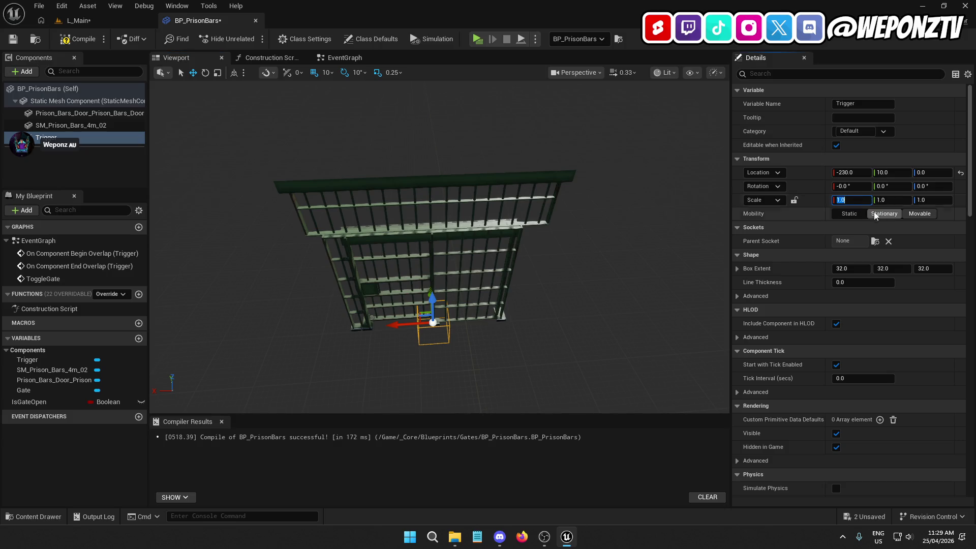
# Set the Trigger's X and Y scale to 5.
pyautogui.click(895, 200)
pyautogui.write('3')
pyautogui.click(856, 203)
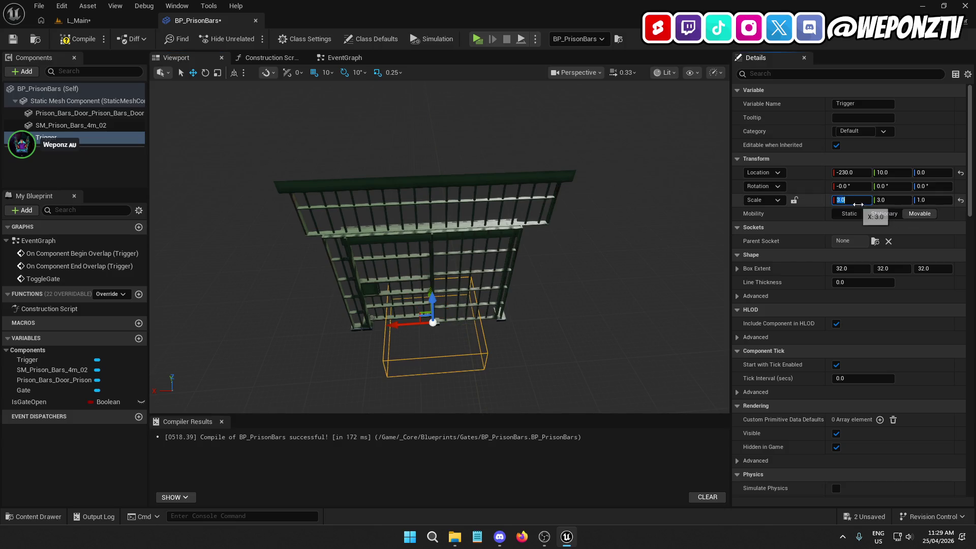
pyautogui.write('5')
pyautogui.press('Return')
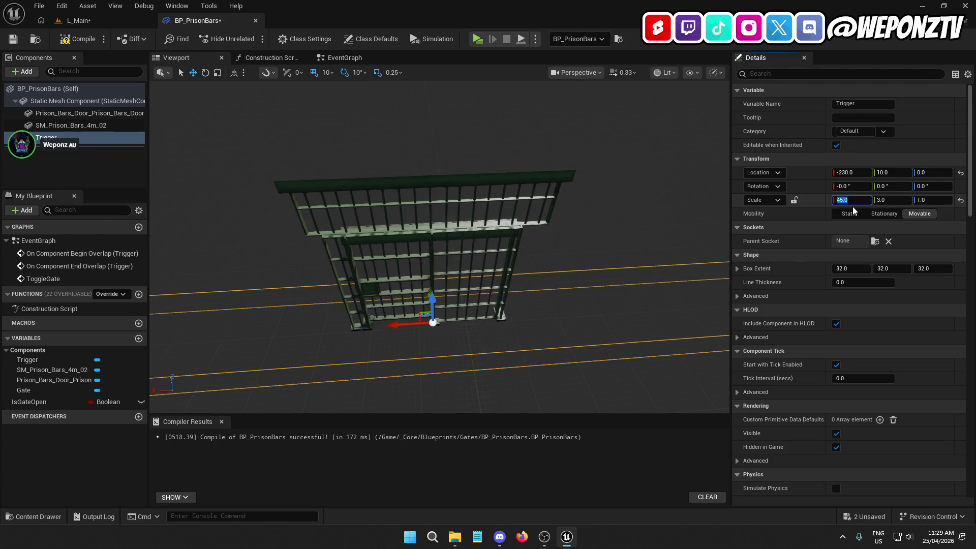
pyautogui.write('5')
pyautogui.press('Return')
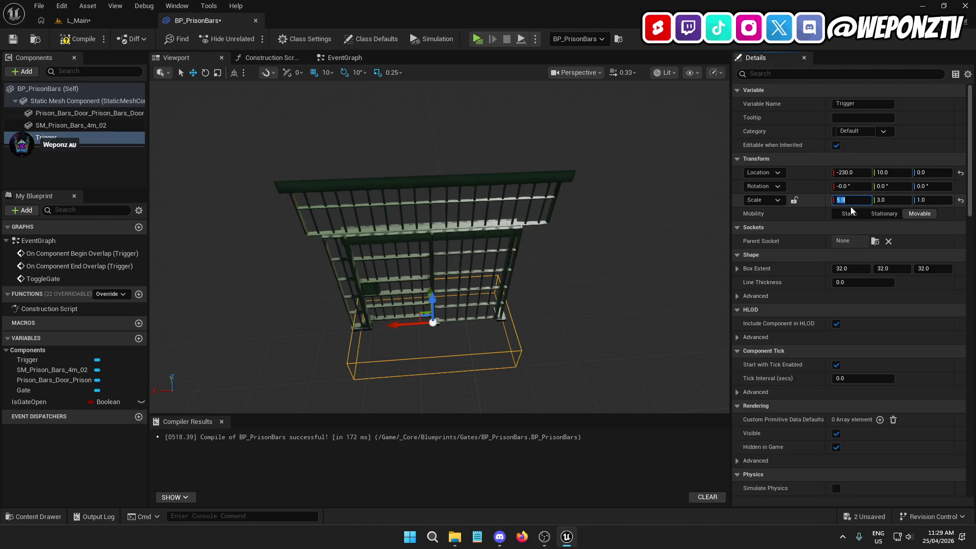
pyautogui.scroll(5, 439, 244)
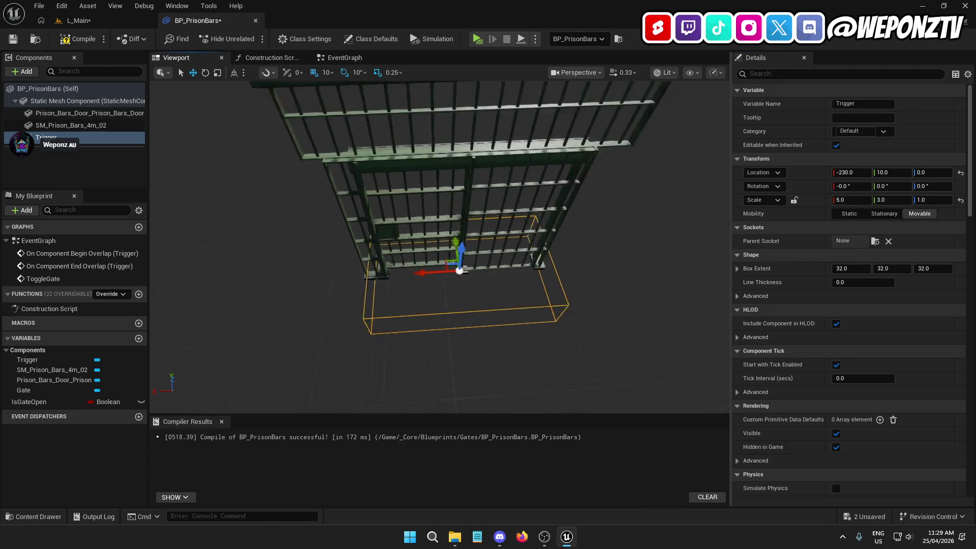
pyautogui.moveTo(352, 261); pyautogui.dragTo(332, 261)
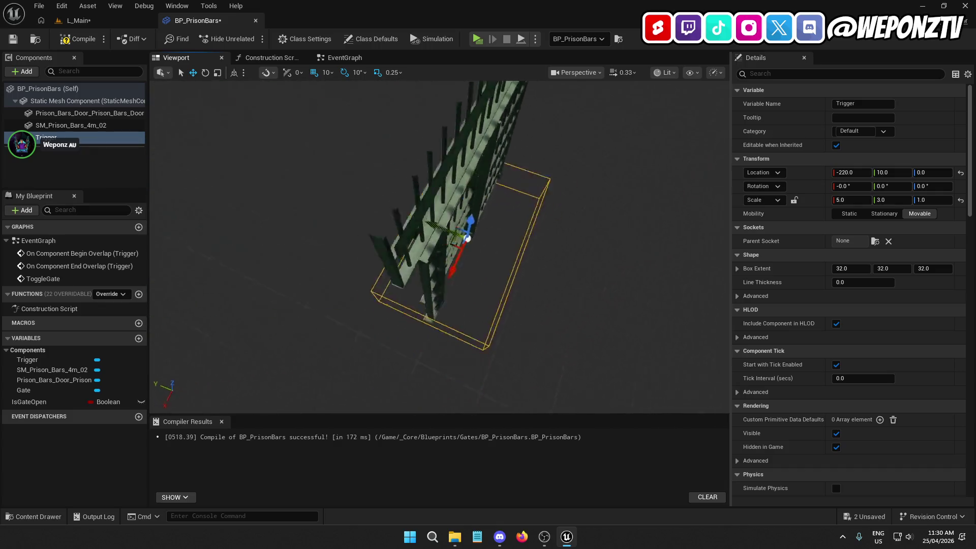
pyautogui.moveTo(886, 197); pyautogui.dragTo(910, 196)
# Set the Trigger's Z scale to 10 so it encloses the door, then recompile the blueprint.
pyautogui.click(681, 187)
pyautogui.moveTo(680, 189); pyautogui.dragTo(521, 206)
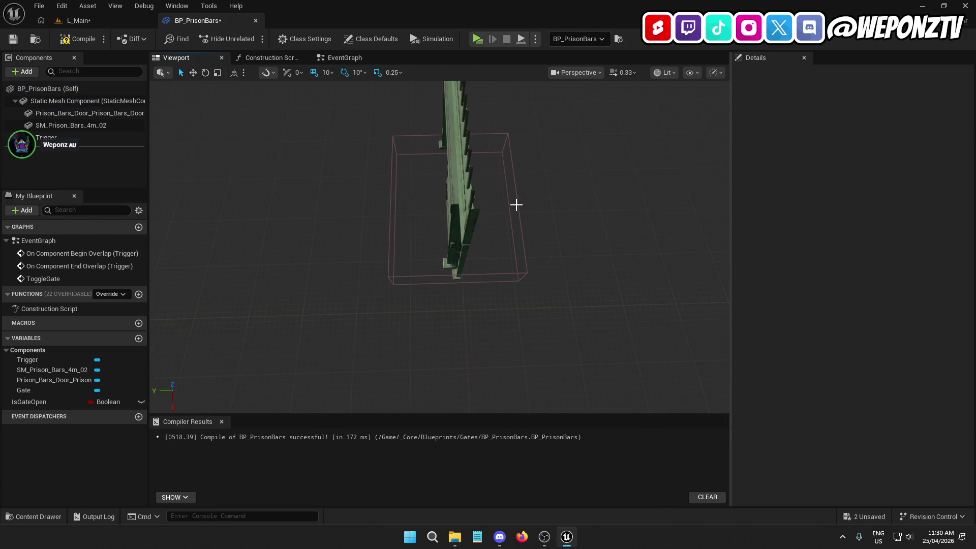
pyautogui.click(516, 204)
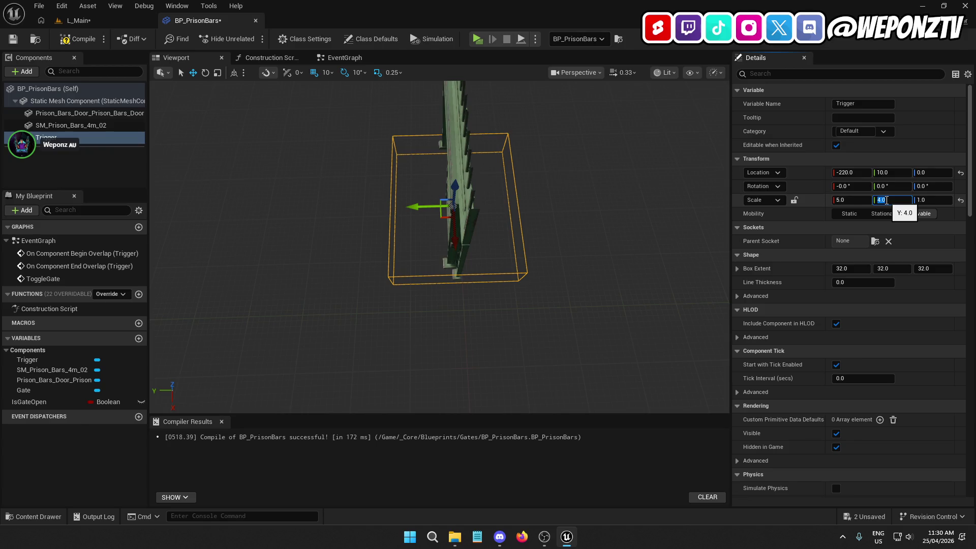
pyautogui.write('5')
pyautogui.click(929, 200)
pyautogui.write('10')
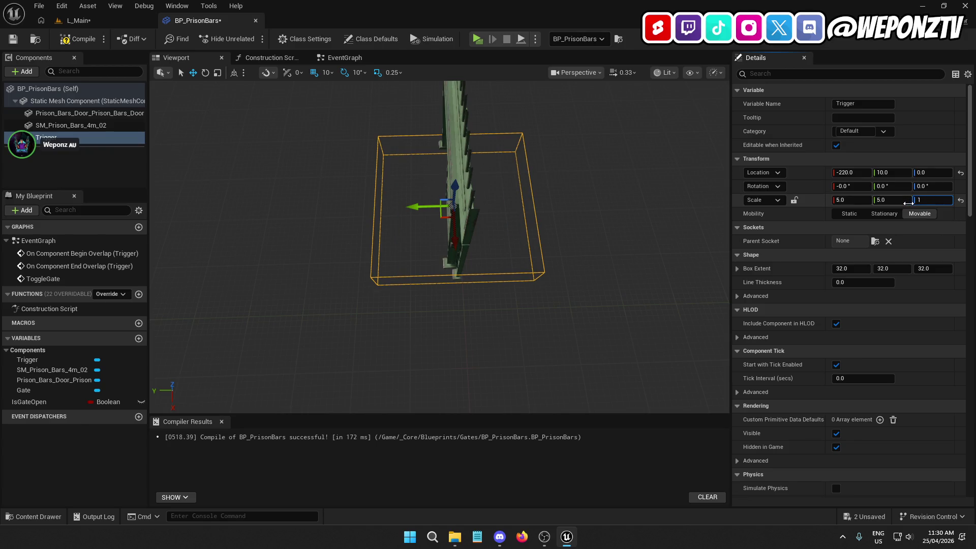
pyautogui.press('Return')
pyautogui.moveTo(556, 176)
pyautogui.mouseDown()
pyautogui.moveTo(541, 143)
pyautogui.moveTo(487, 160)
pyautogui.mouseUp()
pyautogui.click(79, 39)
# Save BP_PrisonBars, then Save All from the L_Main level editor.
pyautogui.click(12, 39)
pyautogui.scroll(-10, 761, 260)
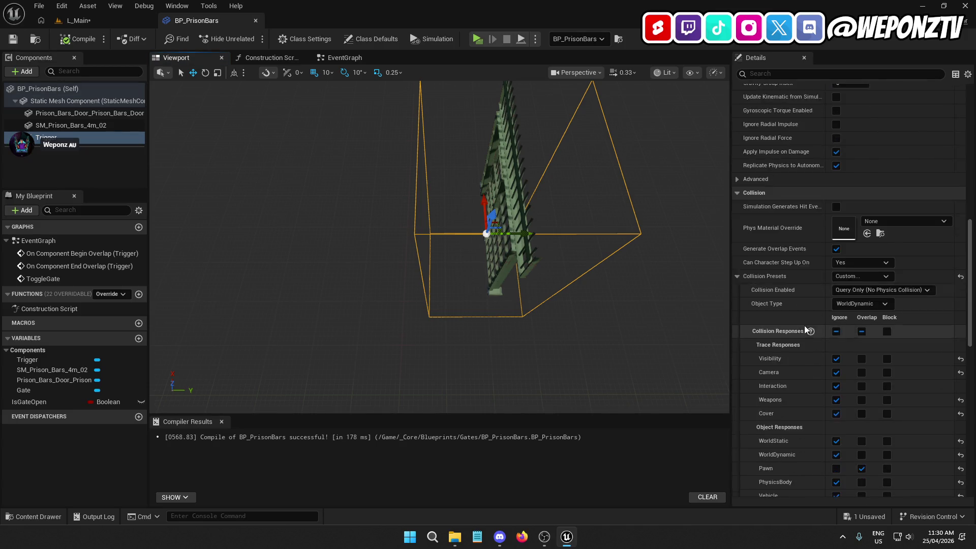
pyautogui.scroll(-4, 844, 305)
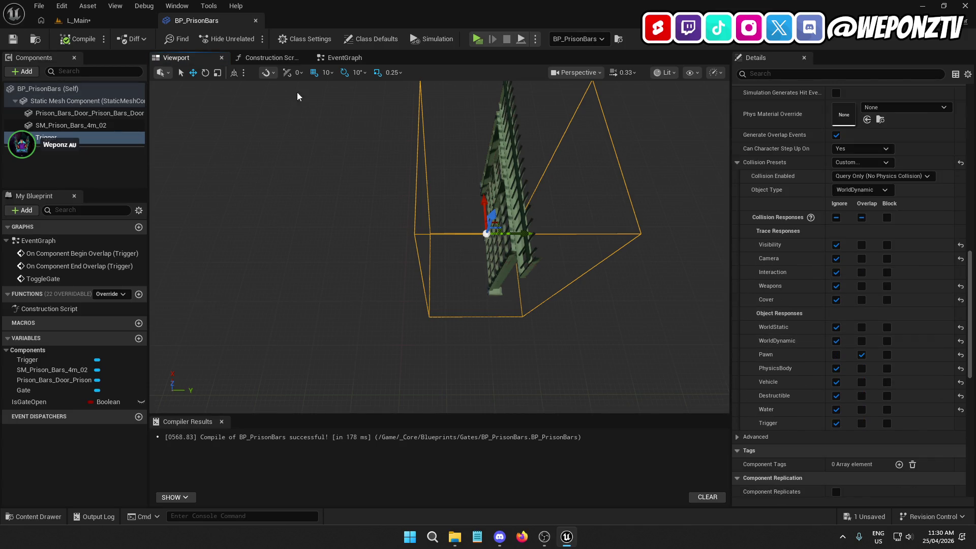
pyautogui.click(108, 20)
pyautogui.click(13, 38)
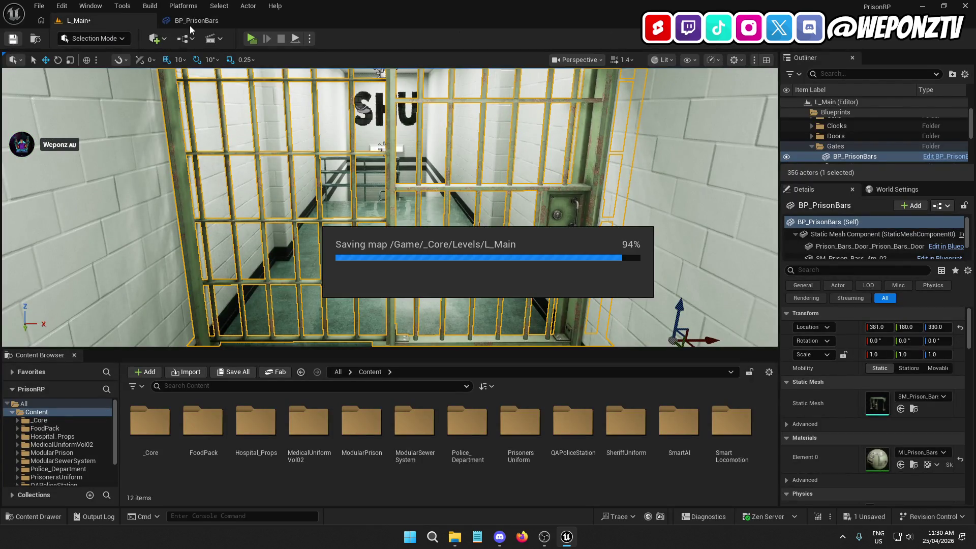
# Return to BP_PrisonBars and show its EventGraph with the overlap logic.
pyautogui.click(203, 22)
pyautogui.moveTo(441, 196); pyautogui.dragTo(440, 196)
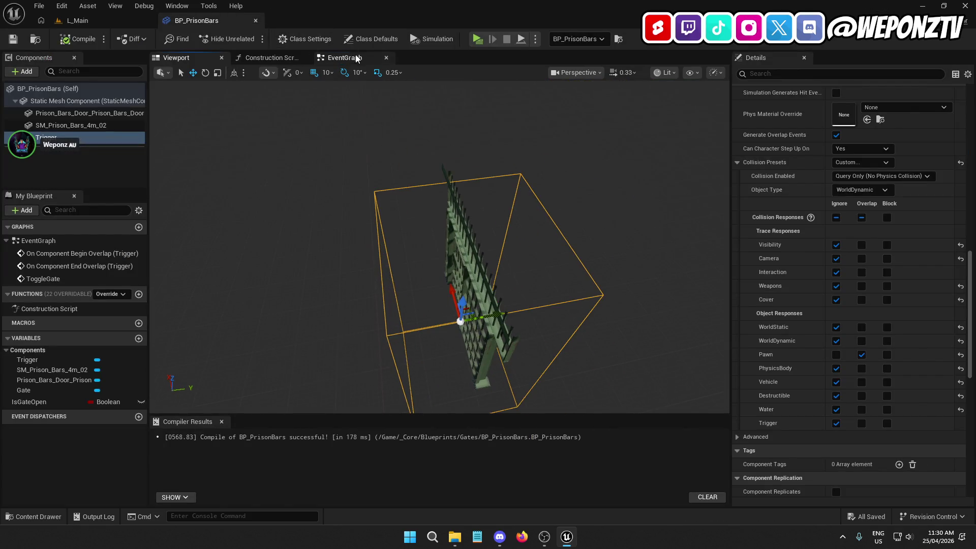
pyautogui.click(344, 57)
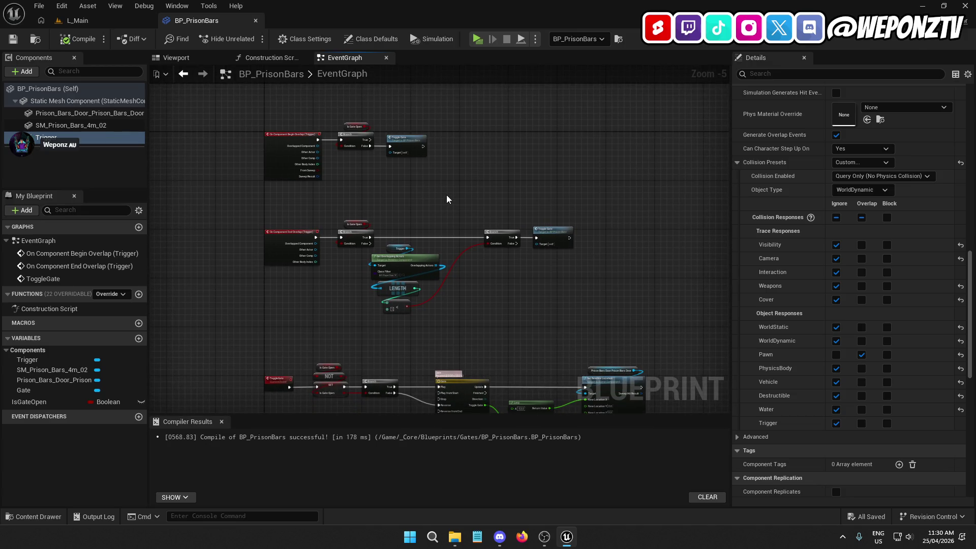
pyautogui.moveTo(636, 305)
pyautogui.mouseDown()
pyautogui.moveTo(458, 221)
pyautogui.moveTo(332, 119)
pyautogui.moveTo(485, 133)
pyautogui.moveTo(517, 124)
pyautogui.mouseUp()
pyautogui.scroll(1, 367, 143)
# Add an Actor Has Tag node fed by Begin Overlap's Other Actor.
pyautogui.scroll(1, 367, 144)
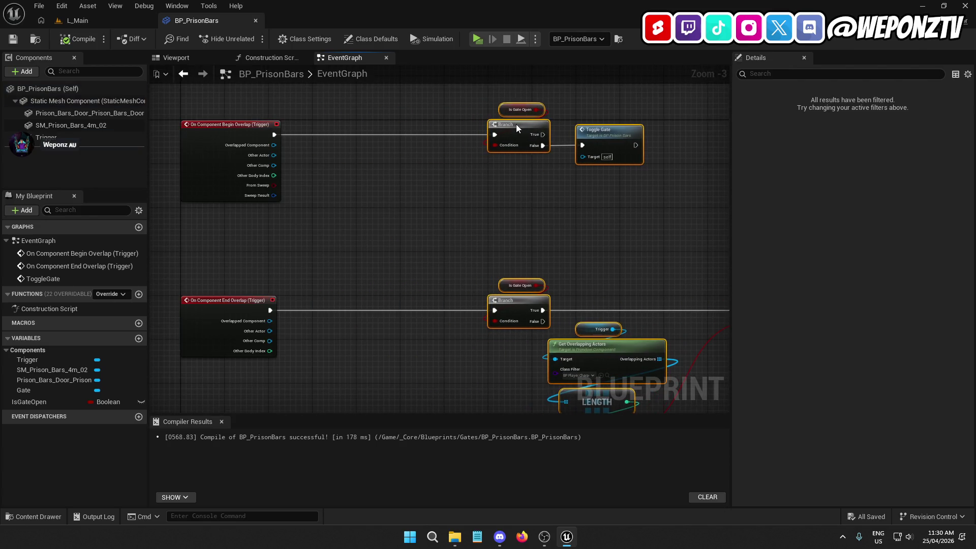
pyautogui.click(416, 226)
pyautogui.moveTo(350, 139); pyautogui.dragTo(395, 160)
pyautogui.write('actorjha')
pyautogui.press('BackSpace')
pyautogui.press('BackSpace')
pyautogui.press('BackSpace')
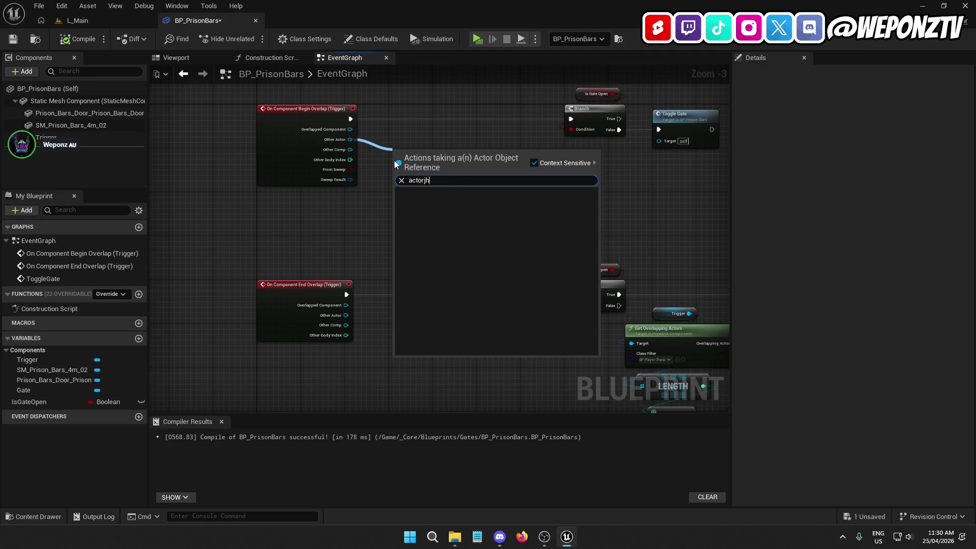
pyautogui.write('has')
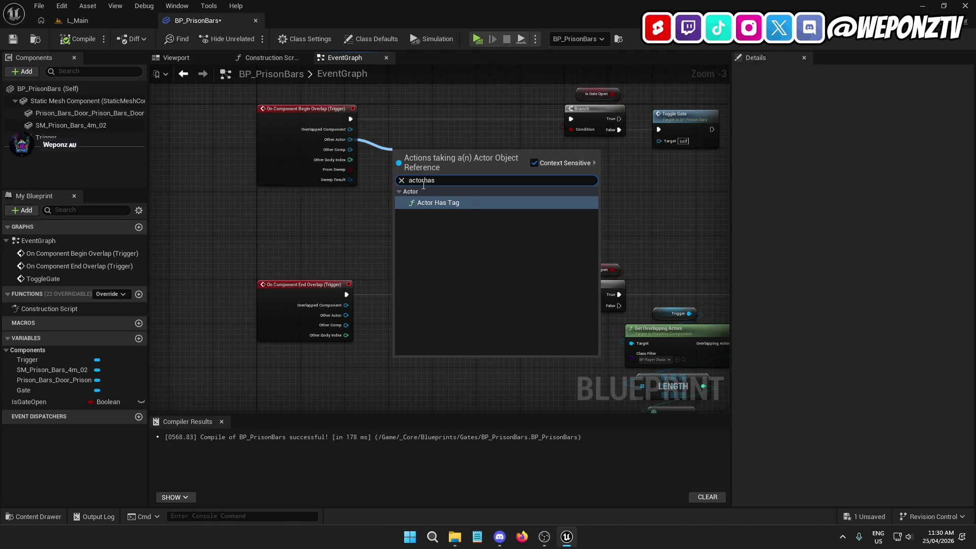
pyautogui.click(440, 201)
# Open BP_PlayerCharacter from _Core > Blueprints > Characters > Player in the Content Browser.
pyautogui.click(92, 22)
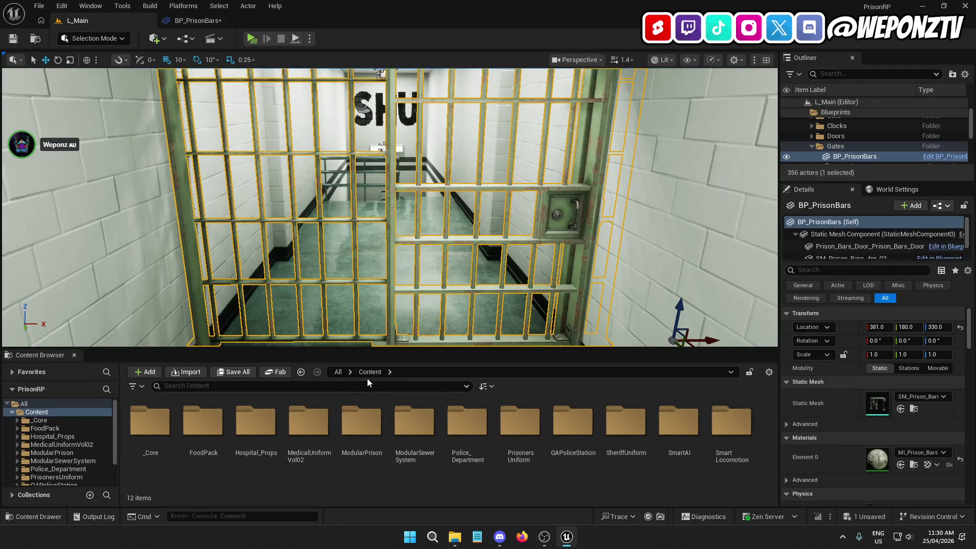
pyautogui.doubleClick(150, 421)
pyautogui.click(256, 422)
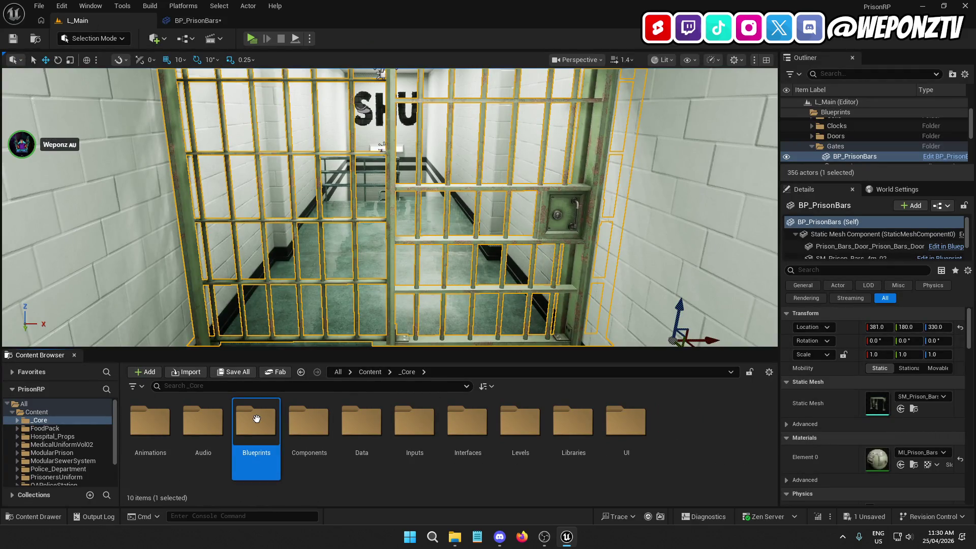
pyautogui.doubleClick(256, 423)
pyautogui.doubleClick(259, 431)
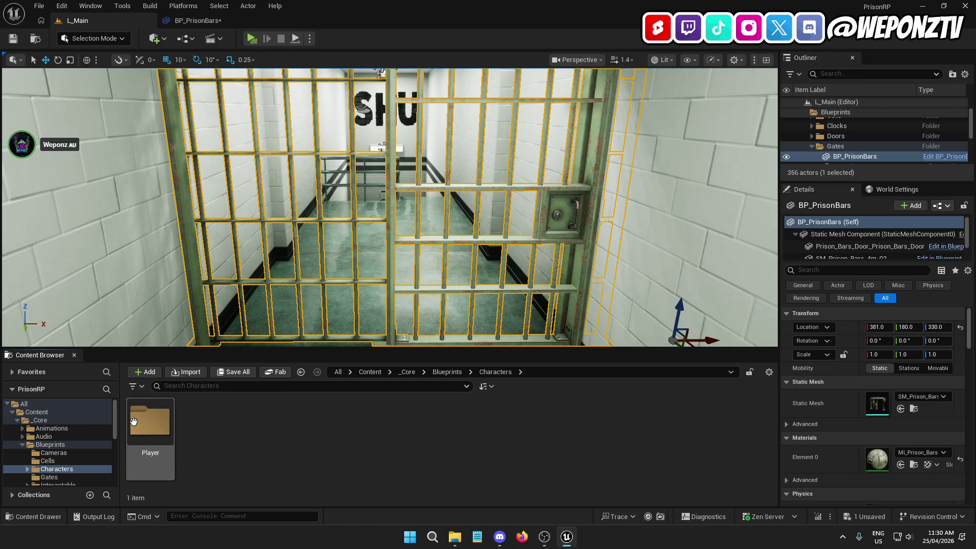
pyautogui.doubleClick(150, 421)
pyautogui.click(218, 428)
pyautogui.doubleClick(218, 427)
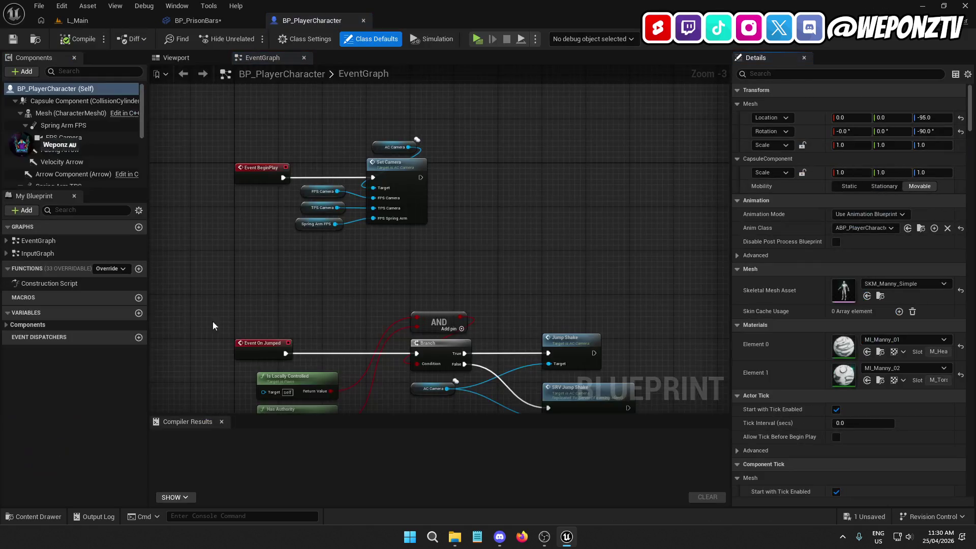
# Search the character's Details for 'tag' to confirm its Player tag, then close it.
pyautogui.moveTo(338, 299)
pyautogui.mouseDown()
pyautogui.moveTo(277, 283)
pyautogui.moveTo(301, 292)
pyautogui.mouseUp()
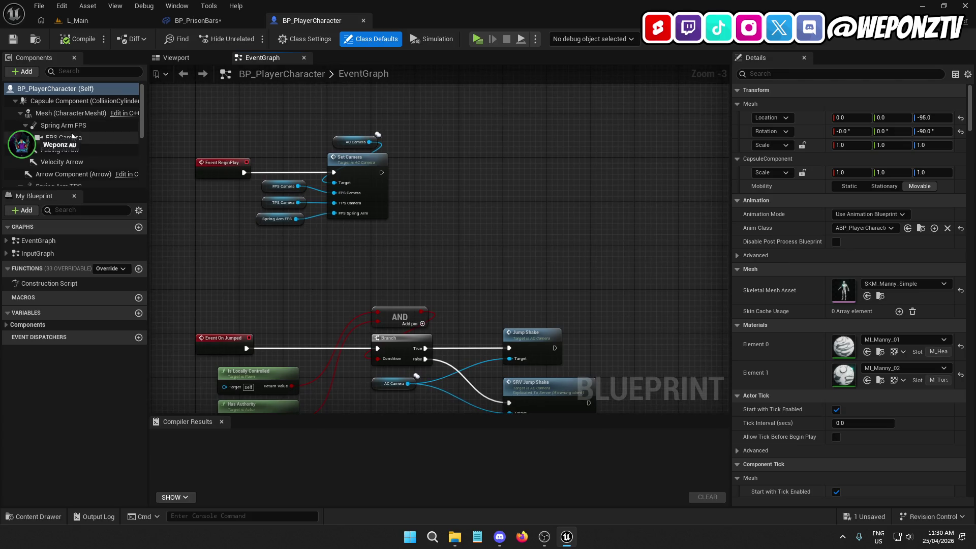
pyautogui.scroll(-1, 456, 130)
pyautogui.write('tag')
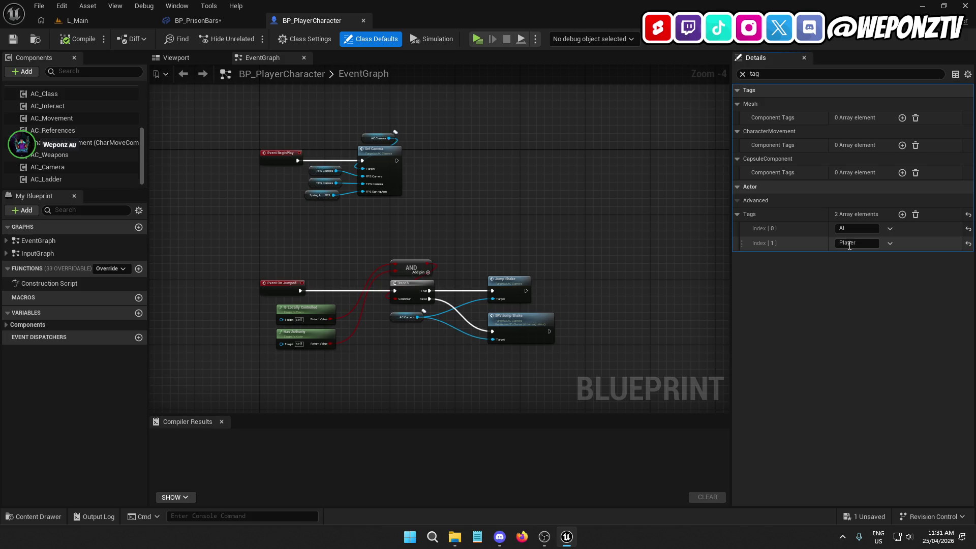
pyautogui.click(847, 239)
pyautogui.click(364, 21)
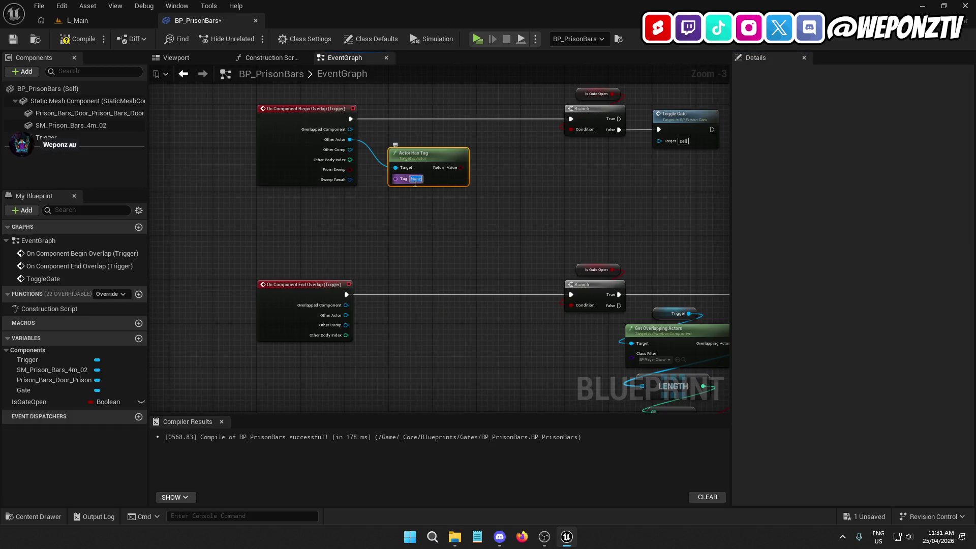
# Try an AND Boolean node on the tag check, undoing its Is Gate Open link.
pyautogui.moveTo(532, 209); pyautogui.dragTo(444, 260)
pyautogui.moveTo(372, 220); pyautogui.dragTo(415, 205)
pyautogui.write('andb')
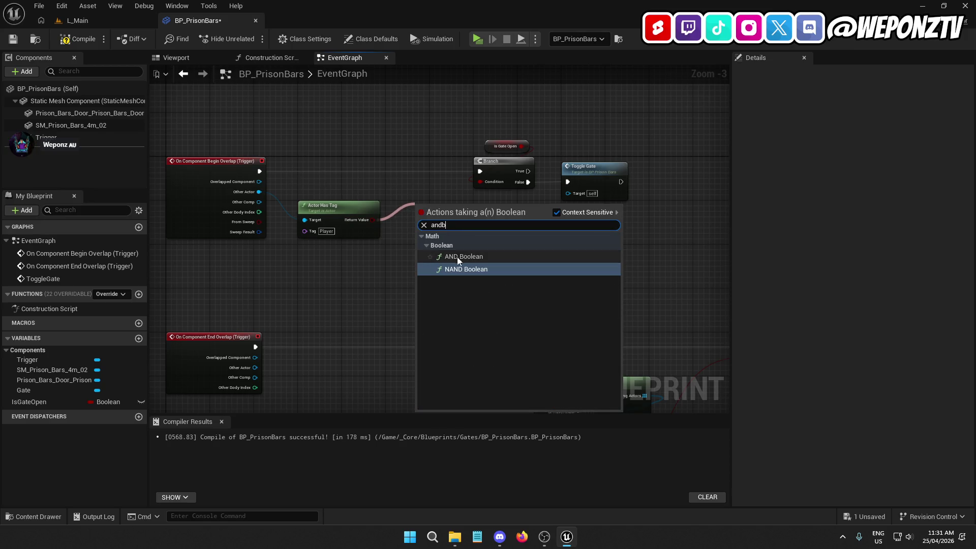
pyautogui.click(454, 256)
pyautogui.moveTo(446, 204); pyautogui.dragTo(490, 90)
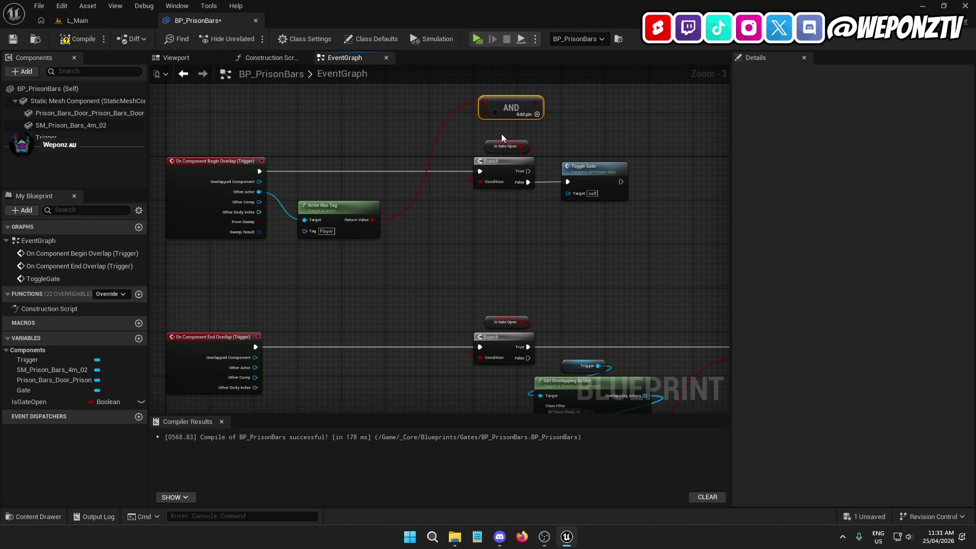
pyautogui.moveTo(536, 119); pyautogui.dragTo(443, 170)
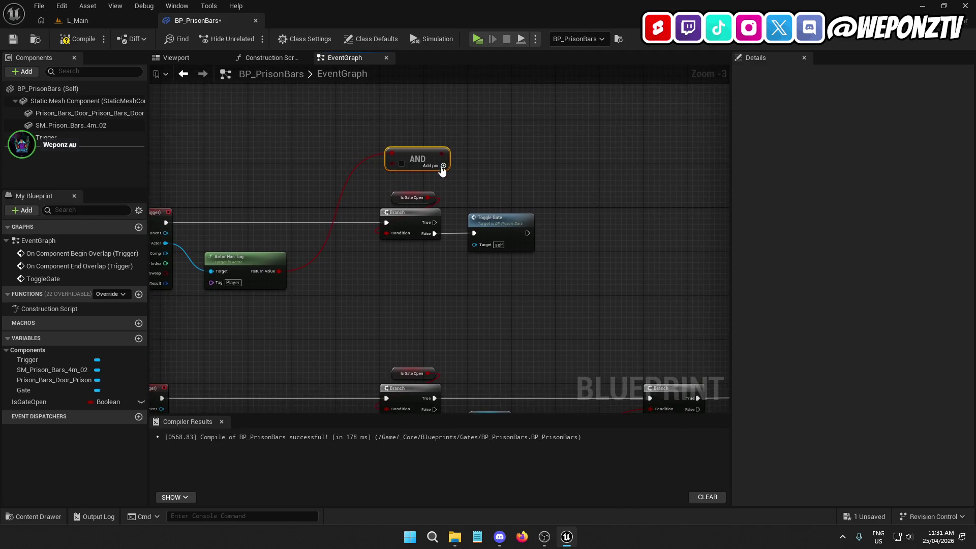
pyautogui.moveTo(400, 195)
pyautogui.mouseDown()
pyautogui.moveTo(403, 137)
pyautogui.moveTo(407, 157)
pyautogui.moveTo(396, 165)
pyautogui.mouseUp()
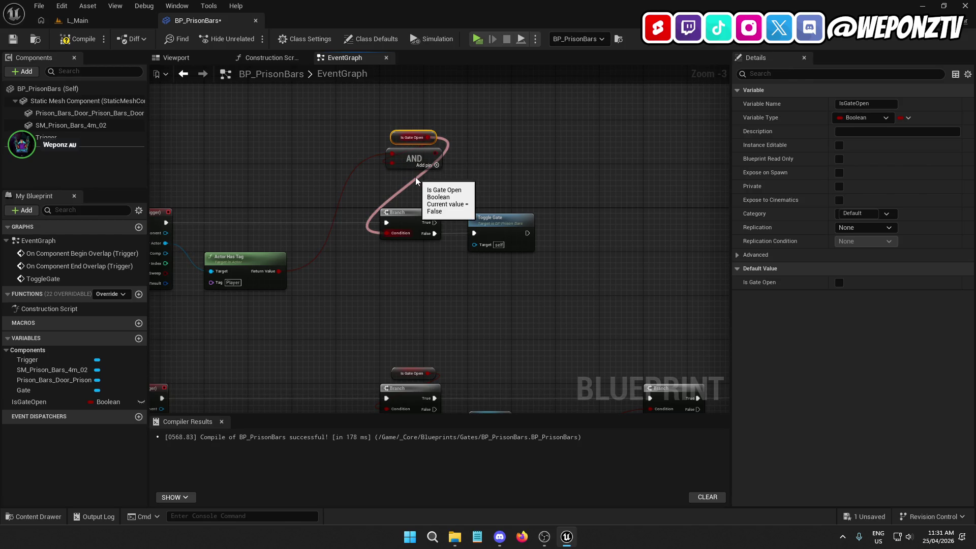
pyautogui.hotkey('ctrl', 'z')
pyautogui.moveTo(418, 157); pyautogui.dragTo(382, 198)
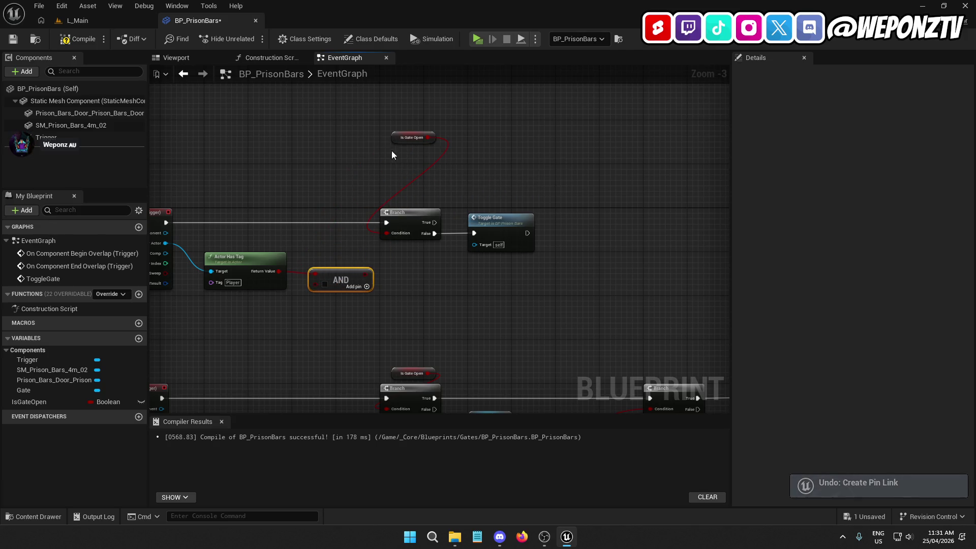
pyautogui.moveTo(409, 137); pyautogui.dragTo(404, 197)
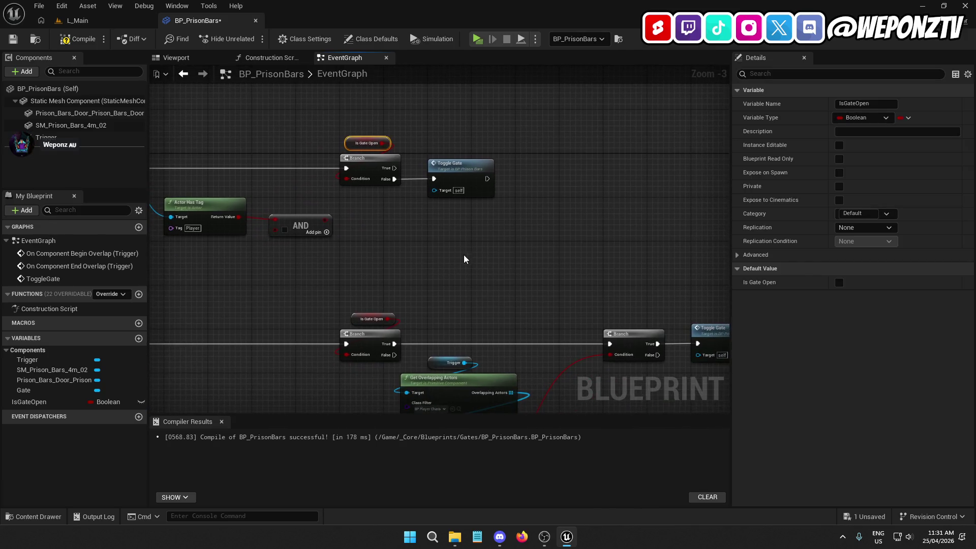
# Insert a new Branch after Begin Overlap with True feeding the Is Gate Open branch.
pyautogui.scroll(-4, 464, 259)
pyautogui.moveTo(625, 353)
pyautogui.mouseDown()
pyautogui.moveTo(430, 214)
pyautogui.moveTo(446, 221)
pyautogui.mouseUp()
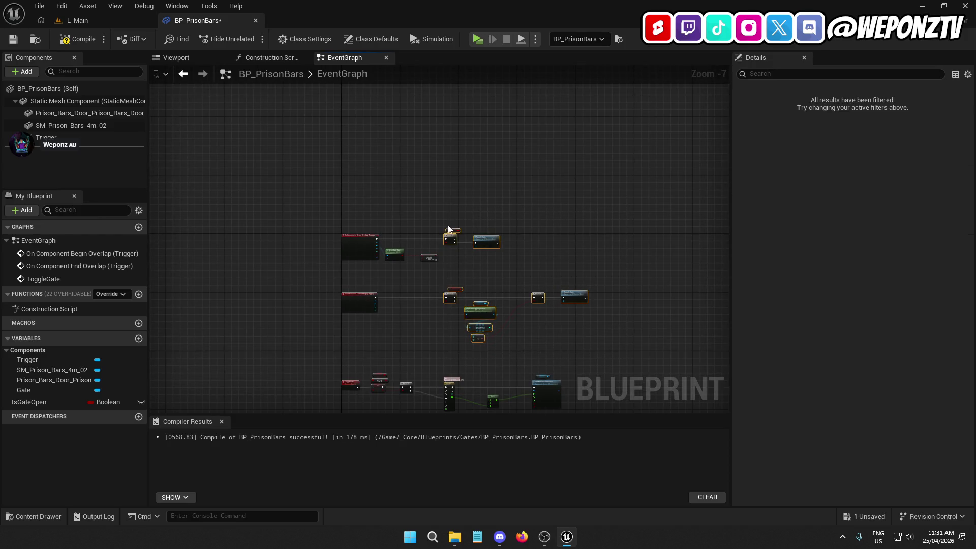
pyautogui.scroll(6, 446, 220)
pyautogui.moveTo(384, 230); pyautogui.dragTo(493, 225)
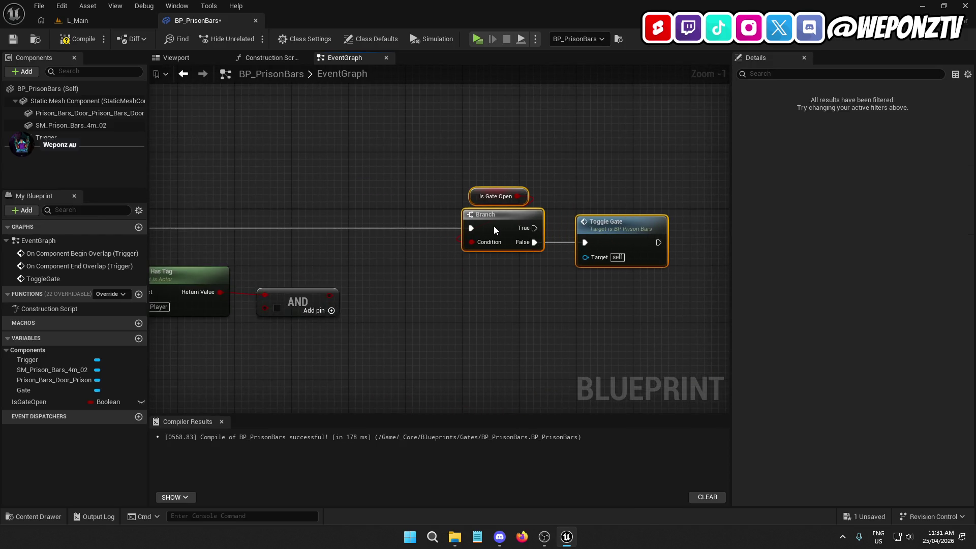
pyautogui.click(366, 213)
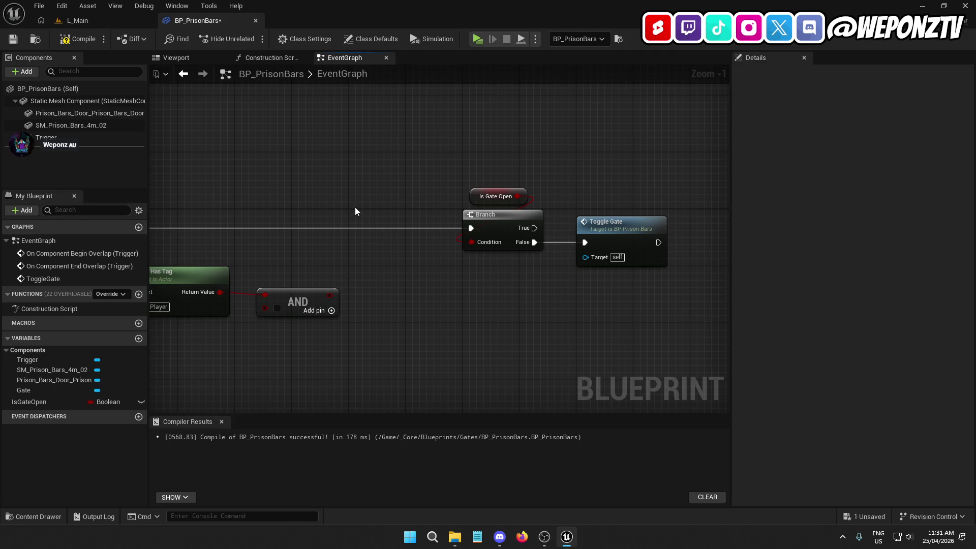
pyautogui.click(356, 207)
pyautogui.moveTo(360, 227)
pyautogui.mouseDown()
pyautogui.moveTo(187, 209)
pyautogui.moveTo(274, 220)
pyautogui.moveTo(195, 225)
pyautogui.mouseUp()
pyautogui.moveTo(459, 220); pyautogui.dragTo(501, 219)
# Drive the new Branch's Condition from Actor Has Tag (Player) and delete the AND node.
pyautogui.moveTo(360, 286); pyautogui.dragTo(388, 233)
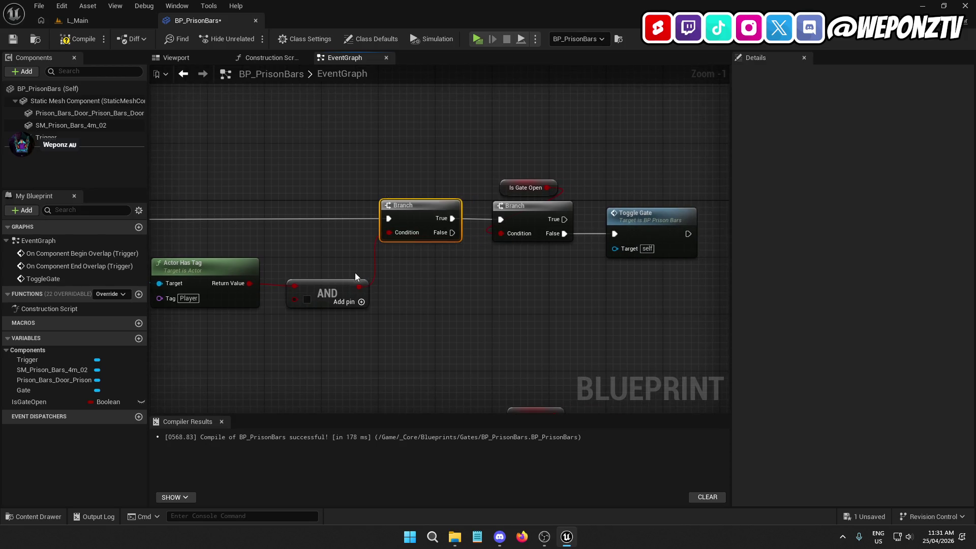
pyautogui.moveTo(339, 285); pyautogui.dragTo(331, 277)
pyautogui.press('Delete')
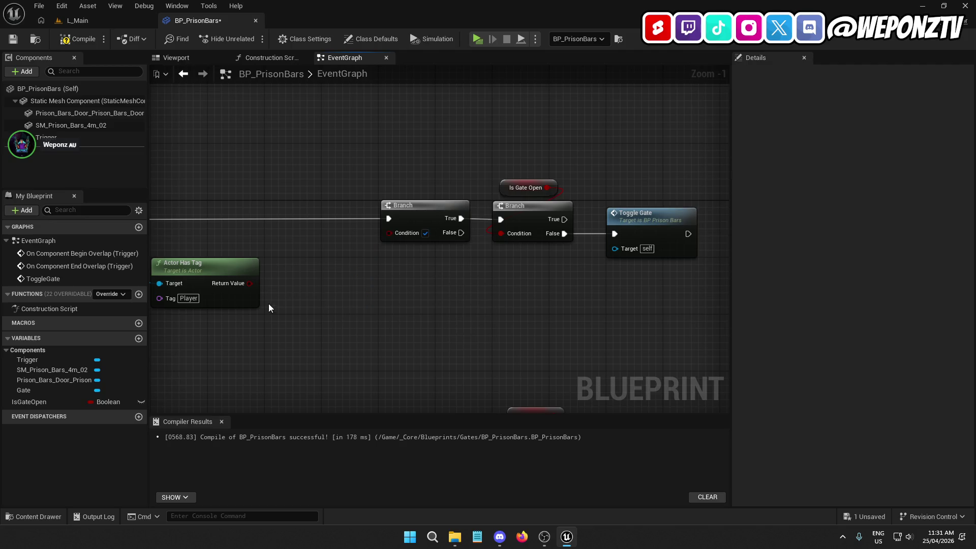
pyautogui.moveTo(245, 284)
pyautogui.mouseDown()
pyautogui.moveTo(395, 236)
pyautogui.moveTo(396, 206)
pyautogui.moveTo(357, 207)
pyautogui.mouseUp()
pyautogui.scroll(-3, 380, 274)
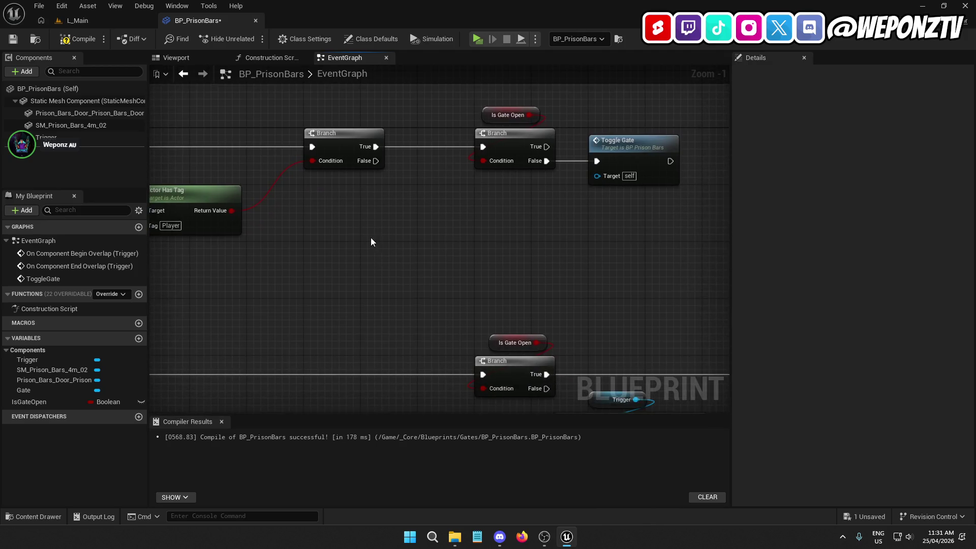
pyautogui.moveTo(382, 206); pyautogui.dragTo(300, 125)
pyautogui.scroll(1, 300, 125)
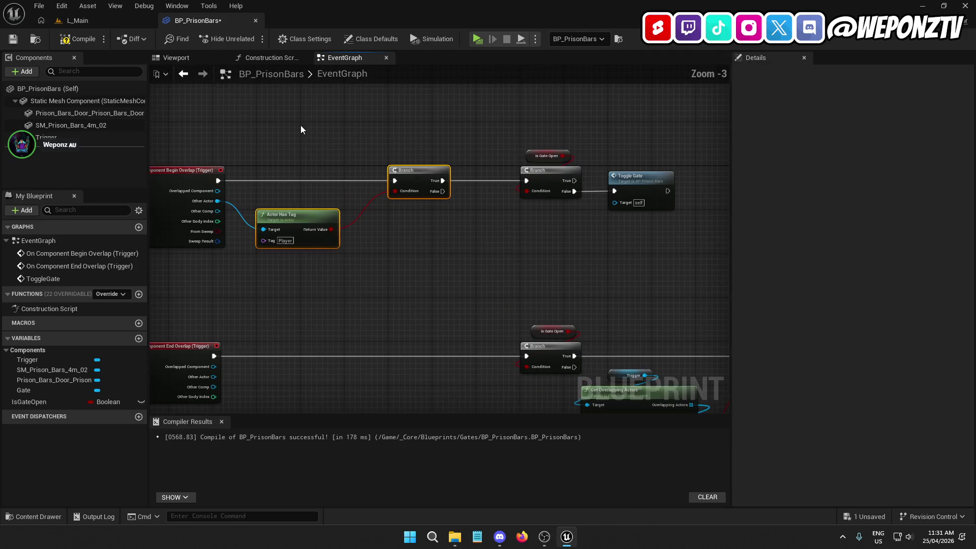
# Duplicate the Actor Has Tag and Branch pair onto the End Overlap chain, fed by its Other Actor.
pyautogui.hotkey('ctrl', 'c')
pyautogui.hotkey('ctrl', 'v')
pyautogui.moveTo(391, 381)
pyautogui.mouseDown()
pyautogui.moveTo(407, 277)
pyautogui.moveTo(441, 242)
pyautogui.mouseUp()
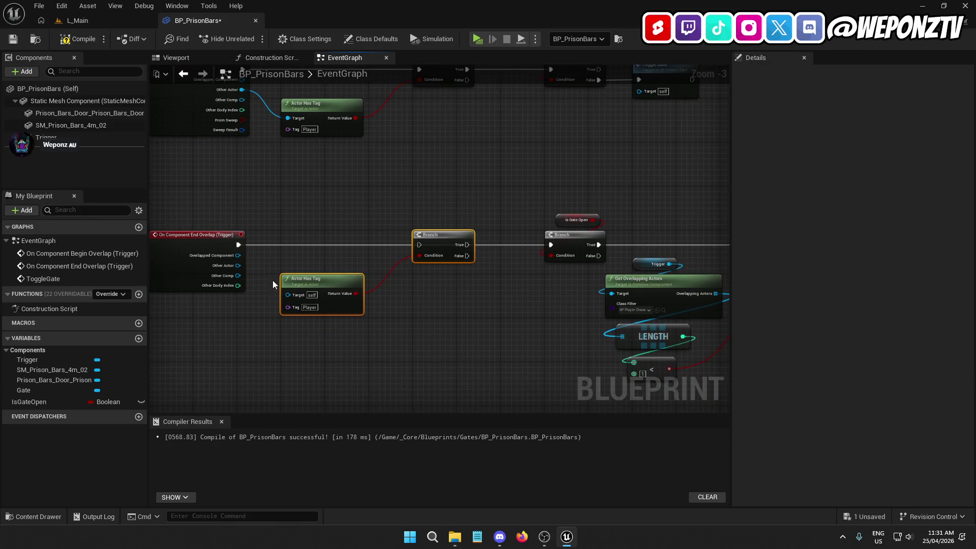
pyautogui.moveTo(238, 265); pyautogui.dragTo(288, 294)
pyautogui.moveTo(239, 245); pyautogui.dragTo(552, 245)
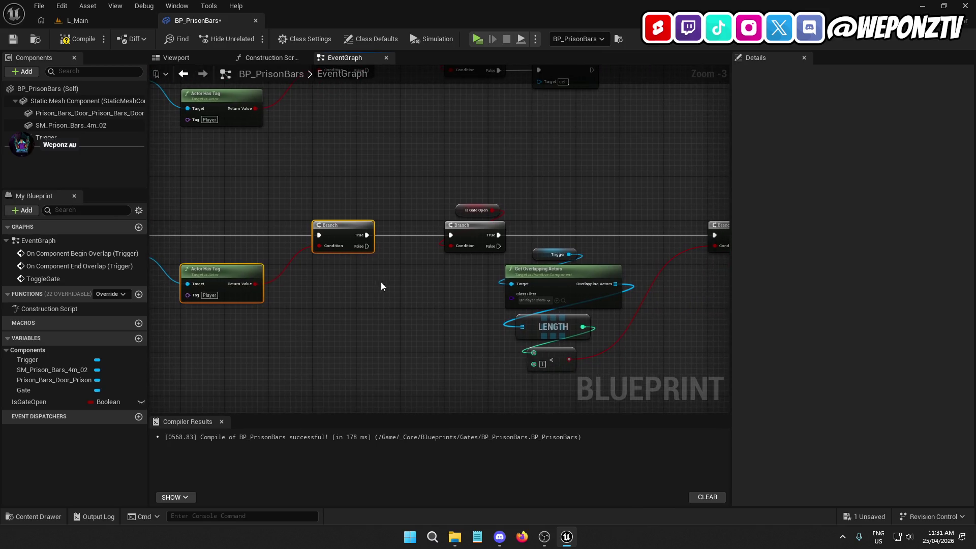
# Check both overlap chains in the EventGraph and compile BP_PrisonBars.
pyautogui.moveTo(340, 235); pyautogui.dragTo(489, 231)
pyautogui.click(241, 227)
pyautogui.click(407, 197)
pyautogui.moveTo(407, 202); pyautogui.dragTo(355, 235)
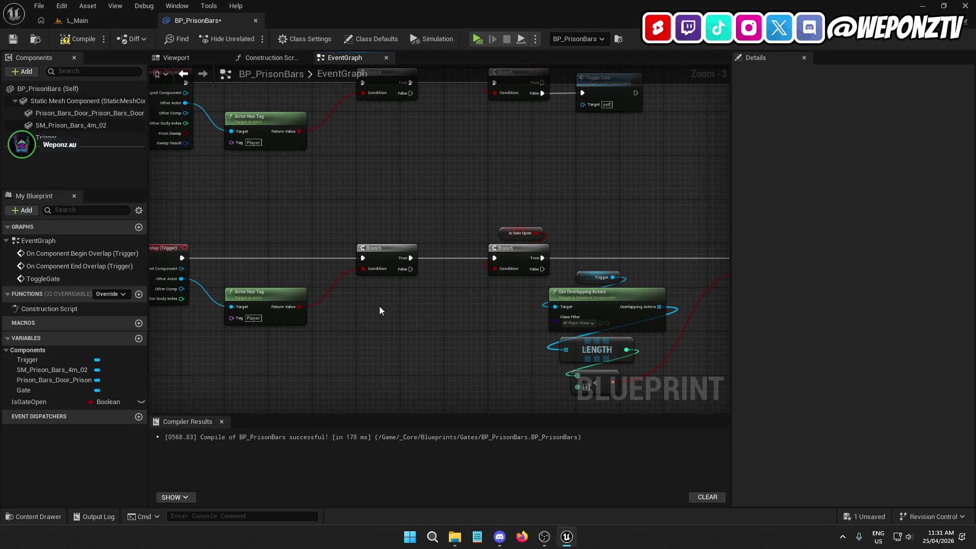
pyautogui.click(73, 41)
pyautogui.click(100, 20)
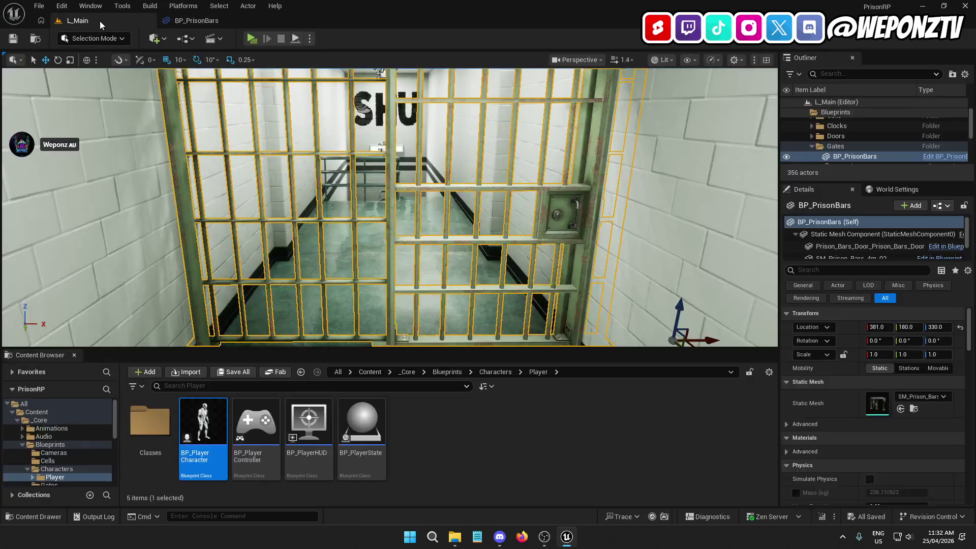
# In BP_GameInstance, set the ClassToSpawn default to CO and save.
pyautogui.click(453, 375)
pyautogui.doubleClick(521, 422)
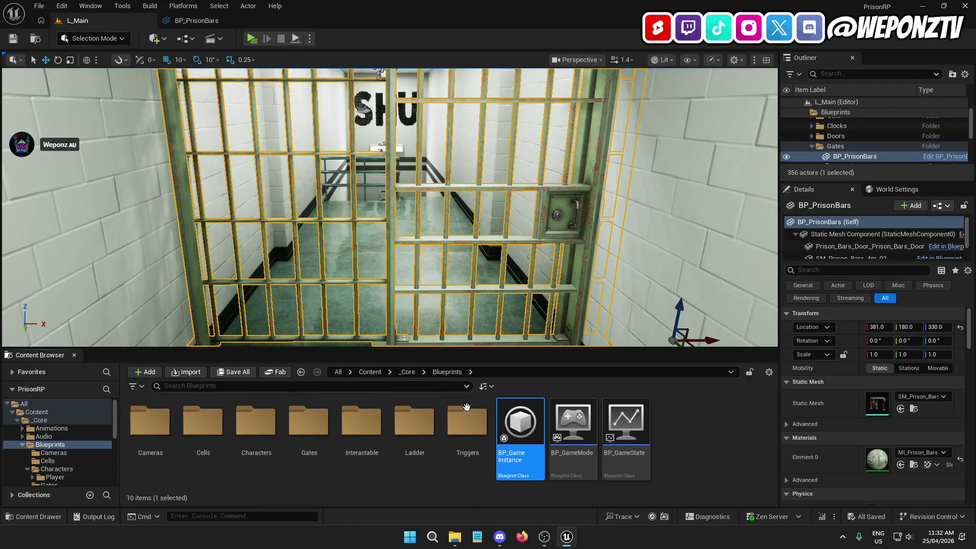
pyautogui.click(65, 163)
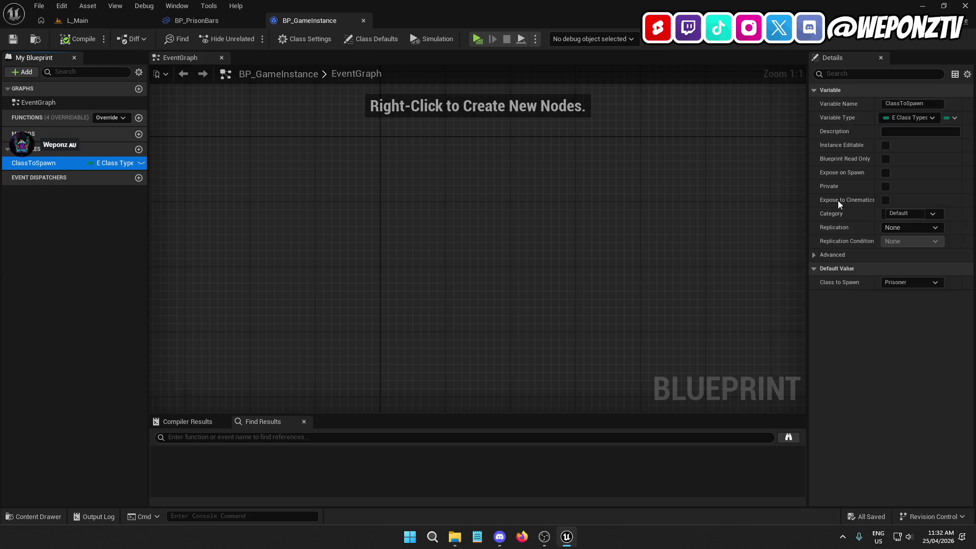
pyautogui.click(911, 282)
pyautogui.click(906, 301)
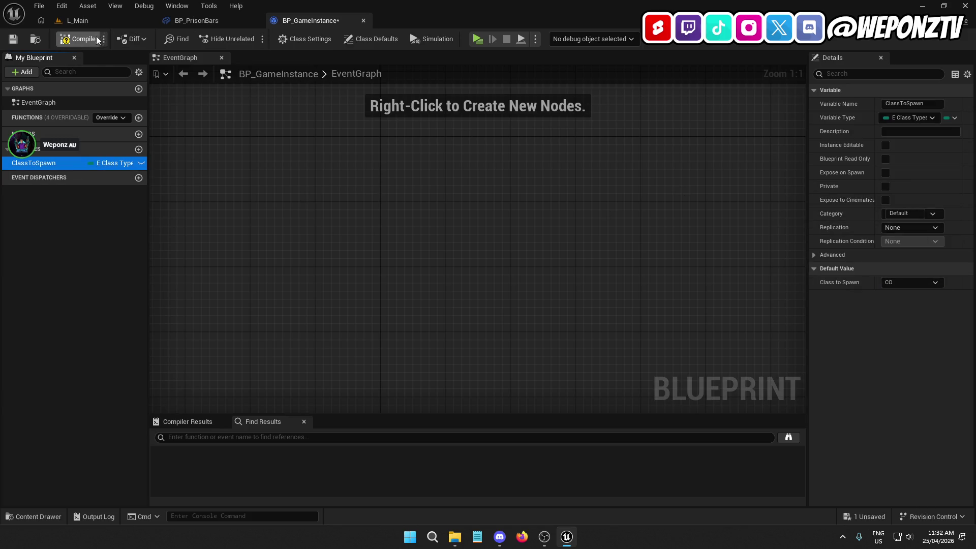
pyautogui.click(13, 40)
# In BP_PrisonBars, move the Actor Has Tag, Branch and Toggle Gate nodes apart.
pyautogui.click(205, 23)
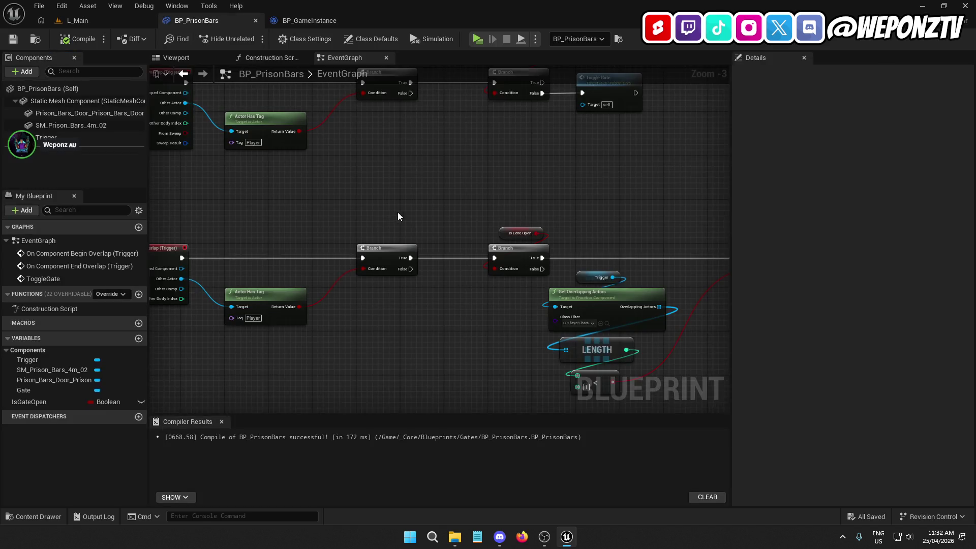
pyautogui.moveTo(356, 173)
pyautogui.mouseDown()
pyautogui.moveTo(452, 222)
pyautogui.moveTo(331, 178)
pyautogui.moveTo(373, 208)
pyautogui.moveTo(374, 197)
pyautogui.moveTo(377, 218)
pyautogui.moveTo(392, 216)
pyautogui.mouseUp()
pyautogui.click(398, 181)
pyautogui.moveTo(676, 186); pyautogui.dragTo(537, 181)
pyautogui.moveTo(538, 101)
pyautogui.mouseDown()
pyautogui.moveTo(345, 139)
pyautogui.moveTo(445, 135)
pyautogui.moveTo(388, 141)
pyautogui.mouseUp()
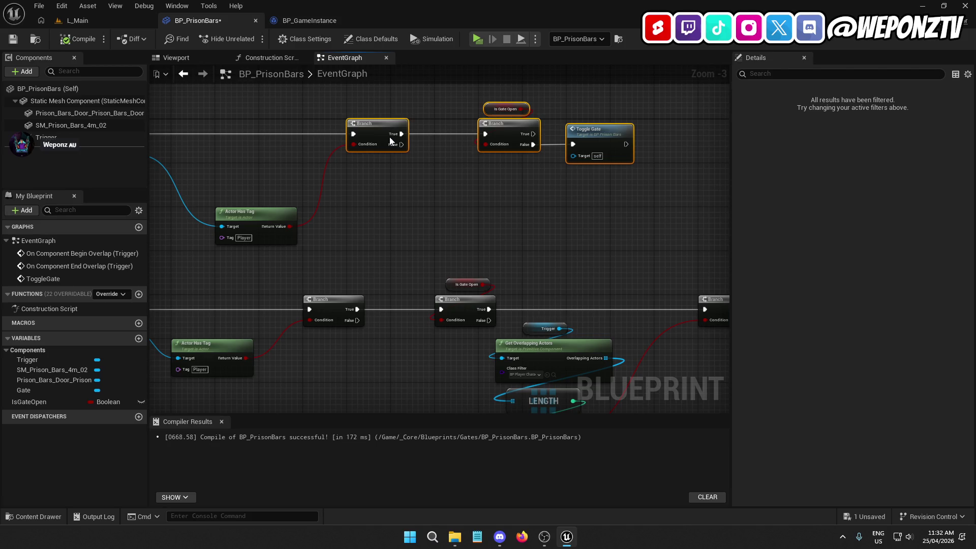
pyautogui.click(422, 213)
pyautogui.scroll(-2, 429, 178)
pyautogui.moveTo(549, 237)
pyautogui.mouseDown()
pyautogui.moveTo(406, 199)
pyautogui.moveTo(446, 211)
pyautogui.mouseUp()
pyautogui.scroll(3, 406, 199)
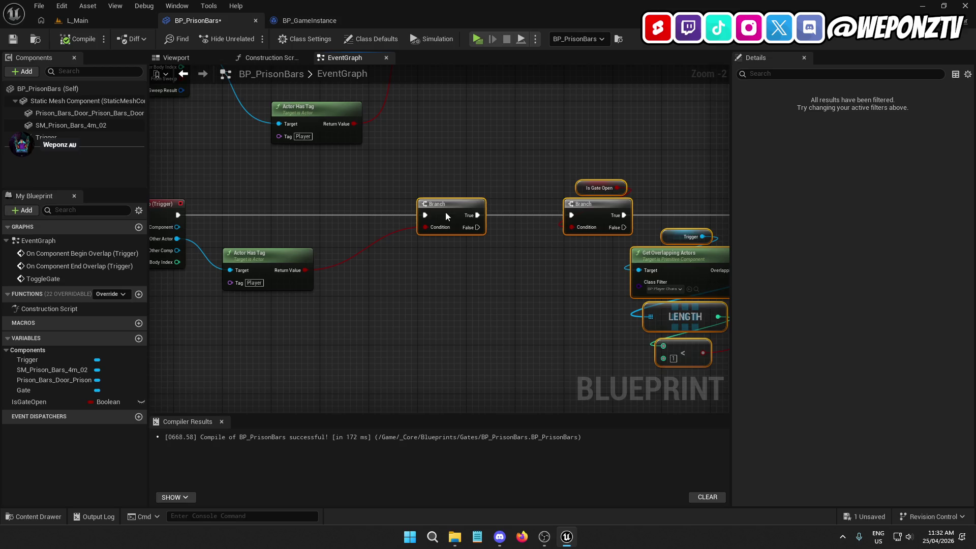
# Spread the lower overlap nodes and pull a new wire from End Overlap's Other Actor.
pyautogui.click(459, 148)
pyautogui.moveTo(460, 148); pyautogui.dragTo(447, 272)
pyautogui.moveTo(327, 344); pyautogui.dragTo(376, 389)
pyautogui.scroll(-2, 410, 242)
pyautogui.scroll(-2, 394, 203)
pyautogui.moveTo(559, 313)
pyautogui.mouseDown()
pyautogui.moveTo(525, 279)
pyautogui.moveTo(263, 209)
pyautogui.moveTo(418, 193)
pyautogui.mouseUp()
pyautogui.scroll(3, 418, 192)
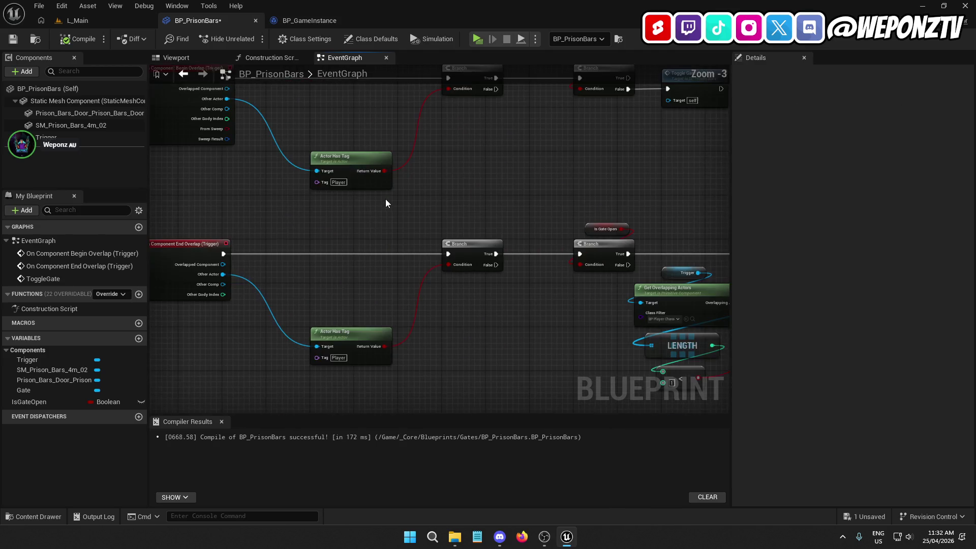
pyautogui.moveTo(222, 274); pyautogui.dragTo(297, 275)
pyautogui.moveTo(329, 286); pyautogui.dragTo(329, 286)
# Add Get Component by Class from Other Actor, plus a copy wired to End Overlap's Other Actor.
pyautogui.write('getcom')
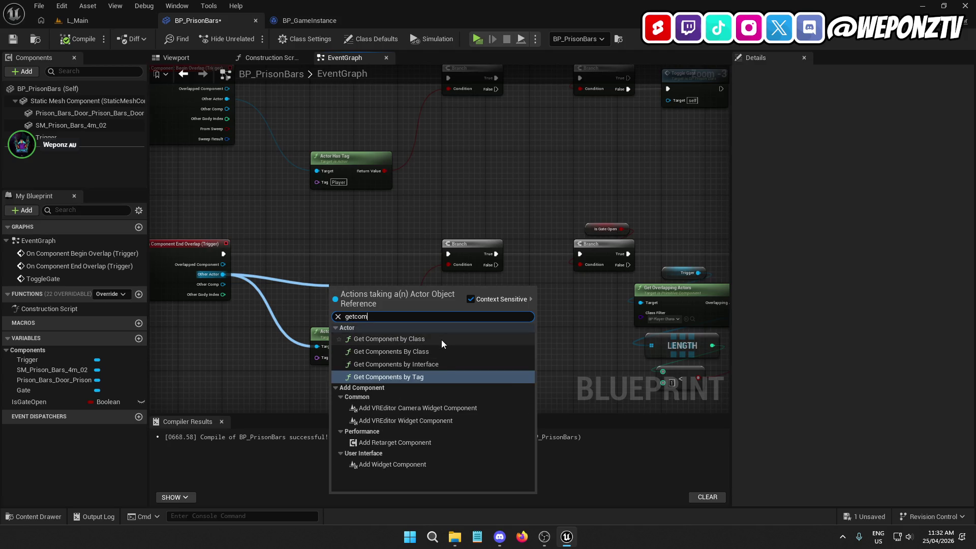
pyautogui.click(441, 340)
pyautogui.moveTo(392, 290)
pyautogui.mouseDown()
pyautogui.moveTo(490, 300)
pyautogui.moveTo(506, 289)
pyautogui.mouseUp()
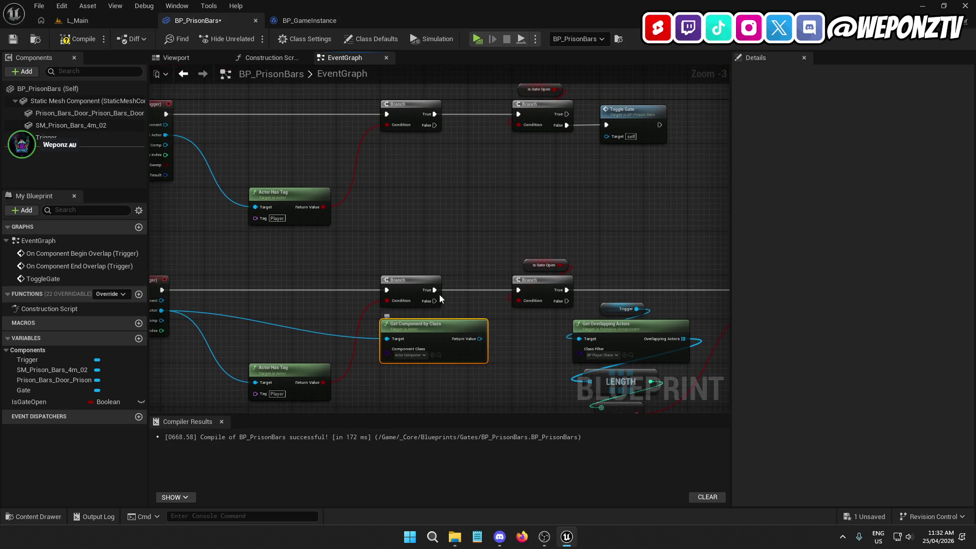
pyautogui.hotkey('ctrl', 'c')
pyautogui.hotkey('ctrl', 'v')
pyautogui.moveTo(401, 157); pyautogui.dragTo(325, 161)
pyautogui.moveTo(177, 129); pyautogui.dragTo(166, 134)
# Set both Get Component by Class nodes' class to AC_Class.
pyautogui.moveTo(432, 248)
pyautogui.mouseDown()
pyautogui.moveTo(475, 214)
pyautogui.moveTo(451, 218)
pyautogui.moveTo(358, 193)
pyautogui.mouseUp()
pyautogui.click(350, 186)
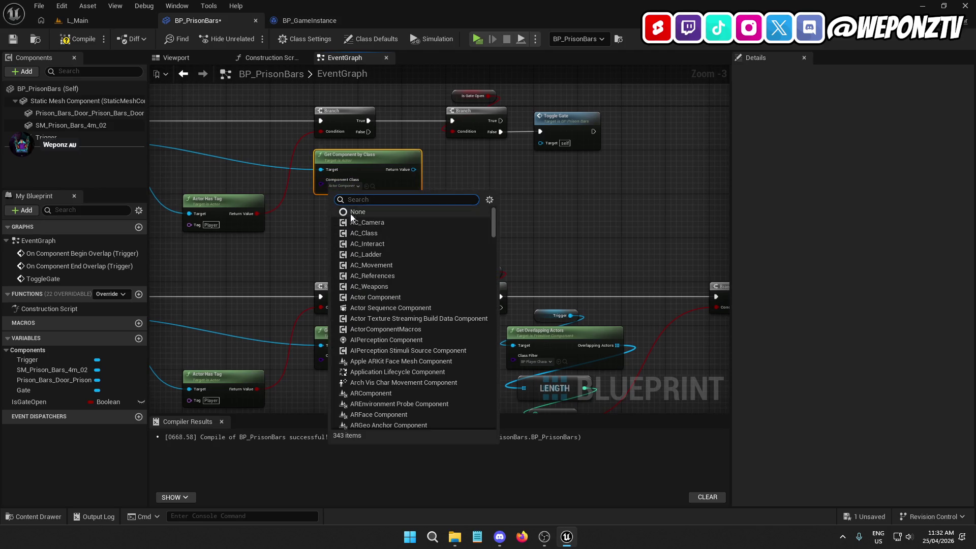
pyautogui.click(368, 233)
pyautogui.click(342, 363)
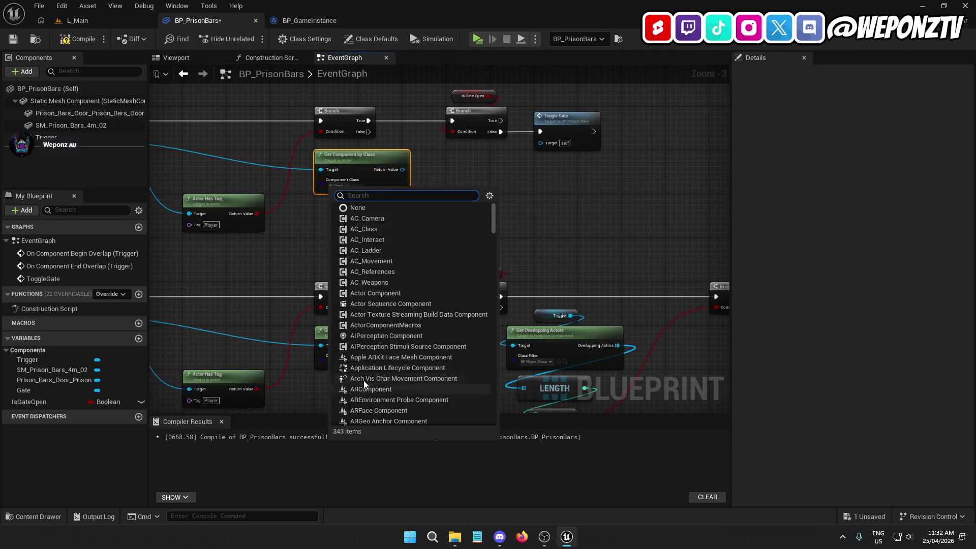
pyautogui.click(387, 230)
# Add a Class Data getter from the top node's Return Value.
pyautogui.moveTo(567, 249)
pyautogui.mouseDown()
pyautogui.moveTo(514, 236)
pyautogui.moveTo(465, 313)
pyautogui.moveTo(361, 158)
pyautogui.moveTo(557, 178)
pyautogui.mouseUp()
pyautogui.click(346, 236)
pyautogui.moveTo(297, 235); pyautogui.dragTo(355, 190)
pyautogui.write('class')
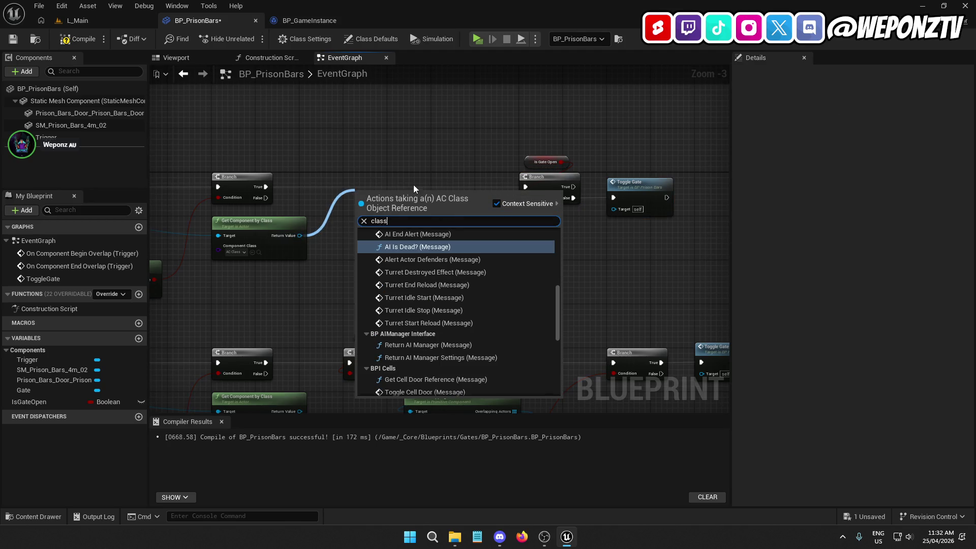
pyautogui.click(421, 377)
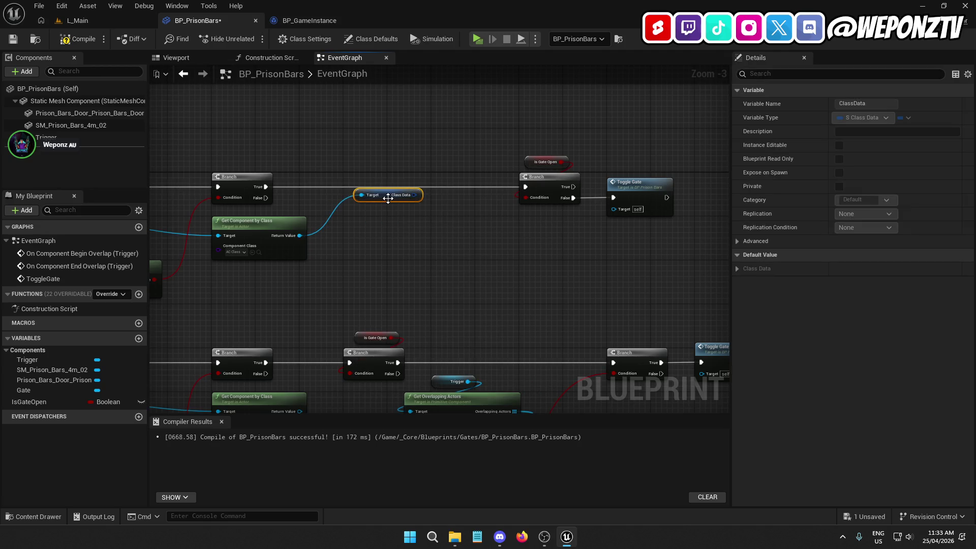
# Split the Class Data pin and add a Switch on E_ClassTypes from Class Type.
pyautogui.rightClick(410, 233)
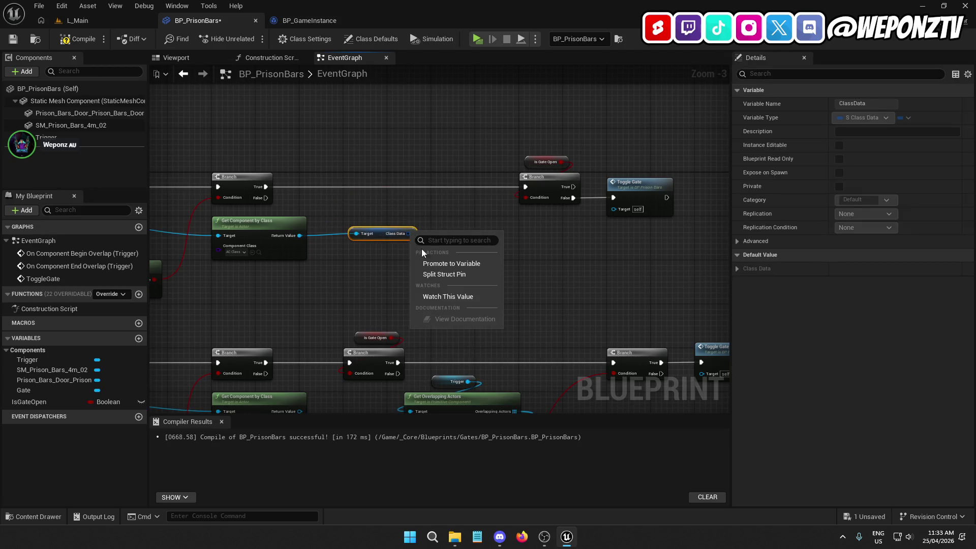
pyautogui.click(462, 273)
pyautogui.moveTo(430, 233)
pyautogui.mouseDown()
pyautogui.moveTo(483, 262)
pyautogui.moveTo(457, 206)
pyautogui.moveTo(481, 180)
pyautogui.moveTo(468, 173)
pyautogui.mouseUp()
pyautogui.write('sw')
pyautogui.click(518, 277)
# Wire the first branch's True into the switch and its CO output into the Is Gate Open branch.
pyautogui.moveTo(387, 237); pyautogui.dragTo(361, 221)
pyautogui.click(503, 242)
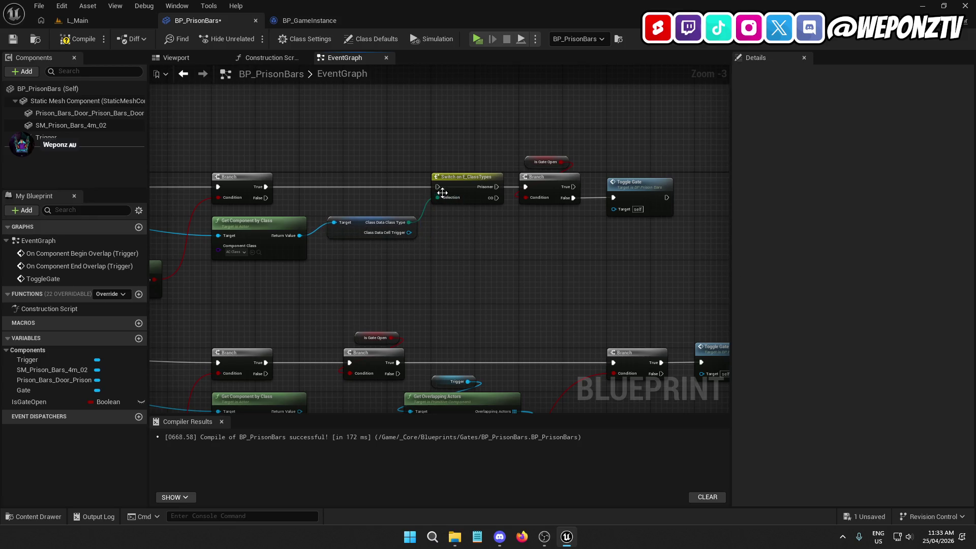
pyautogui.moveTo(266, 187); pyautogui.dragTo(267, 187)
pyautogui.moveTo(497, 199); pyautogui.dragTo(540, 205)
# Shift the upper and lower gate Branch and Toggle Gate nodes to the right.
pyautogui.moveTo(517, 127); pyautogui.dragTo(516, 127)
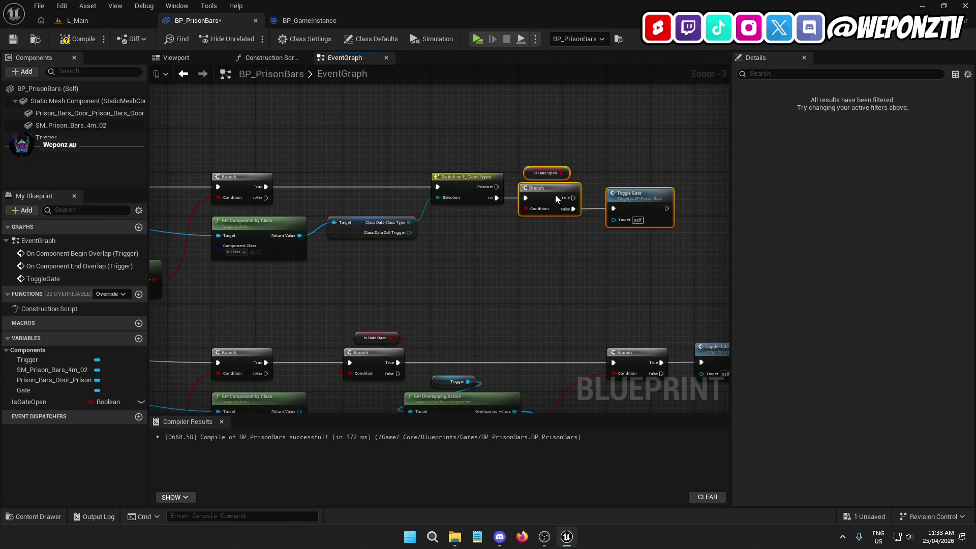
pyautogui.moveTo(553, 195); pyautogui.dragTo(597, 206)
pyautogui.click(553, 250)
pyautogui.scroll(-1, 453, 278)
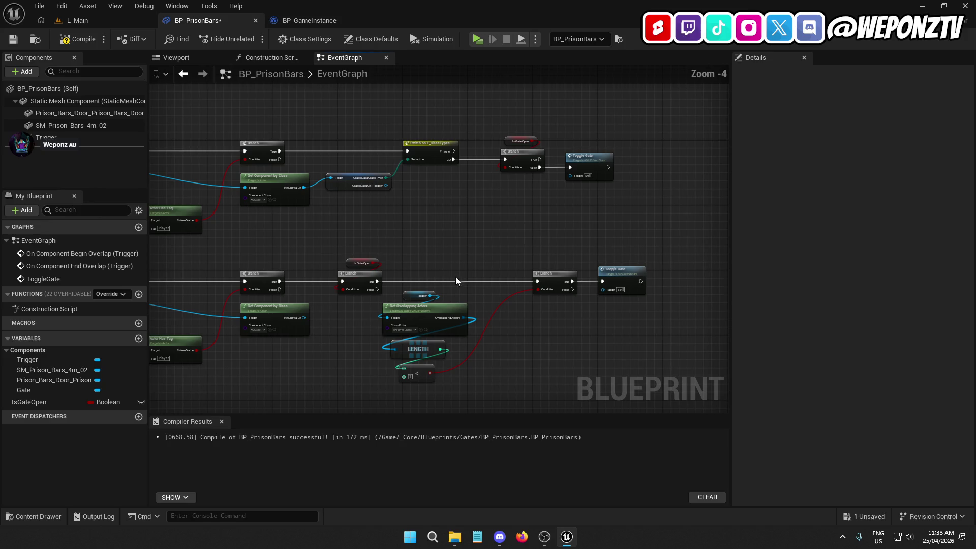
pyautogui.moveTo(556, 337); pyautogui.dragTo(346, 226)
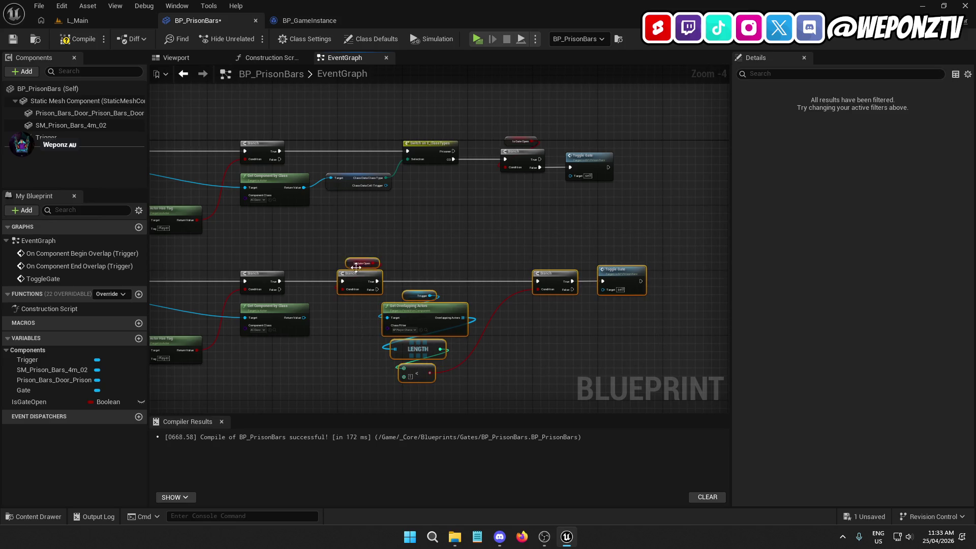
pyautogui.scroll(1, 359, 277)
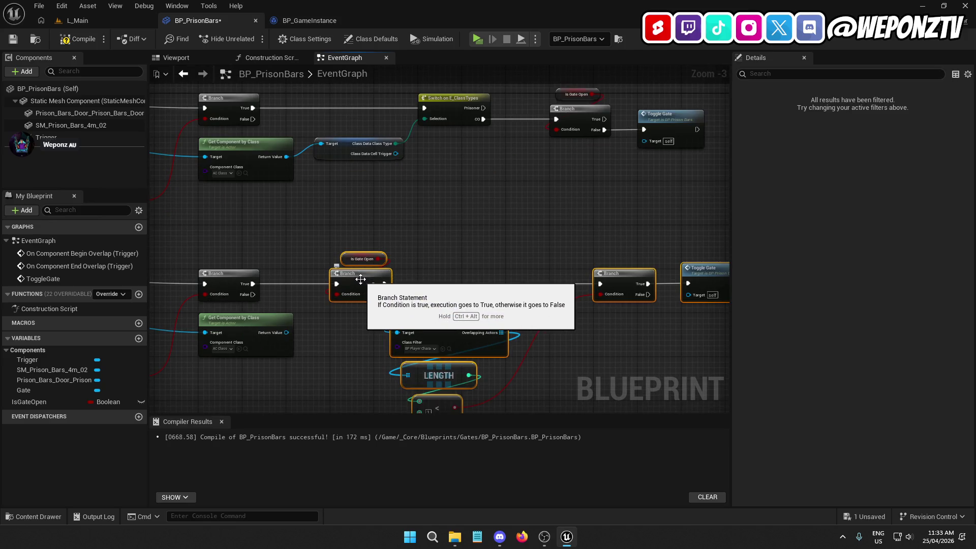
pyautogui.moveTo(361, 279)
pyautogui.mouseDown()
pyautogui.moveTo(553, 284)
pyautogui.moveTo(578, 269)
pyautogui.moveTo(579, 281)
pyautogui.mouseUp()
# Copy the switch and Class Data nodes to the End Overlap path, wiring CO to the lower branch.
pyautogui.click(330, 331)
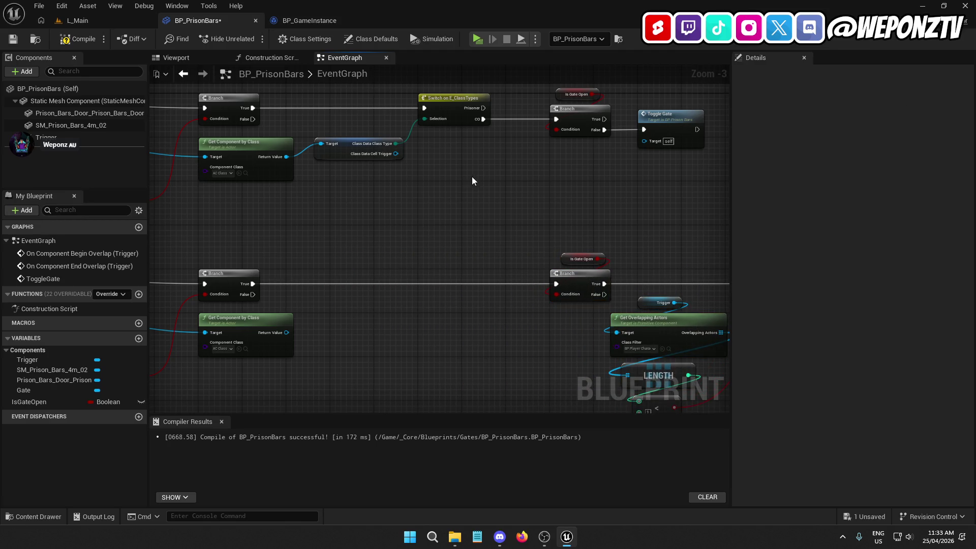
pyautogui.moveTo(353, 90); pyautogui.dragTo(354, 90)
pyautogui.hotkey('ctrl', 'c')
pyautogui.hotkey('ctrl', 'v')
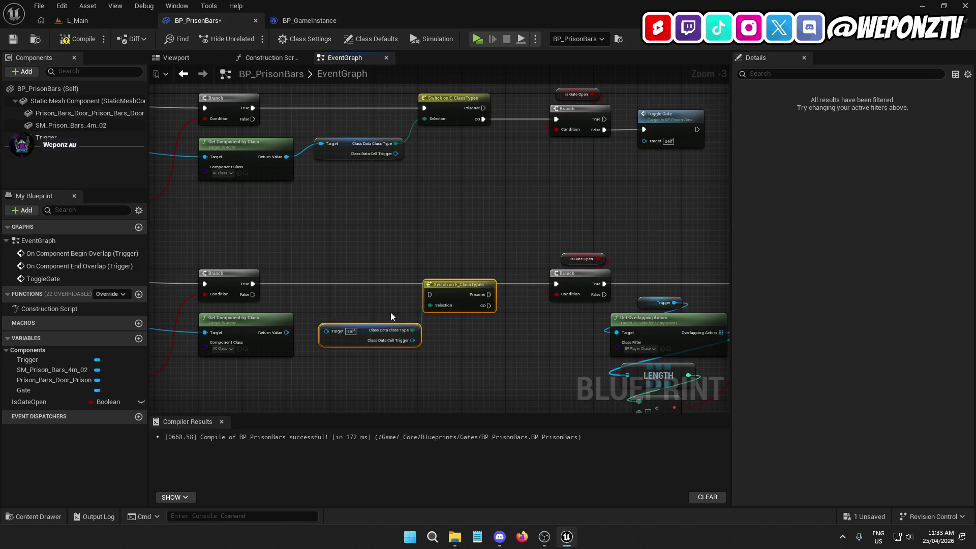
pyautogui.moveTo(323, 330); pyautogui.dragTo(287, 332)
pyautogui.moveTo(454, 285)
pyautogui.mouseDown()
pyautogui.moveTo(466, 268)
pyautogui.moveTo(423, 287)
pyautogui.moveTo(253, 284)
pyautogui.mouseUp()
pyautogui.moveTo(484, 293); pyautogui.dragTo(557, 284)
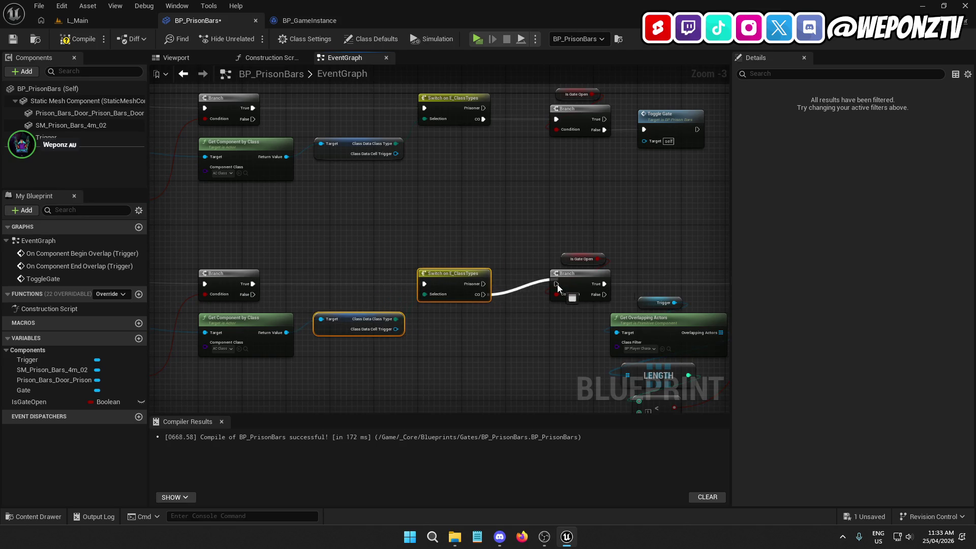
# Rearrange the lower gate nodes and node row along the End Overlap path.
pyautogui.scroll(-2, 557, 285)
pyautogui.moveTo(671, 350)
pyautogui.mouseDown()
pyautogui.moveTo(441, 211)
pyautogui.moveTo(440, 223)
pyautogui.mouseUp()
pyautogui.scroll(2, 440, 223)
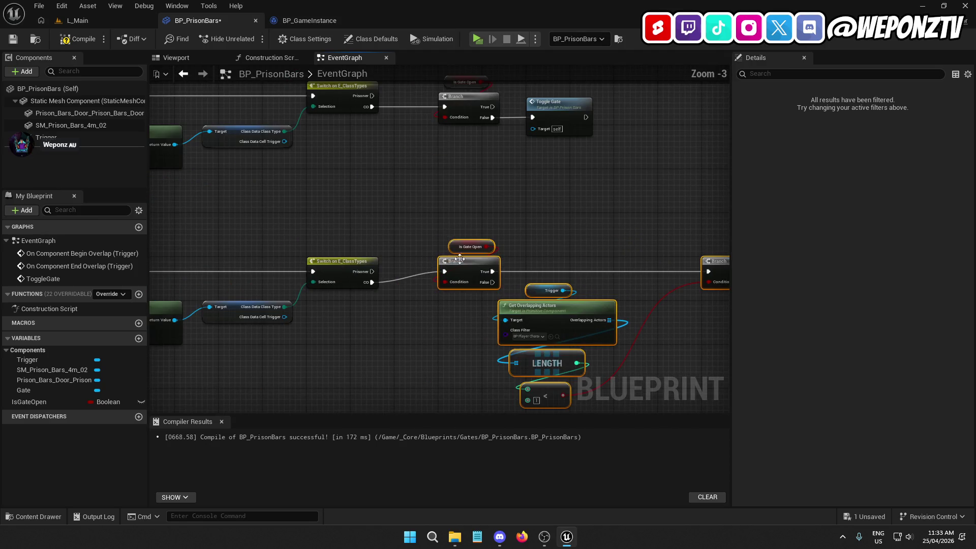
pyautogui.click(558, 224)
pyautogui.scroll(-4, 523, 167)
pyautogui.moveTo(464, 304)
pyautogui.mouseDown()
pyautogui.moveTo(233, 239)
pyautogui.moveTo(262, 291)
pyautogui.mouseUp()
pyautogui.scroll(4, 262, 248)
pyautogui.click(418, 202)
pyautogui.scroll(-3, 418, 203)
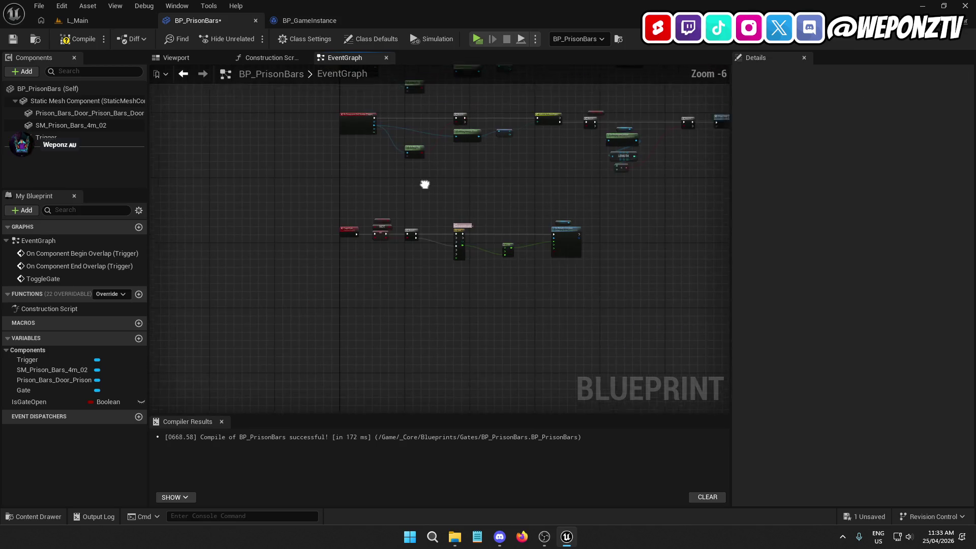
pyautogui.scroll(2, 308, 253)
pyautogui.moveTo(318, 208); pyautogui.dragTo(306, 253)
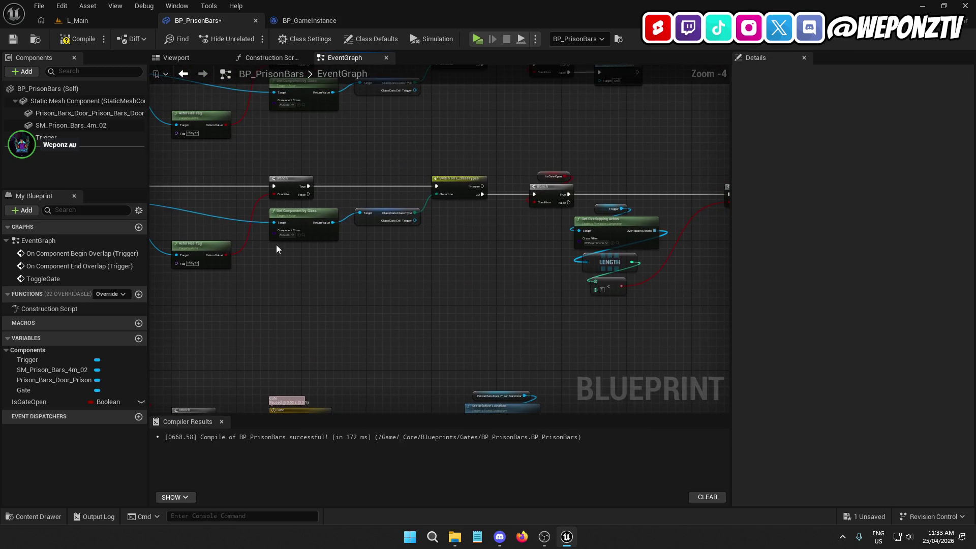
pyautogui.moveTo(494, 208)
pyautogui.mouseDown()
pyautogui.moveTo(194, 336)
pyautogui.moveTo(422, 356)
pyautogui.mouseUp()
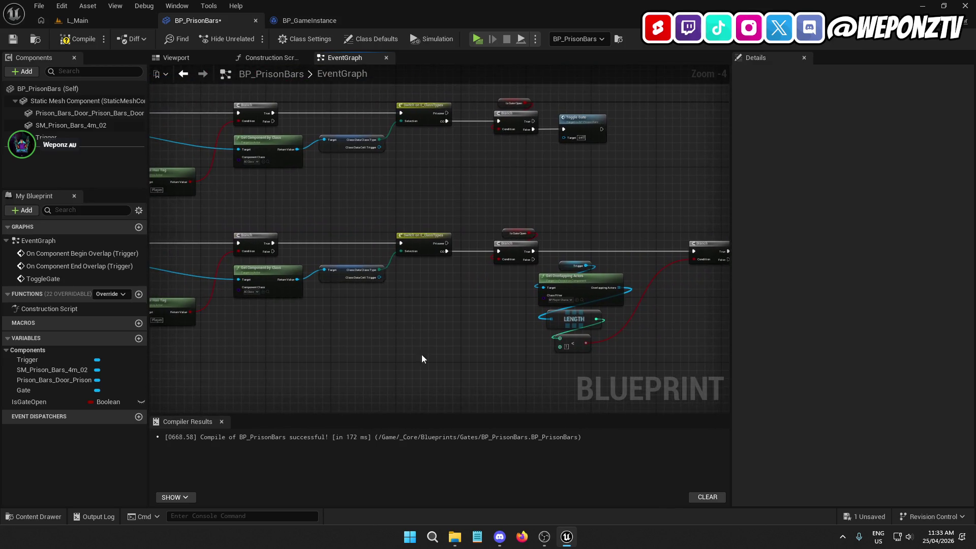
pyautogui.moveTo(713, 317); pyautogui.dragTo(525, 300)
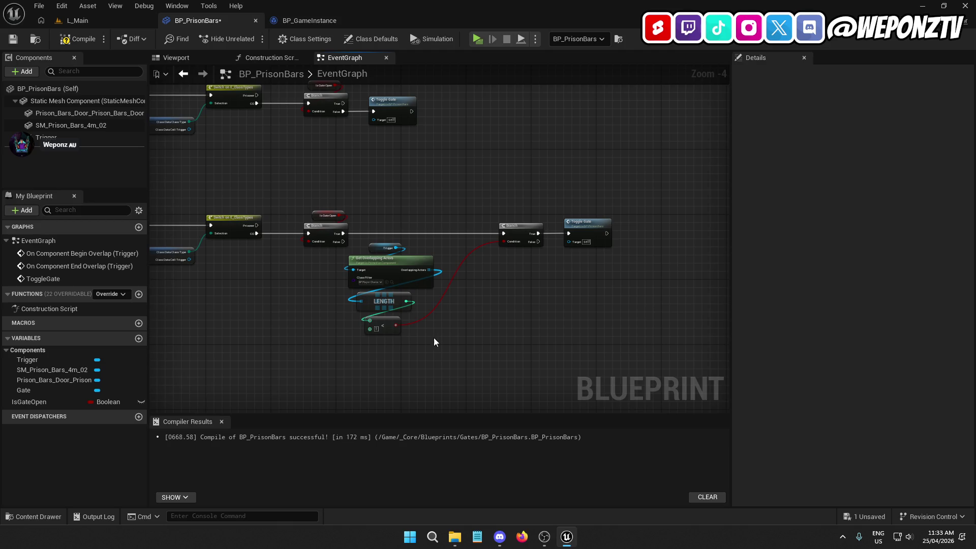
# Nudge the Trigger, Get Overlapping Actors, Length and < nodes slightly right, then review the graph.
pyautogui.moveTo(434, 338); pyautogui.dragTo(348, 242)
pyautogui.moveTo(384, 268); pyautogui.dragTo(399, 269)
pyautogui.click(408, 197)
pyautogui.scroll(2, 457, 207)
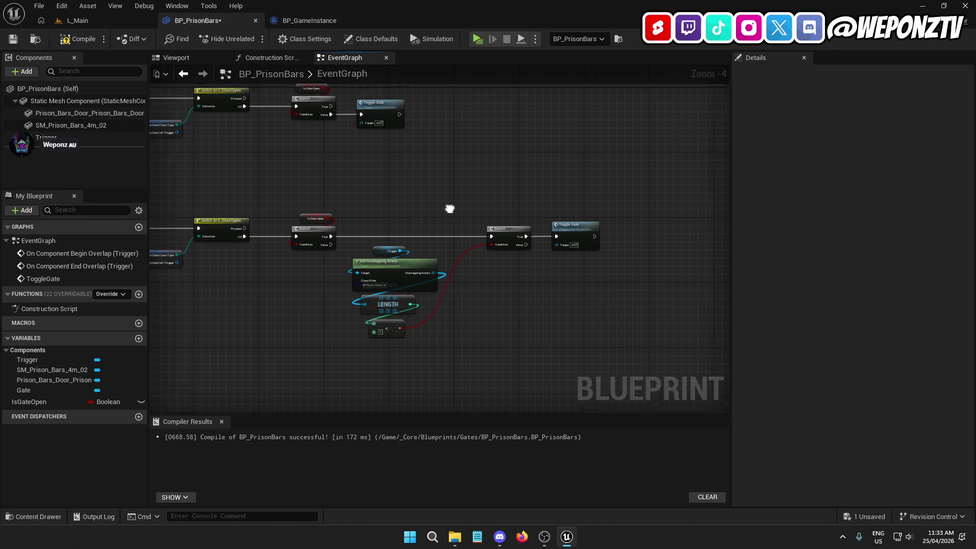
pyautogui.moveTo(403, 206)
pyautogui.mouseDown()
pyautogui.moveTo(654, 278)
pyautogui.moveTo(508, 291)
pyautogui.moveTo(588, 250)
pyautogui.moveTo(709, 232)
pyautogui.moveTo(477, 227)
pyautogui.mouseUp()
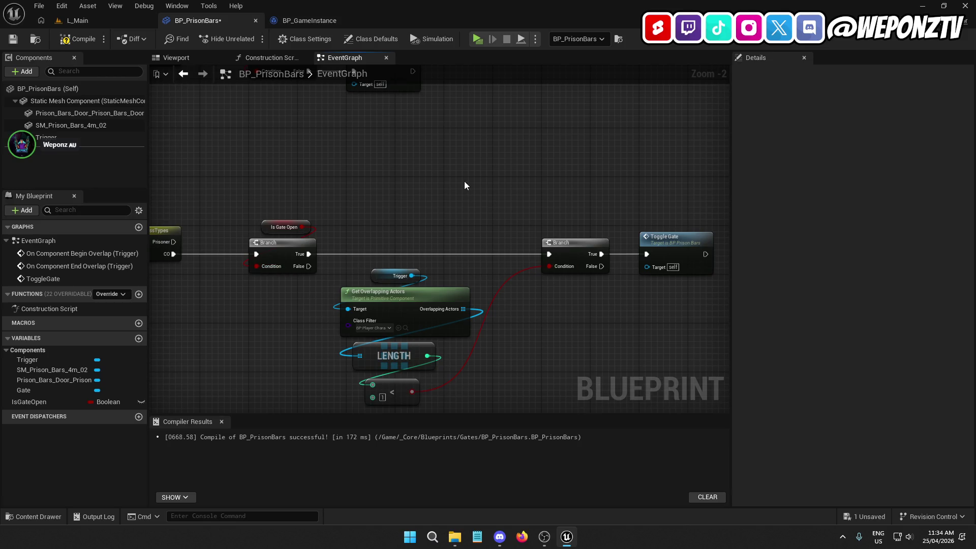
pyautogui.moveTo(632, 235); pyautogui.dragTo(713, 357)
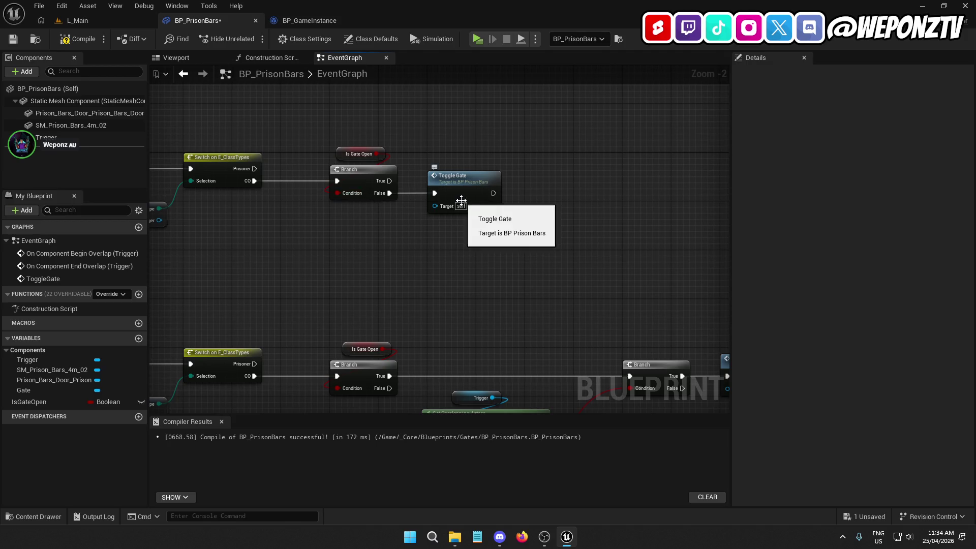
pyautogui.moveTo(403, 256)
pyautogui.mouseDown()
pyautogui.moveTo(547, 245)
pyautogui.moveTo(622, 201)
pyautogui.moveTo(550, 162)
pyautogui.mouseUp()
pyautogui.scroll(-2, 495, 252)
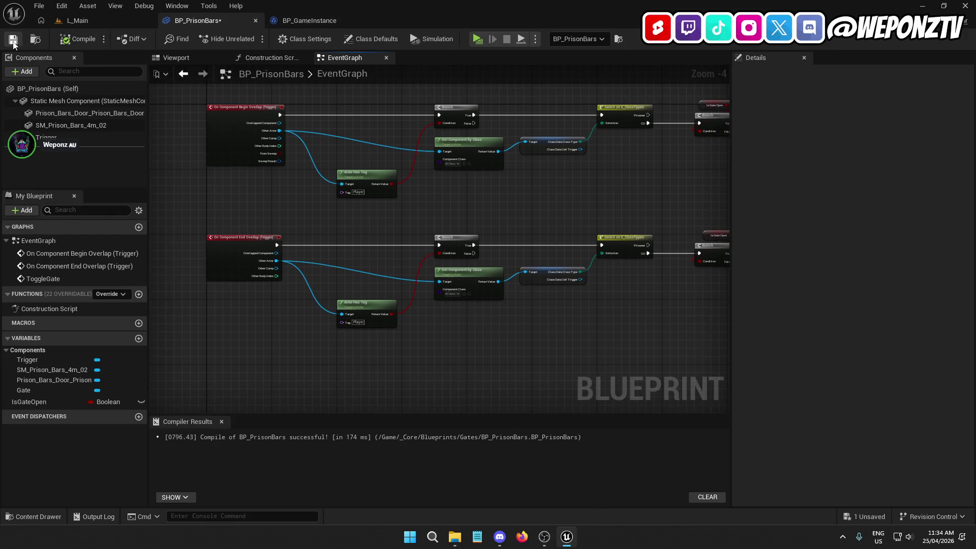
# Save BP_PrisonBars and play-test L_Main, running the character to the barred cell door.
pyautogui.click(13, 40)
pyautogui.click(109, 23)
pyautogui.click(251, 39)
pyautogui.press('w')
pyautogui.press('w')
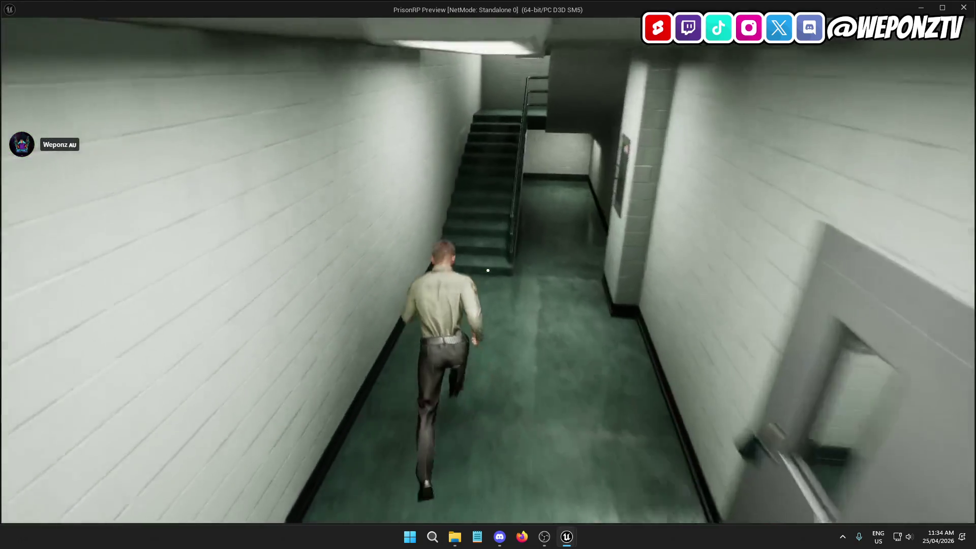
pyautogui.press('w')
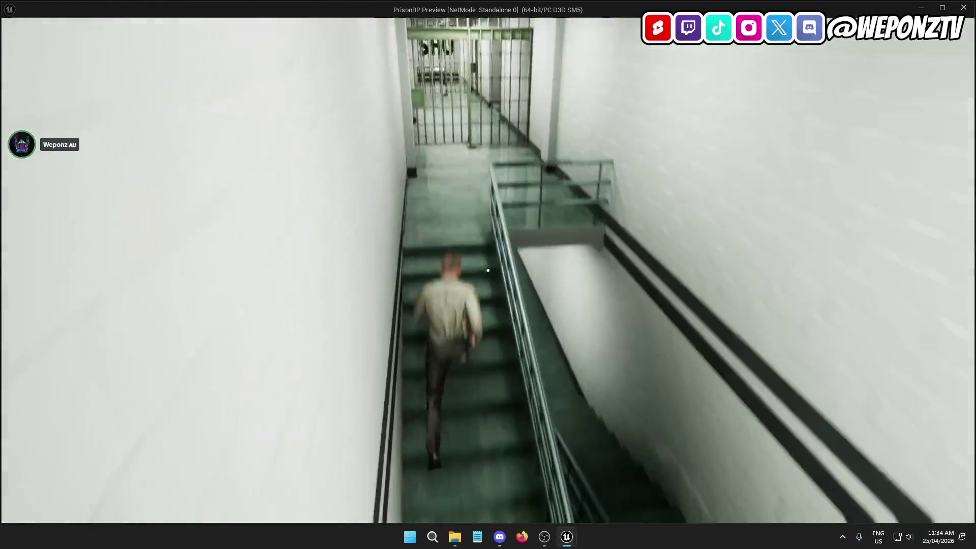
pyautogui.press('w')
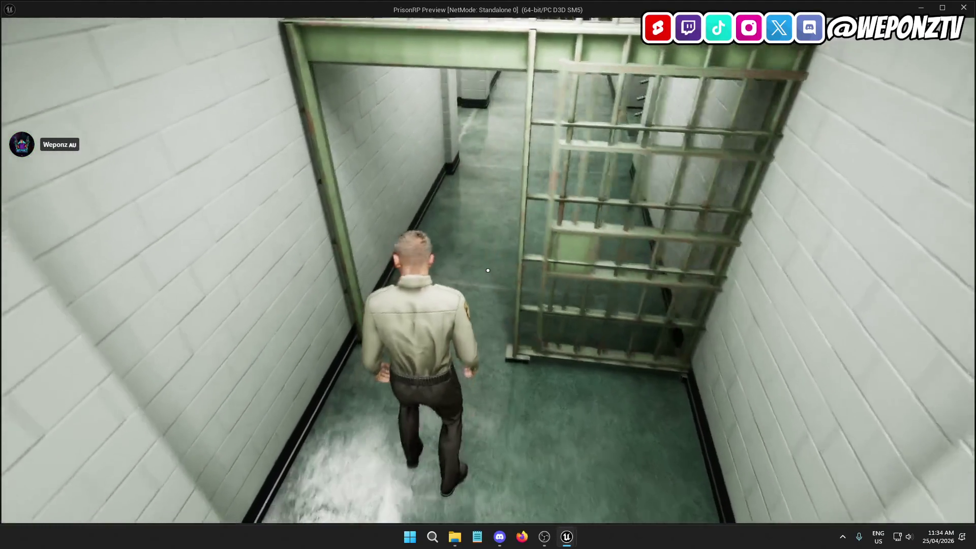
pyautogui.press('Escape')
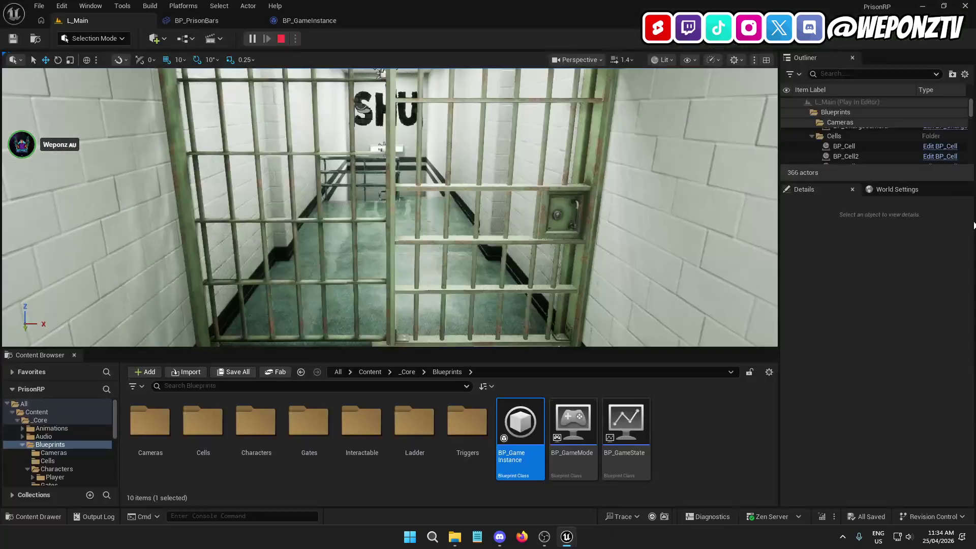
# Set the Gate timeline's length to 1.00 and its end key value to 1.0, then save BP_PrisonBars.
pyautogui.click(238, 21)
pyautogui.moveTo(458, 182)
pyautogui.mouseDown()
pyautogui.moveTo(446, 246)
pyautogui.moveTo(622, 282)
pyautogui.moveTo(425, 188)
pyautogui.moveTo(457, 134)
pyautogui.moveTo(407, 261)
pyautogui.mouseUp()
pyautogui.moveTo(407, 114); pyautogui.dragTo(406, 206)
pyautogui.click(363, 207)
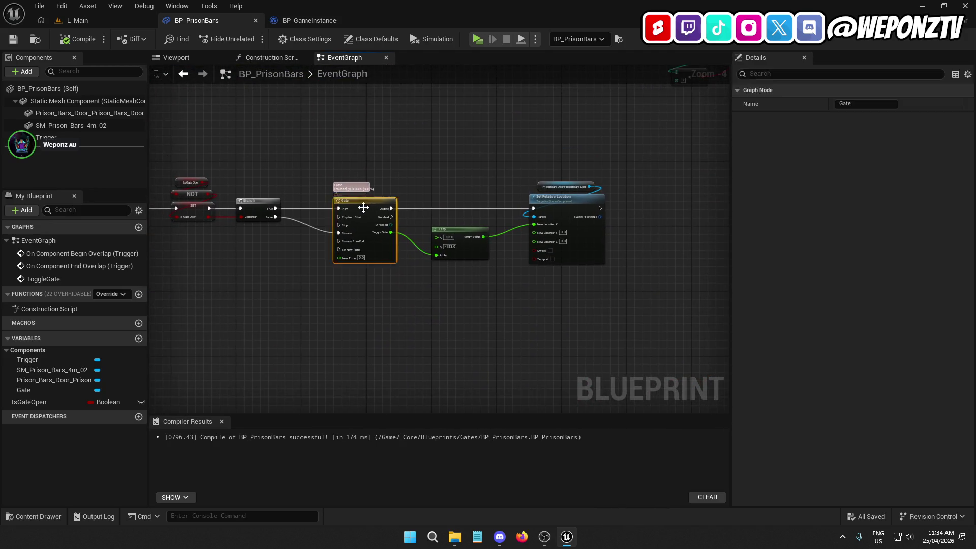
pyautogui.doubleClick(363, 207)
pyautogui.write('1')
pyautogui.press('Return')
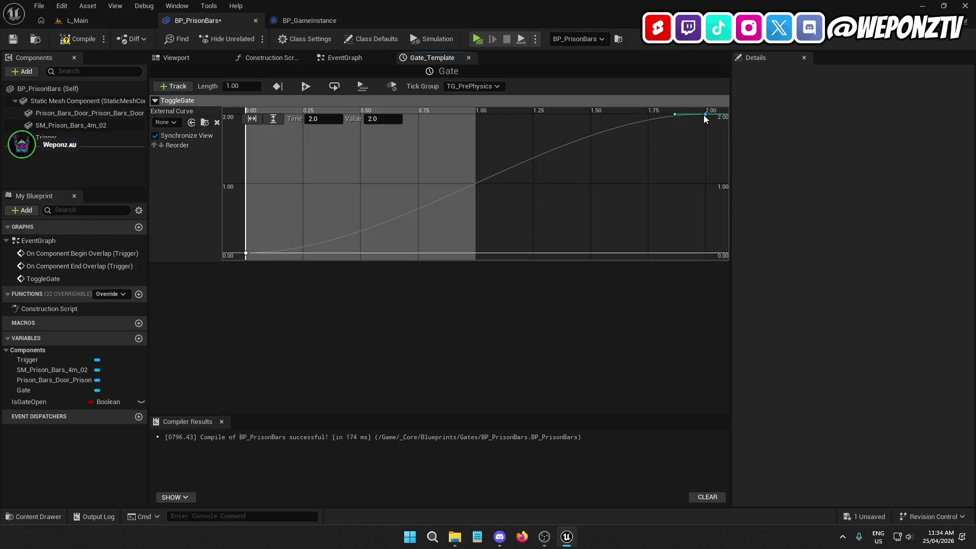
pyautogui.write('1')
pyautogui.press('Return')
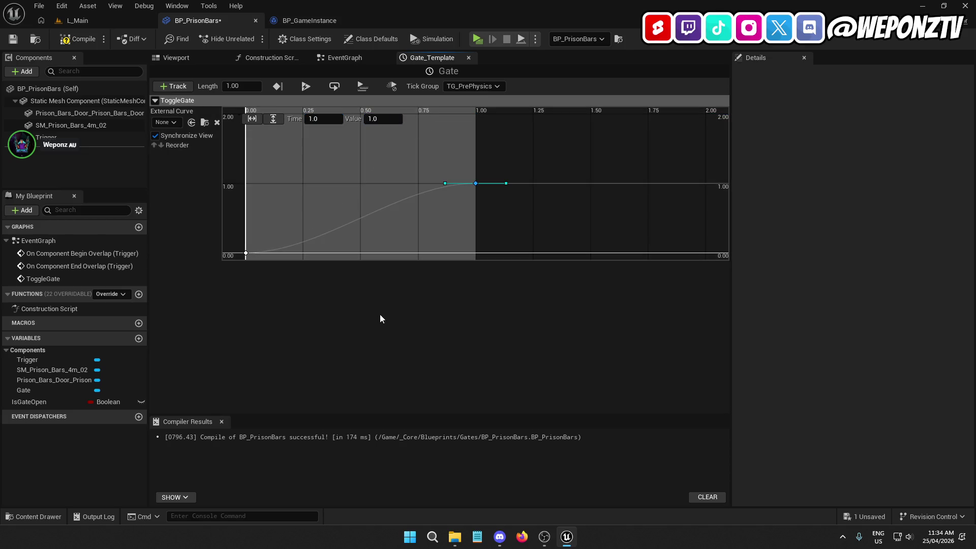
pyautogui.click(18, 41)
pyautogui.click(99, 17)
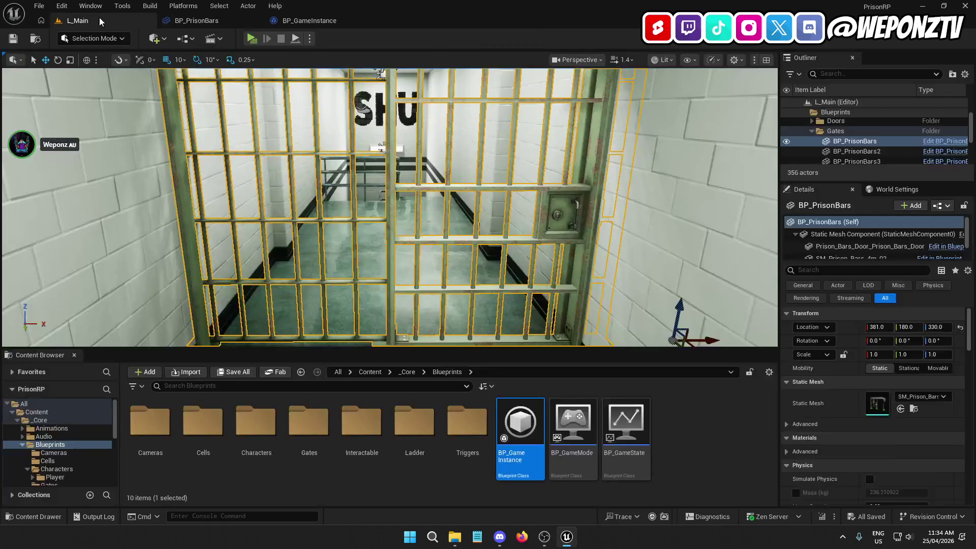
pyautogui.click(251, 40)
pyautogui.press('w')
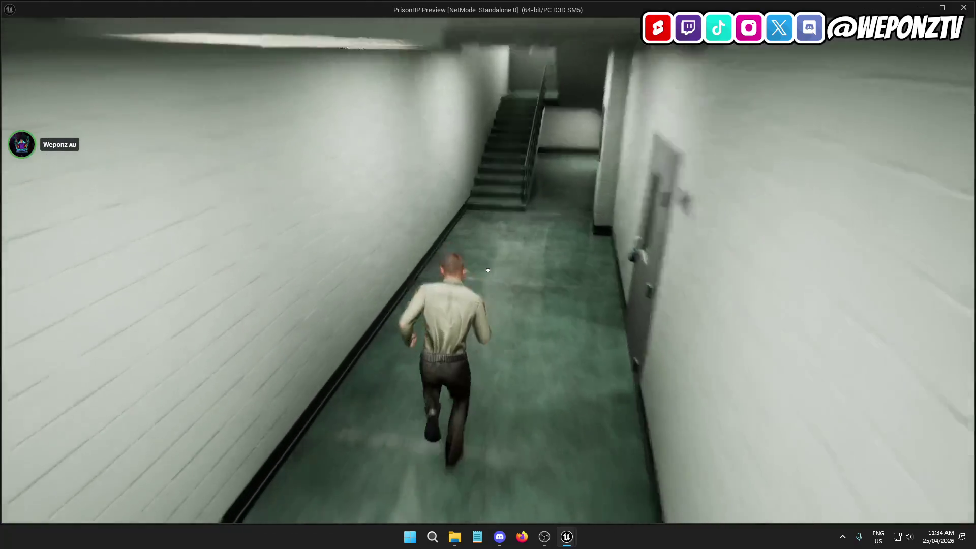
pyautogui.press('w')
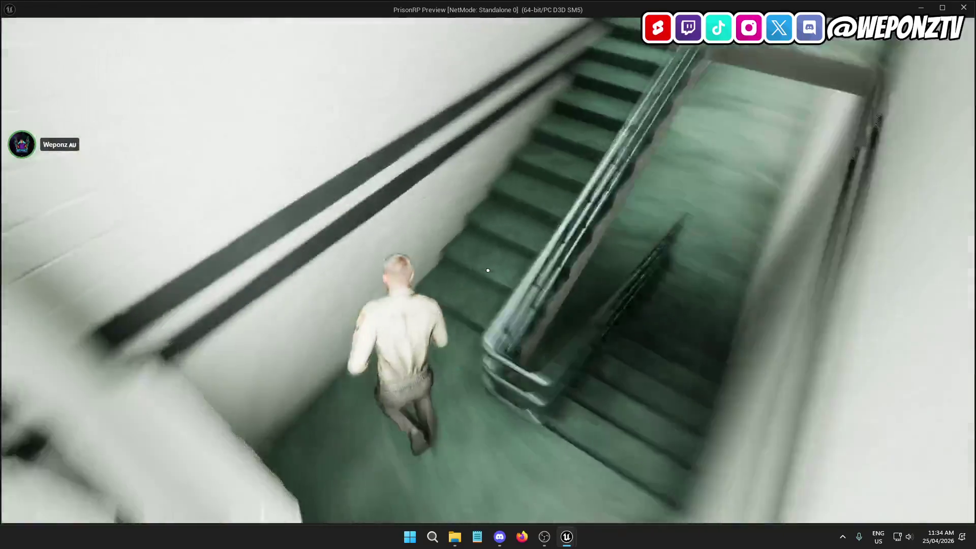
pyautogui.press('w')
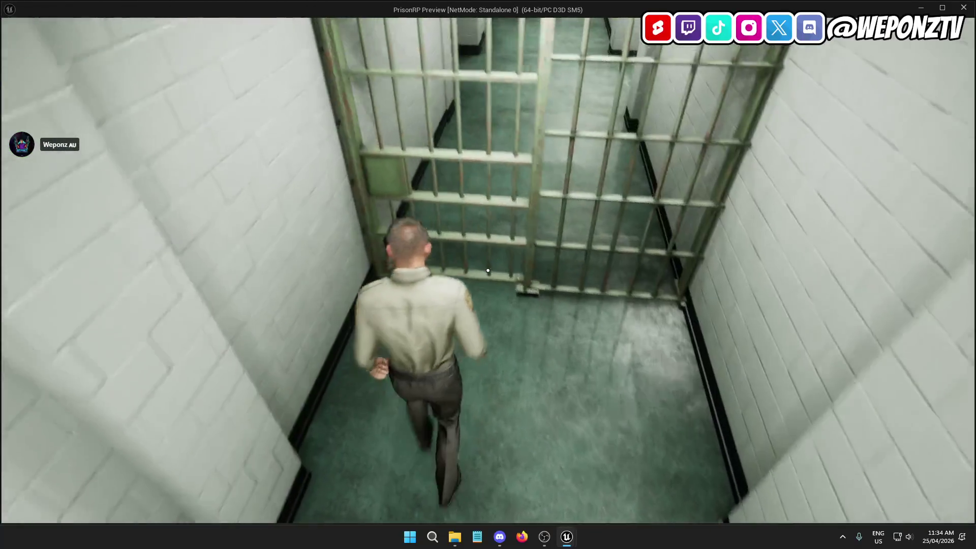
pyautogui.press('w')
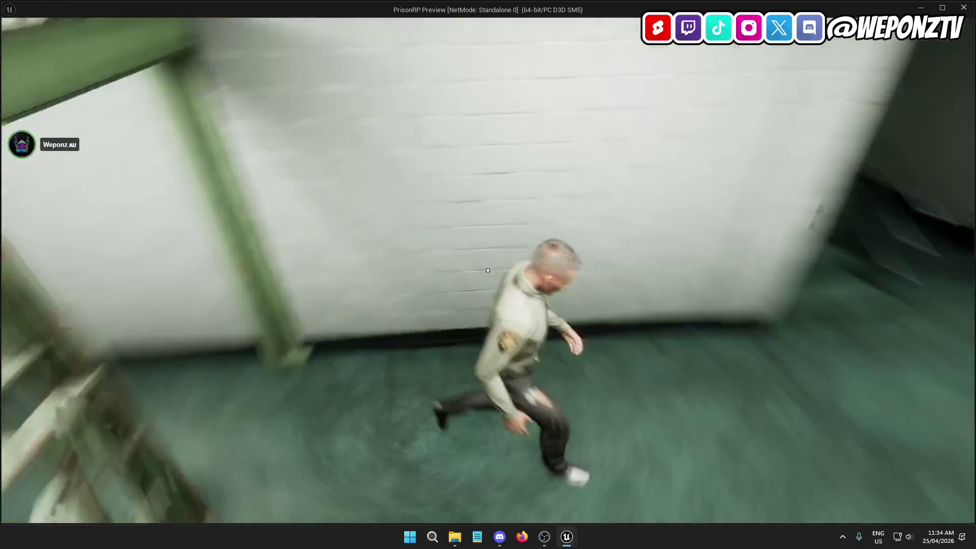
pyautogui.press('w')
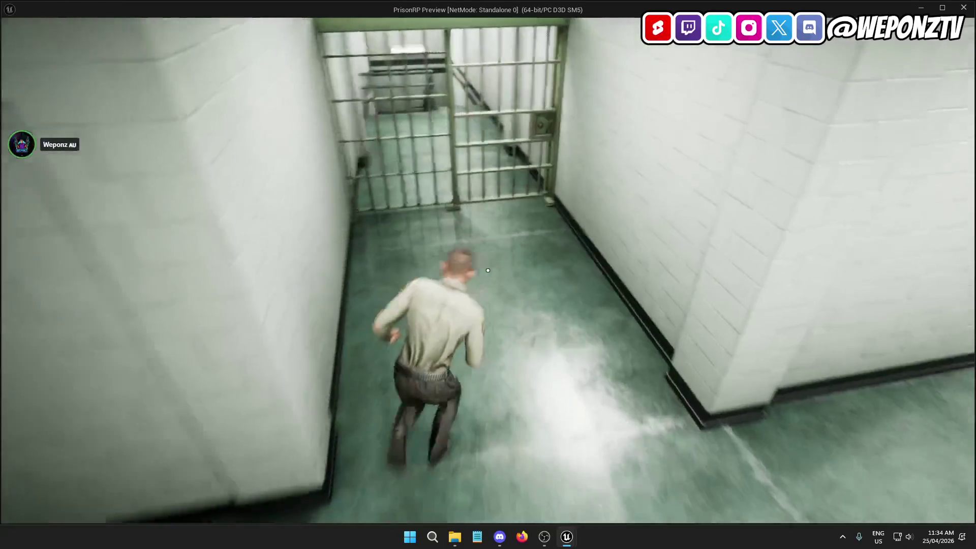
pyautogui.press('w')
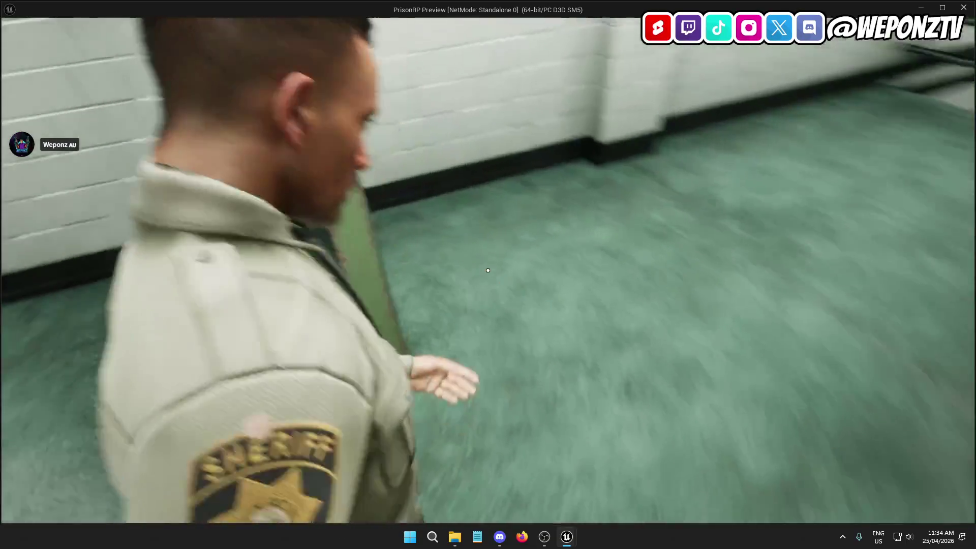
pyautogui.press('w')
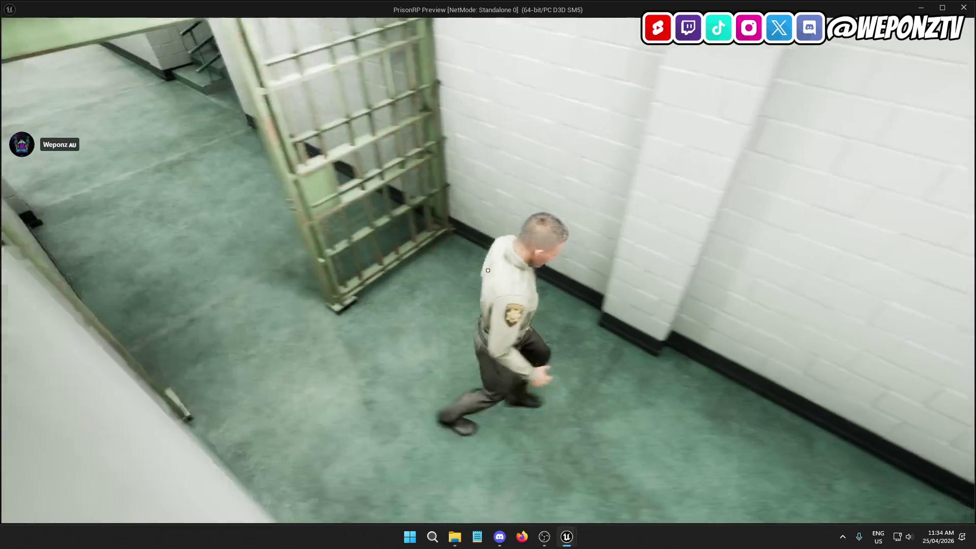
pyautogui.press('w')
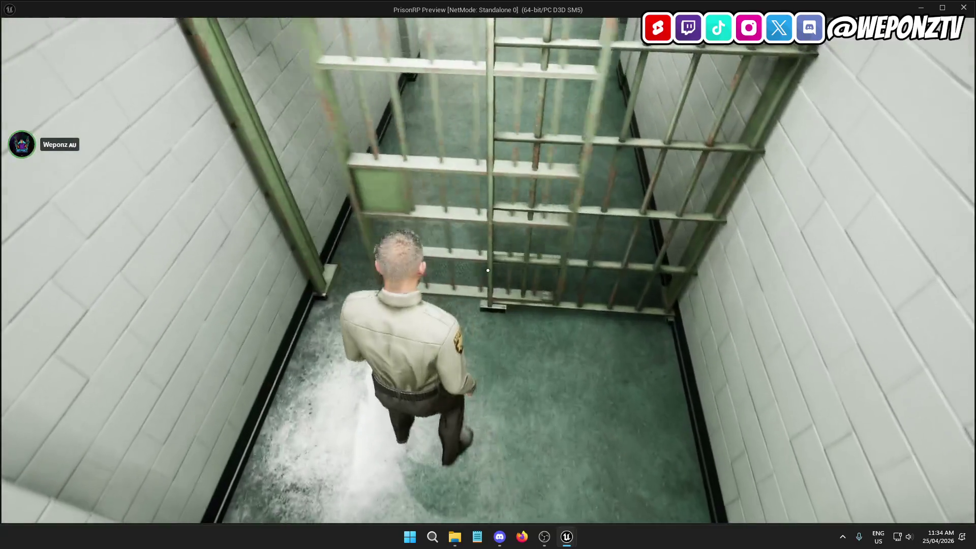
pyautogui.press('s')
pyautogui.press('w')
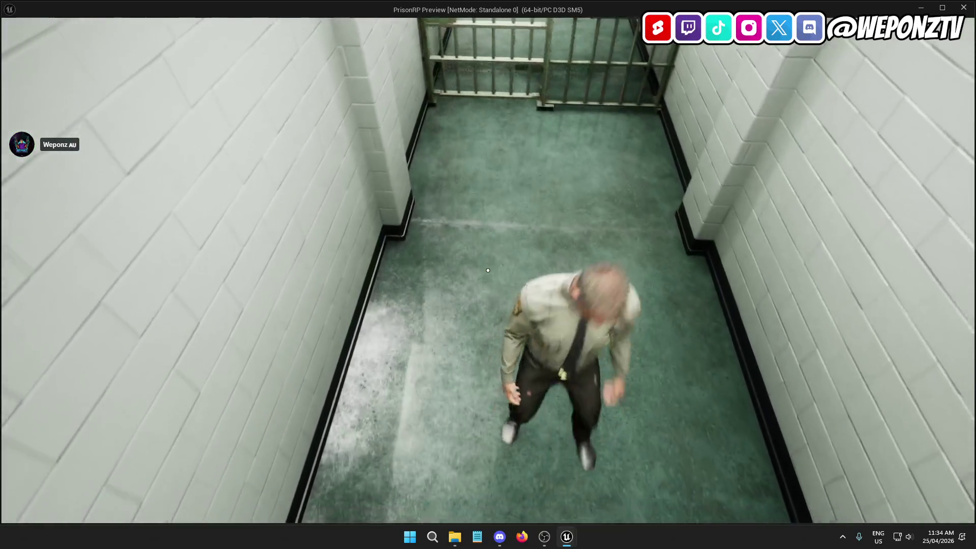
pyautogui.press('w')
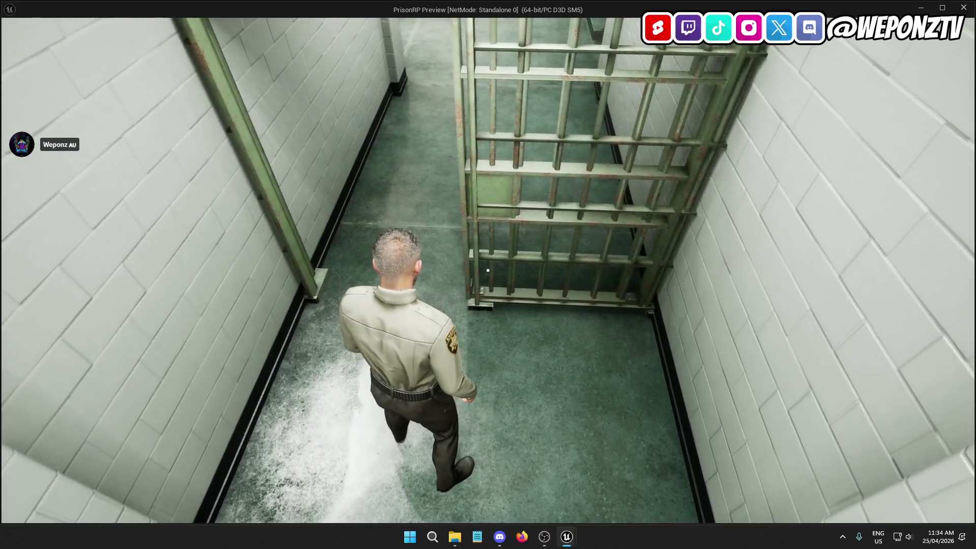
pyautogui.press('Escape')
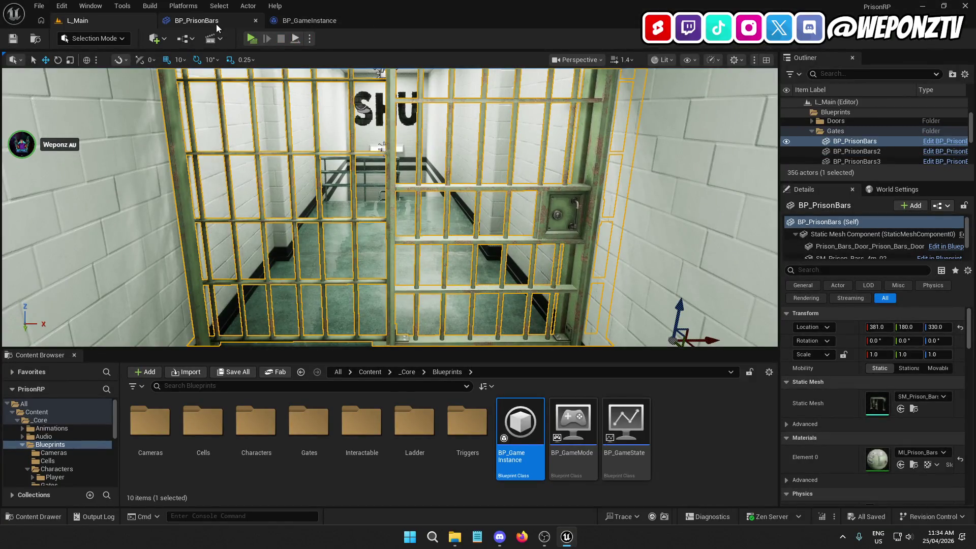
# Inspect BP_PrisonBars' door, bars and Trigger box in the Viewport, then start a play-test from L_Main.
pyautogui.click(217, 24)
pyautogui.click(92, 113)
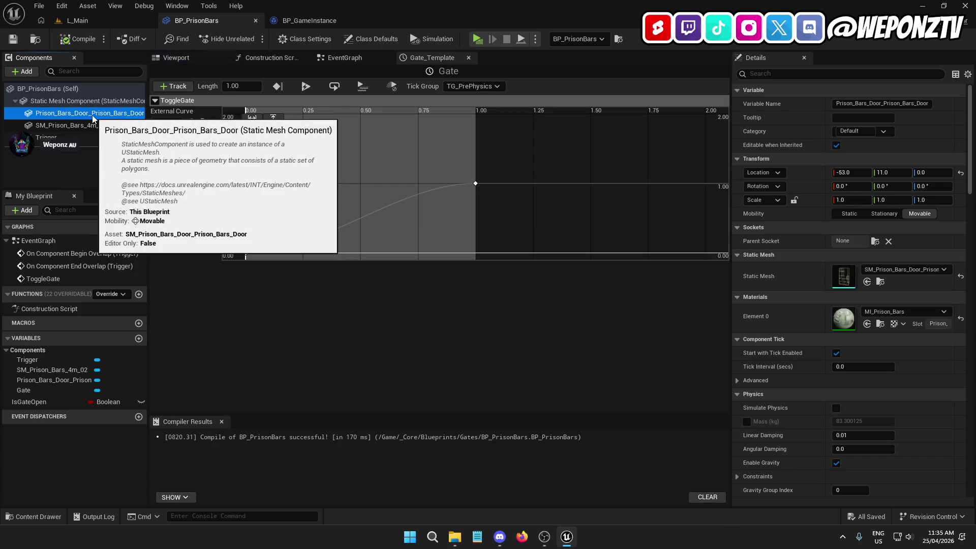
pyautogui.click(99, 125)
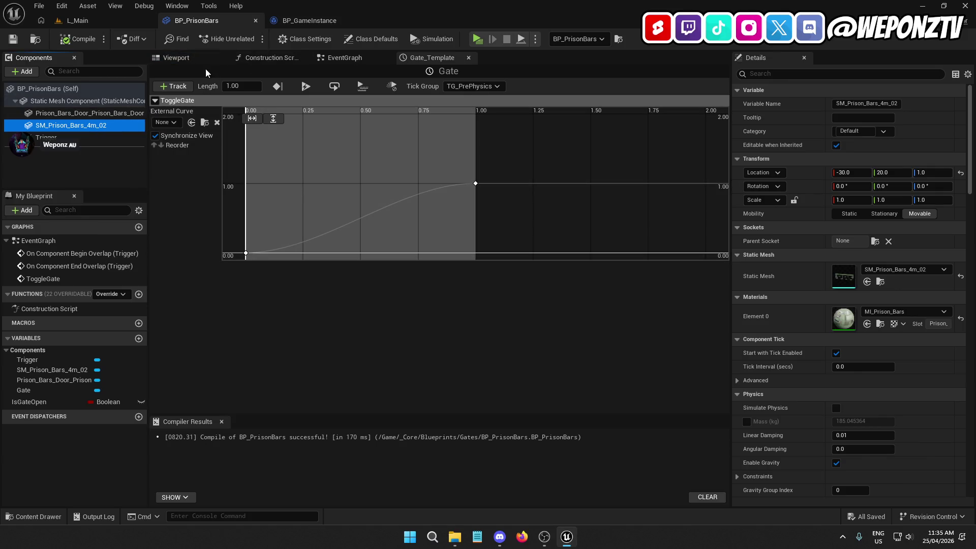
pyautogui.click(76, 137)
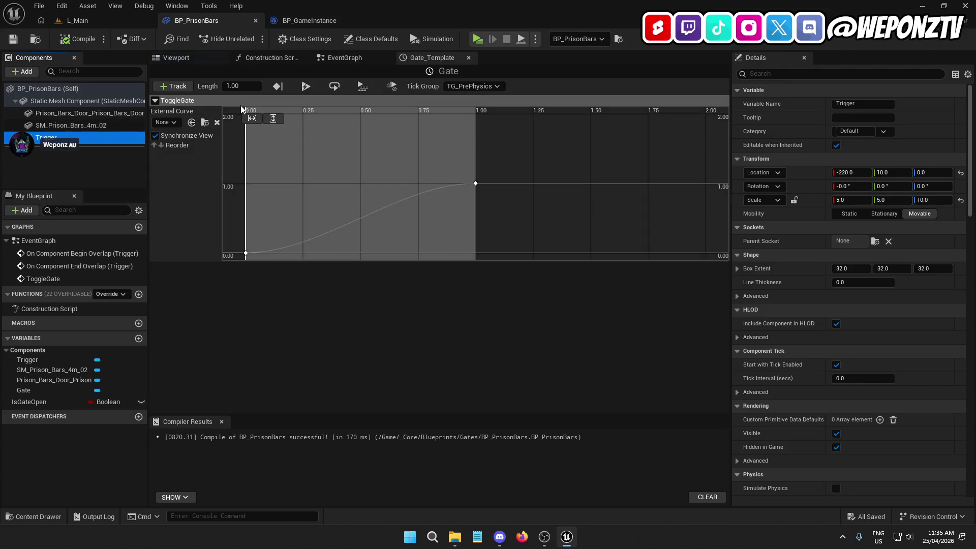
pyautogui.click(187, 62)
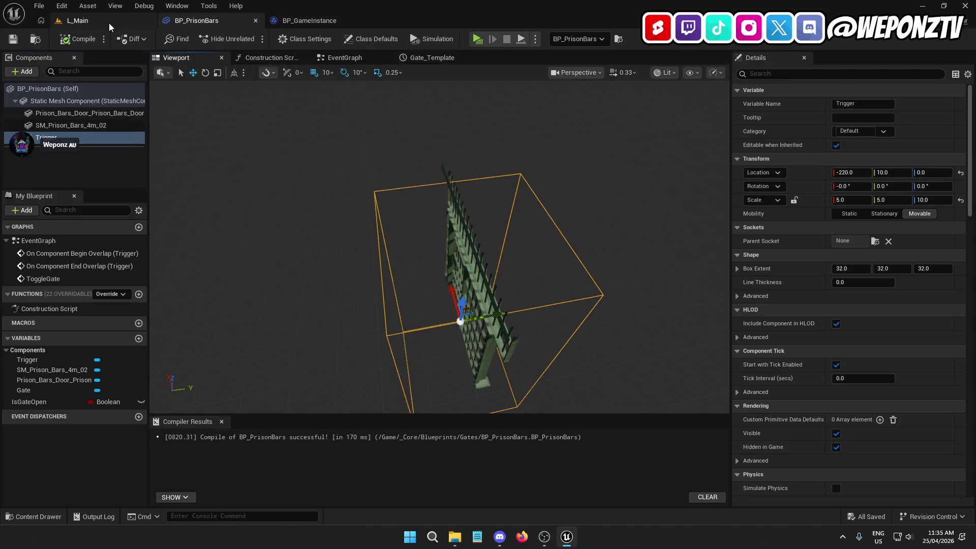
pyautogui.click(107, 21)
pyautogui.click(250, 38)
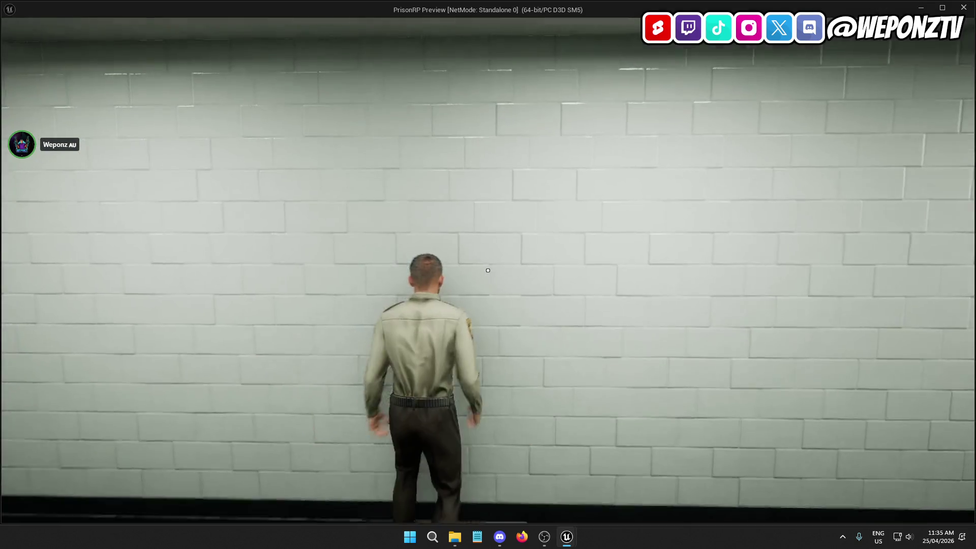
# Run the guard up the stairwell to the barred cell door, step back to watch it, then stop.
pyautogui.press('w')
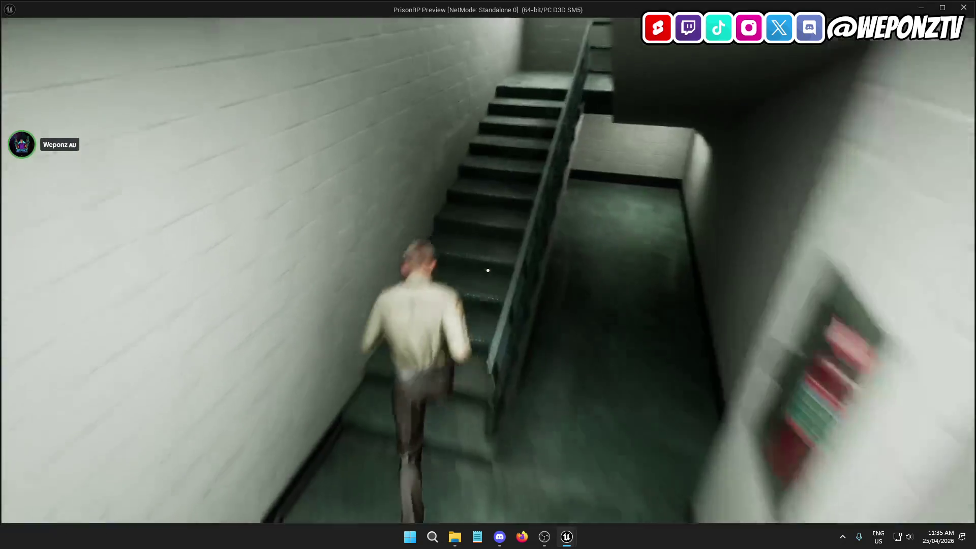
pyautogui.press('w')
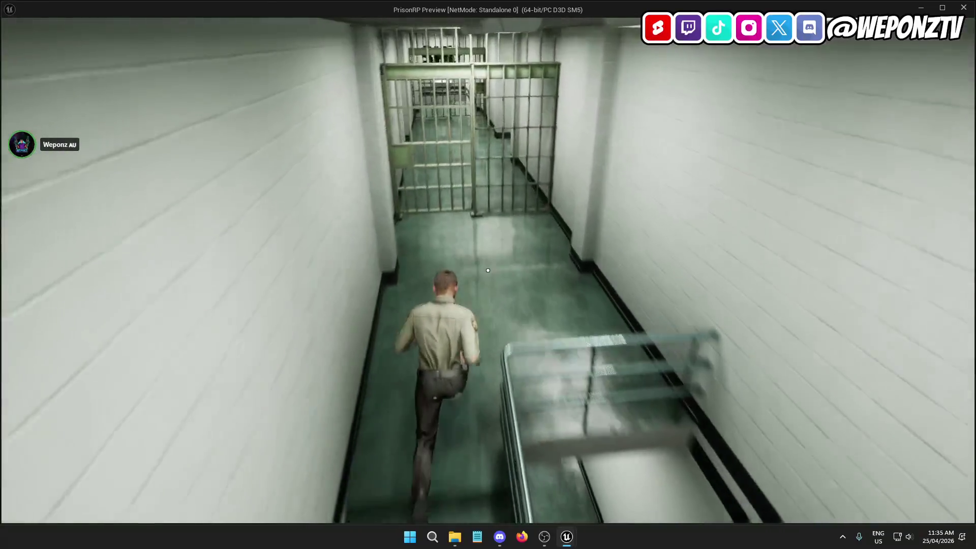
pyautogui.press('s')
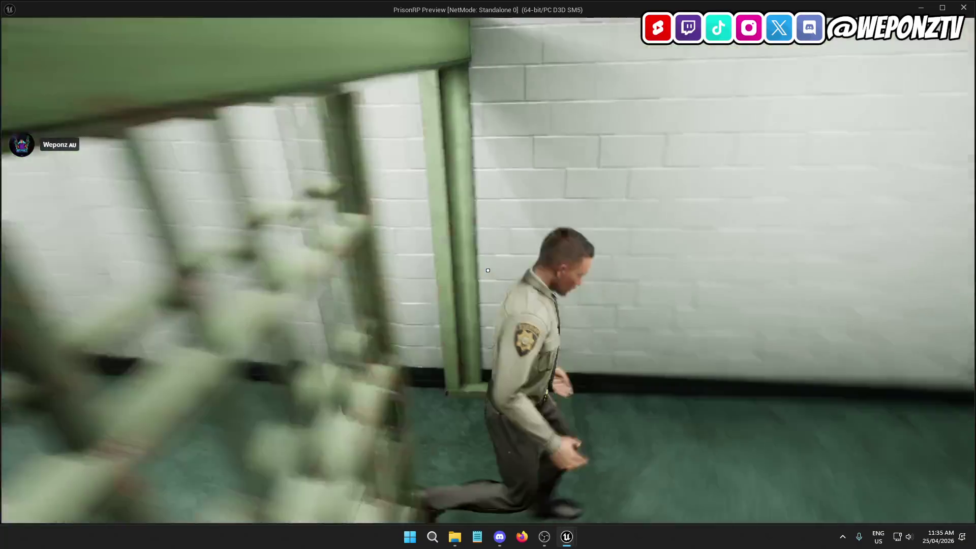
pyautogui.press('w')
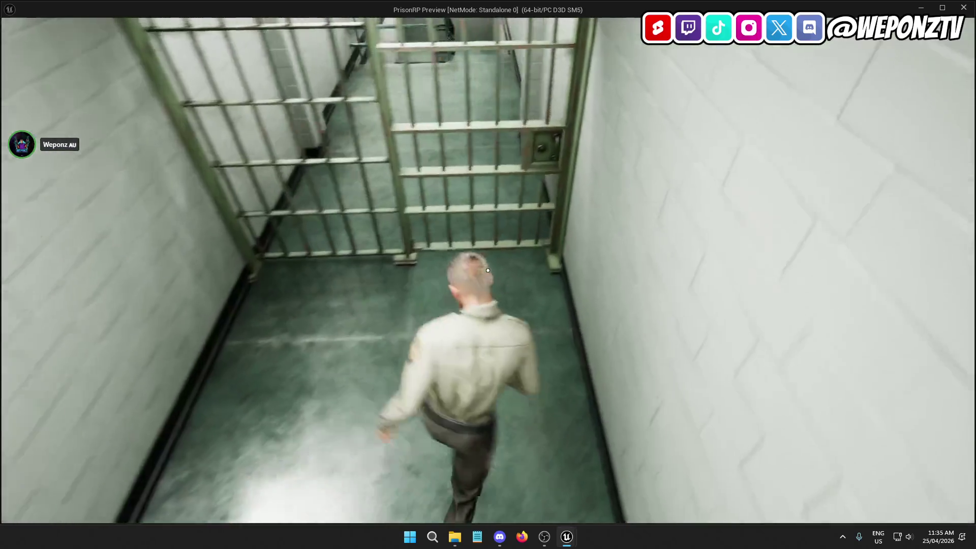
pyautogui.press('w')
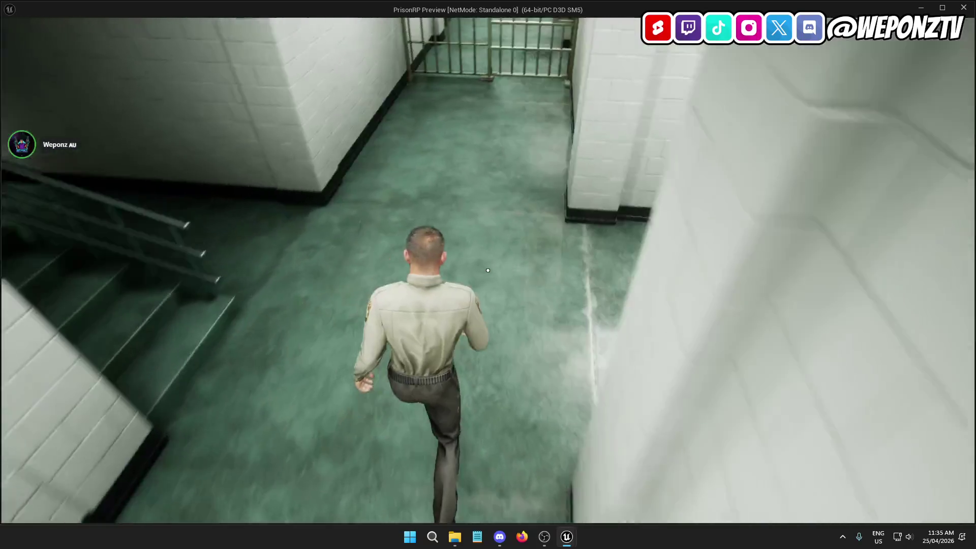
pyautogui.press('w')
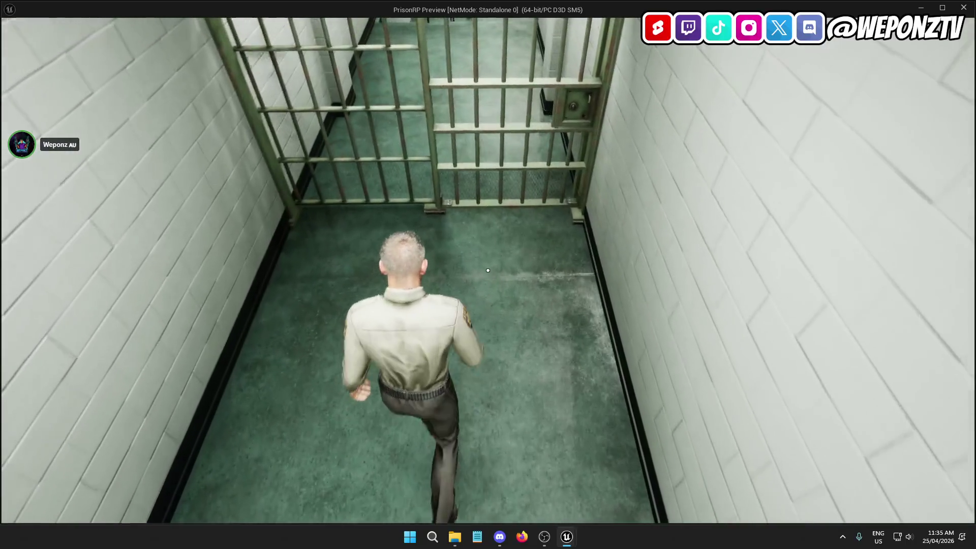
pyautogui.press('s')
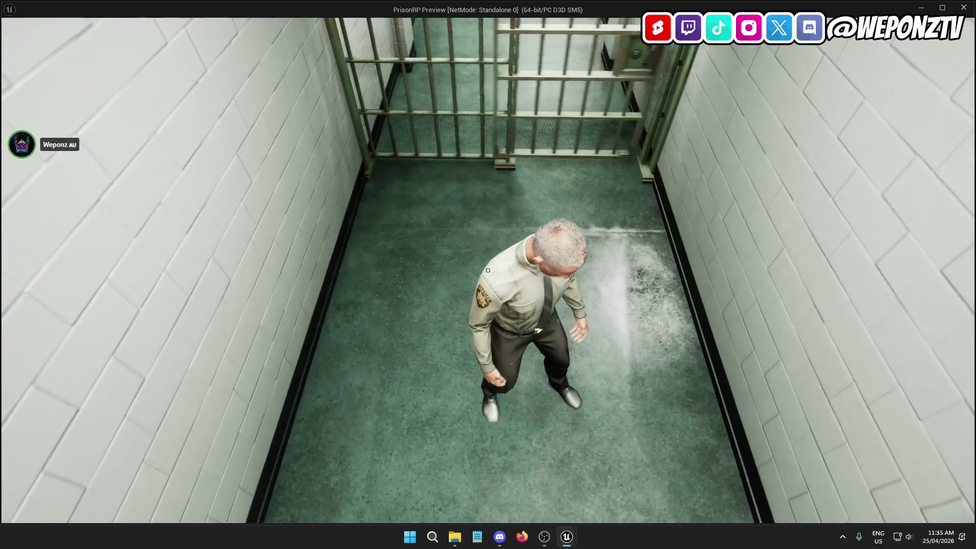
pyautogui.press('Escape')
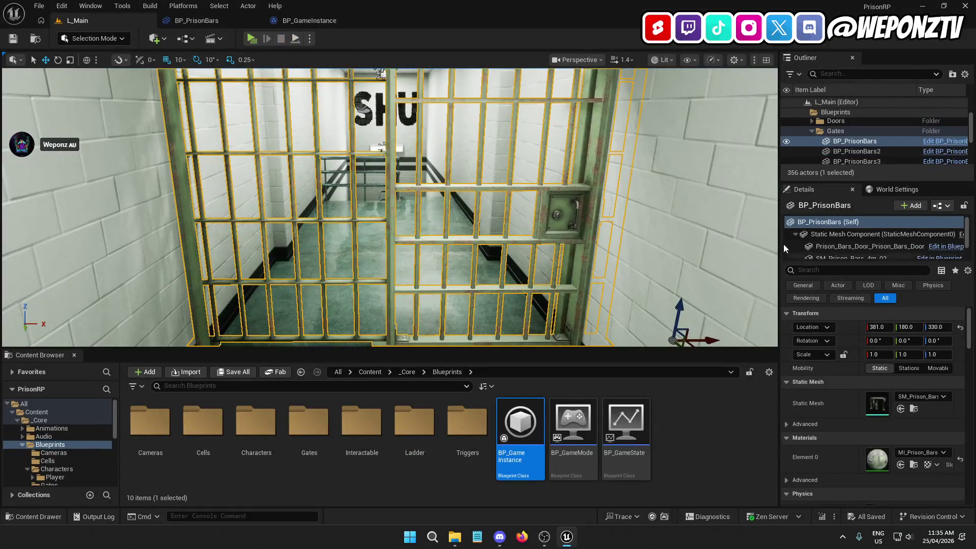
# Reset the door component's location, undo it to keep (-53, 11, 0), and minimize the editor.
pyautogui.click(235, 30)
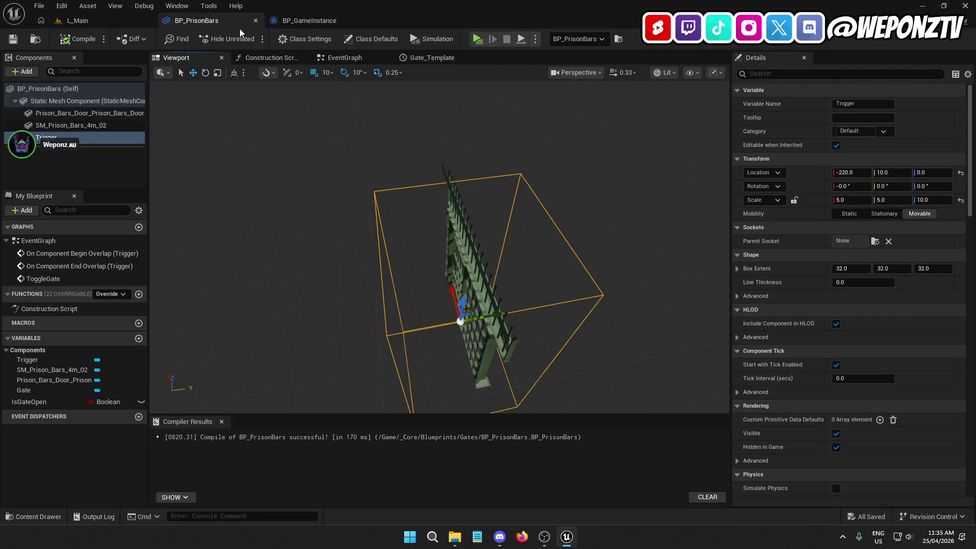
pyautogui.click(88, 115)
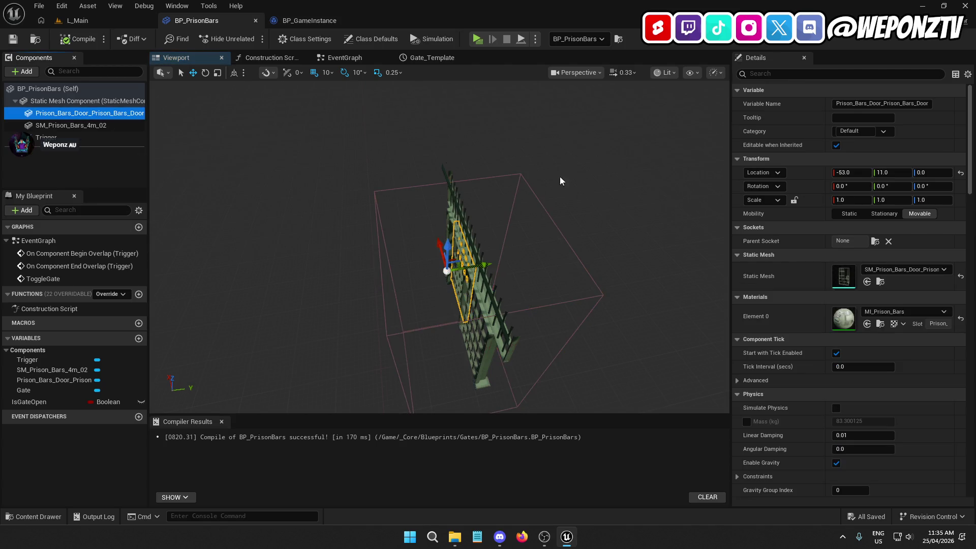
pyautogui.click(961, 173)
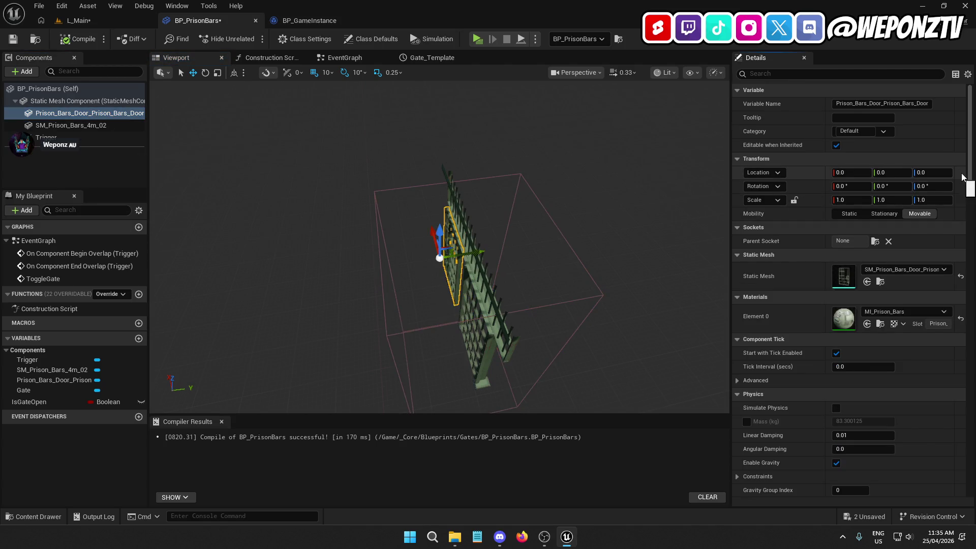
pyautogui.hotkey('ctrl', 'z')
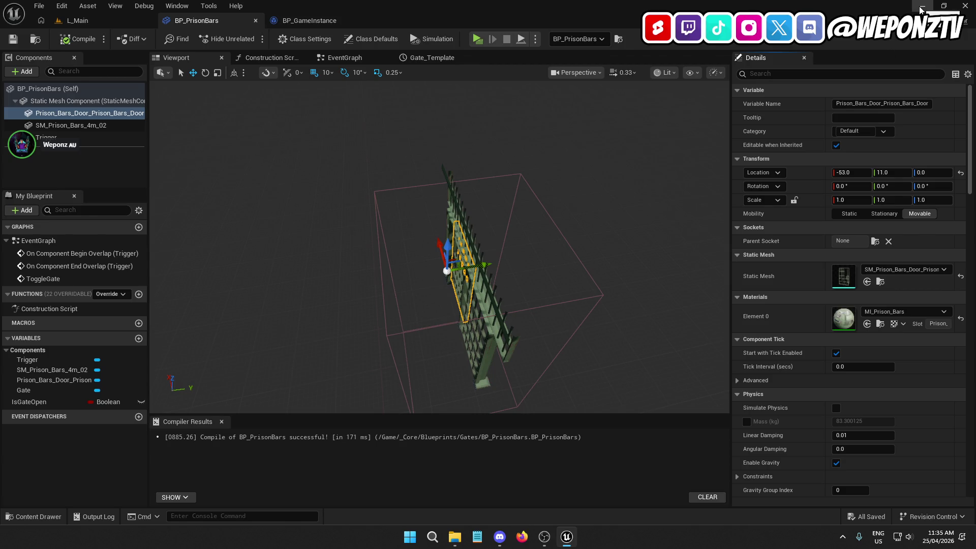
pyautogui.click(921, 8)
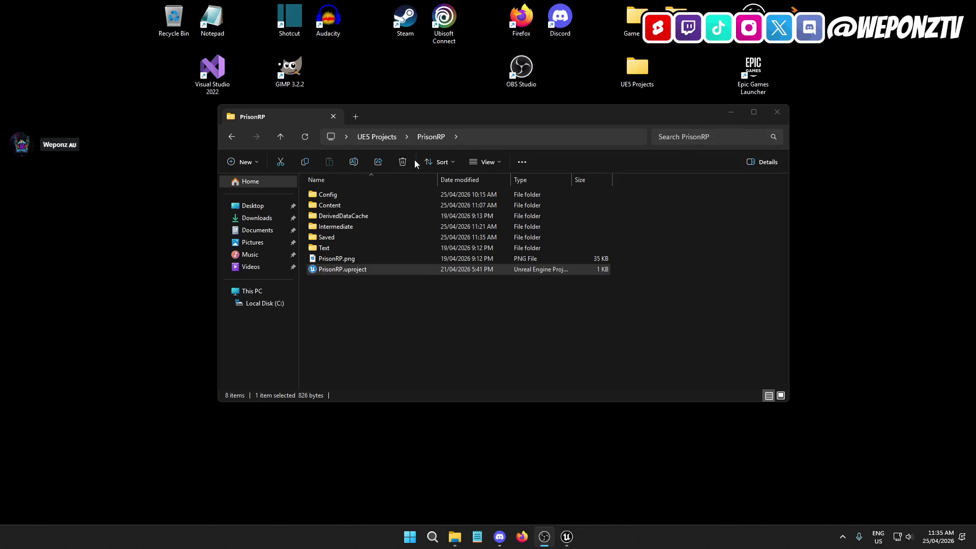
# Open PrisonRP_SPAWNING_DONE.zip from UE5 Projects in WinRAR with extraction set to the Desktop.
pyautogui.click(386, 134)
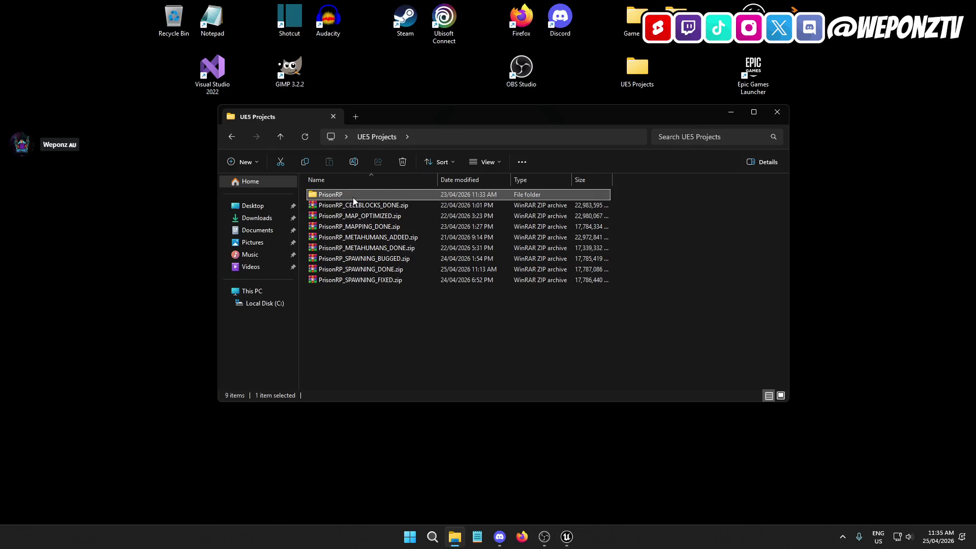
pyautogui.doubleClick(365, 269)
pyautogui.click(66, 53)
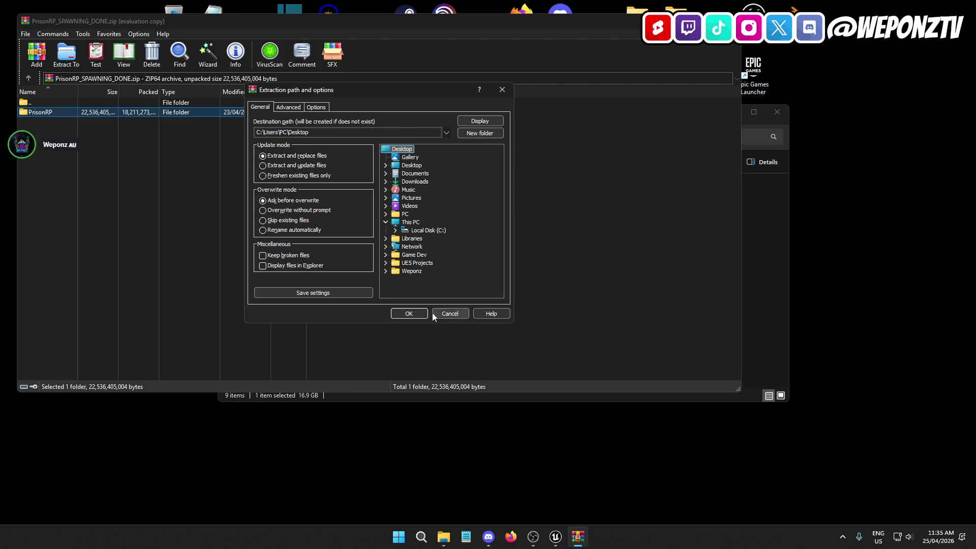
# Extract PrisonRP_SPAWNING_DONE.zip to the Desktop and close WinRAR once extraction finishes.
pyautogui.click(413, 314)
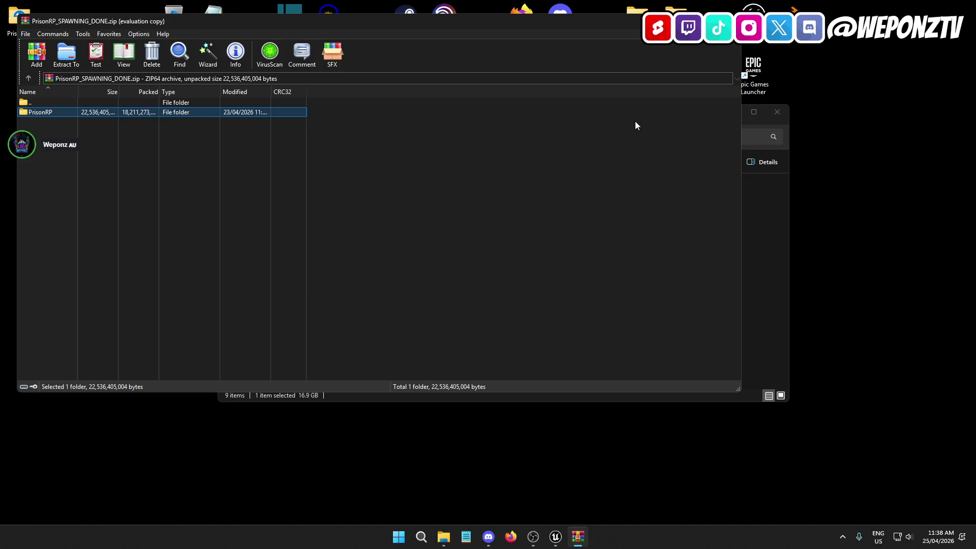
pyautogui.click(729, 21)
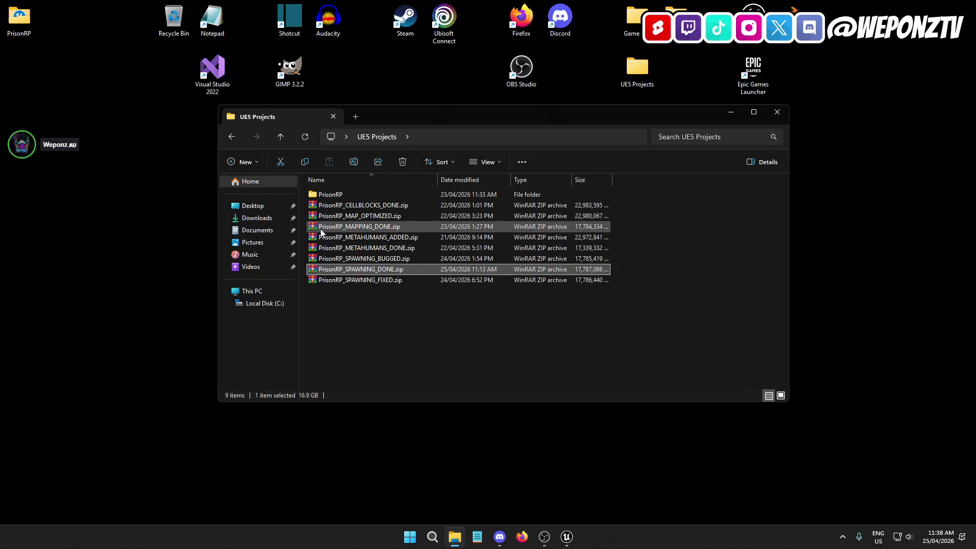
# Launch PrisonRP.uproject from the extracted PrisonRP folder, then close the folder window.
pyautogui.doubleClick(18, 20)
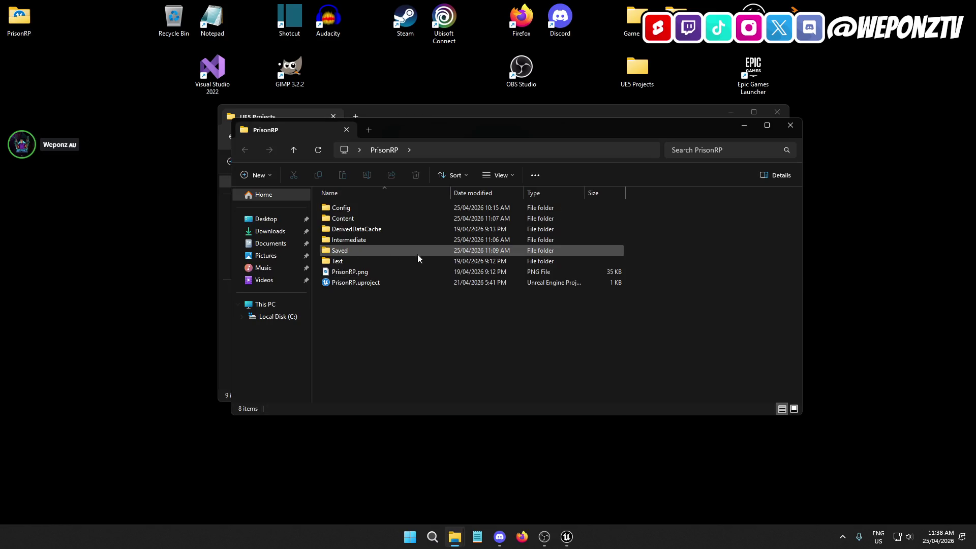
pyautogui.doubleClick(382, 282)
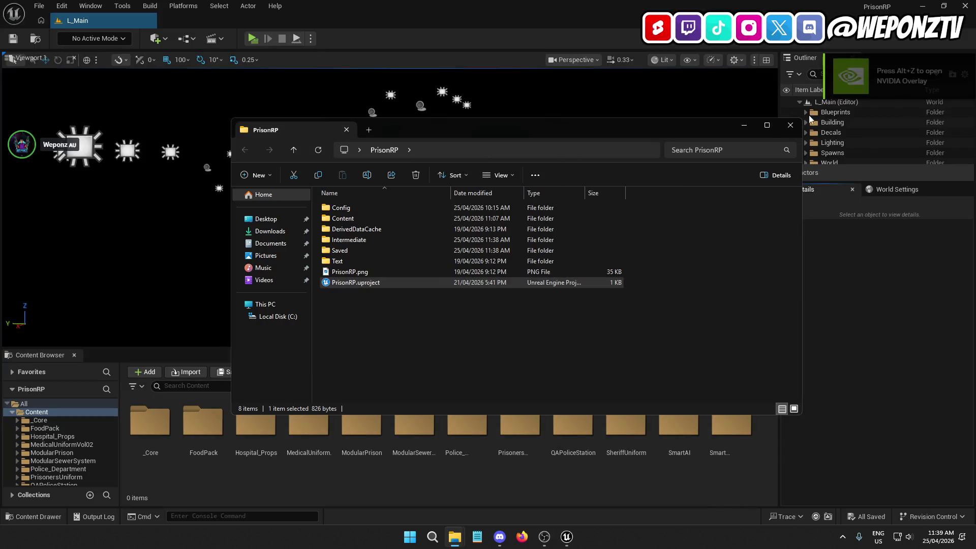
pyautogui.click(790, 126)
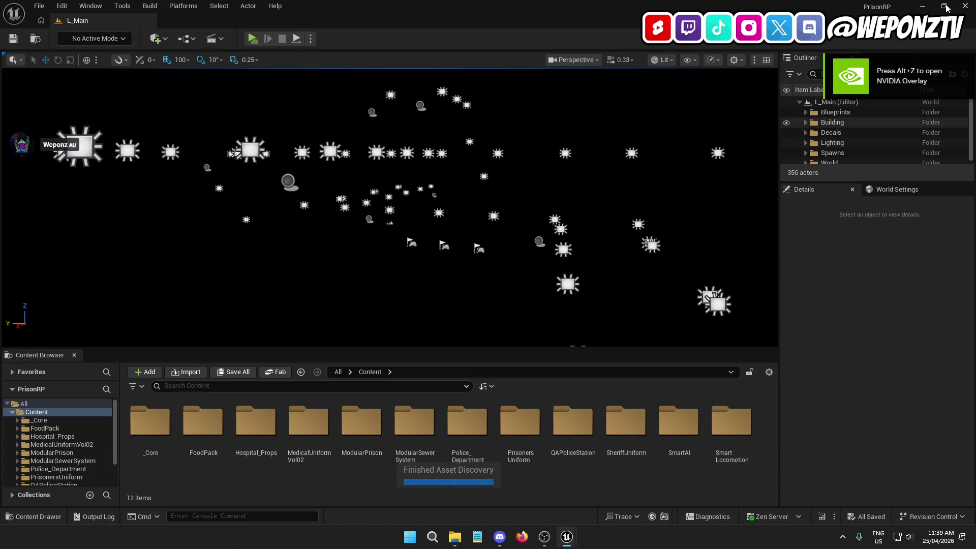
# Select the BP_PrisonBars2 gate in L_Main, maximize the editor, and open its Blueprint.
pyautogui.click(944, 6)
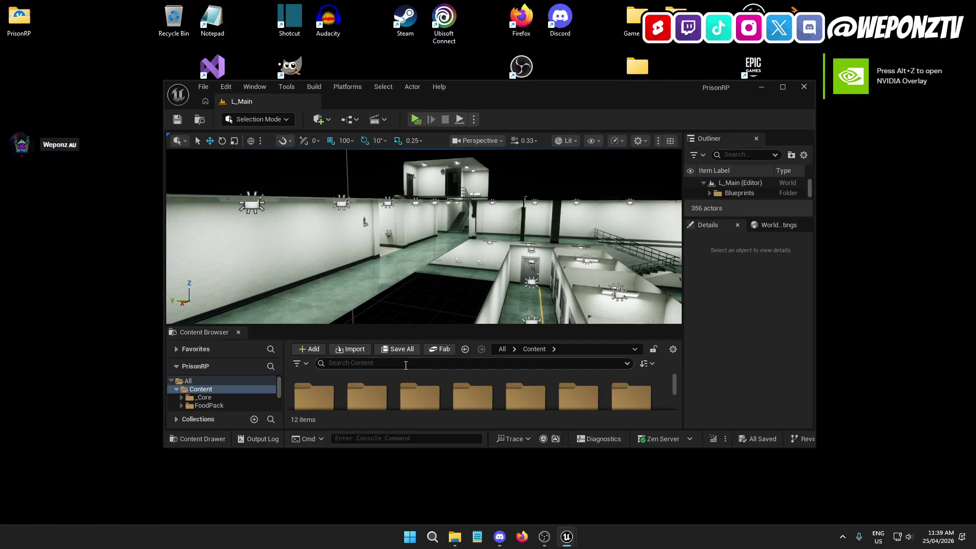
pyautogui.scroll(-2, 402, 386)
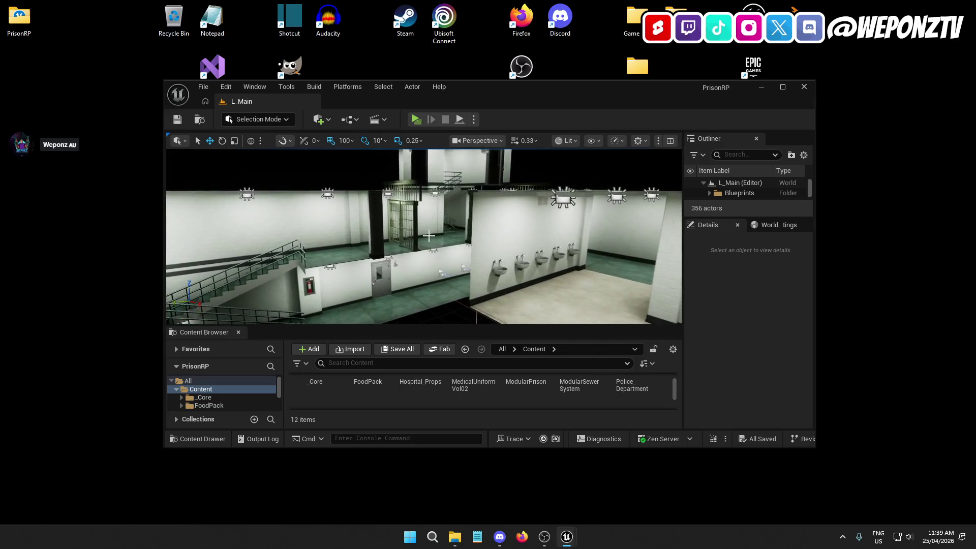
pyautogui.click(409, 226)
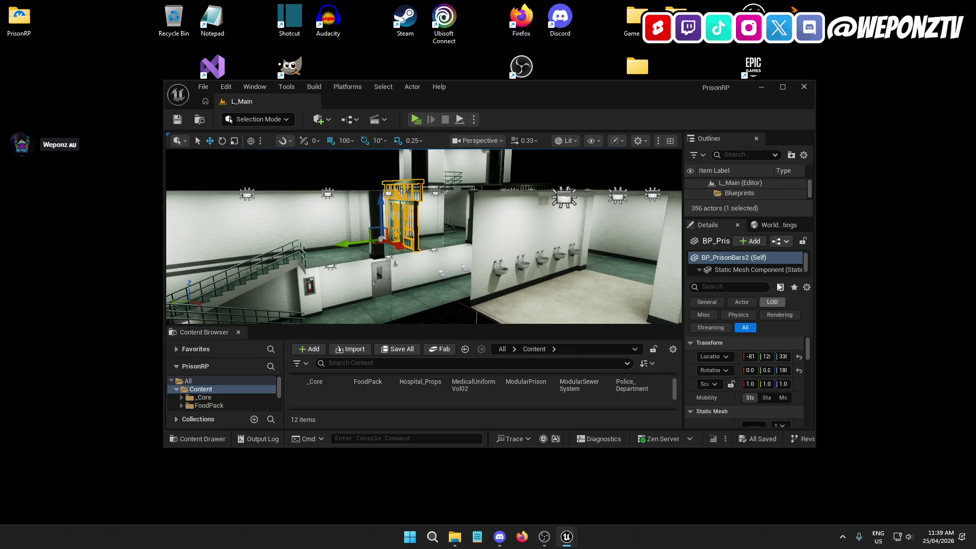
pyautogui.scroll(-1, 777, 258)
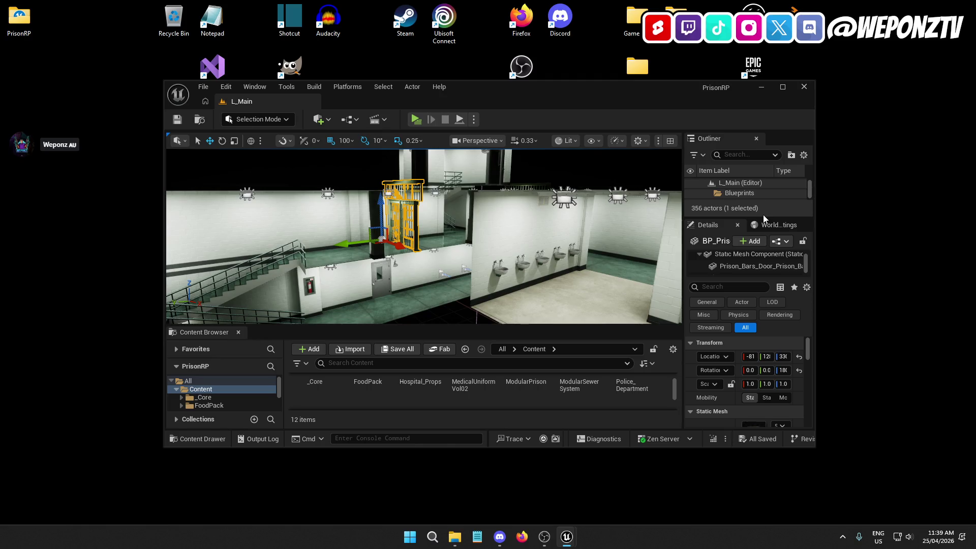
pyautogui.click(786, 86)
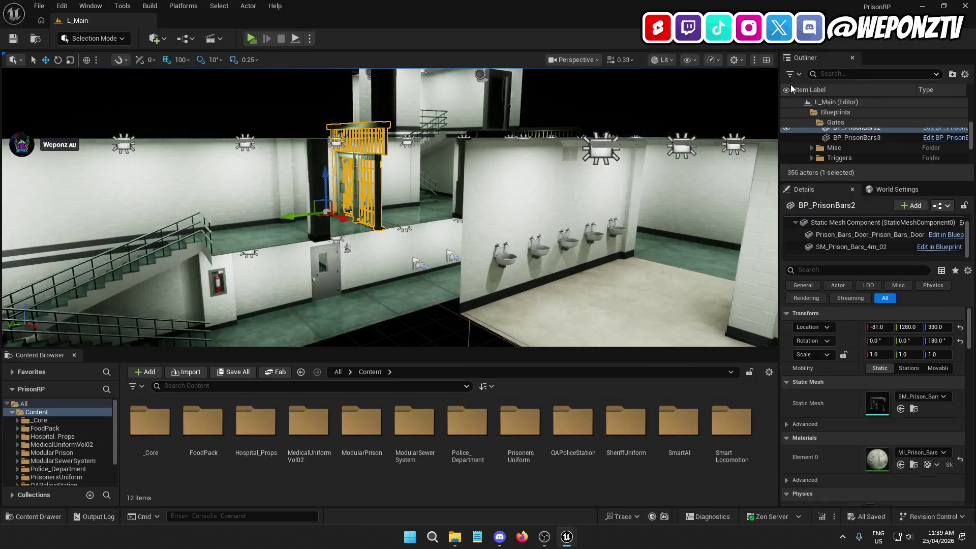
pyautogui.click(944, 128)
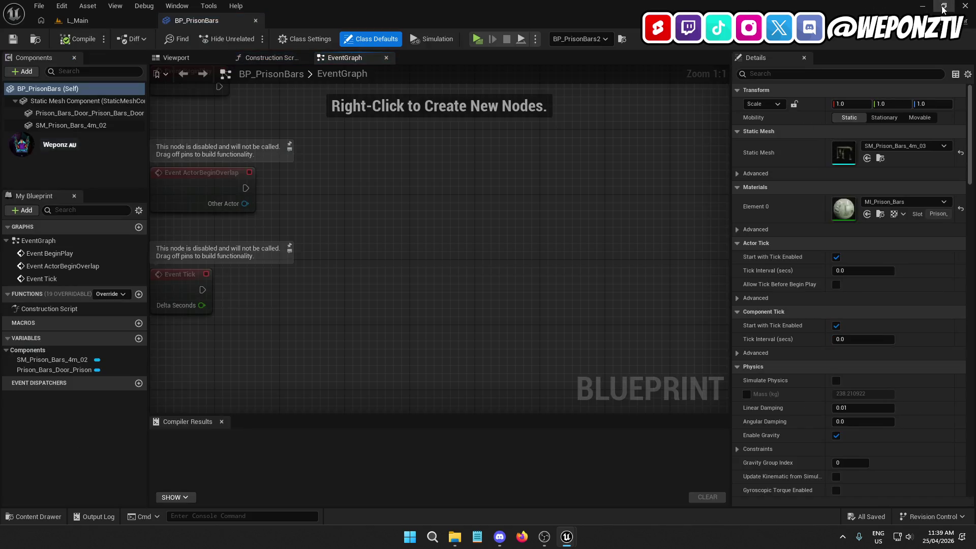
# Inspect the prison door component's Location X, then open BP_PrisonBars from L_Main.
pyautogui.click(943, 9)
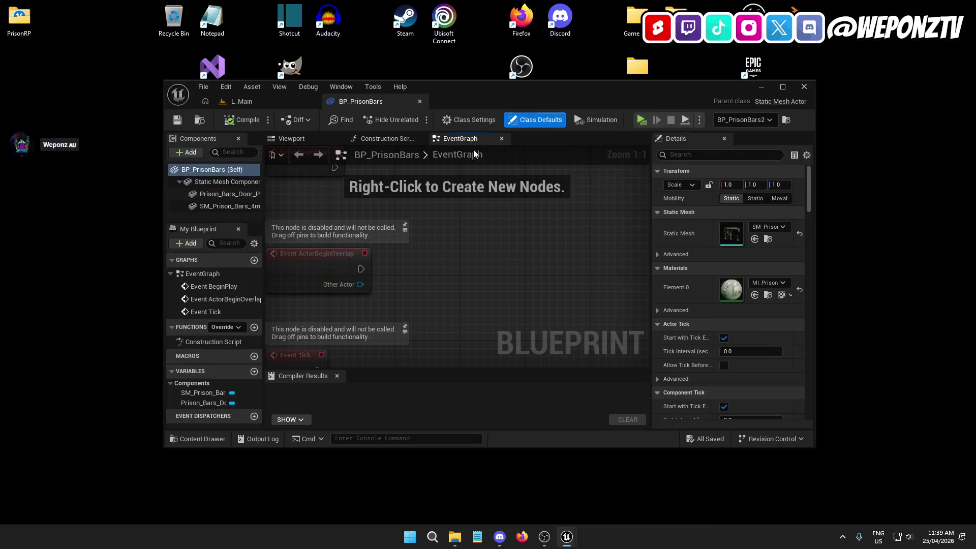
pyautogui.click(240, 197)
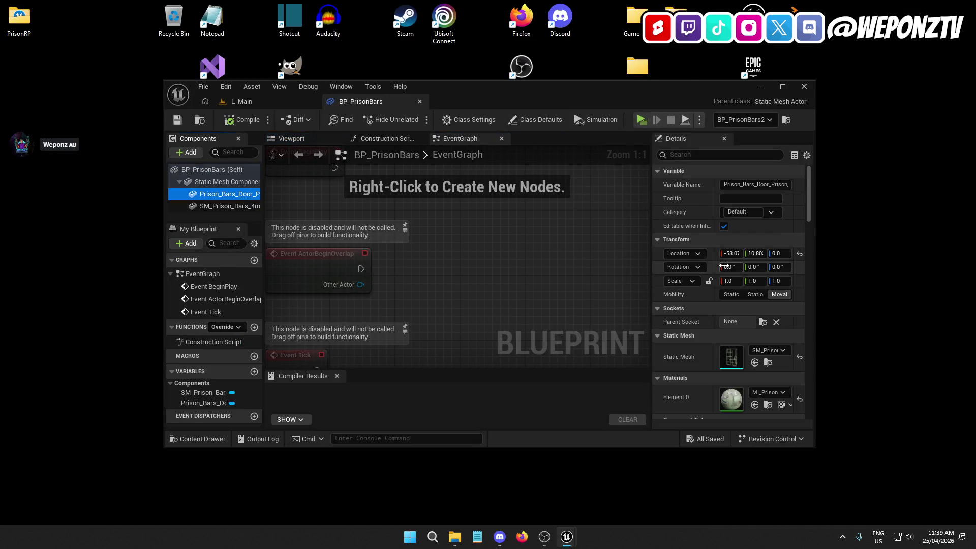
pyautogui.click(732, 253)
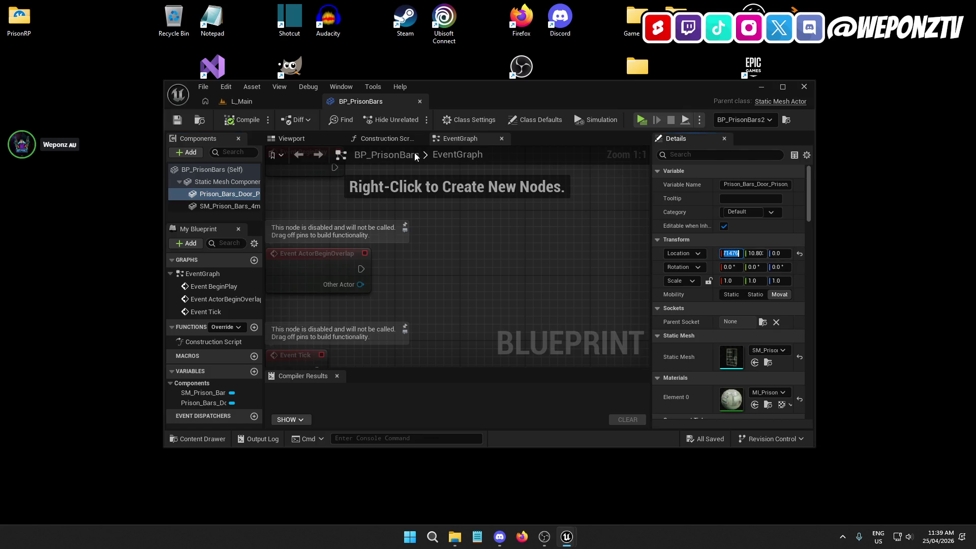
pyautogui.click(288, 102)
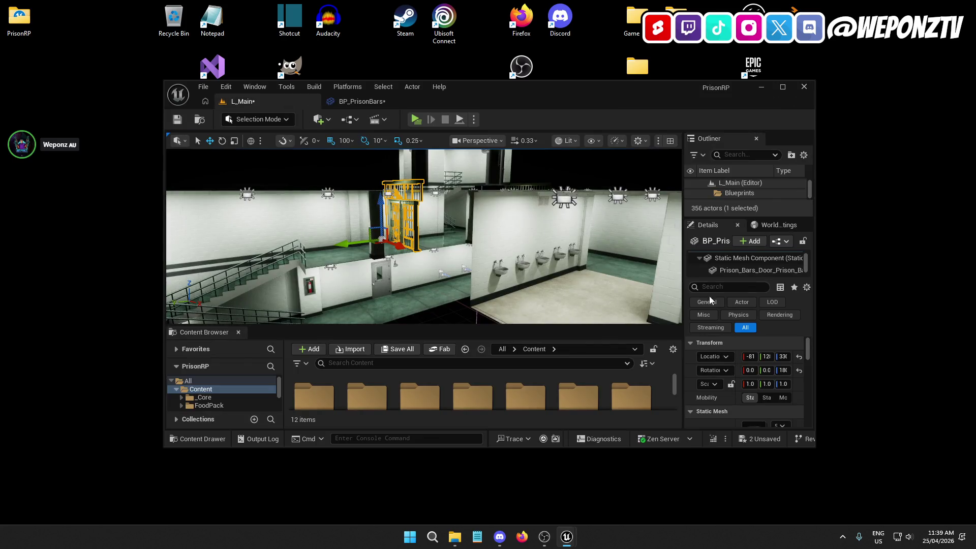
pyautogui.click(382, 102)
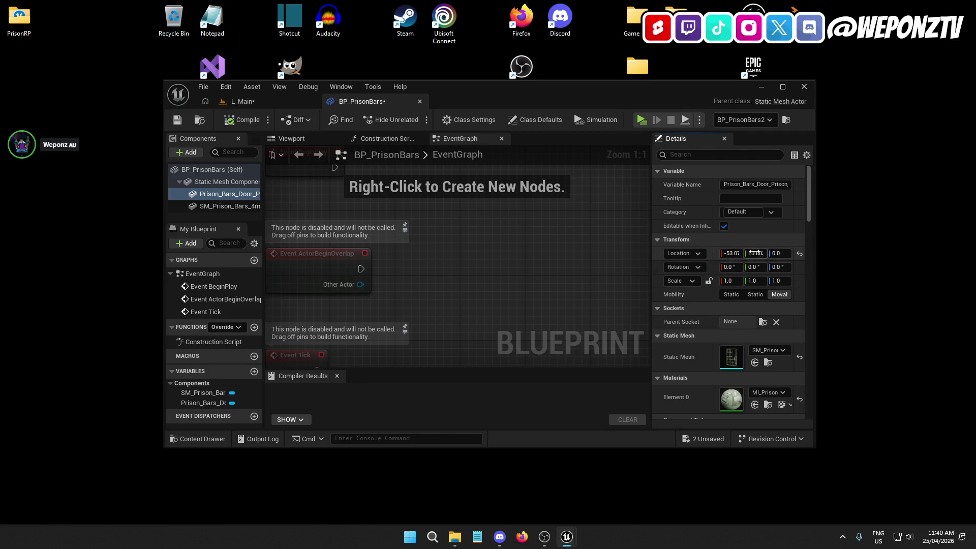
# Close the restored project's editor without saving and bring the original Unreal editor back.
pyautogui.click(807, 85)
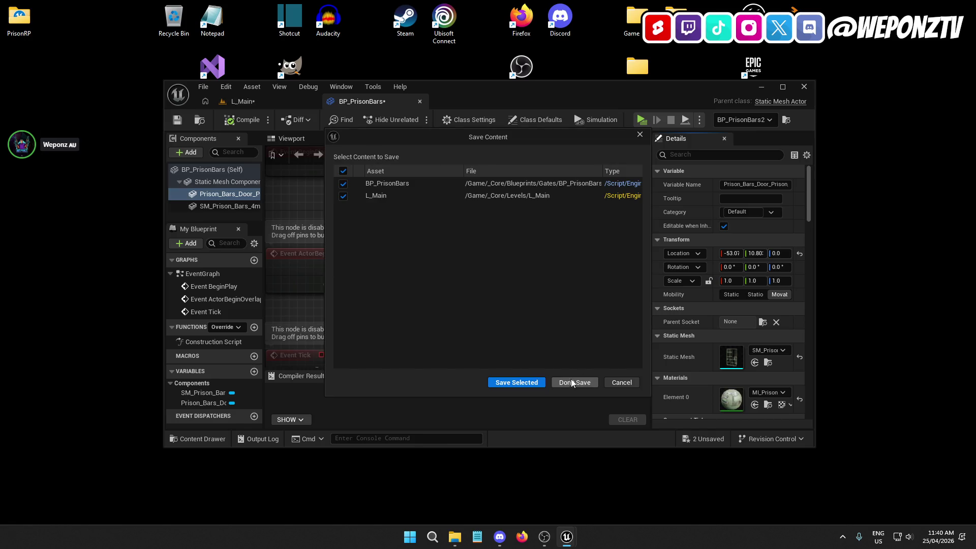
pyautogui.click(571, 383)
pyautogui.click(566, 535)
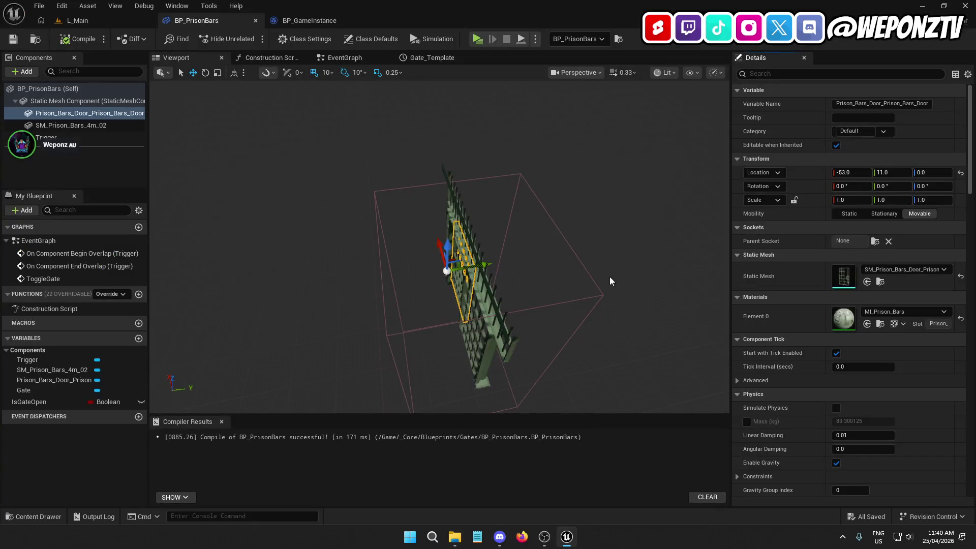
# Copy the door's Location Y into Set Relative Location's New Location Y (11.0), save, and return to L_Main.
pyautogui.click(892, 173)
pyautogui.click(355, 57)
pyautogui.scroll(3, 445, 268)
pyautogui.click(656, 210)
pyautogui.write('11.0')
pyautogui.click(614, 314)
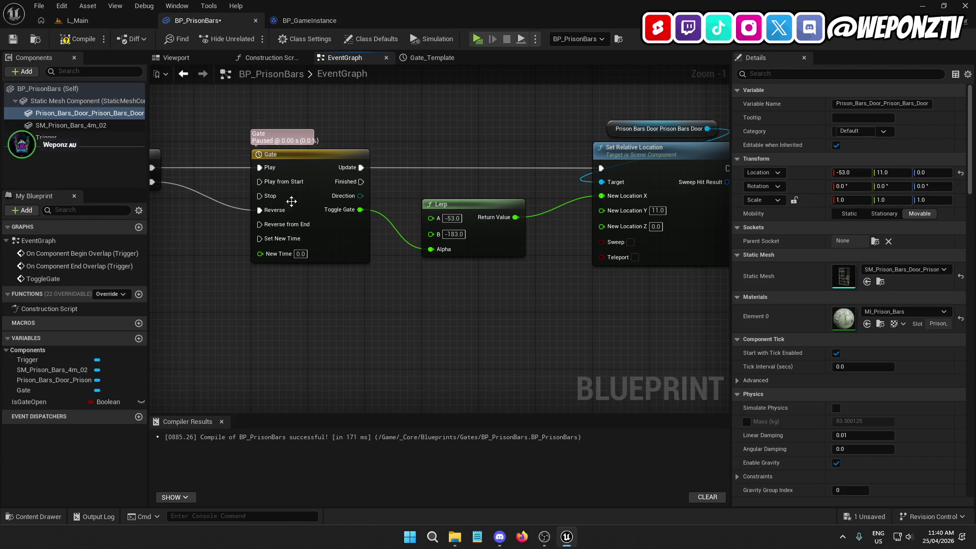
pyautogui.hotkey('ctrl', 's')
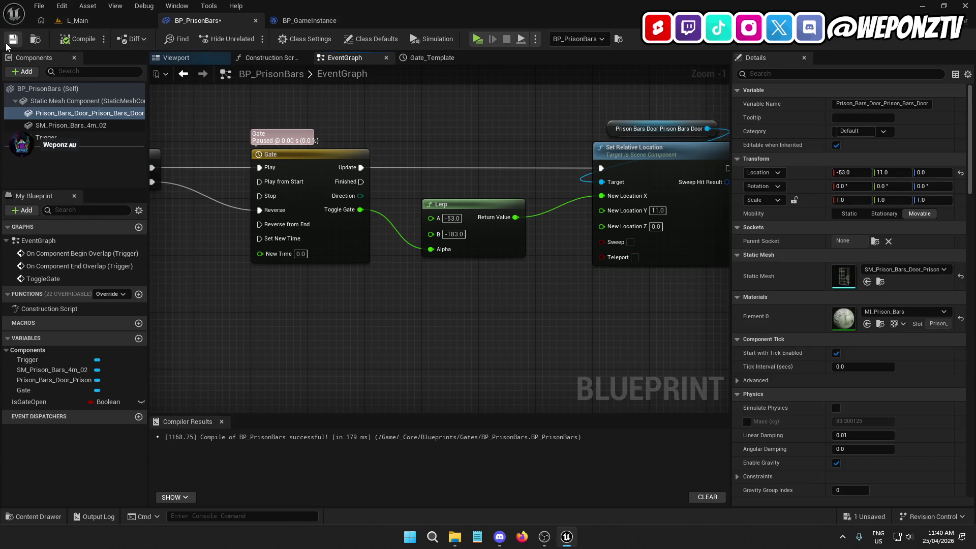
pyautogui.click(97, 26)
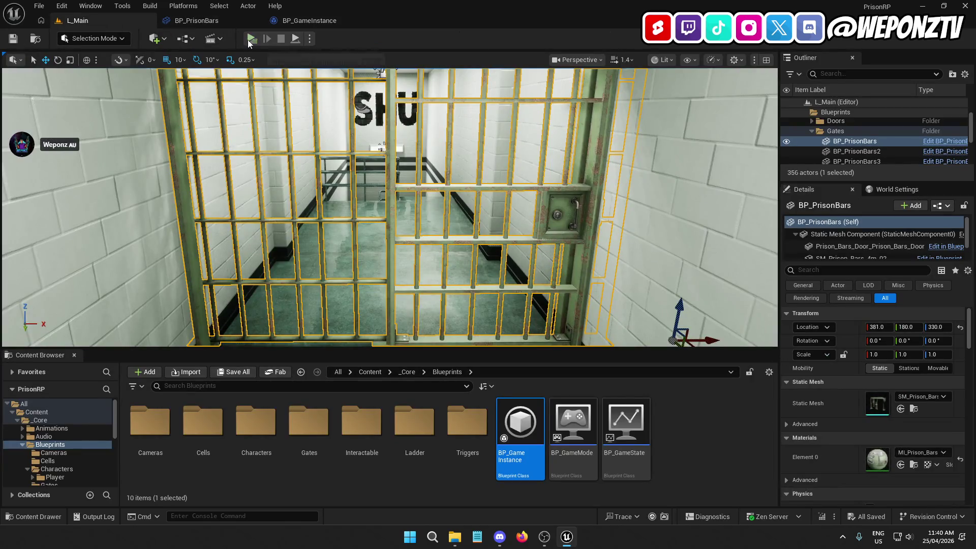
# Play-test the level to try the prison gate, then stop the session.
pyautogui.click(251, 38)
pyautogui.press('Escape')
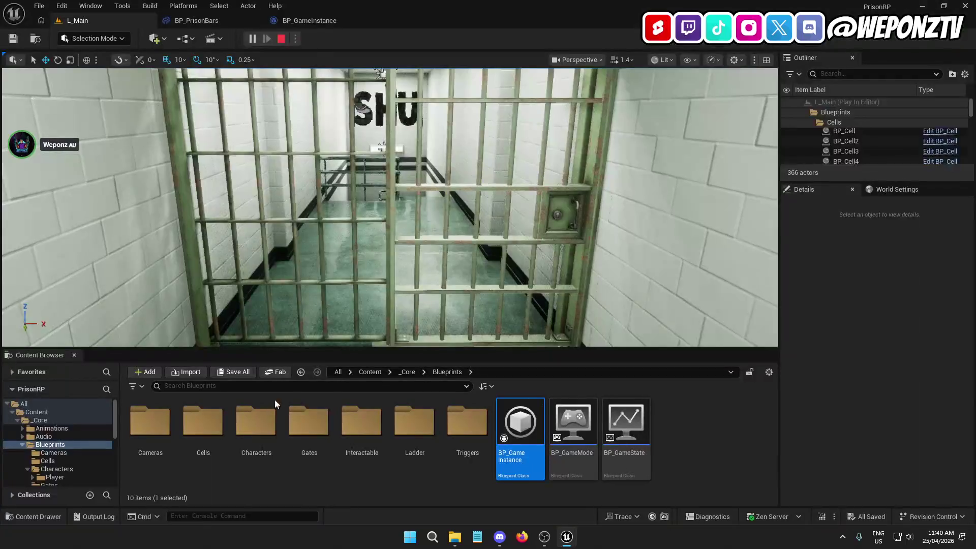
pyautogui.click(250, 38)
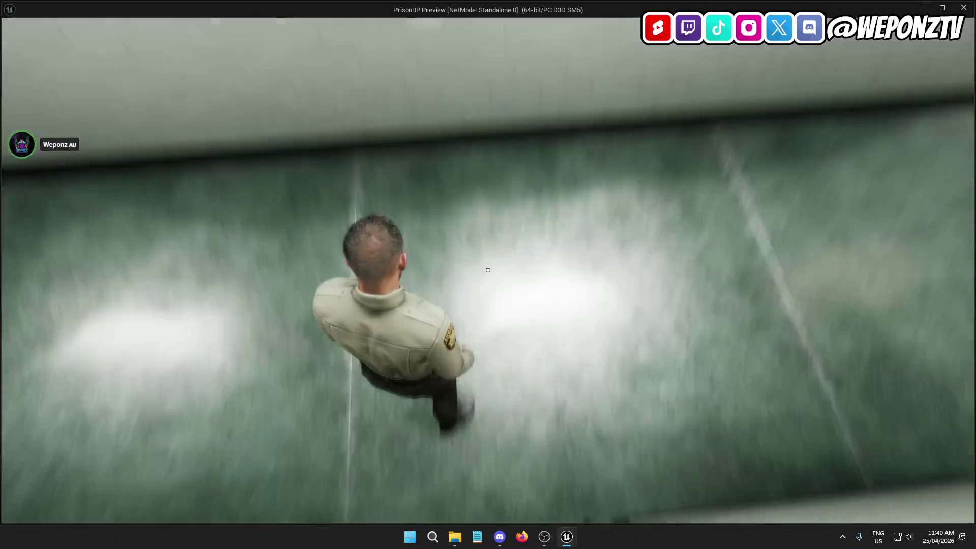
pyautogui.press('Escape')
pyautogui.hotkey('alt', 'p')
pyautogui.press('Escape')
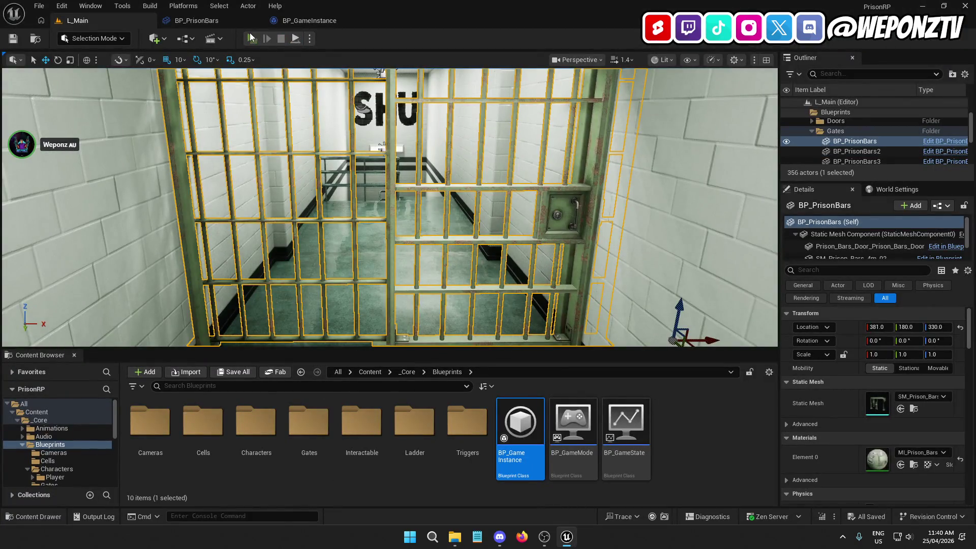
pyautogui.hotkey('alt', 'p')
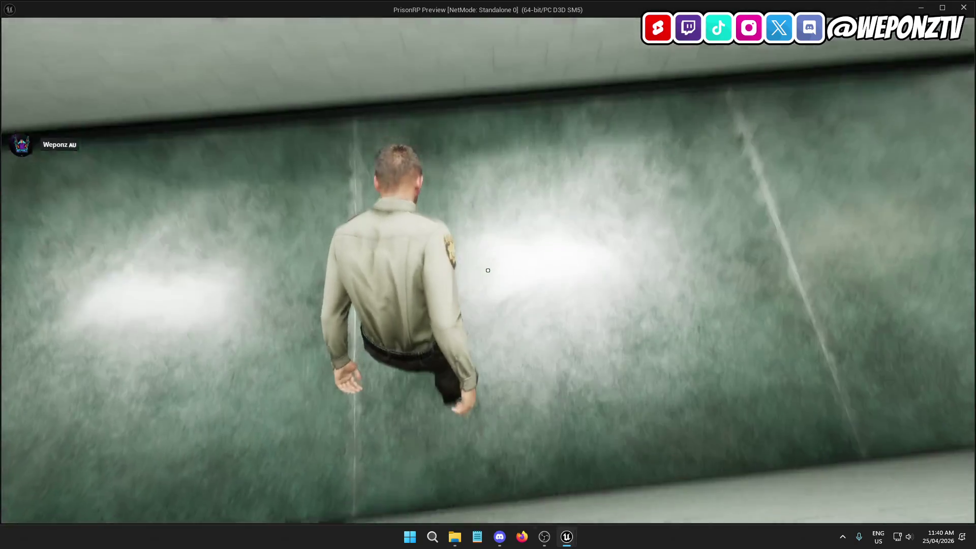
pyautogui.press('Escape')
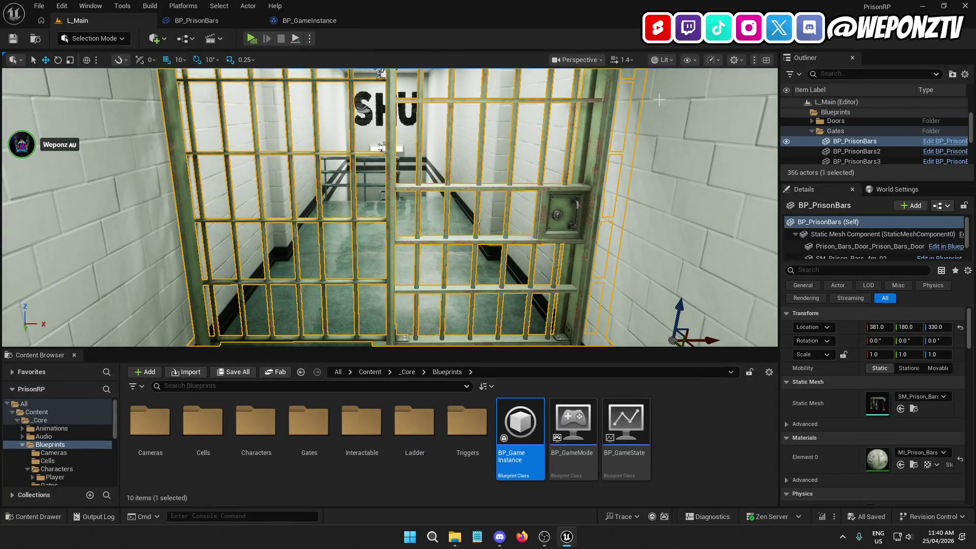
# Browse the Outliner, then minimize the Unreal editor to reveal File Explorer.
pyautogui.scroll(3, 907, 152)
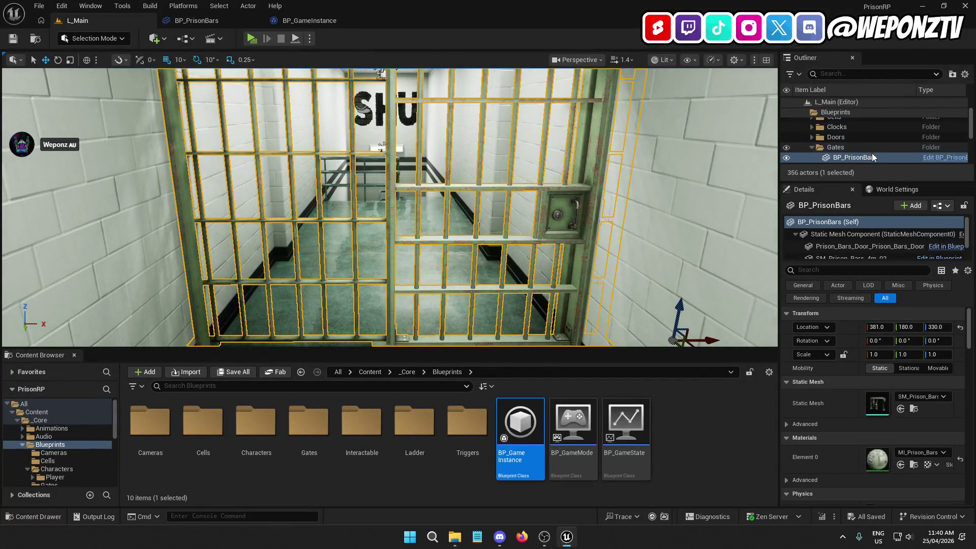
pyautogui.scroll(-3, 864, 150)
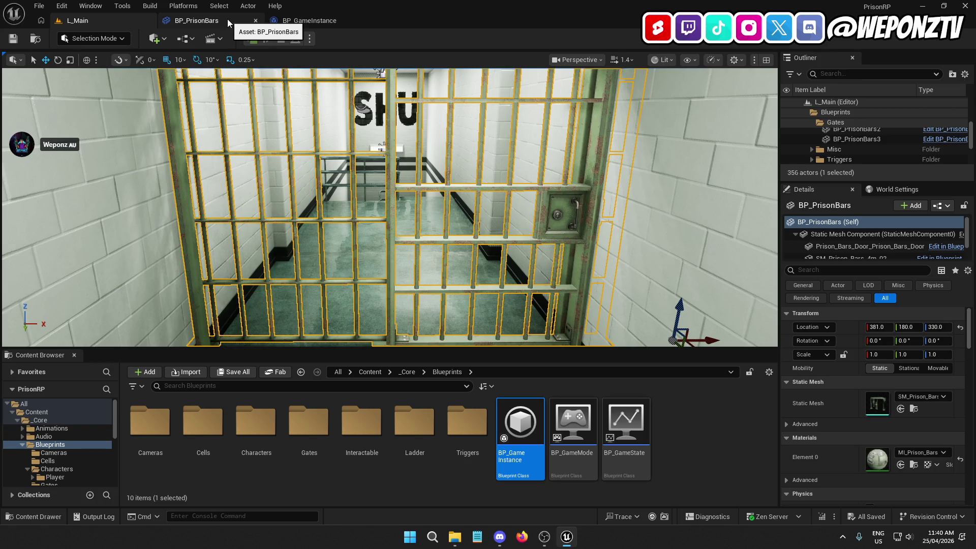
pyautogui.scroll(2, 858, 148)
pyautogui.scroll(-3, 859, 150)
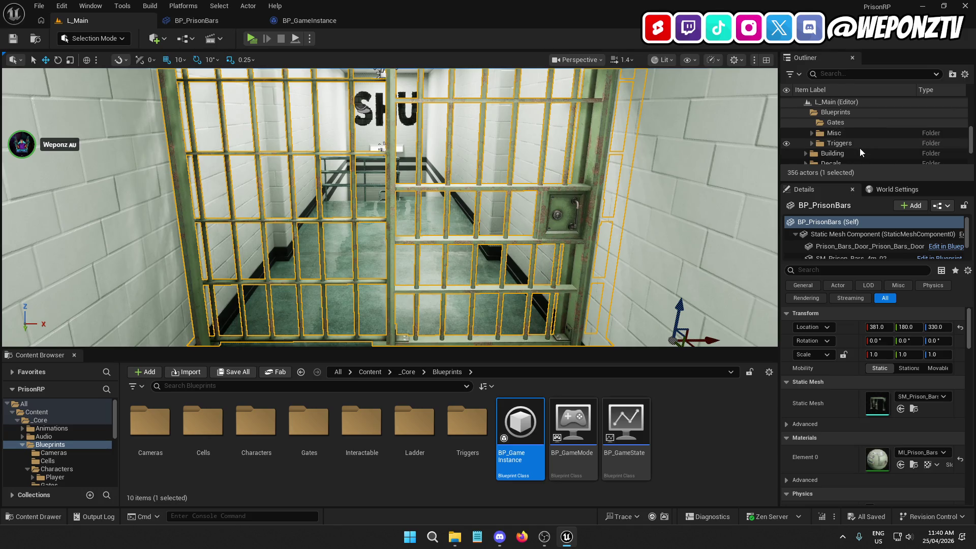
pyautogui.scroll(-2, 859, 151)
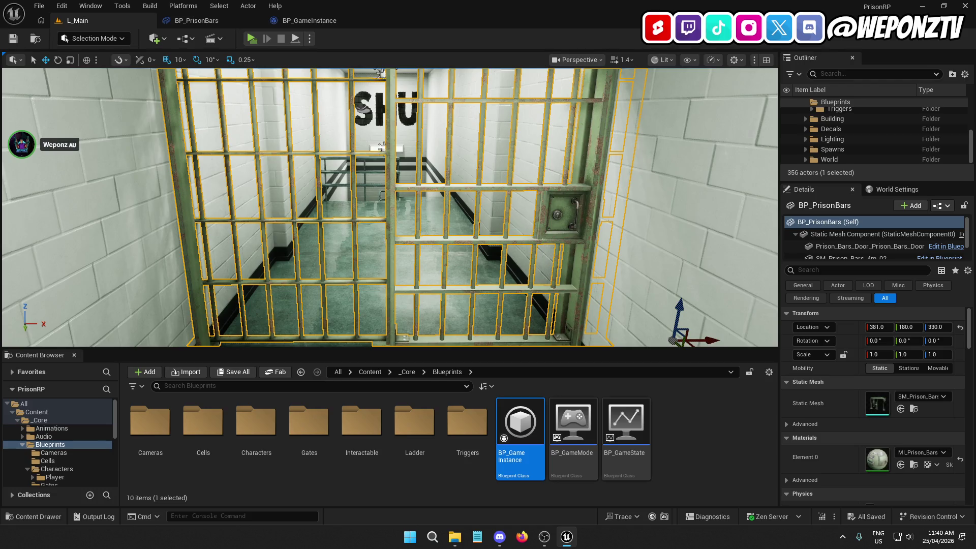
pyautogui.click(922, 6)
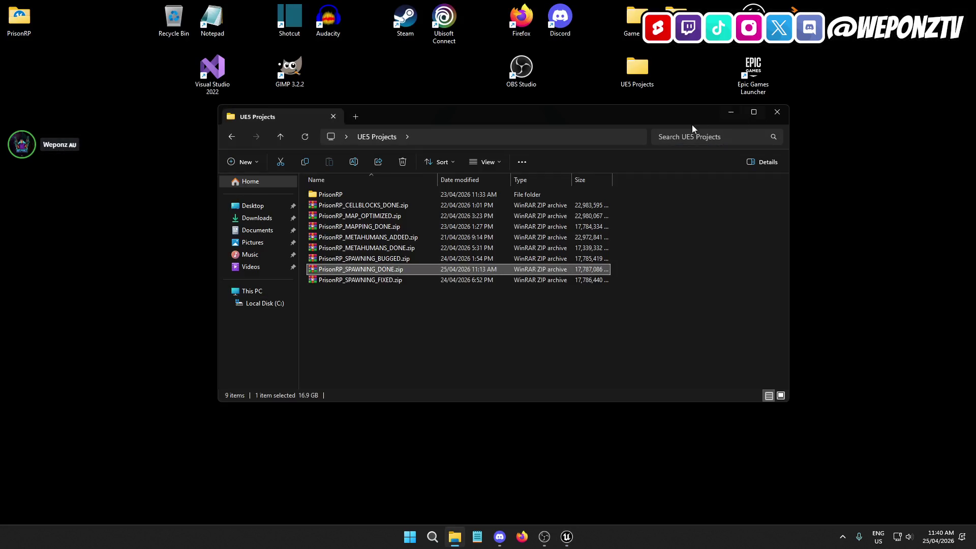
# Open Bugs.txt from the PrisonRP Text folder.
pyautogui.doubleClick(348, 192)
pyautogui.doubleClick(337, 248)
pyautogui.doubleClick(335, 205)
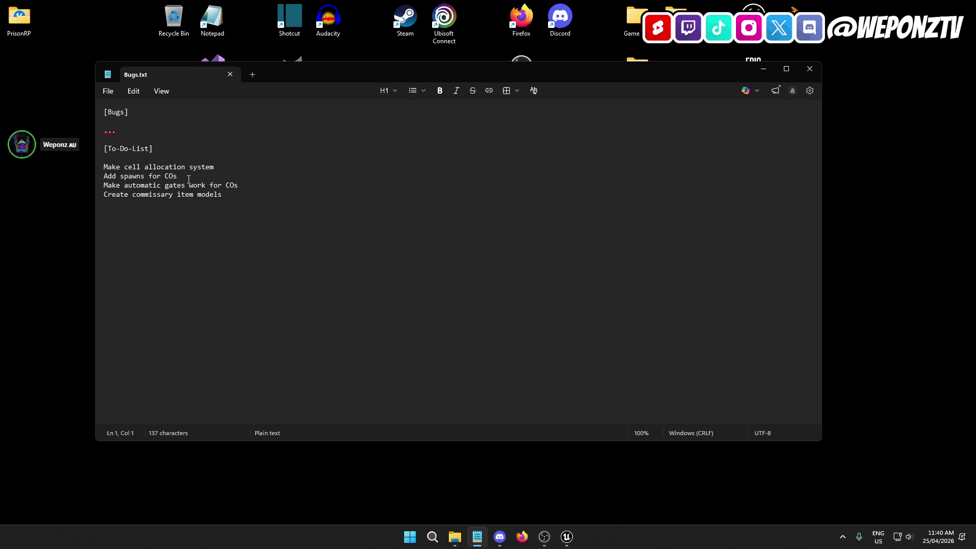
# Delete the three finished to-dos, add bug 'CO spawning is not choosing random player start', and save.
pyautogui.moveTo(177, 176); pyautogui.dragTo(104, 169)
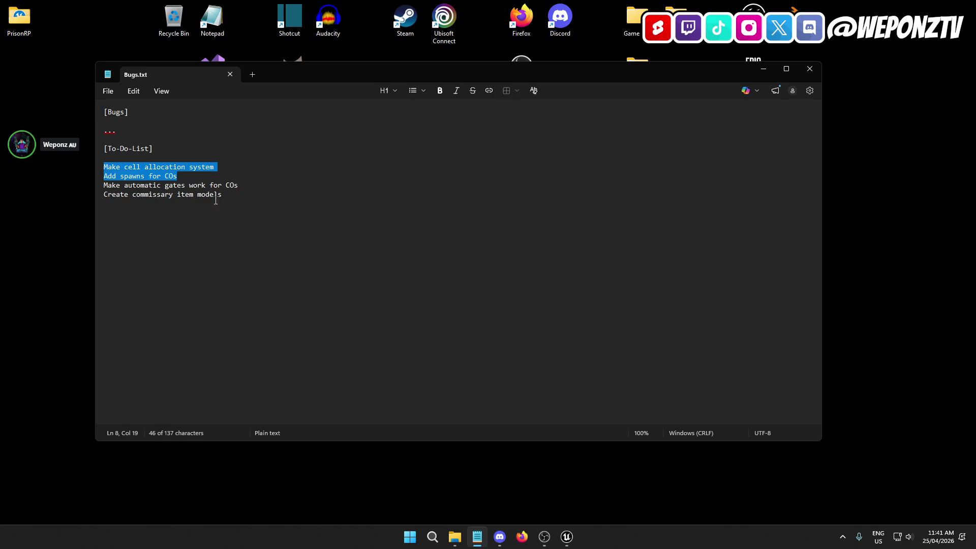
pyautogui.moveTo(238, 187)
pyautogui.mouseDown()
pyautogui.moveTo(104, 177)
pyautogui.moveTo(97, 129)
pyautogui.mouseUp()
pyautogui.press('BackSpace')
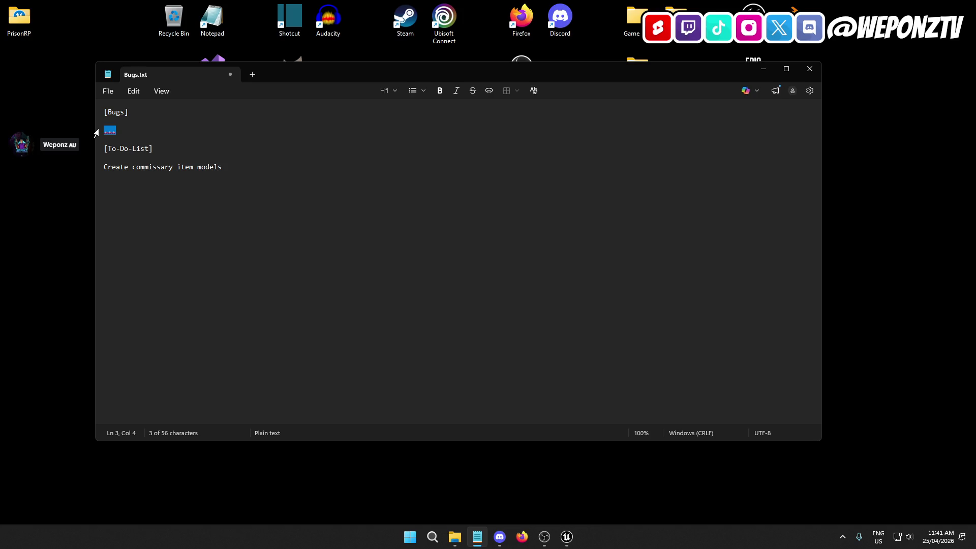
pyautogui.write('CO spawning is not choosi')
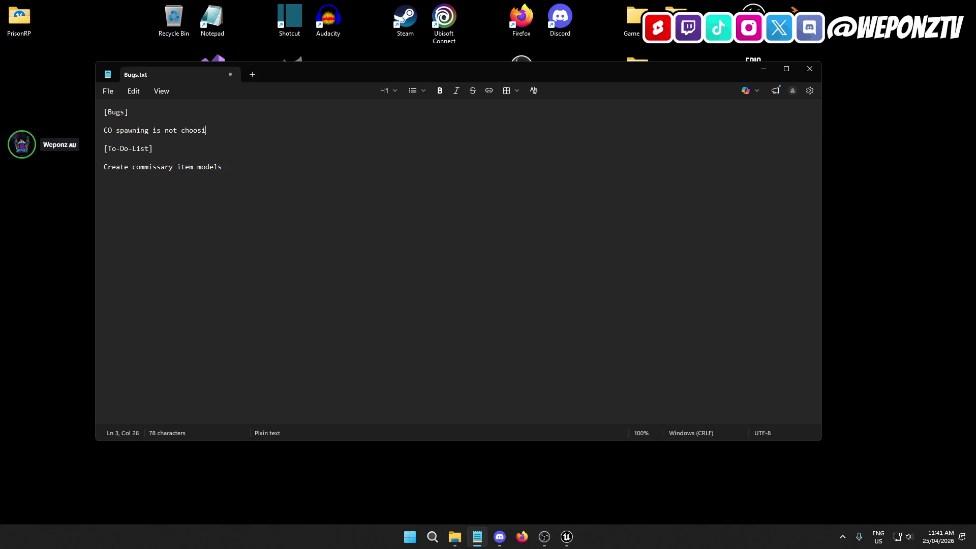
pyautogui.write('yer start')
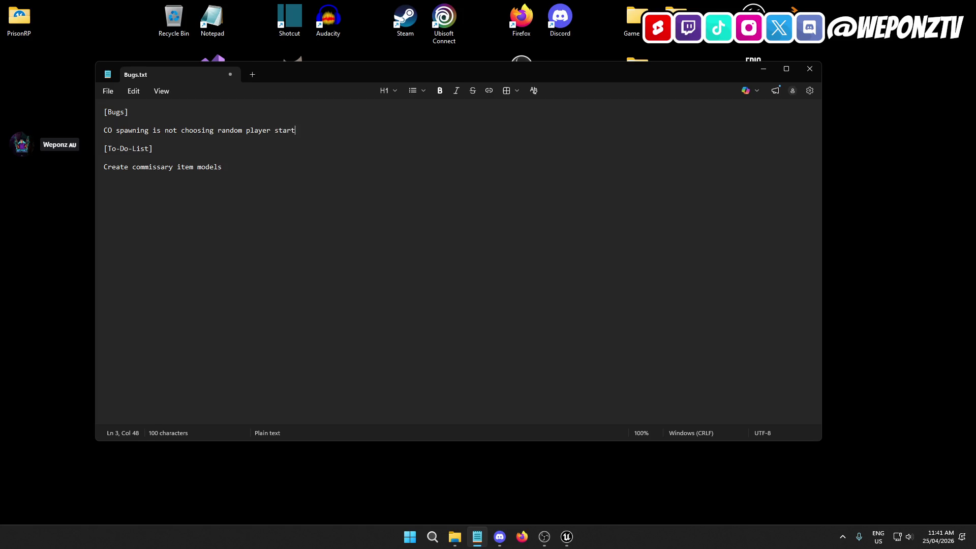
pyautogui.click(809, 68)
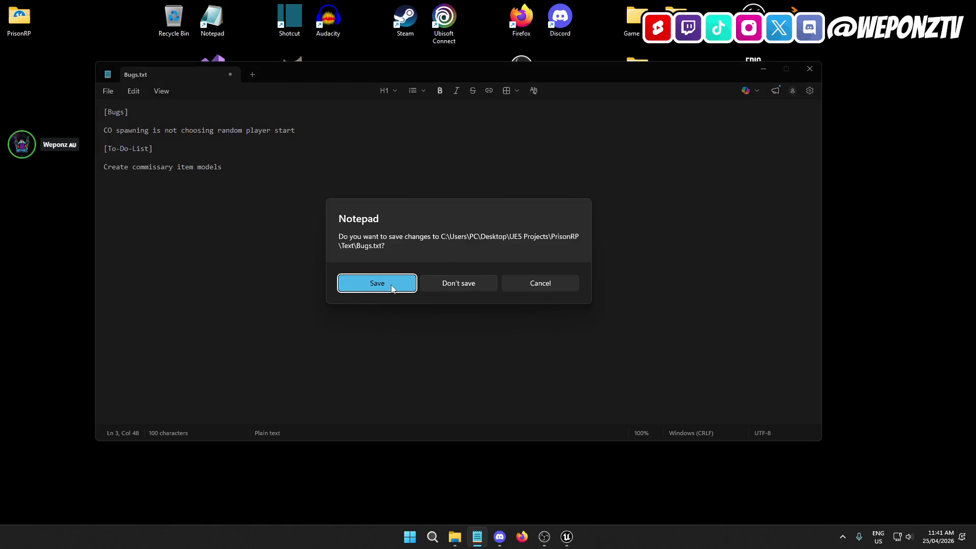
pyautogui.click(392, 285)
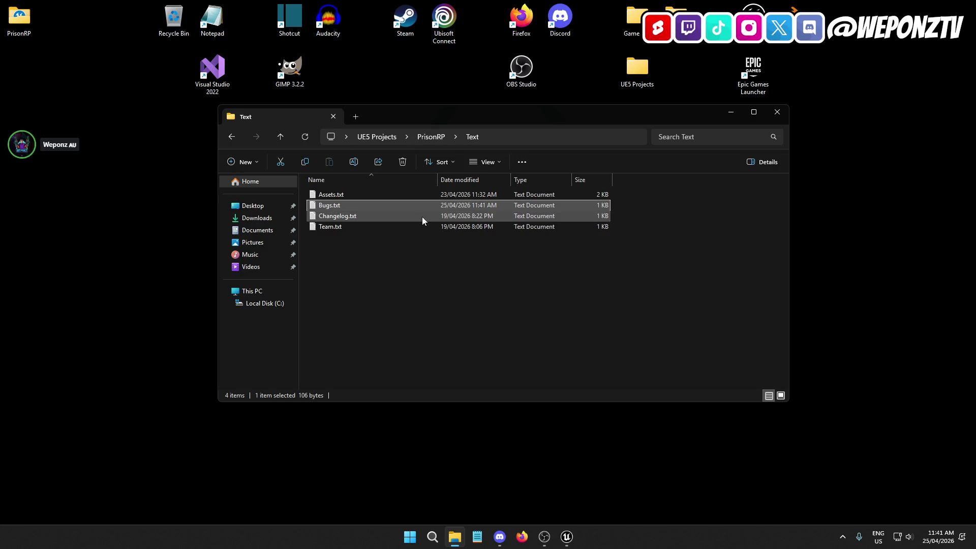
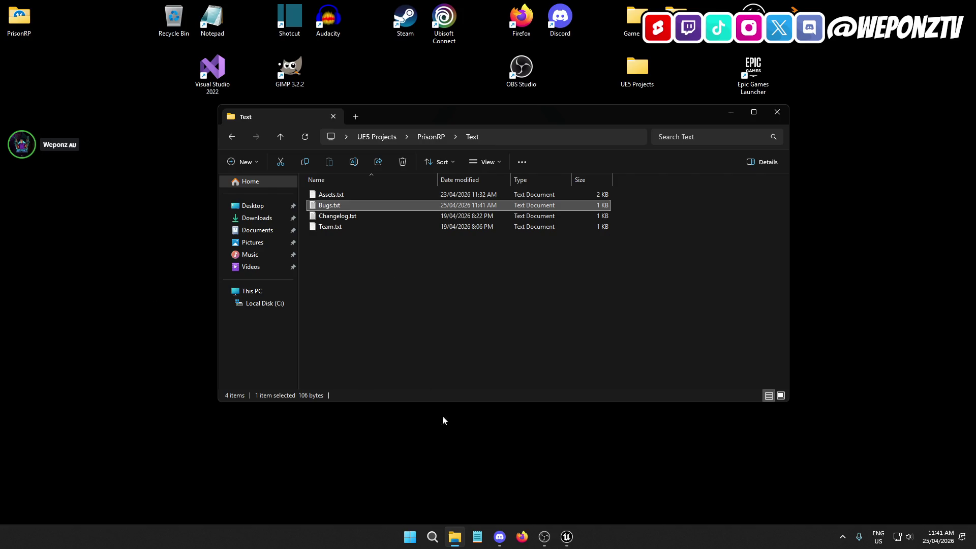
# Bring the Unreal editor forward and start a test play of the PrisonRP level.
pyautogui.click(566, 537)
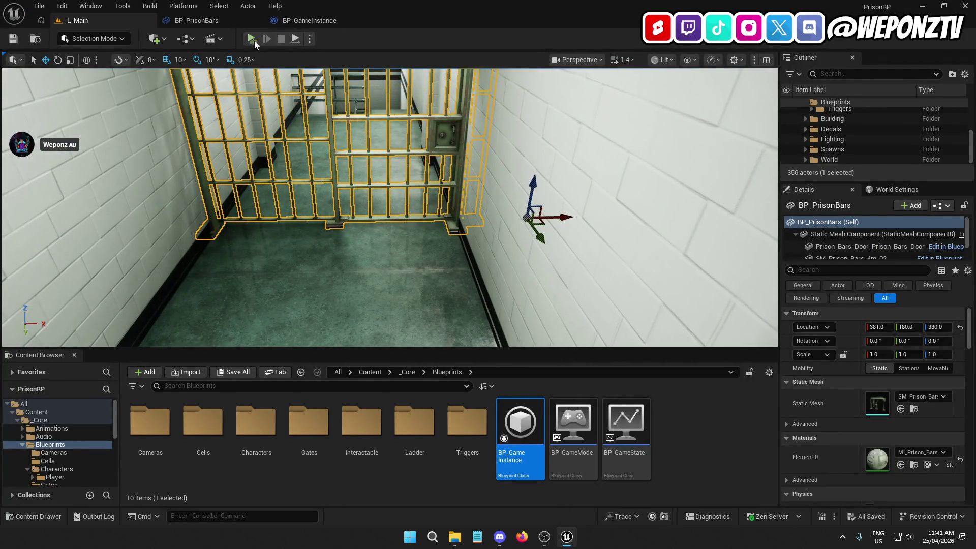
pyautogui.click(254, 43)
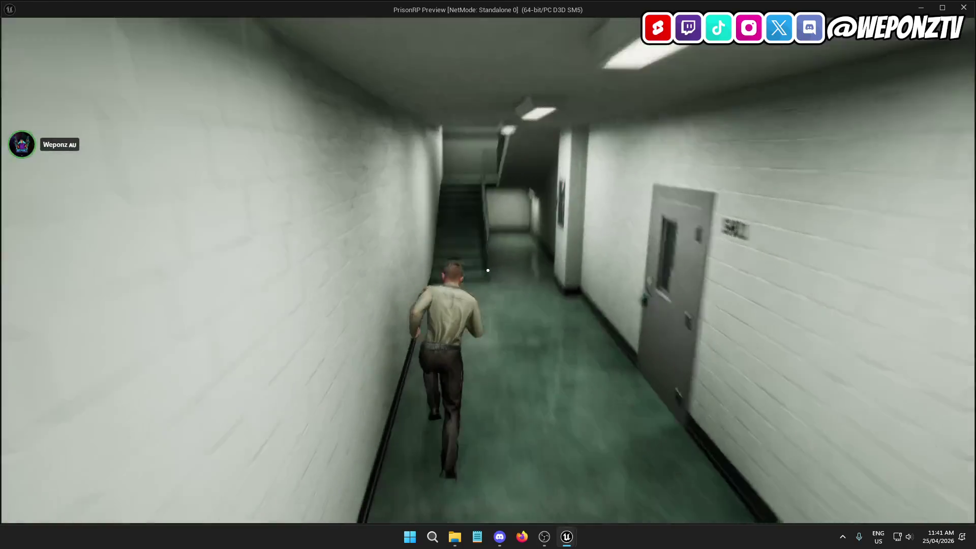
# Walk the guard up the stairs, through the cells and along the corridor, then stop the test play.
pyautogui.press('w')
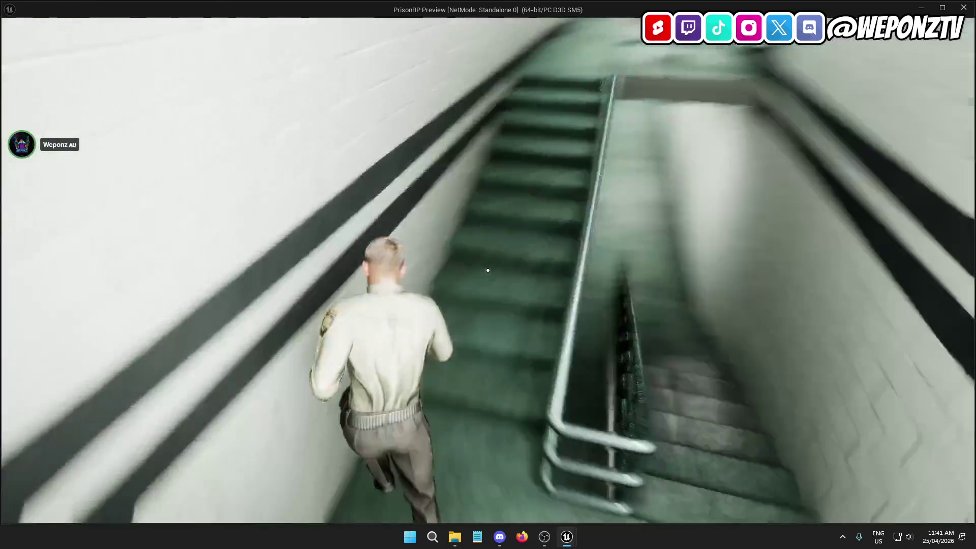
pyautogui.press('w')
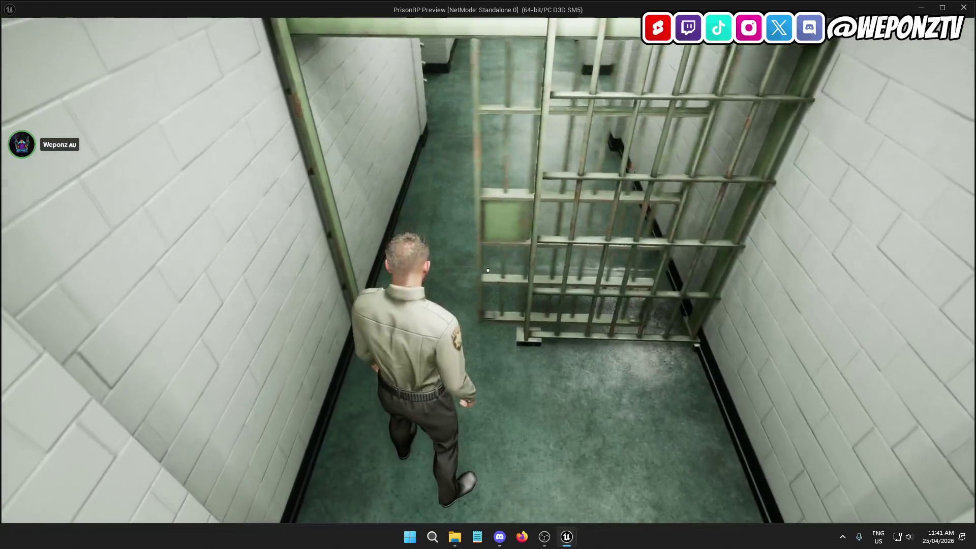
pyautogui.press('s')
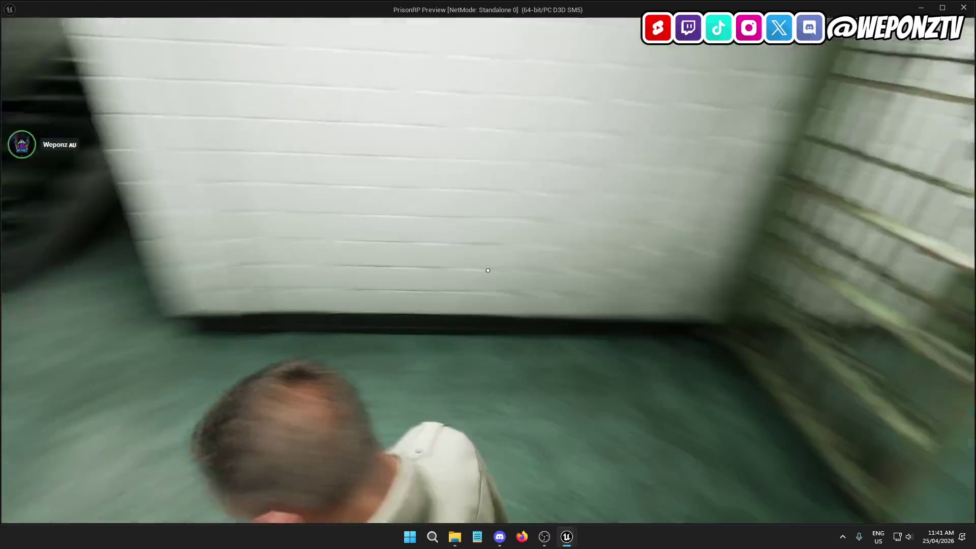
pyautogui.press('w')
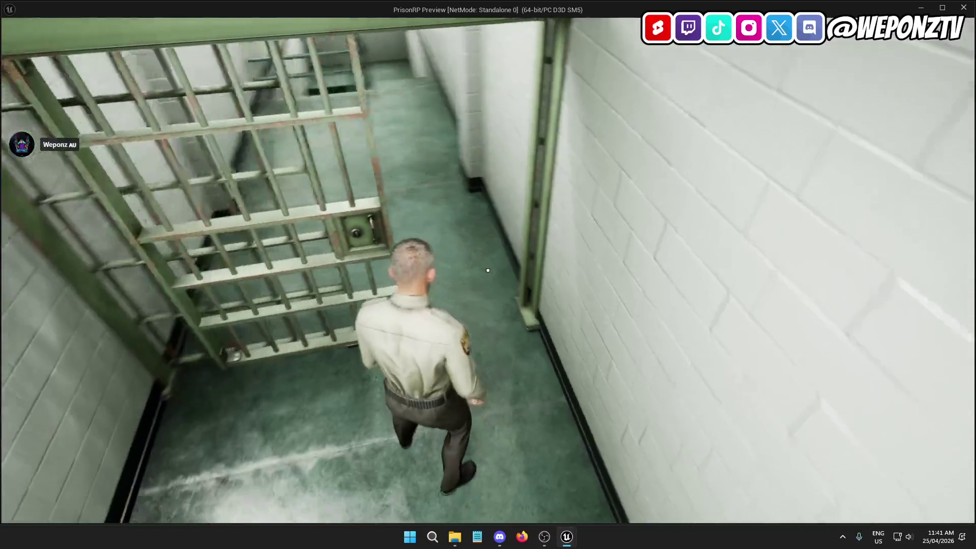
pyautogui.press('w')
pyautogui.press('w')
pyautogui.press('w')
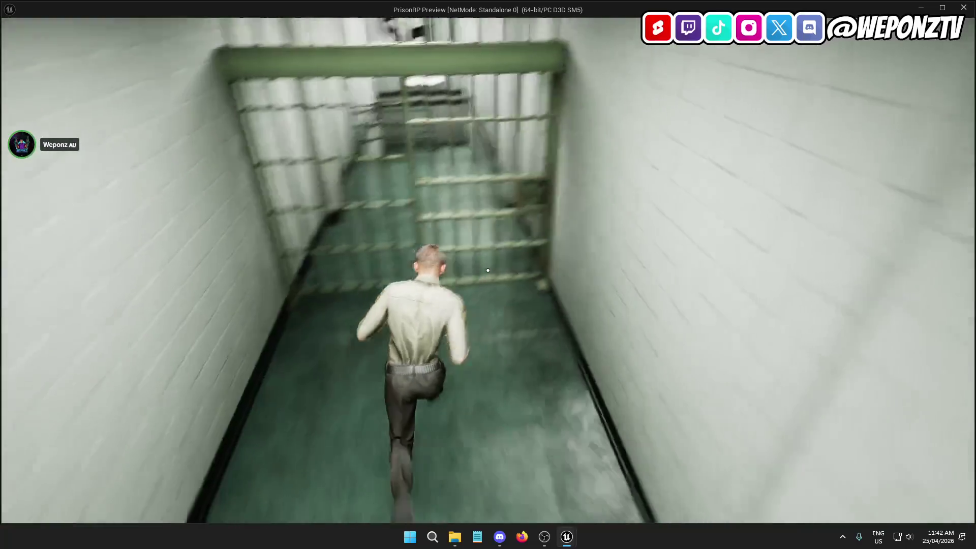
pyautogui.press('w')
pyautogui.press('w')
pyautogui.press('w')
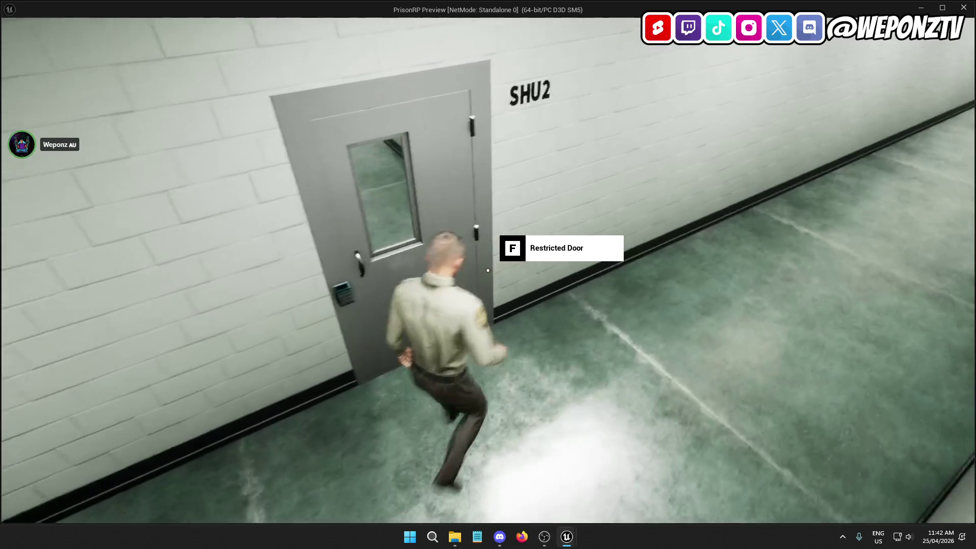
pyautogui.press('Escape')
# Bring BP_PrisonBars into view, then close the BP_PrisonBars and BP_GameInstance blueprints.
pyautogui.click(234, 22)
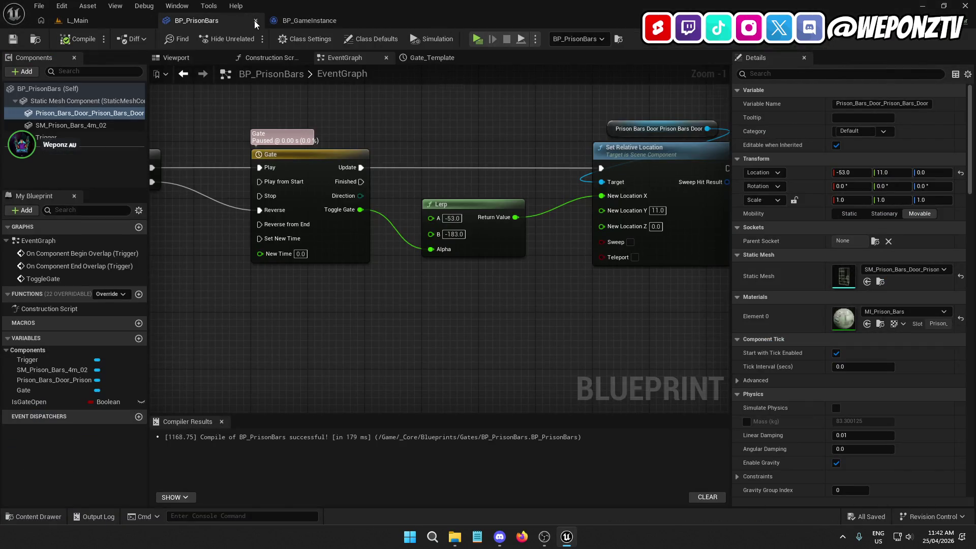
pyautogui.click(255, 22)
pyautogui.click(255, 23)
# In Bugs.txt, add the to-do 'Add sound to automatic gates' and begin a bug line 'Sound not working for'.
pyautogui.click(455, 537)
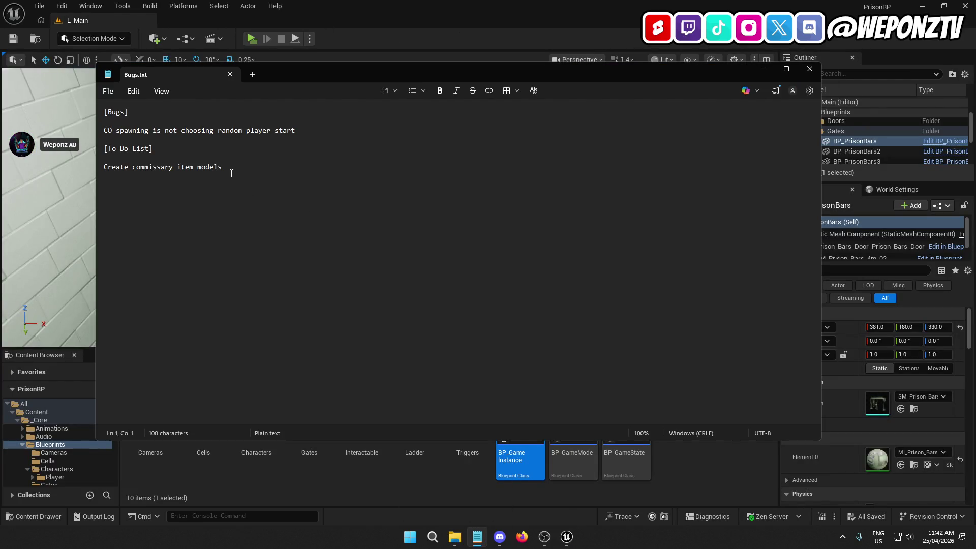
pyautogui.press('Return')
pyautogui.write('A')
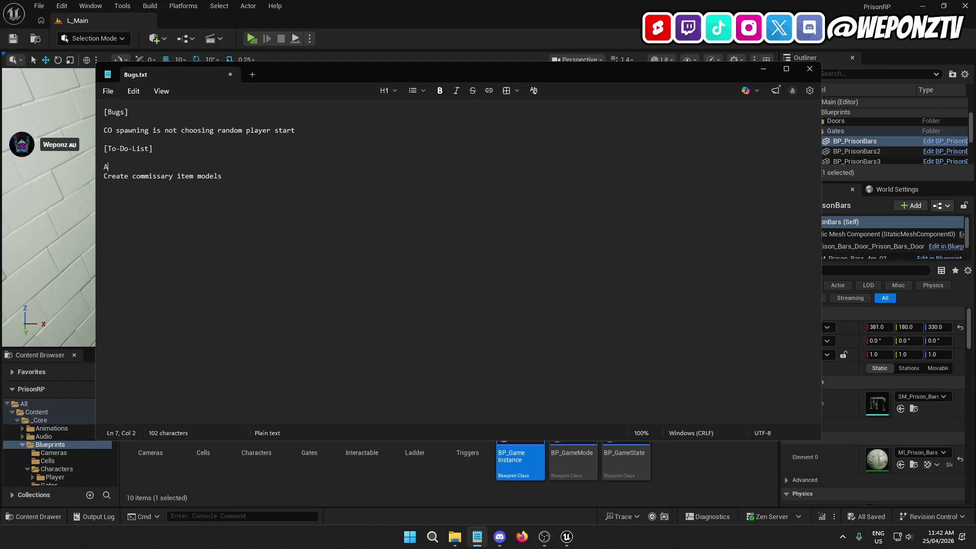
pyautogui.write('dd sound')
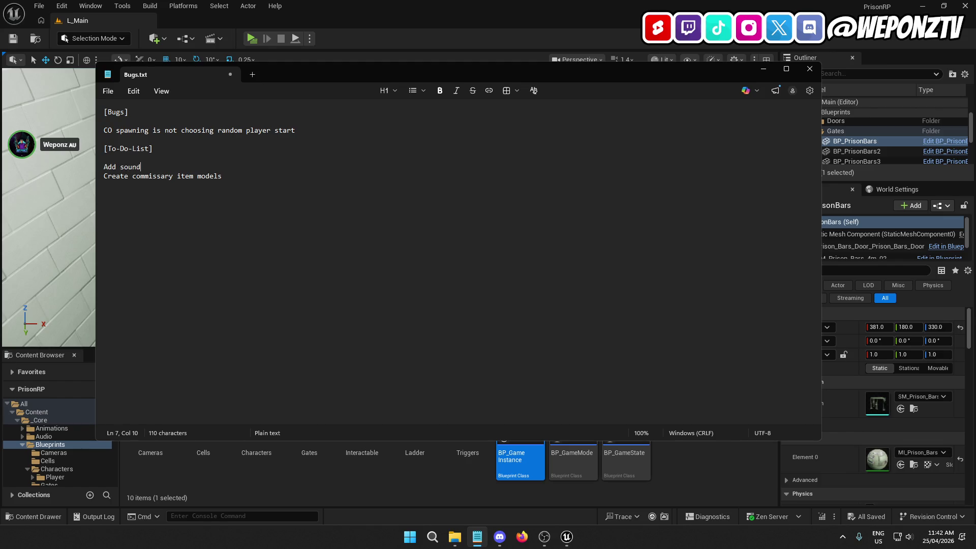
pyautogui.write(' to ')
pyautogui.write('automatic gates')
pyautogui.click(270, 118)
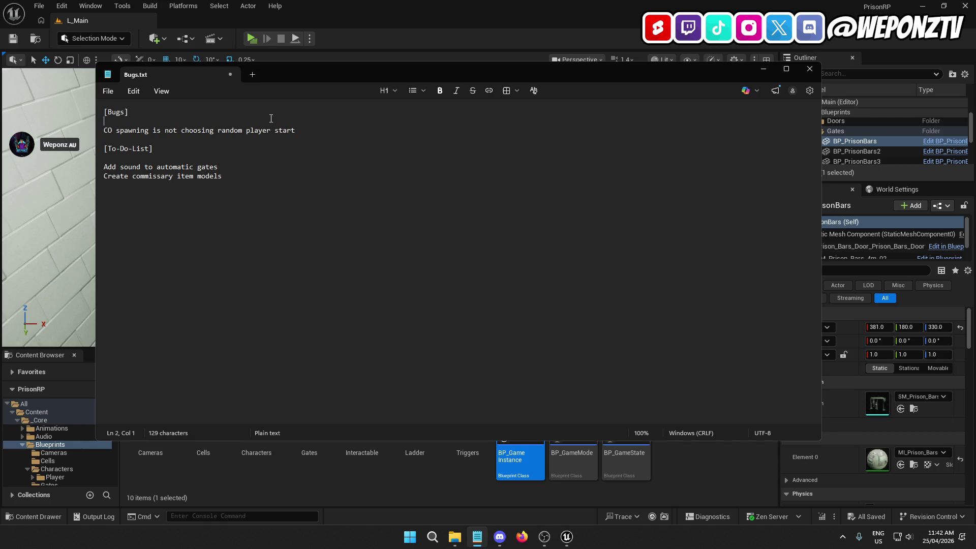
pyautogui.press('Return')
pyautogui.write('Soi')
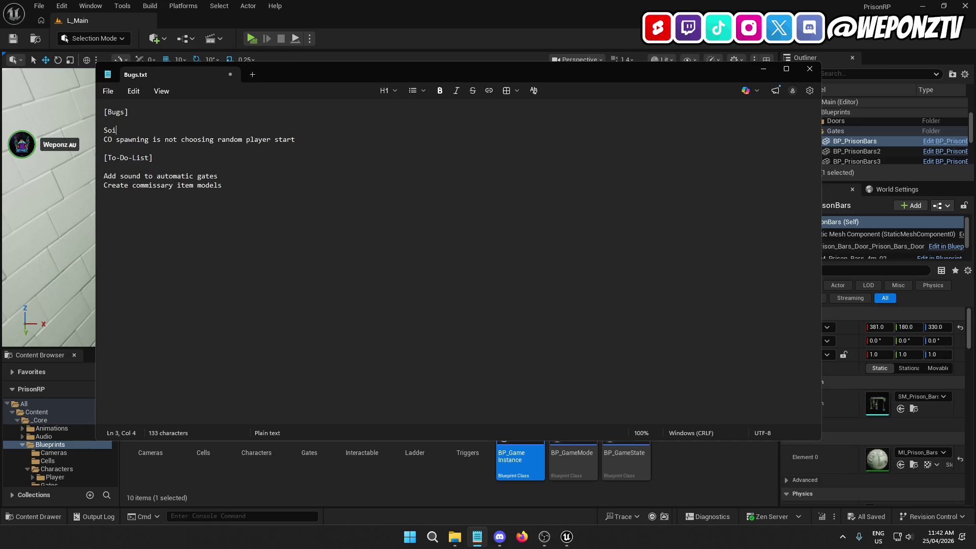
pyautogui.write('nd n')
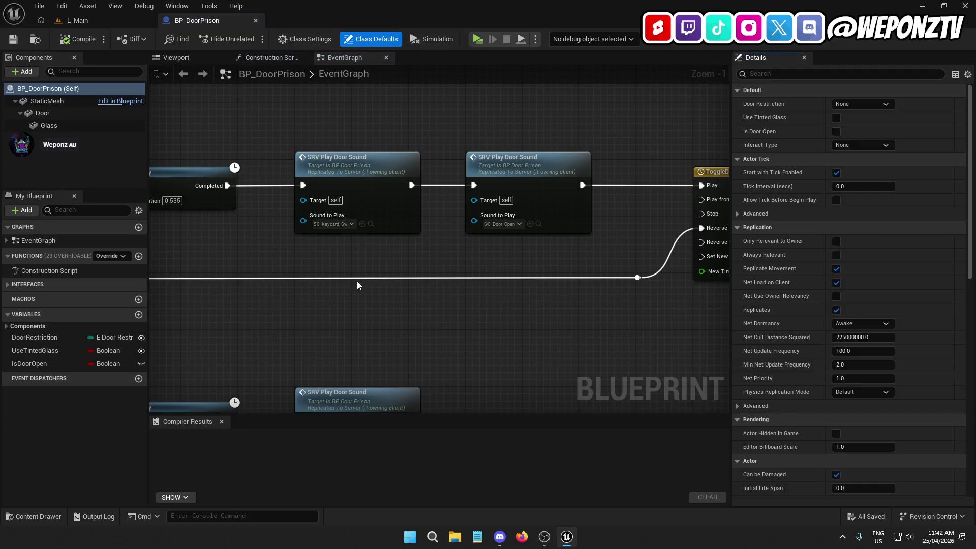
# Look over the BP_DoorPrison graph and pan to the door timeline nodes.
pyautogui.scroll(-3, 549, 252)
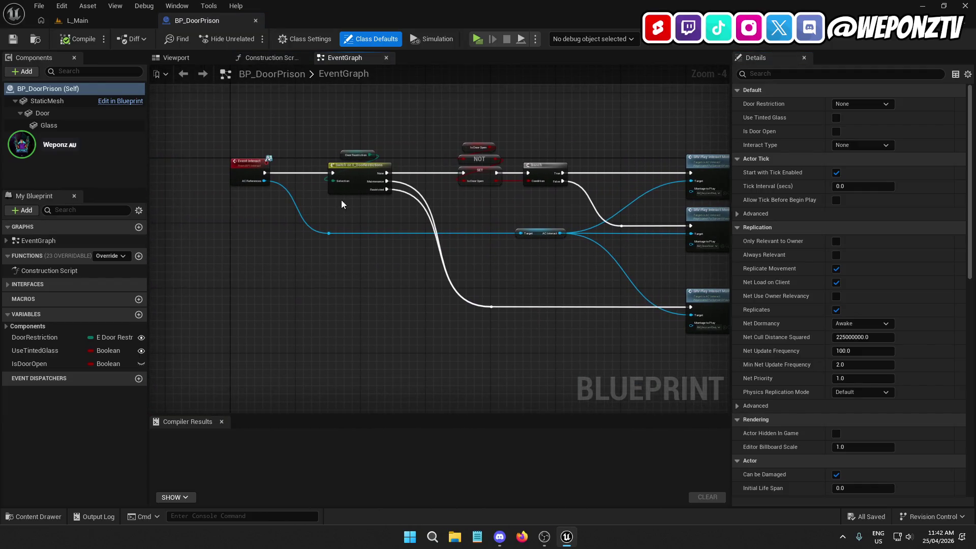
pyautogui.scroll(4, 428, 176)
pyautogui.scroll(-8, 423, 211)
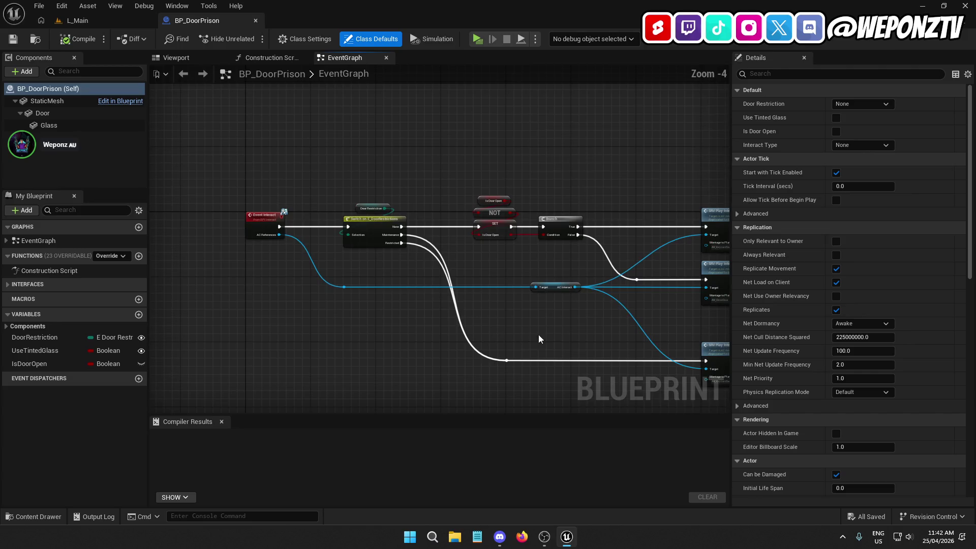
pyautogui.rightClick(660, 323)
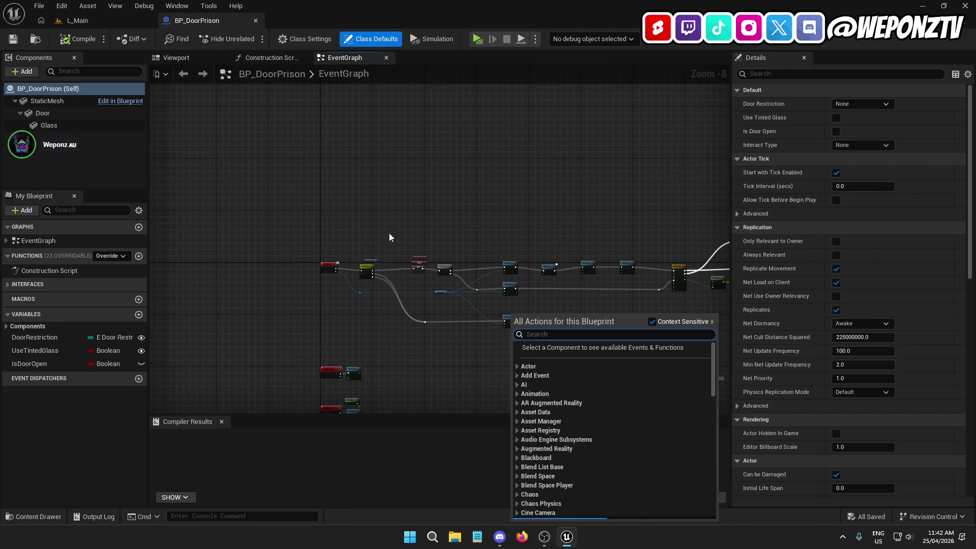
pyautogui.scroll(7, 351, 282)
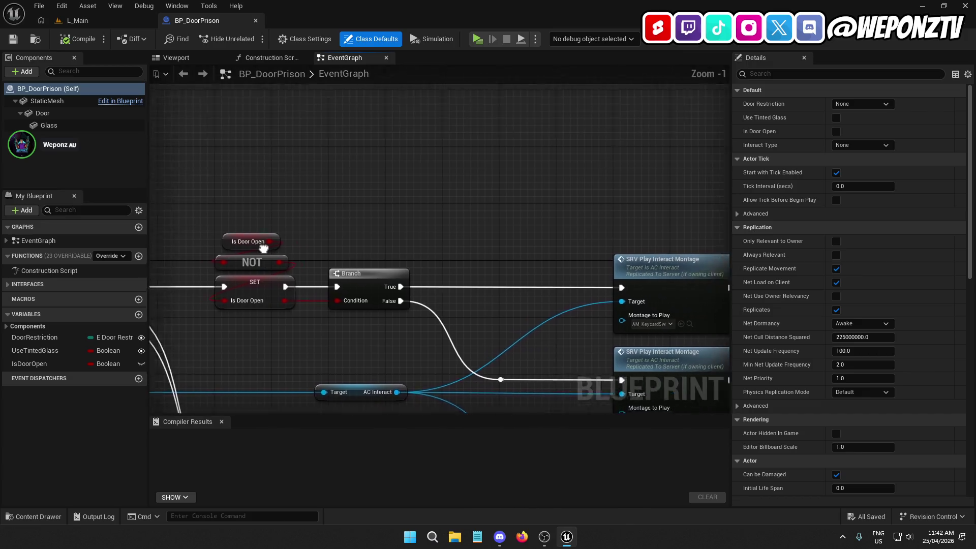
pyautogui.click(526, 244)
pyautogui.scroll(-3, 588, 156)
pyautogui.moveTo(588, 157)
pyautogui.mouseDown()
pyautogui.moveTo(196, 200)
pyautogui.moveTo(150, 148)
pyautogui.mouseUp()
pyautogui.scroll(-3, 418, 298)
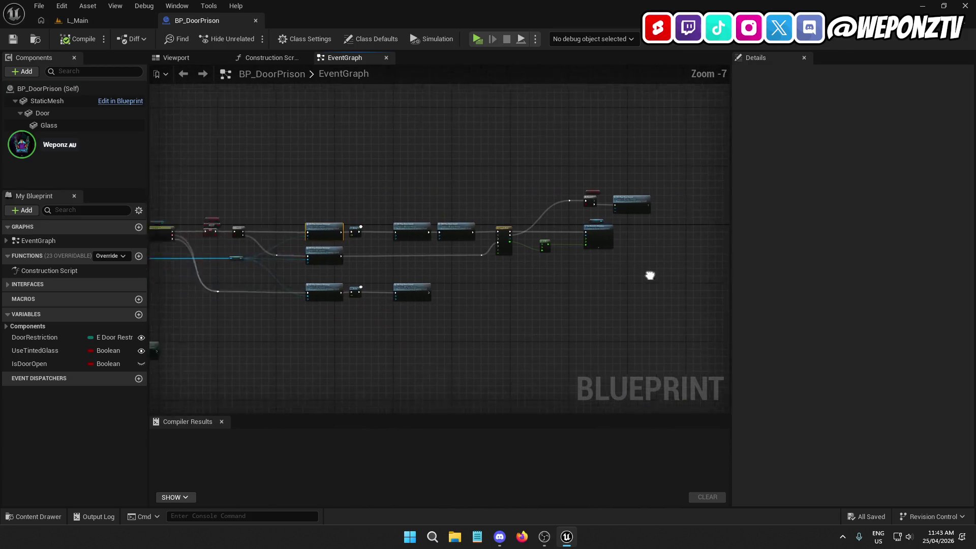
# Select and nudge the door interaction nodes around the Switch node, then compile BP_DoorPrison.
pyautogui.moveTo(677, 326)
pyautogui.mouseDown()
pyautogui.moveTo(283, 170)
pyautogui.moveTo(197, 143)
pyautogui.moveTo(201, 151)
pyautogui.mouseUp()
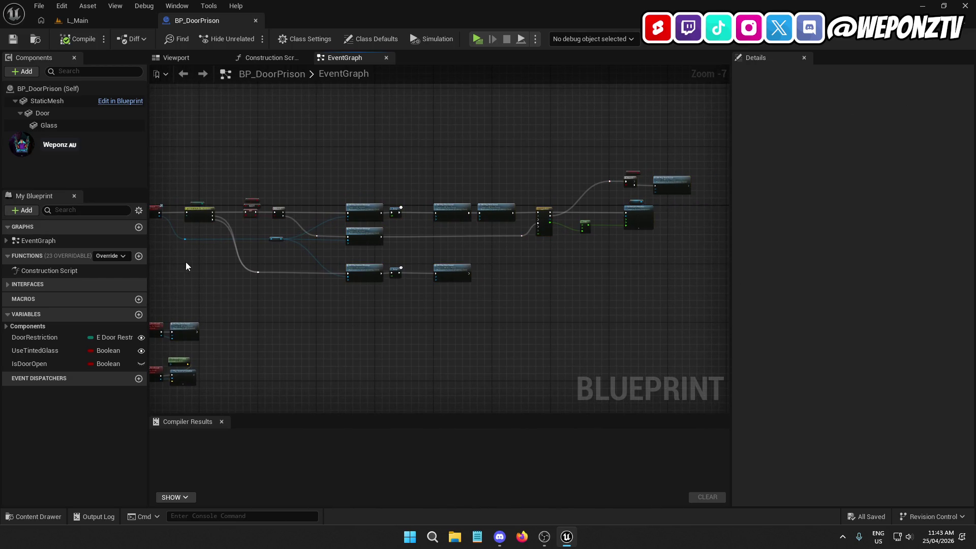
pyautogui.moveTo(693, 290); pyautogui.dragTo(180, 147)
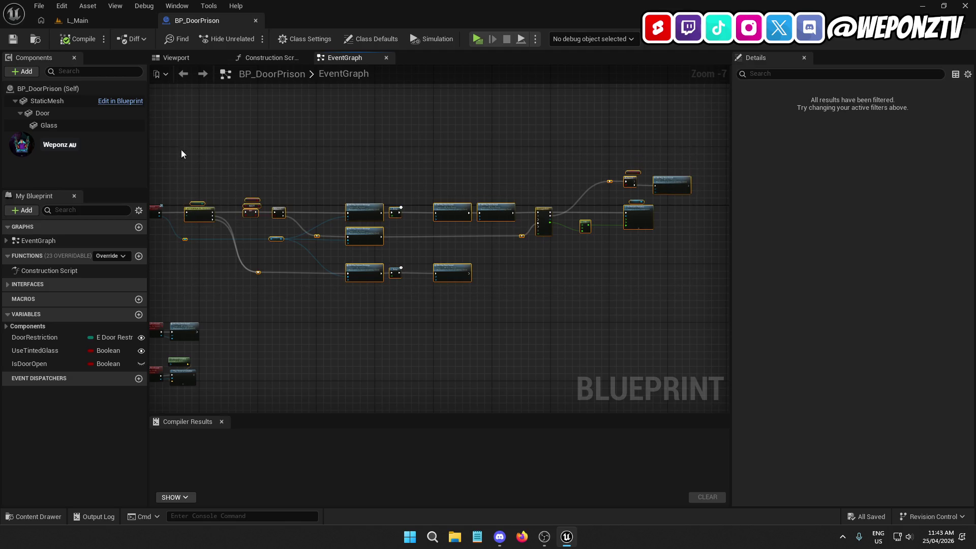
pyautogui.scroll(7, 175, 258)
pyautogui.scroll(-4, 300, 228)
pyautogui.moveTo(296, 147)
pyautogui.mouseDown()
pyautogui.moveTo(443, 144)
pyautogui.moveTo(450, 135)
pyautogui.moveTo(279, 139)
pyautogui.mouseUp()
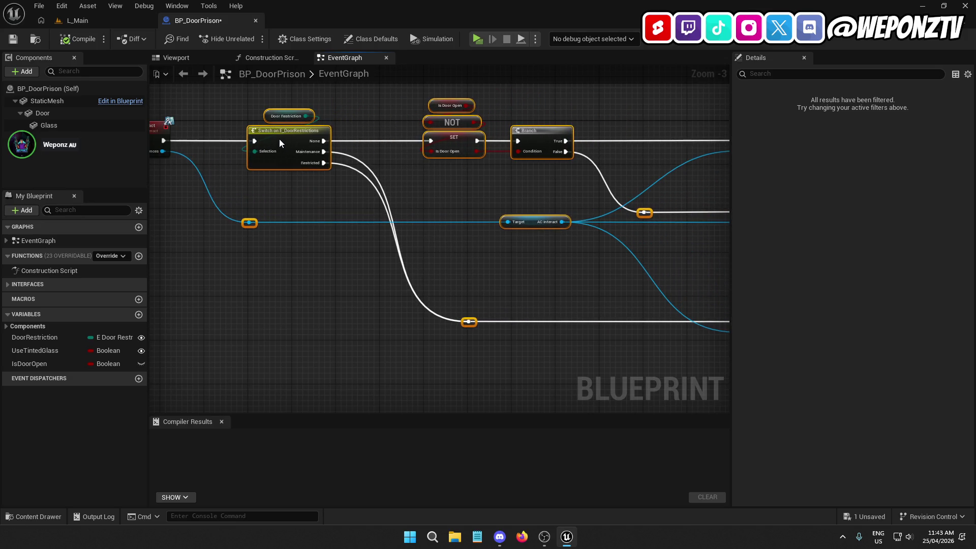
pyautogui.click(349, 283)
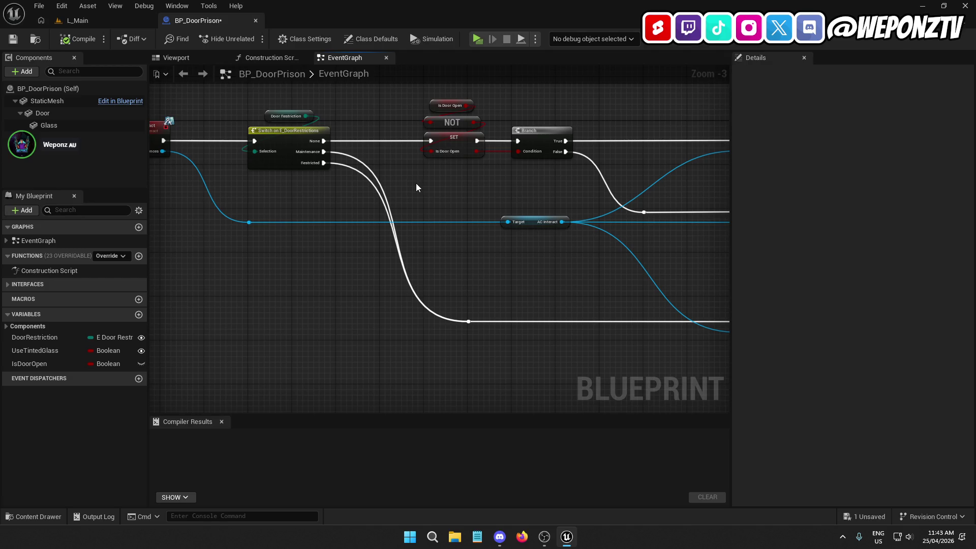
pyautogui.click(65, 39)
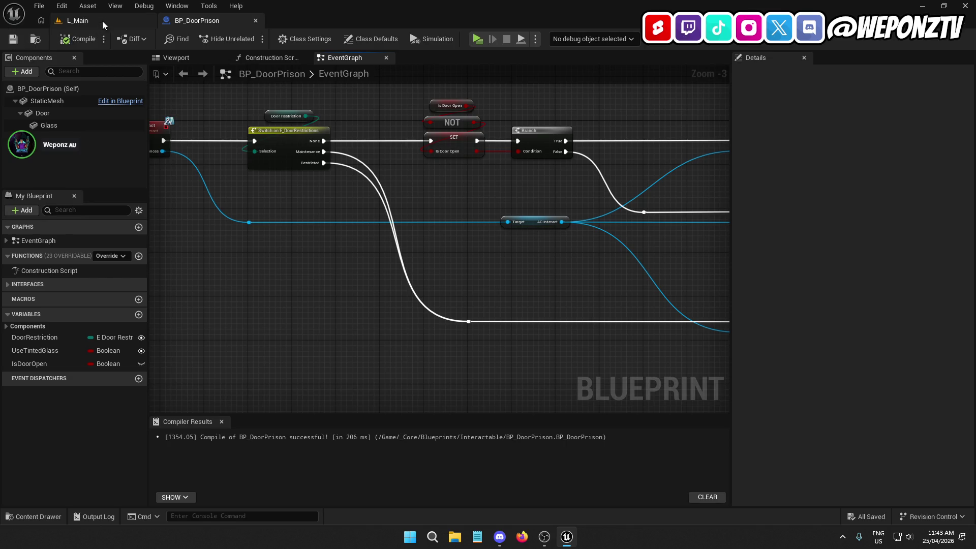
pyautogui.click(104, 21)
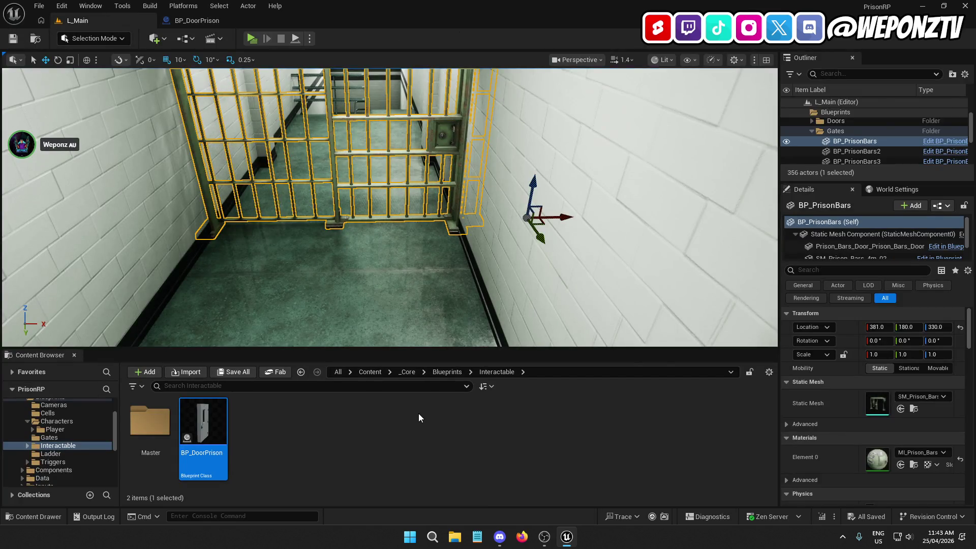
# Browse to the _Core/Components/Player folder and open AC_Class for reference.
pyautogui.click(406, 372)
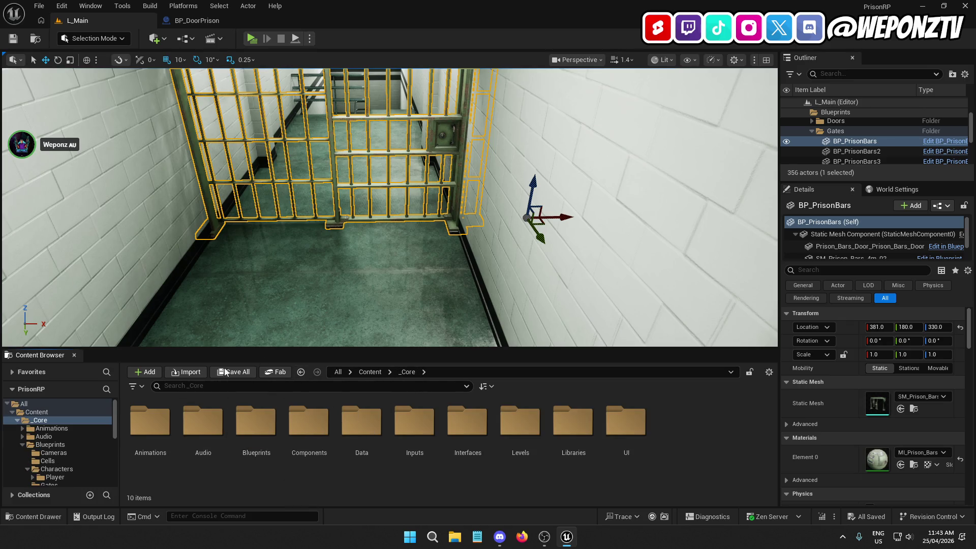
pyautogui.doubleClick(303, 437)
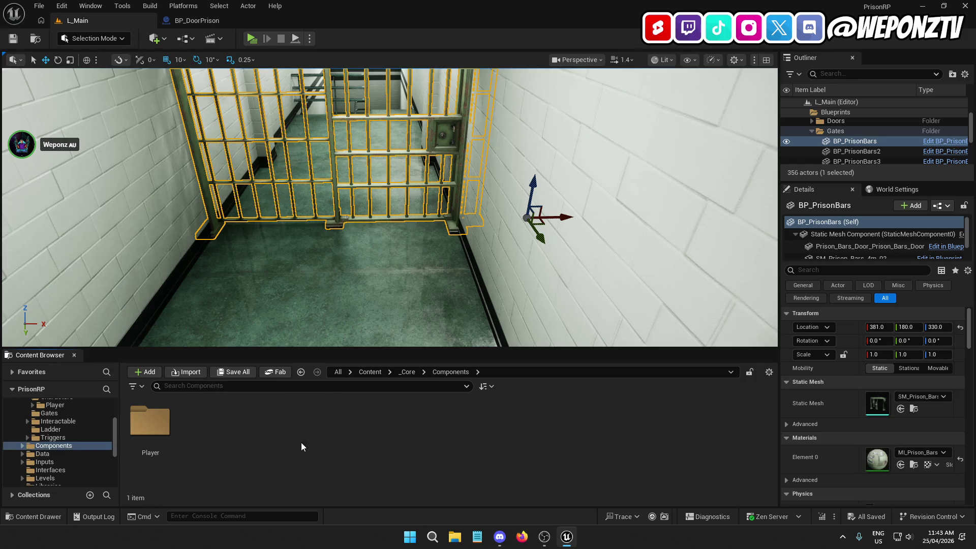
pyautogui.doubleClick(155, 432)
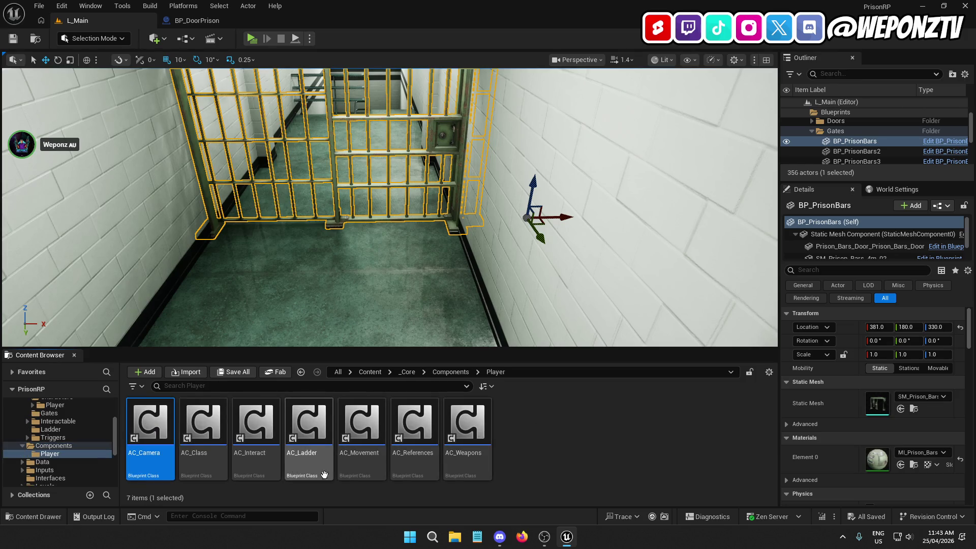
pyautogui.click(210, 426)
pyautogui.doubleClick(211, 426)
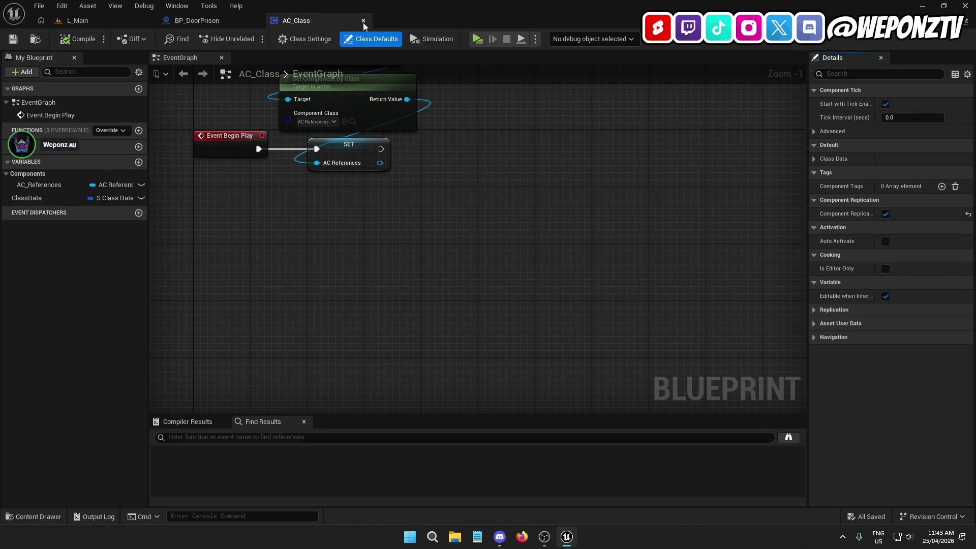
pyautogui.click(81, 20)
# Create an Actor Component Blueprint named AC_Cards in the Player folder and open it.
pyautogui.rightClick(555, 454)
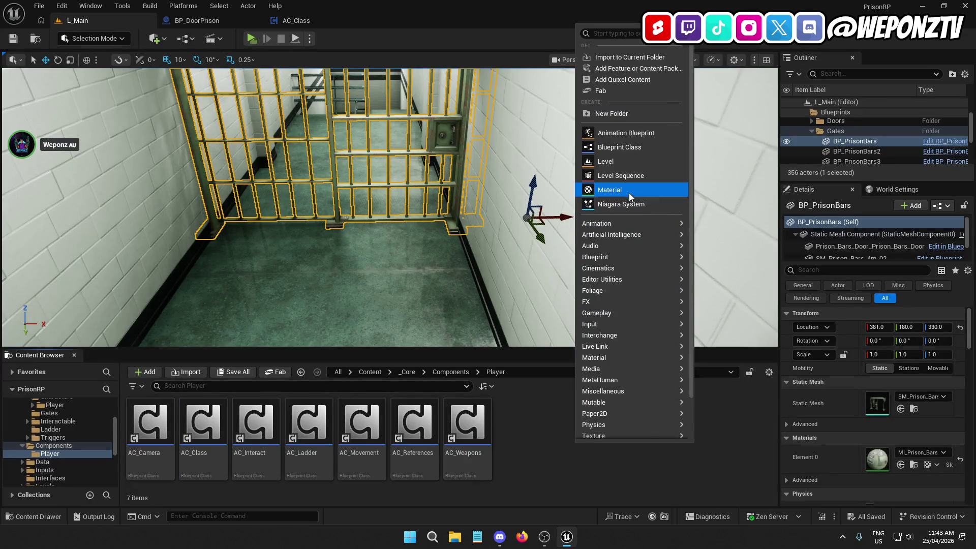
pyautogui.click(610, 146)
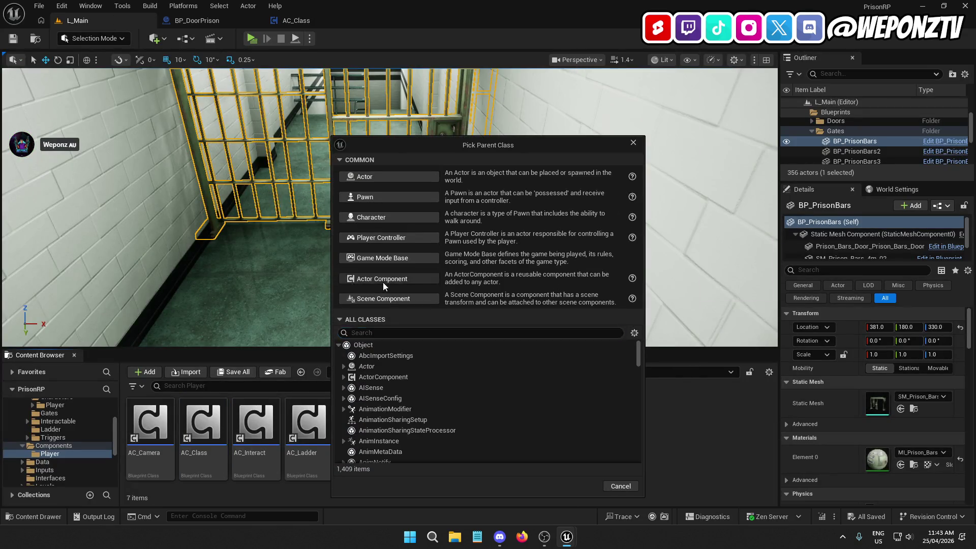
pyautogui.click(383, 279)
pyautogui.write('AC_Ca')
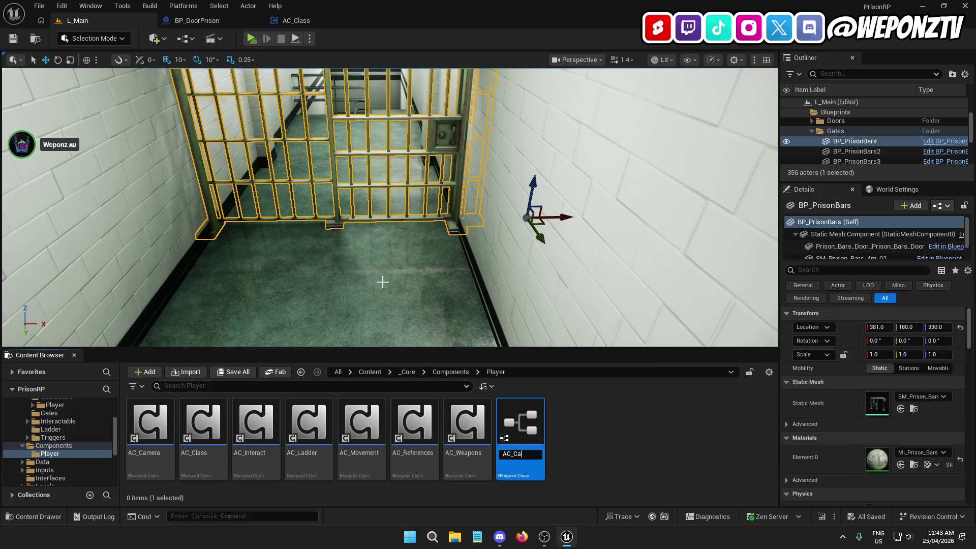
pyautogui.write('rds')
pyautogui.press('Return')
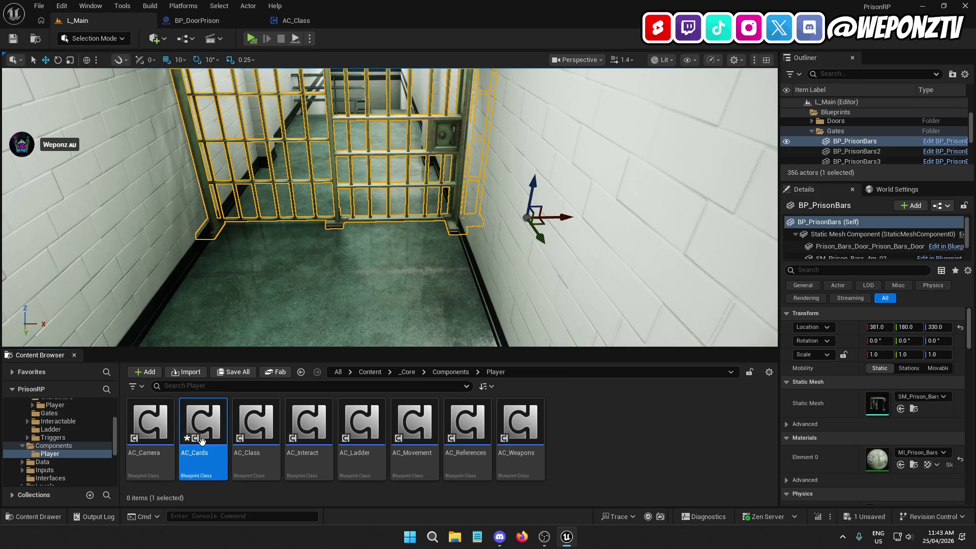
pyautogui.doubleClick(202, 425)
# Delete AC_Cards' default Begin Play and Tick events and select AC_Class's begin-play reference nodes.
pyautogui.moveTo(498, 248)
pyautogui.mouseDown()
pyautogui.moveTo(425, 155)
pyautogui.moveTo(415, 173)
pyautogui.mouseUp()
pyautogui.press('Delete')
pyautogui.click(304, 23)
pyautogui.moveTo(401, 300); pyautogui.dragTo(244, 127)
pyautogui.scroll(2, 200, 202)
pyautogui.click(411, 21)
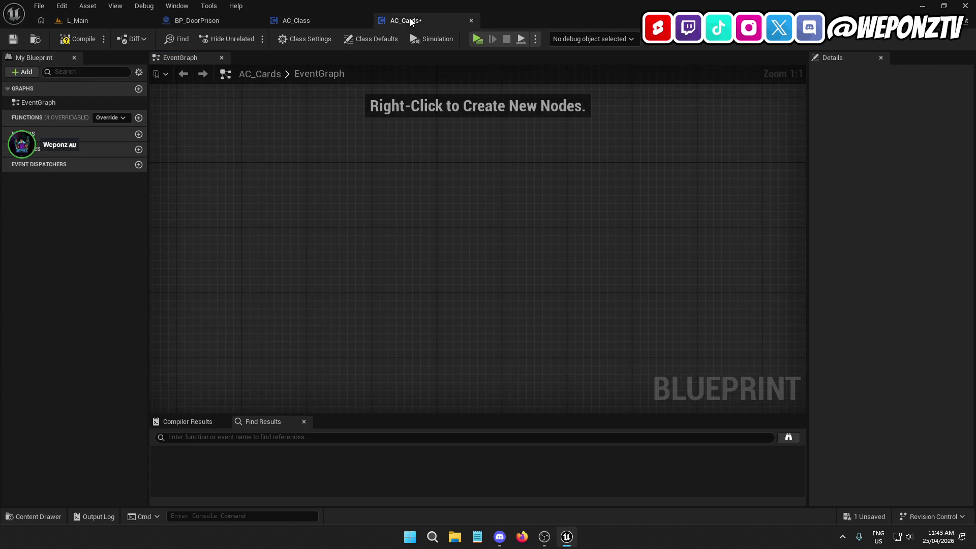
# Paste the begin-play nodes into AC_Cards, create the missing AC_References variable, and compile.
pyautogui.click(308, 41)
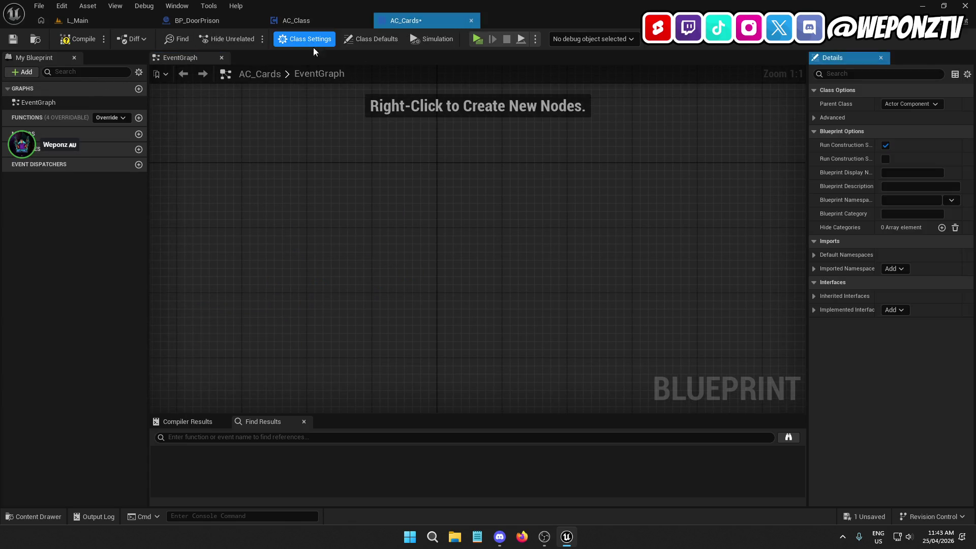
pyautogui.click(370, 40)
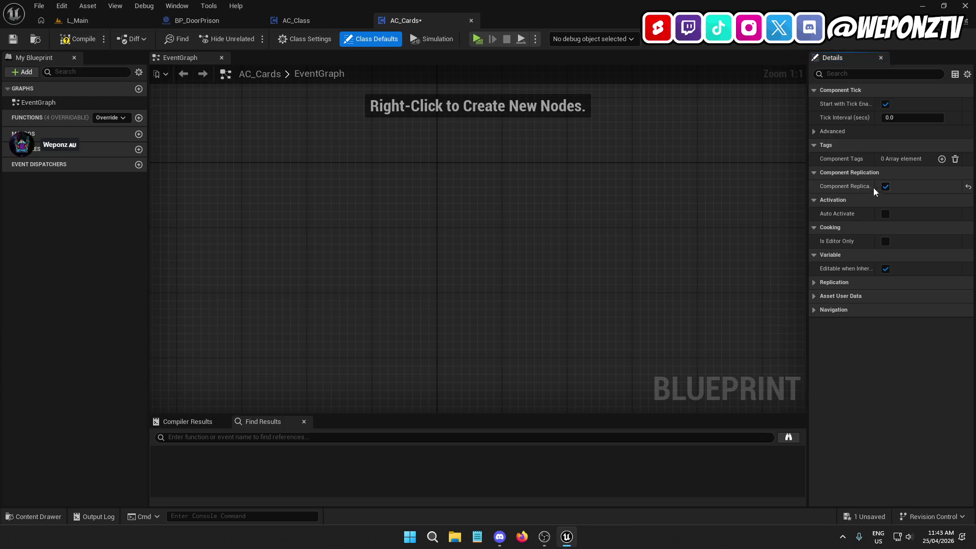
pyautogui.click(531, 191)
pyautogui.hotkey('ctrl', 'v')
pyautogui.moveTo(478, 239); pyautogui.dragTo(479, 172)
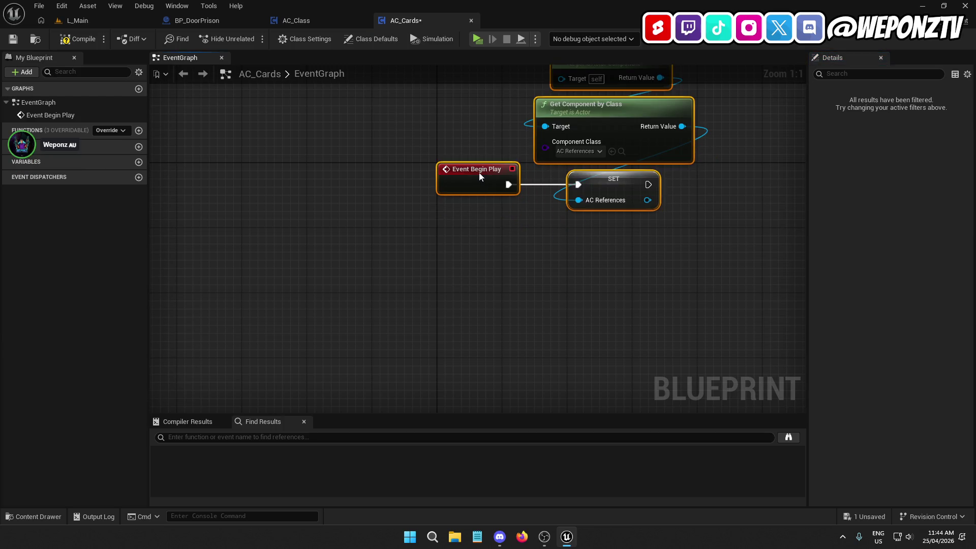
pyautogui.rightClick(603, 183)
pyautogui.click(666, 200)
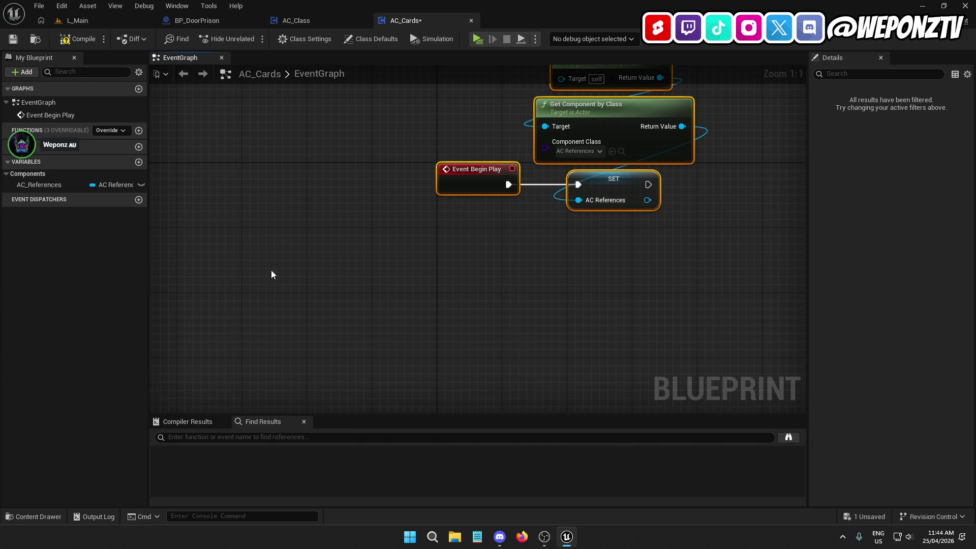
pyautogui.click(77, 39)
# In AC_References, duplicate the Get Owner and Get Component by Class nodes.
pyautogui.click(101, 22)
pyautogui.click(477, 433)
pyautogui.doubleClick(476, 434)
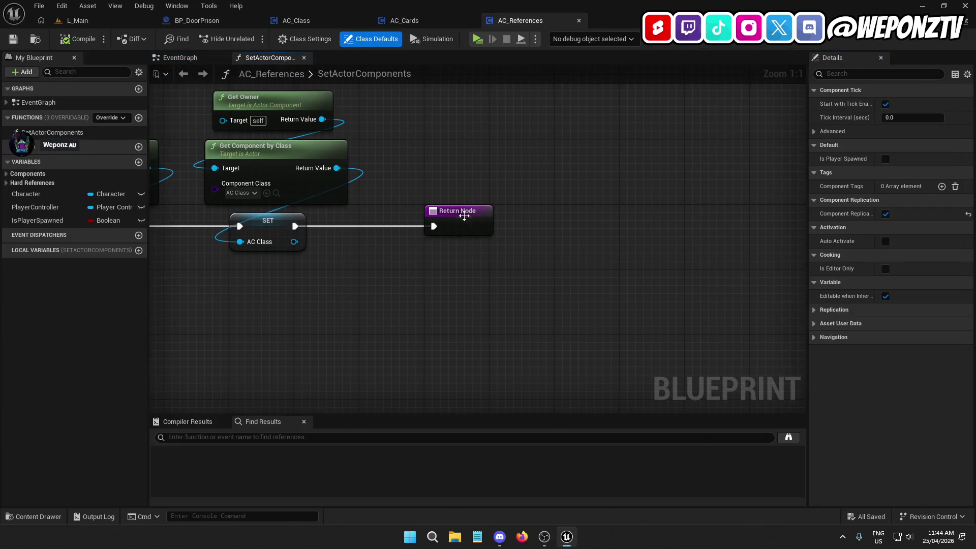
pyautogui.moveTo(464, 224); pyautogui.dragTo(657, 262)
pyautogui.moveTo(409, 202); pyautogui.dragTo(283, 91)
pyautogui.hotkey('ctrl', 'c')
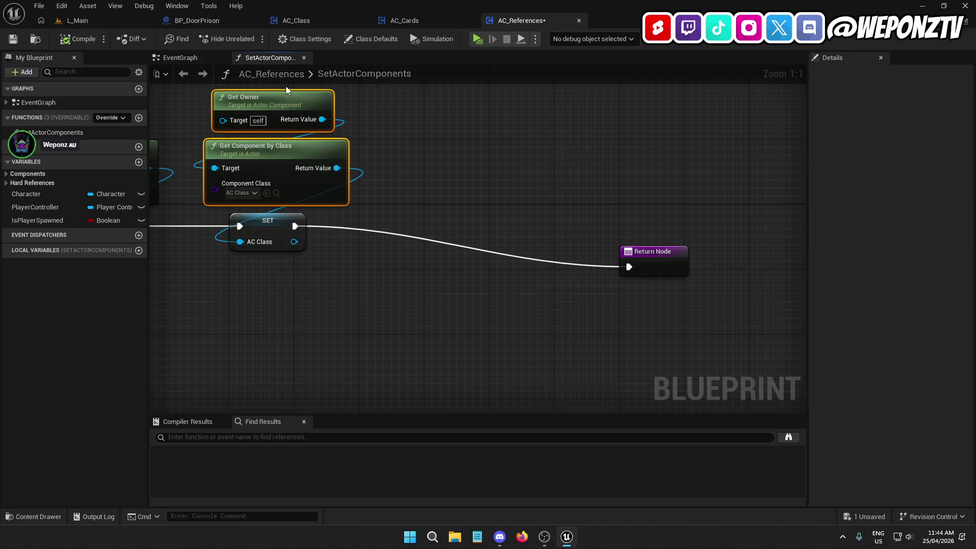
pyautogui.click(420, 135)
pyautogui.hotkey('ctrl', 'v')
pyautogui.moveTo(443, 162); pyautogui.dragTo(451, 138)
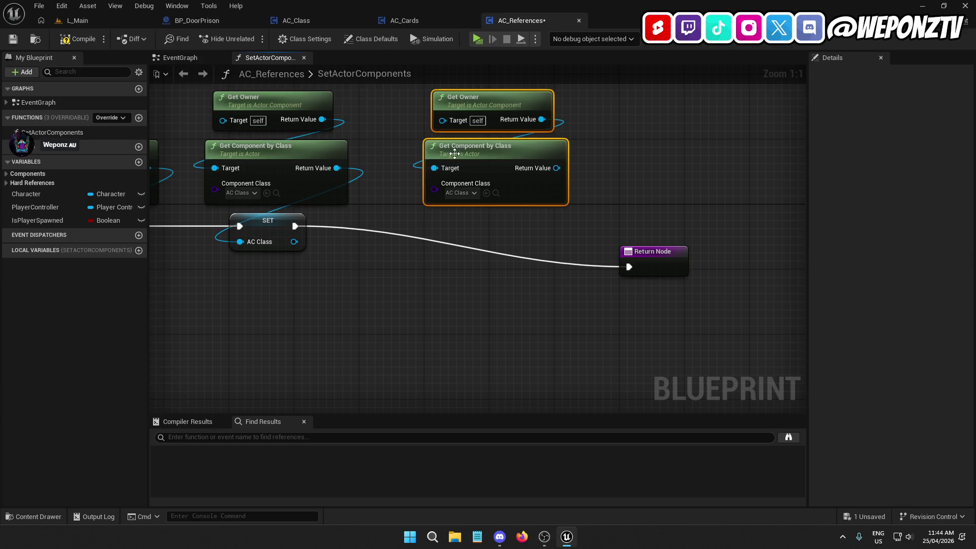
# Set the copy's class to AC Cards, promote it to an AC_Cards variable, and chain its SET node.
pyautogui.click(465, 196)
pyautogui.click(485, 252)
pyautogui.rightClick(557, 166)
pyautogui.click(620, 195)
pyautogui.write('AC_Ca')
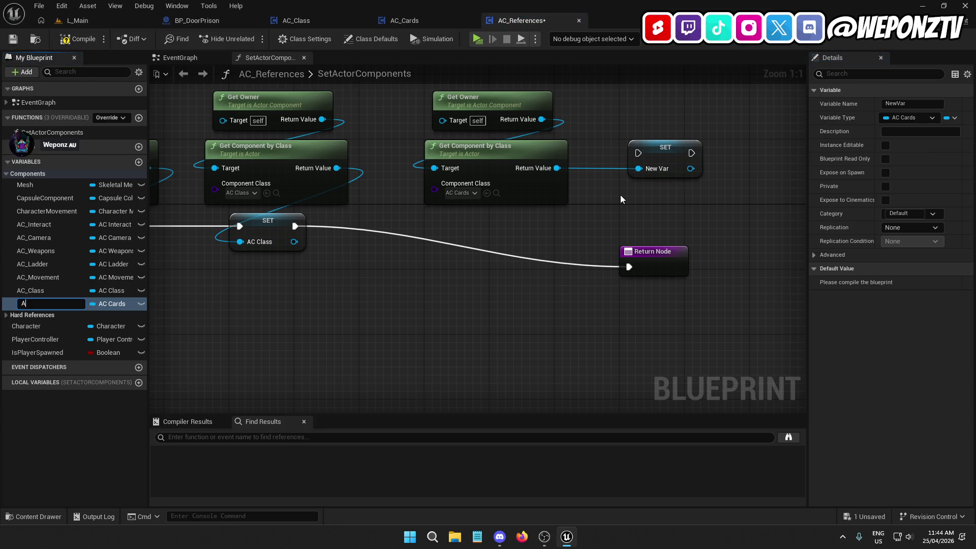
pyautogui.write('rds')
pyautogui.press('Return')
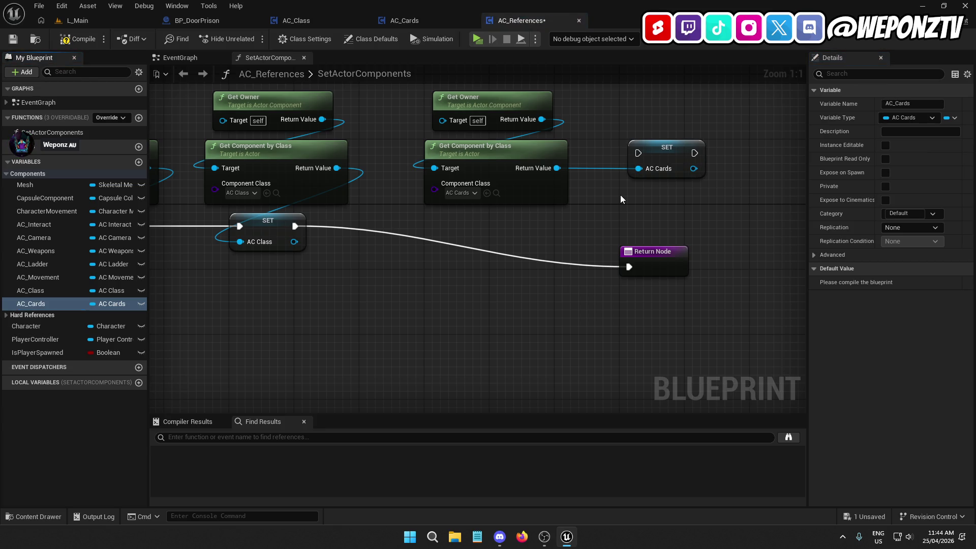
pyautogui.moveTo(667, 154)
pyautogui.mouseDown()
pyautogui.moveTo(479, 234)
pyautogui.moveTo(463, 225)
pyautogui.moveTo(294, 226)
pyautogui.mouseUp()
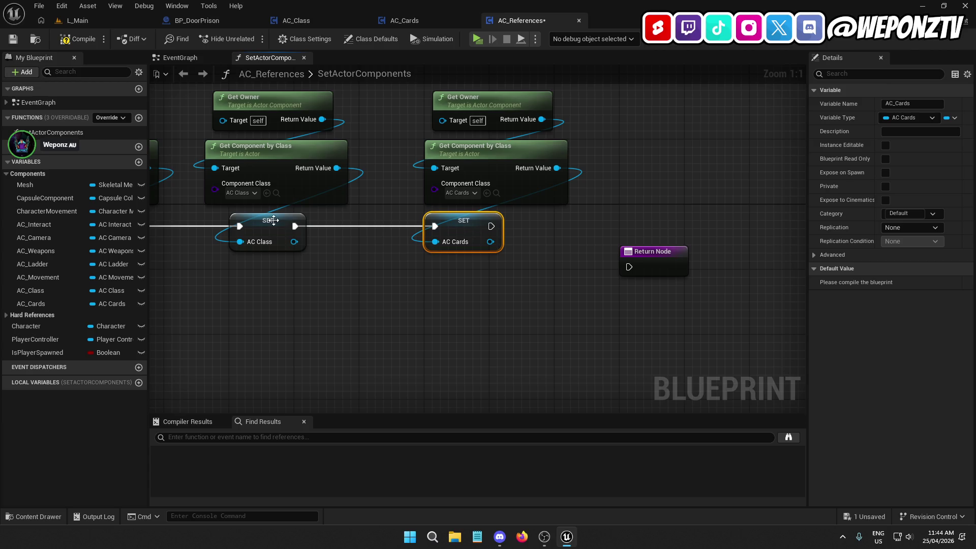
pyautogui.keyDown('ctrl'); pyautogui.click(268, 220); pyautogui.keyUp('ctrl')
pyautogui.click(371, 325)
# Connect the AC_Cards SET to the Return Node, straighten the layout, and save AC_References.
pyautogui.moveTo(595, 153); pyautogui.dragTo(495, 117)
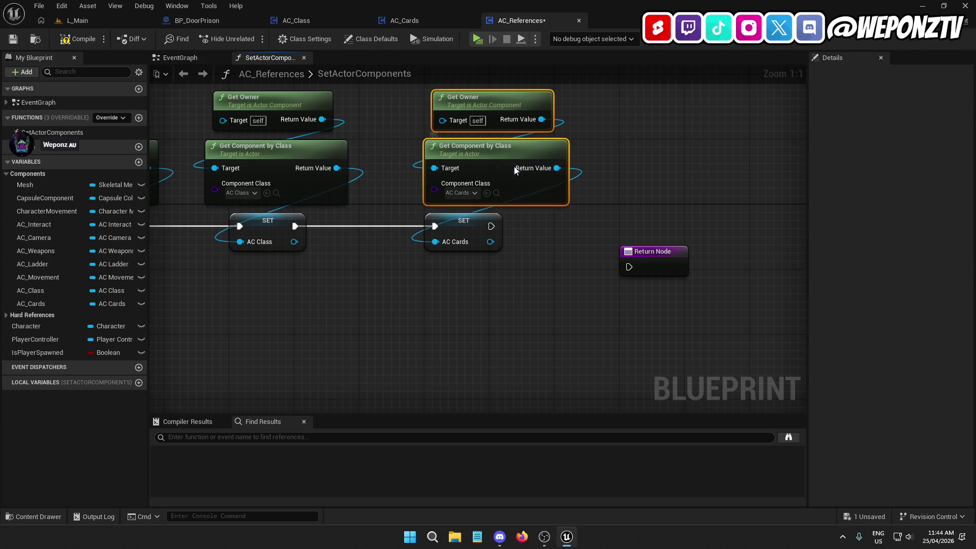
pyautogui.moveTo(514, 170); pyautogui.dragTo(490, 170)
pyautogui.moveTo(491, 226)
pyautogui.mouseDown()
pyautogui.moveTo(649, 279)
pyautogui.moveTo(629, 267)
pyautogui.mouseUp()
pyautogui.click(646, 254)
pyautogui.click(478, 225)
pyautogui.press('q')
pyautogui.click(500, 301)
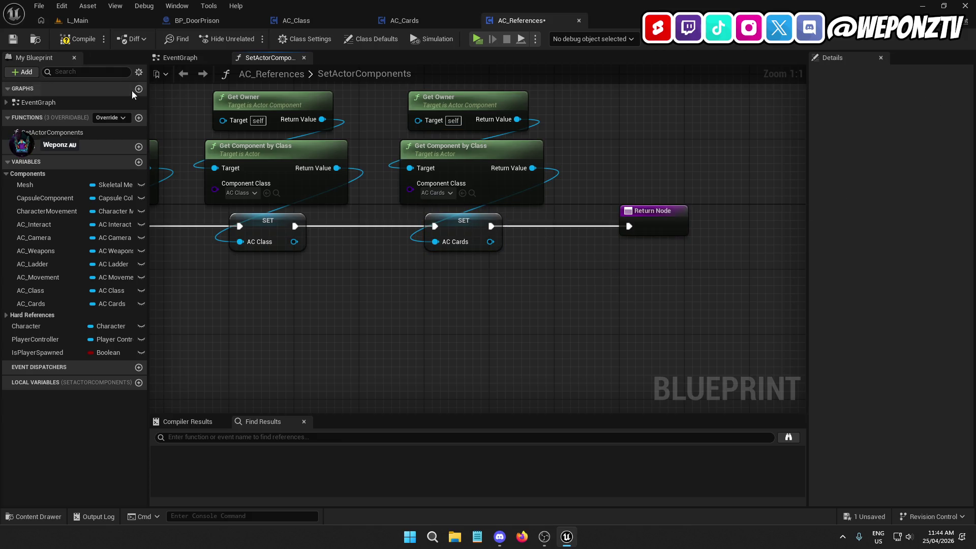
pyautogui.click(13, 39)
pyautogui.click(76, 20)
pyautogui.click(402, 377)
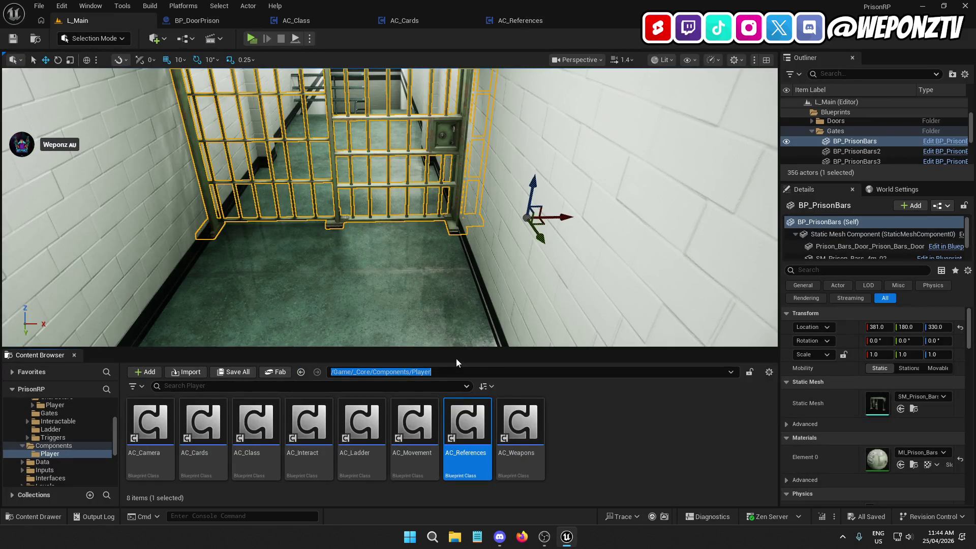
# Open BP_PlayerCharacter from the _Core/Blueprints/Characters/Player folder.
pyautogui.click(407, 371)
pyautogui.doubleClick(256, 421)
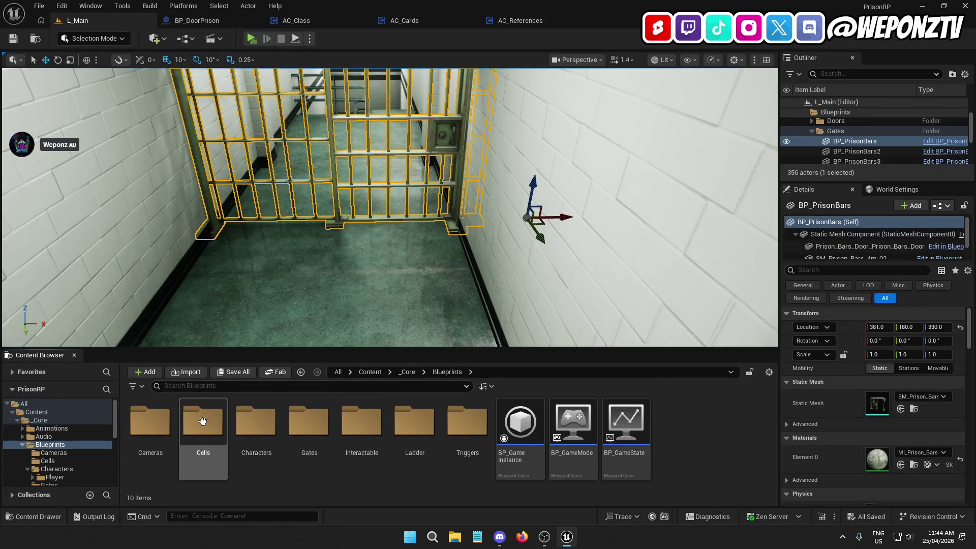
pyautogui.doubleClick(256, 421)
pyautogui.doubleClick(152, 422)
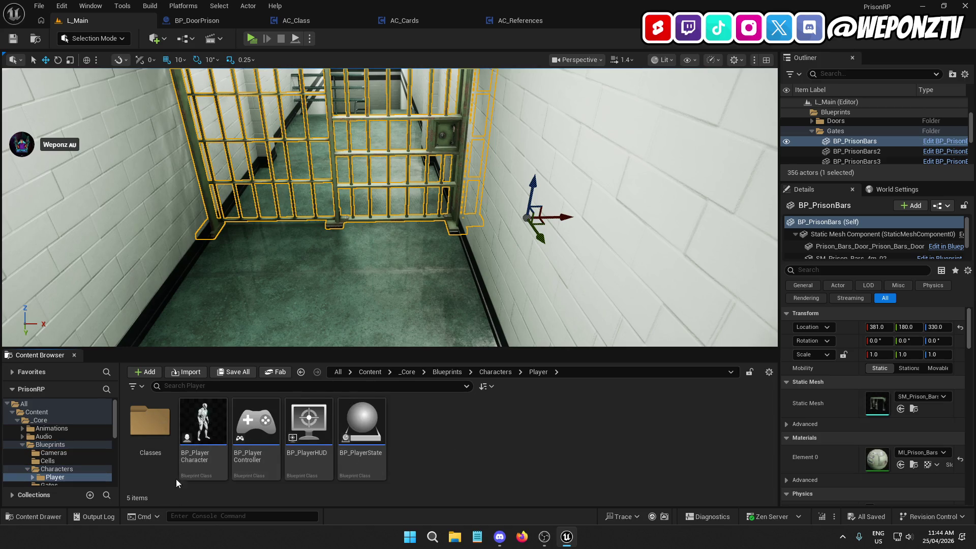
pyautogui.doubleClick(220, 426)
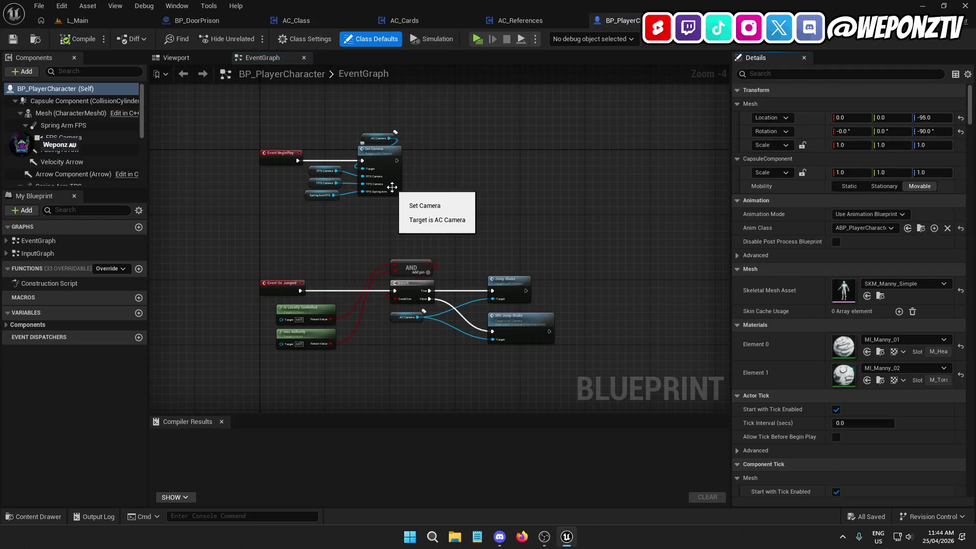
# Add an AC_Cards component to BP_PlayerCharacter, compile and save it, and close its editor.
pyautogui.click(23, 71)
pyautogui.write('ac')
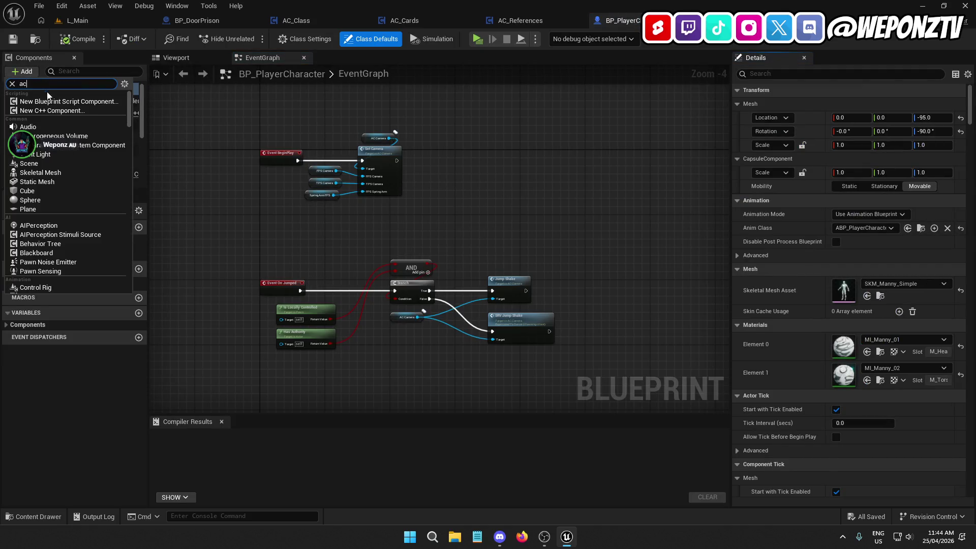
pyautogui.click(53, 203)
pyautogui.click(13, 39)
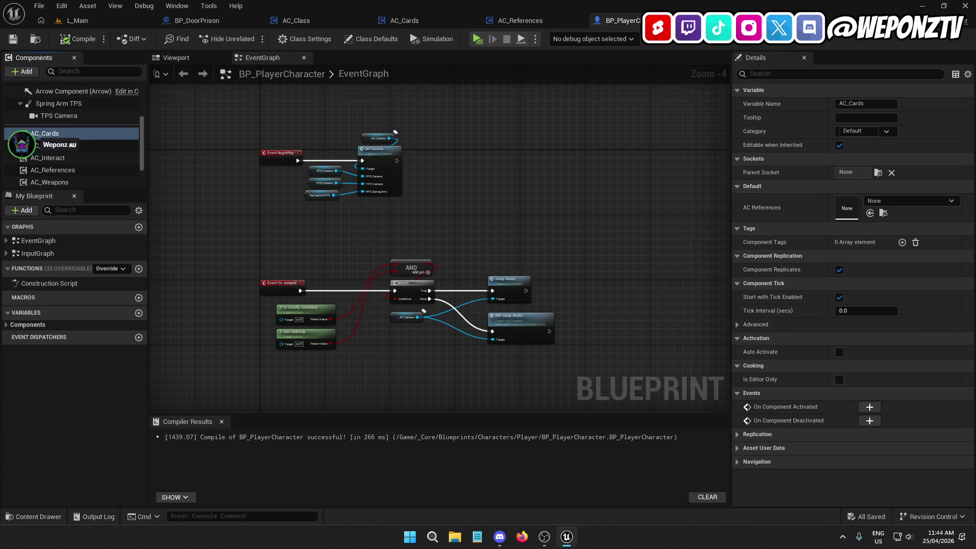
pyautogui.click(688, 20)
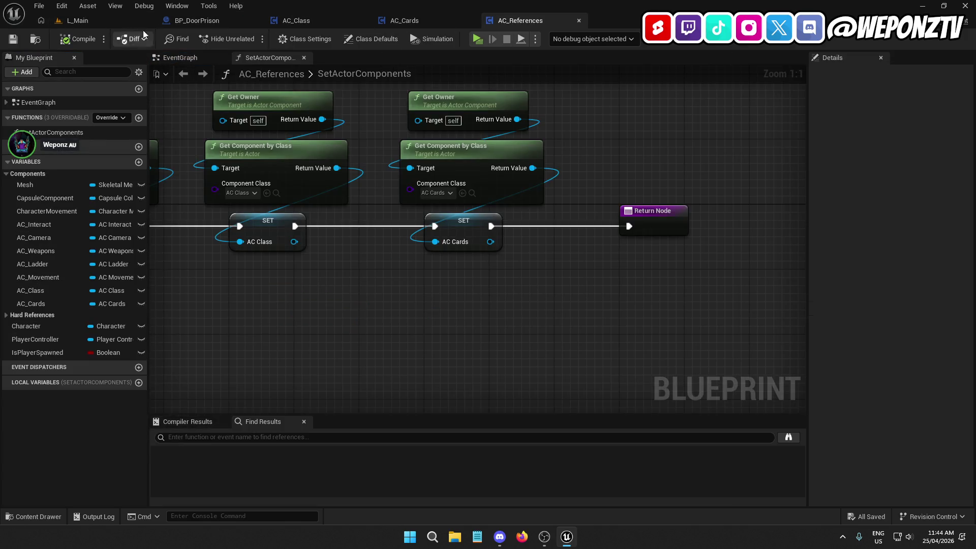
# Browse to the Content/_Core/Data/Enums folder.
pyautogui.click(102, 20)
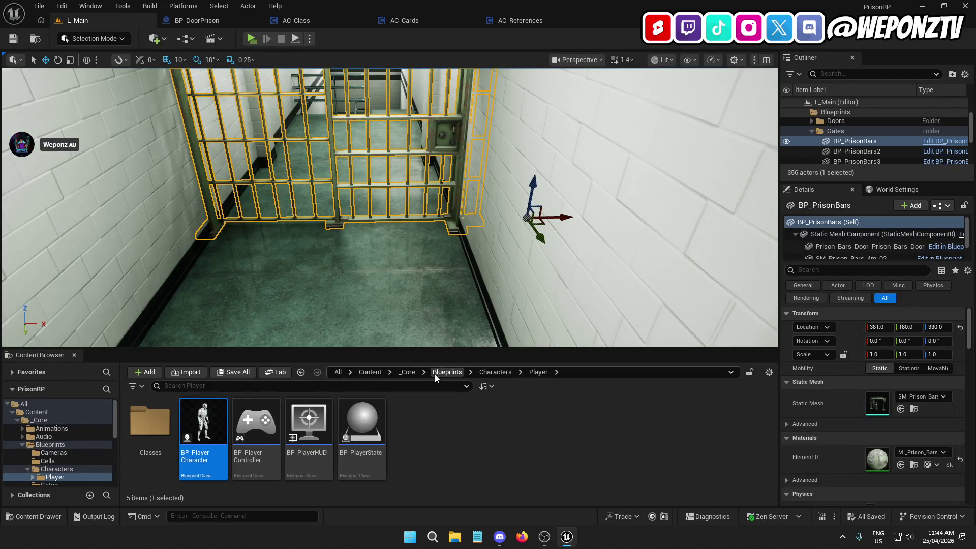
pyautogui.click(376, 376)
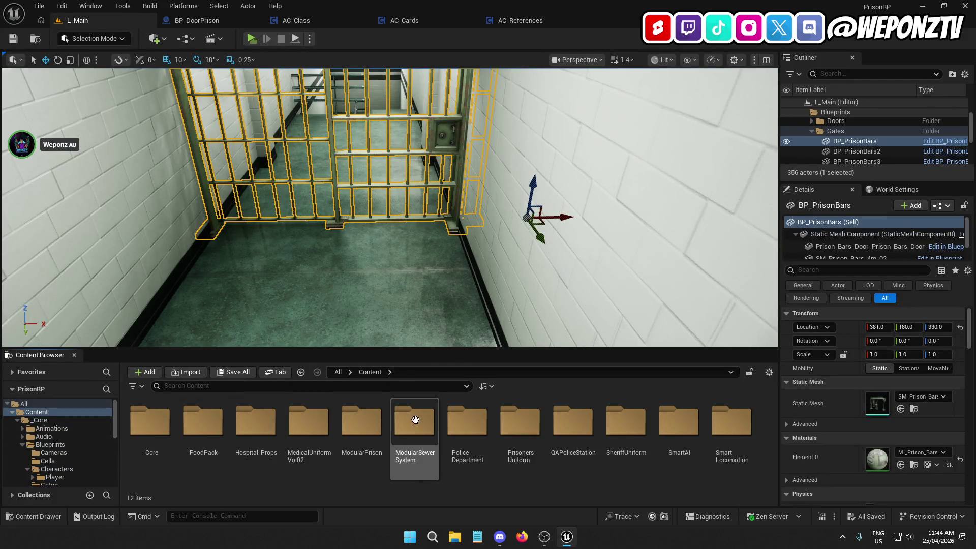
pyautogui.doubleClick(150, 422)
pyautogui.doubleClick(361, 422)
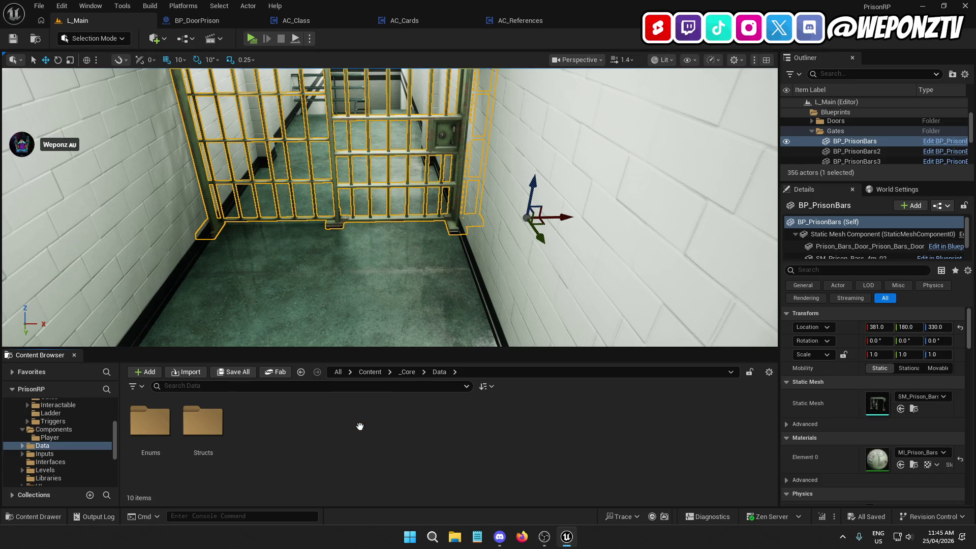
pyautogui.doubleClick(158, 425)
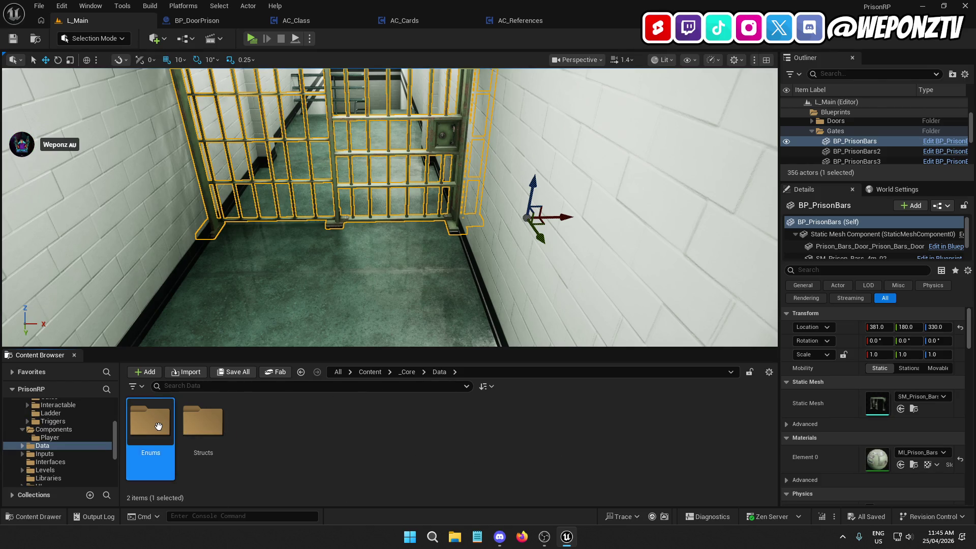
# Create an enumeration named E_CardTypes in Enums and open it.
pyautogui.rightClick(384, 427)
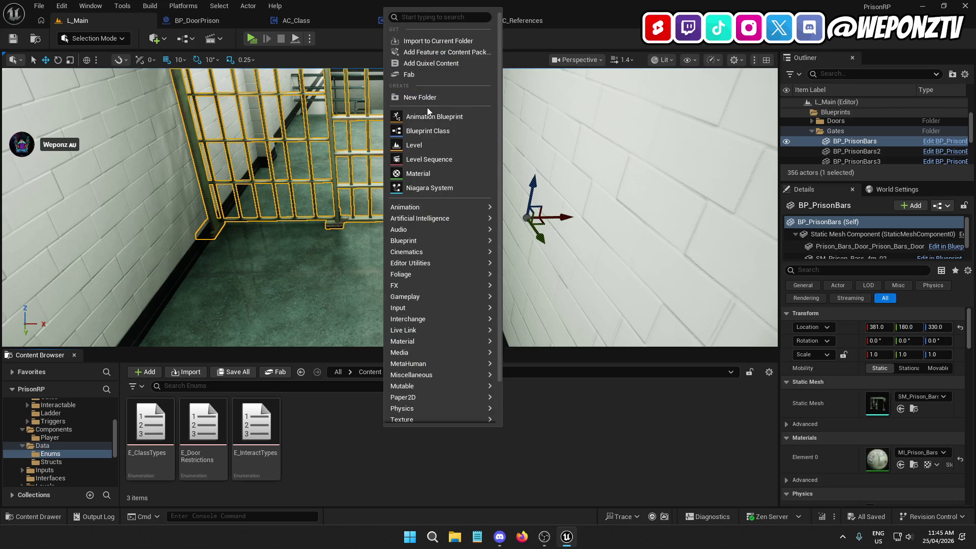
pyautogui.moveTo(462, 242)
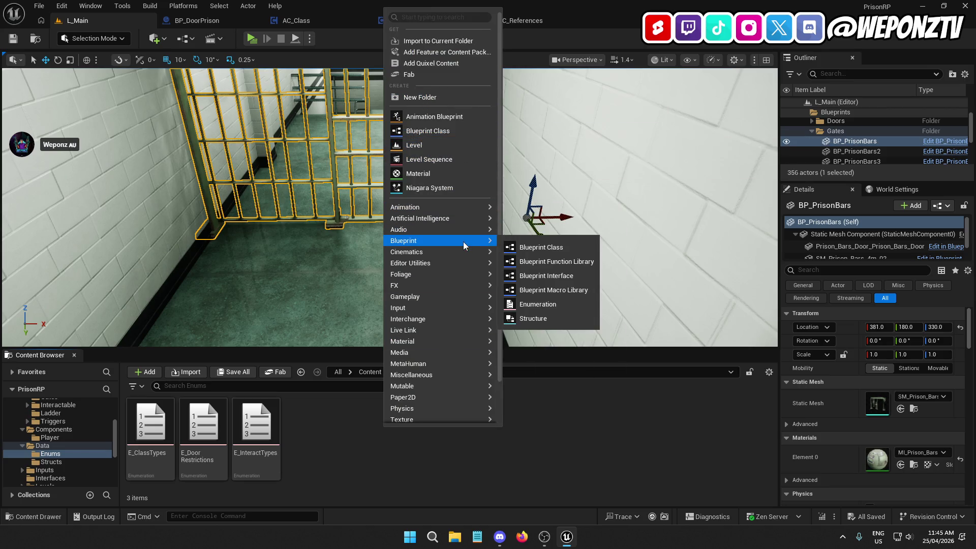
pyautogui.click(534, 307)
pyautogui.write('E_CardTy')
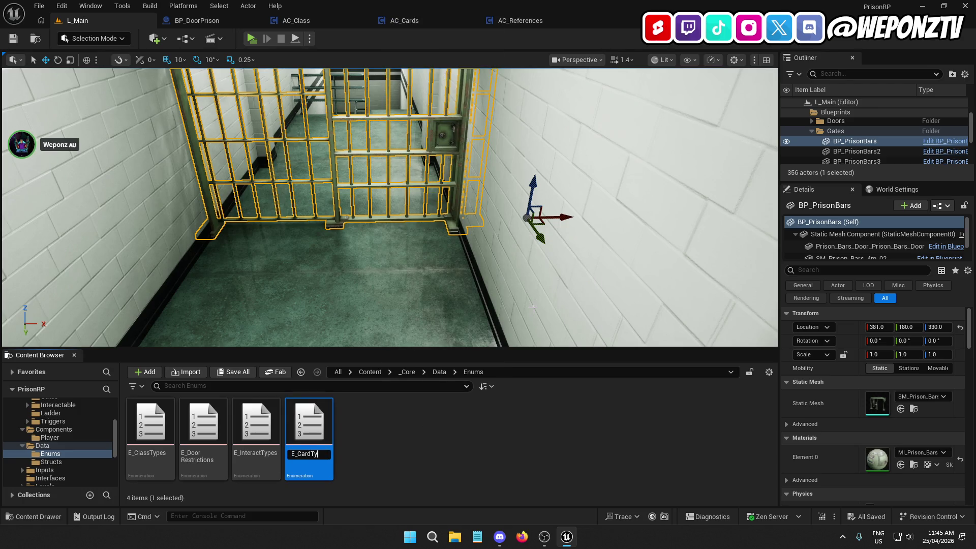
pyautogui.write('pes')
pyautogui.press('Return')
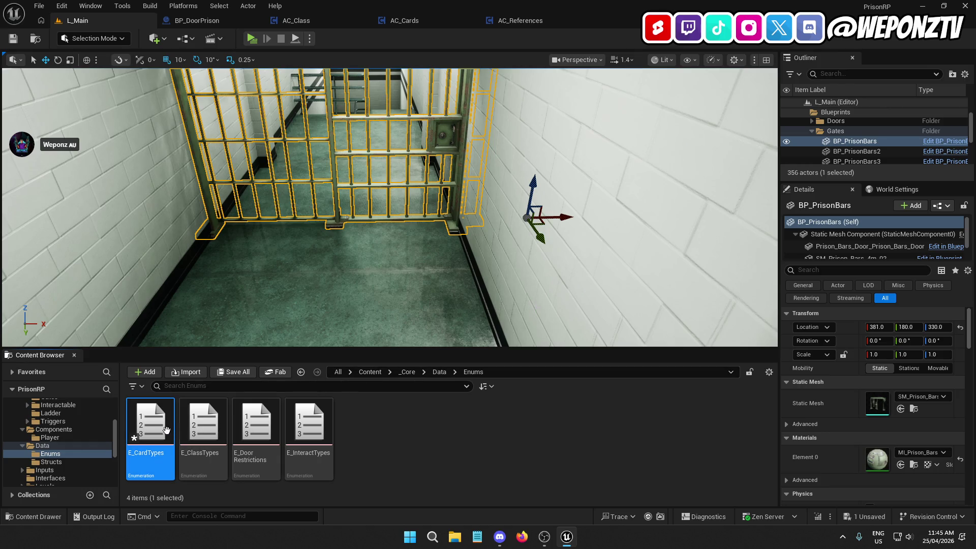
pyautogui.doubleClick(164, 431)
# Add two enumerators to E_CardTypes and name the first one Inmate.
pyautogui.click(76, 41)
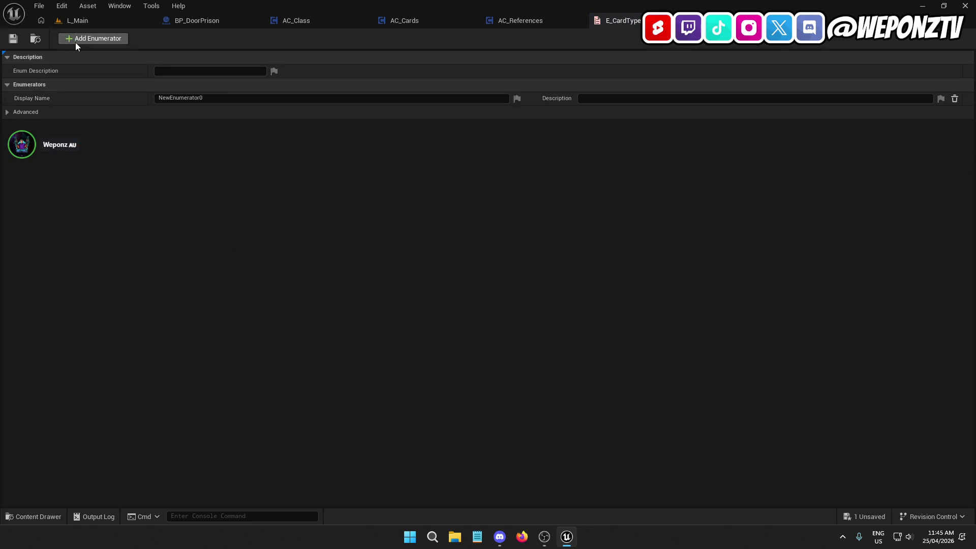
pyautogui.click(76, 40)
pyautogui.click(77, 41)
pyautogui.click(167, 98)
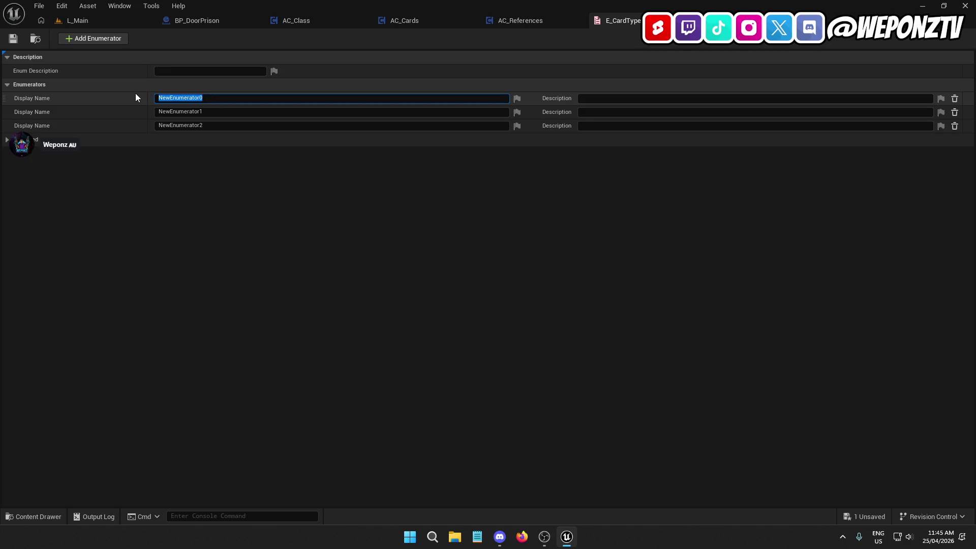
pyautogui.write('Inmate')
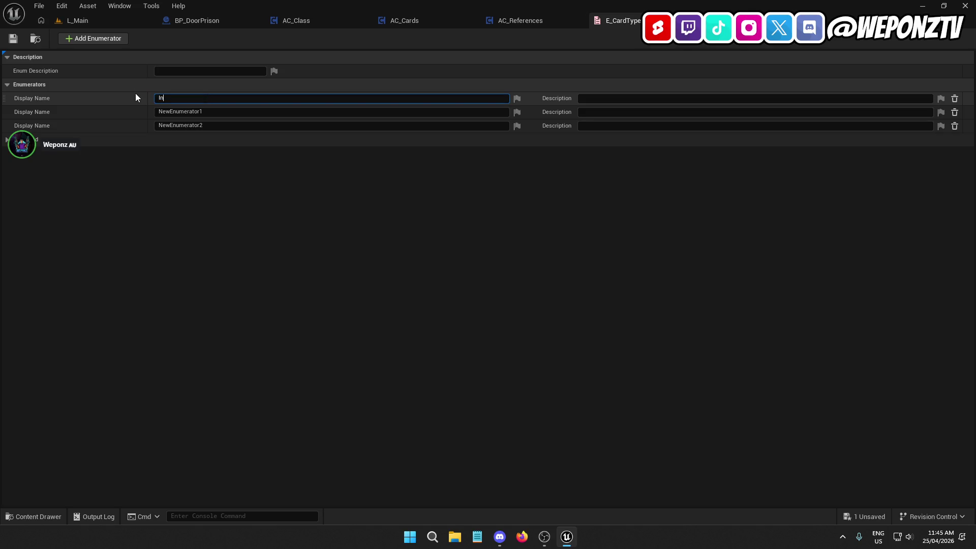
pyautogui.click(223, 111)
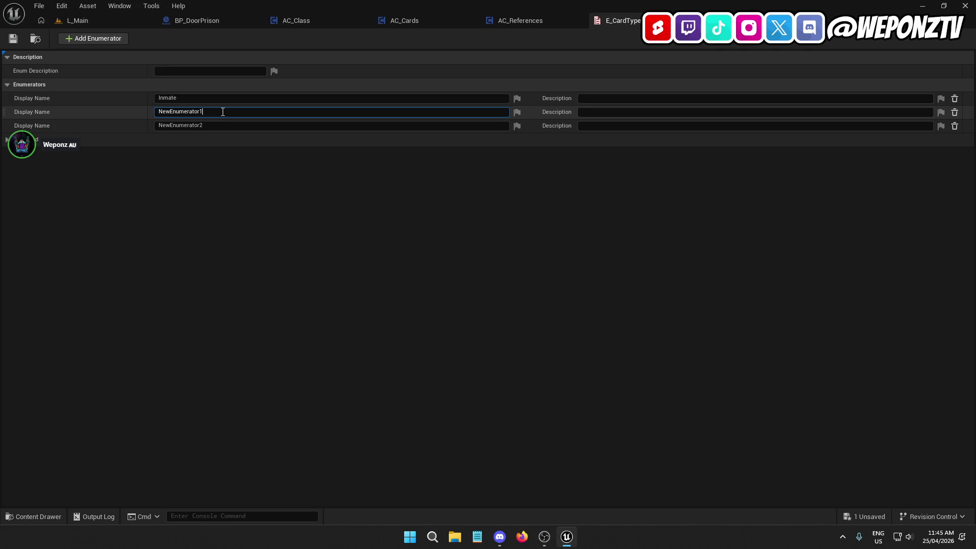
pyautogui.doubleClick(223, 112)
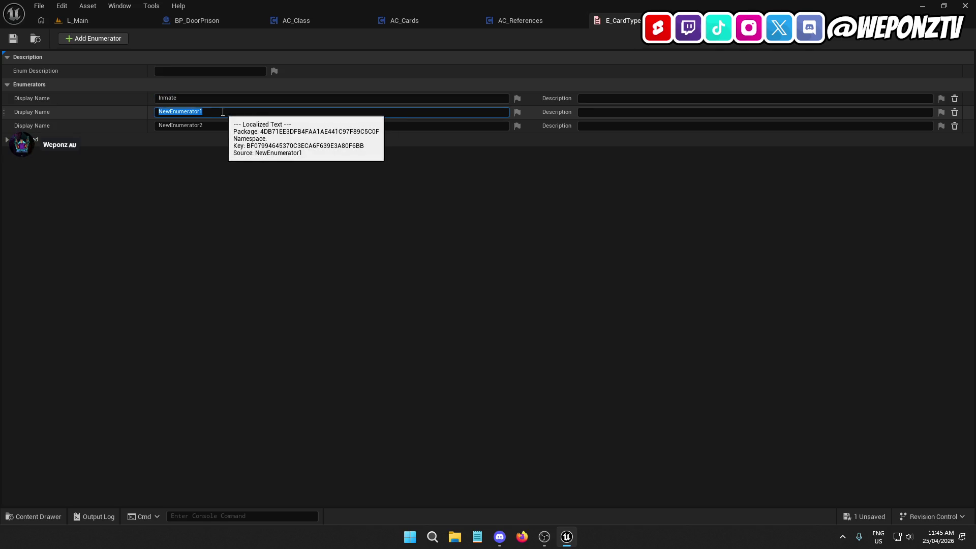
pyautogui.press('Right')
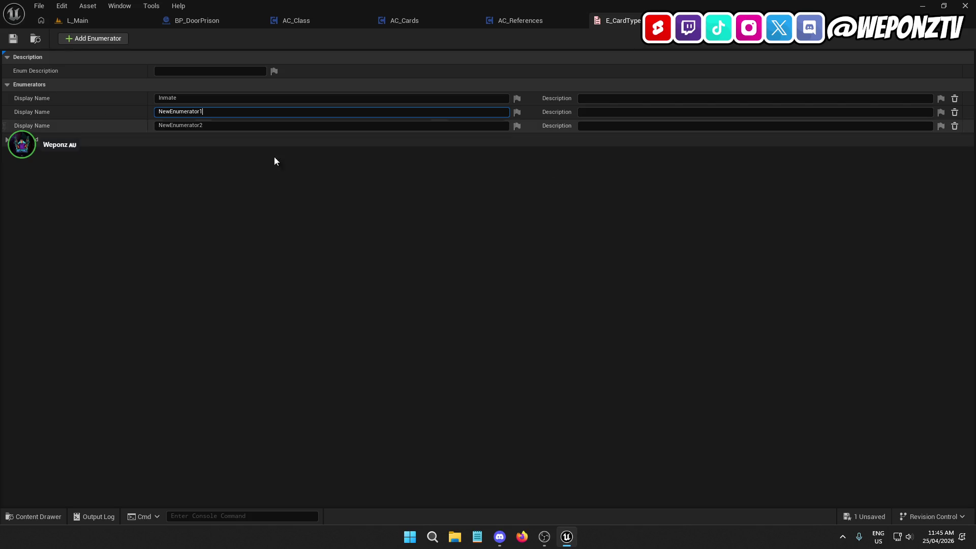
pyautogui.click(955, 126)
pyautogui.write('Main')
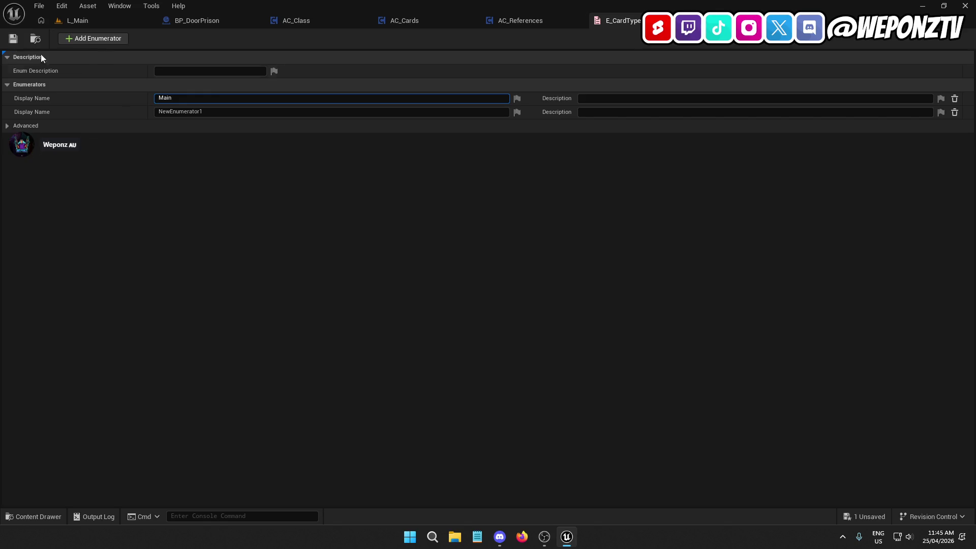
pyautogui.hotkey('ctrl', 'a')
pyautogui.write('Inmate')
# Name the second enumerator Maintenance, add a third named Restricted, then save and close.
pyautogui.click(164, 111)
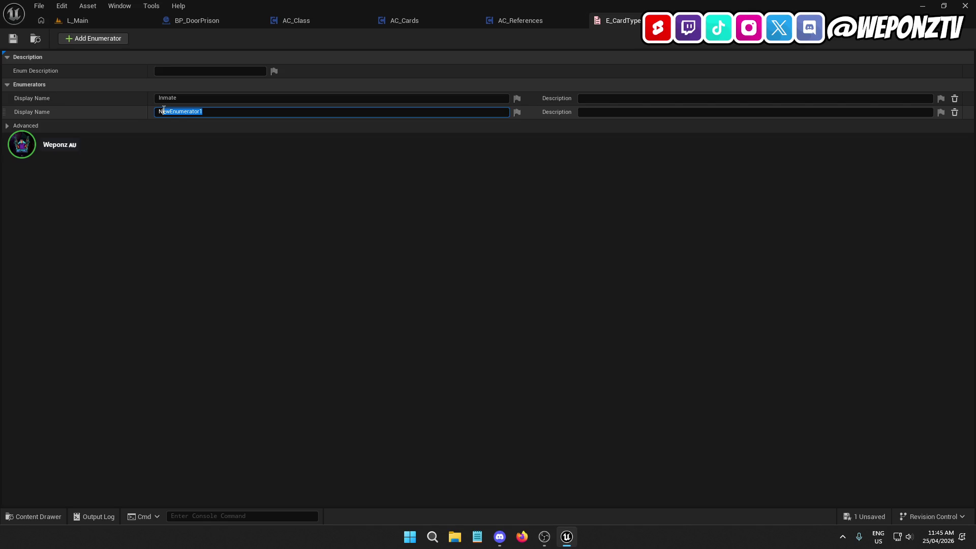
pyautogui.write('Maintenc')
pyautogui.write('e')
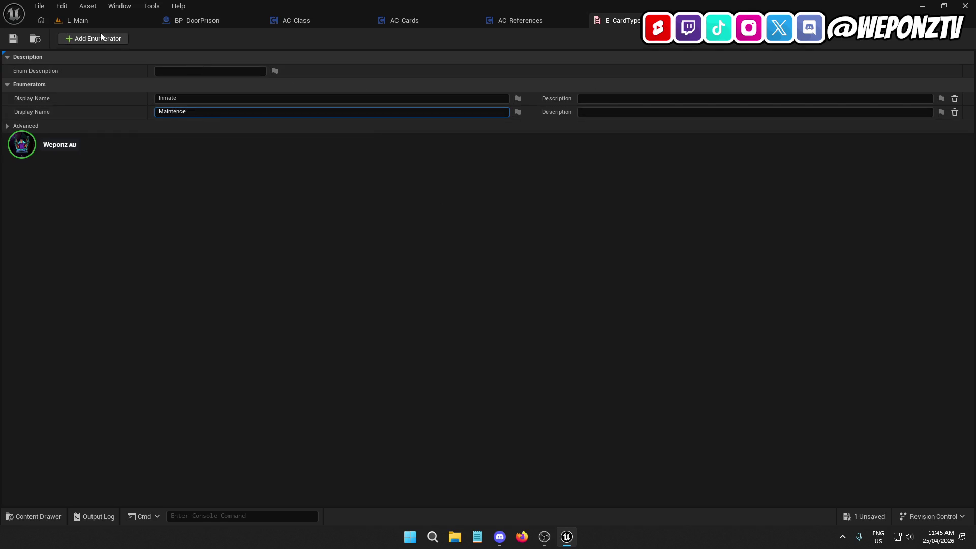
pyautogui.moveTo(186, 112); pyautogui.dragTo(175, 110)
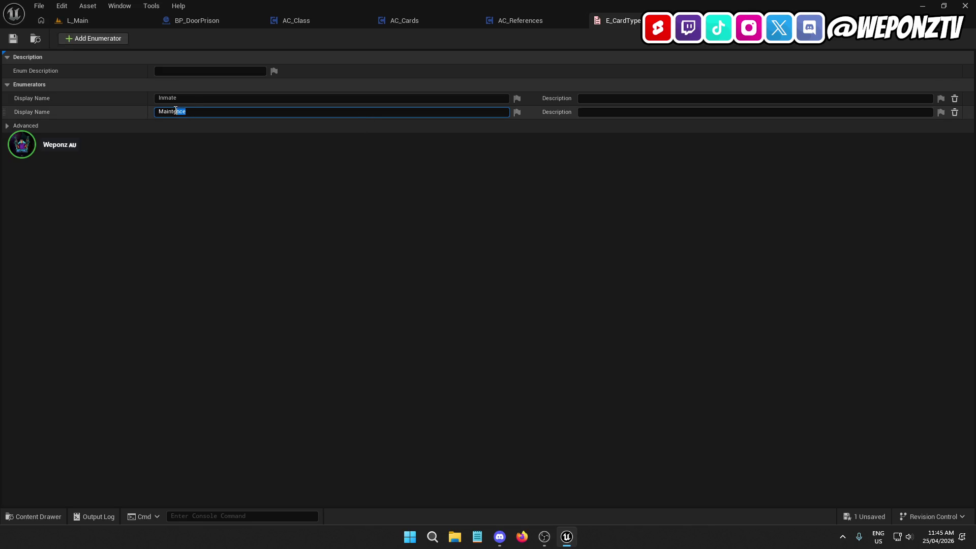
pyautogui.write('an')
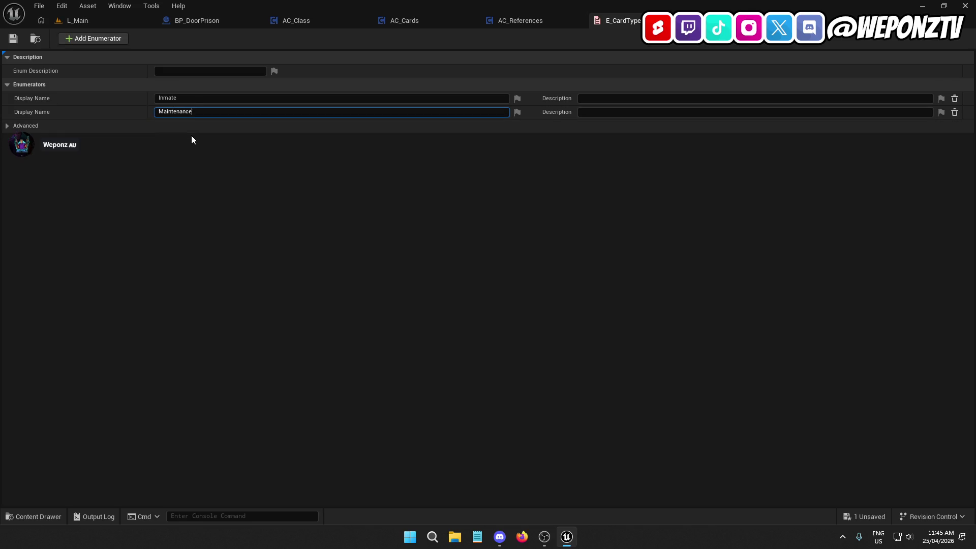
pyautogui.click(108, 40)
pyautogui.click(177, 126)
pyautogui.write('Restri')
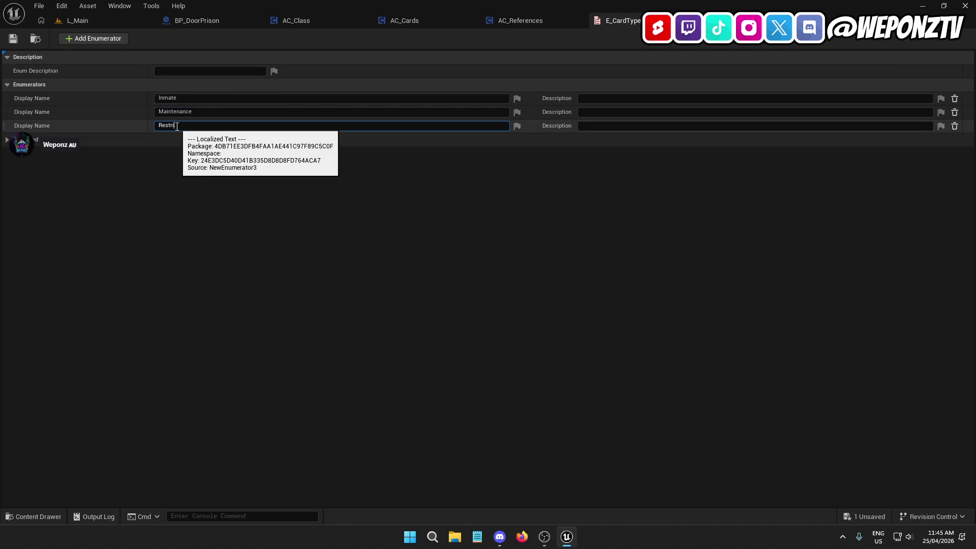
pyautogui.write('cted')
pyautogui.click(13, 39)
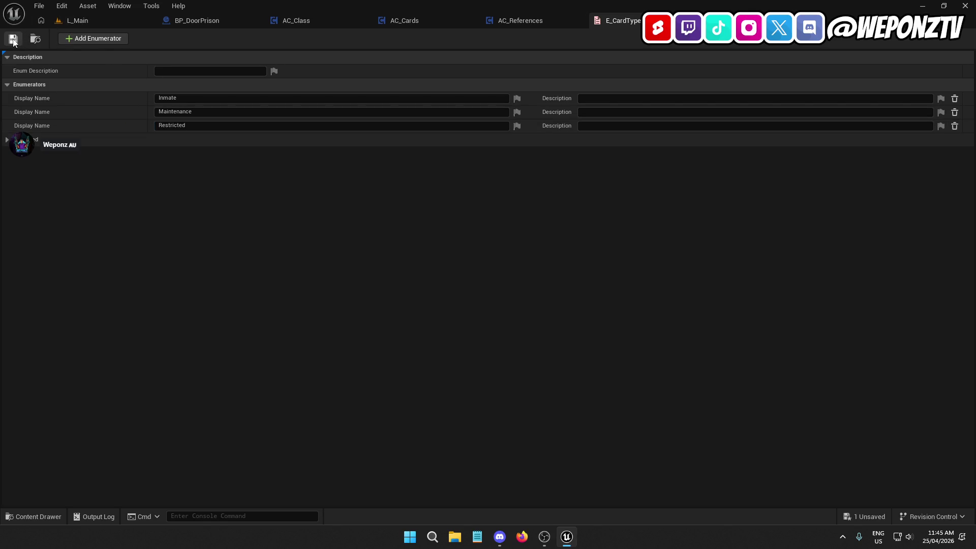
pyautogui.click(648, 20)
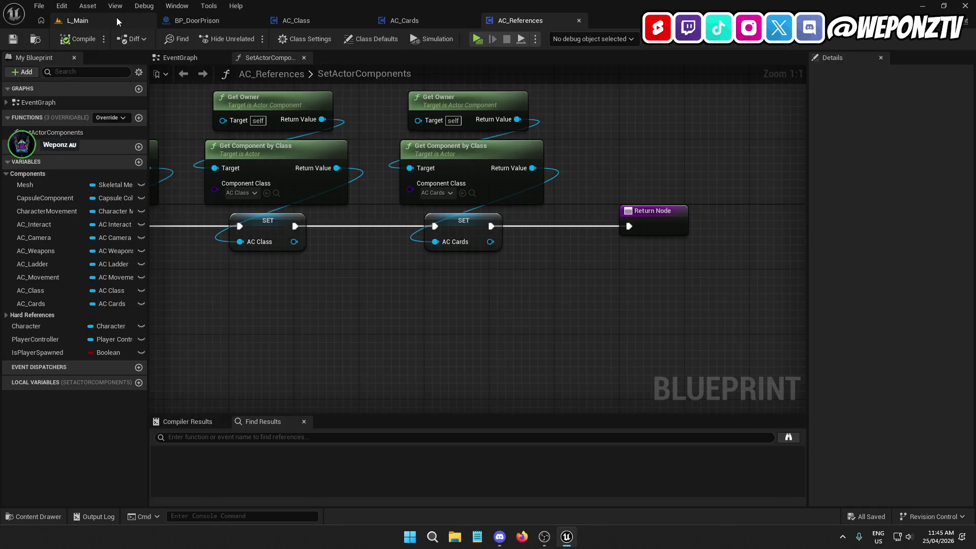
# Create a new structure asset named S_CardData in the Data > Structs folder.
pyautogui.click(122, 19)
pyautogui.click(439, 371)
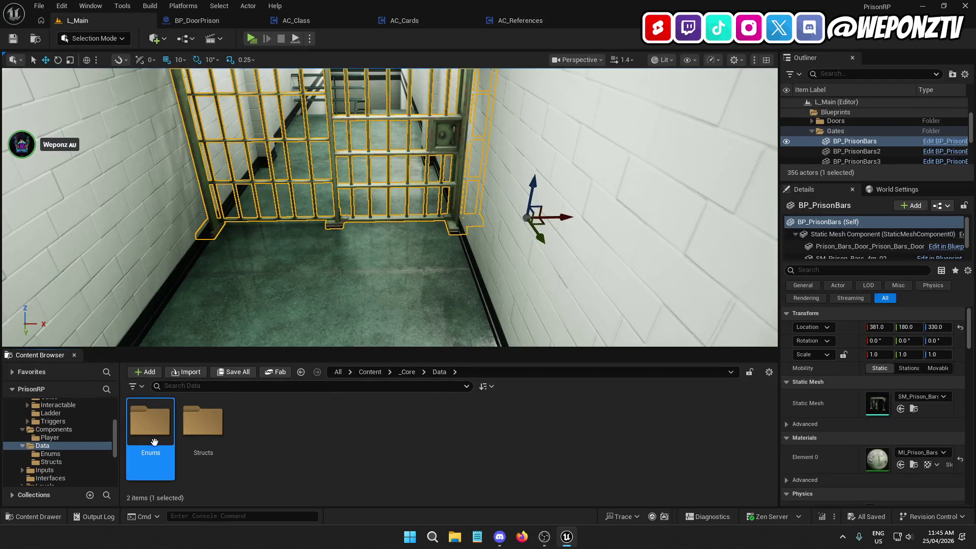
pyautogui.doubleClick(203, 427)
pyautogui.rightClick(263, 437)
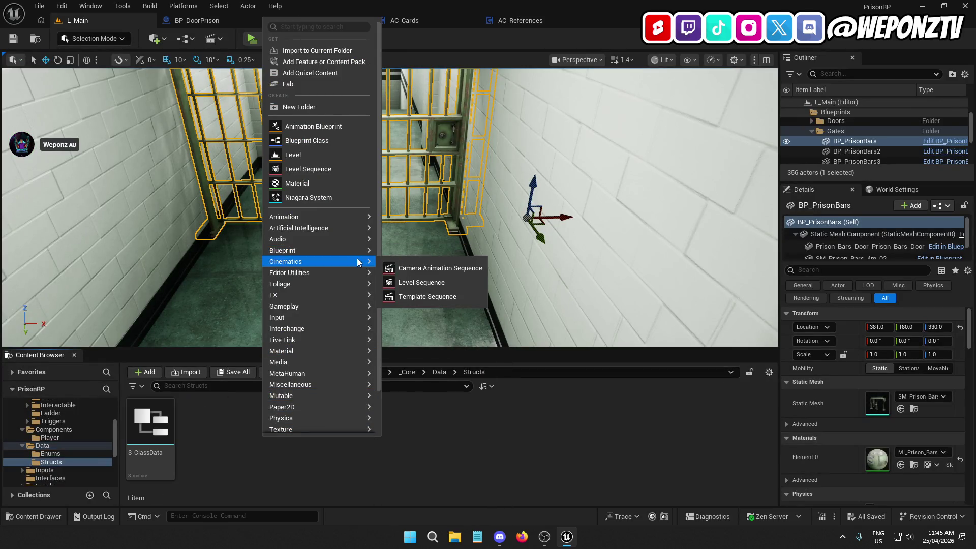
pyautogui.moveTo(346, 250)
pyautogui.click(425, 331)
pyautogui.write('S_CardData')
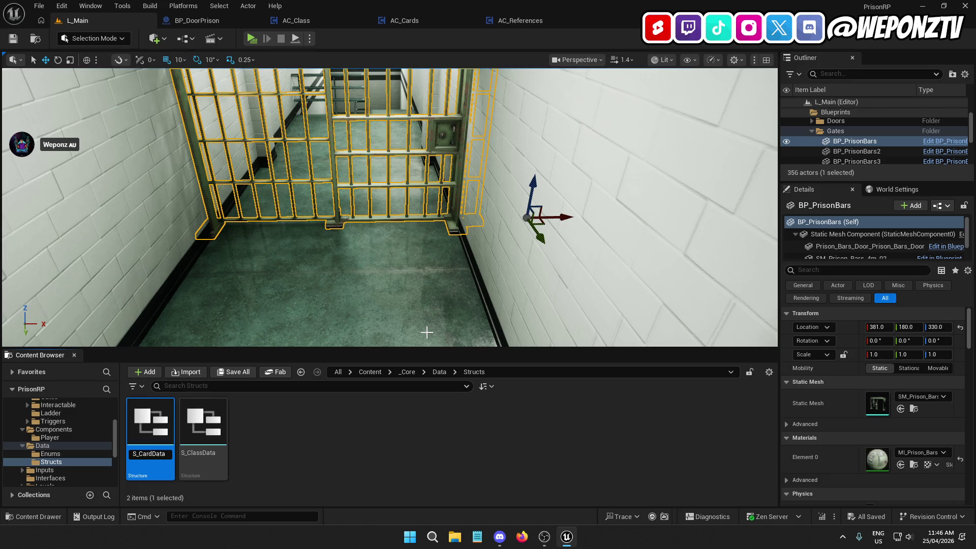
pyautogui.press('Return')
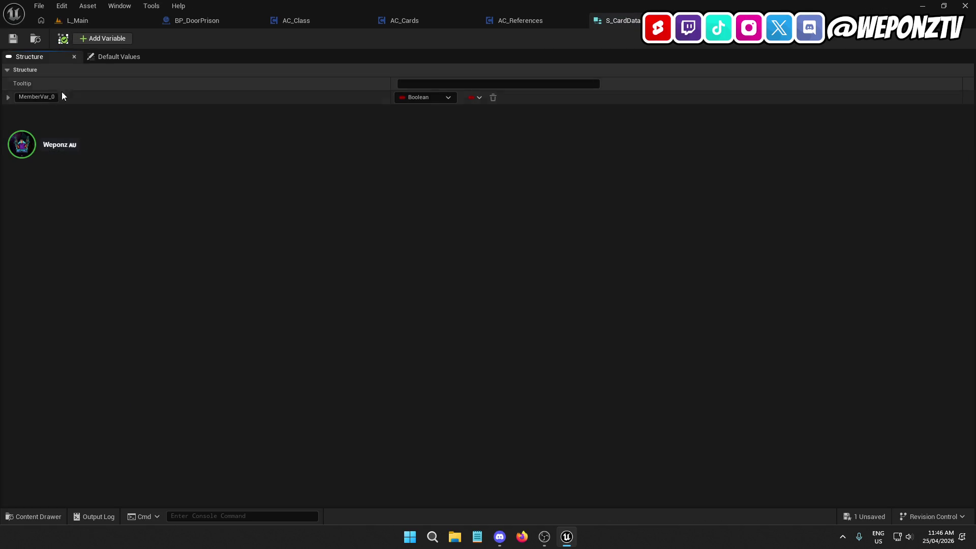
# Give S_CardData two members: CardType (E Card Types) and HasCard (Boolean).
pyautogui.click(81, 39)
pyautogui.click(43, 96)
pyautogui.write('CardTy')
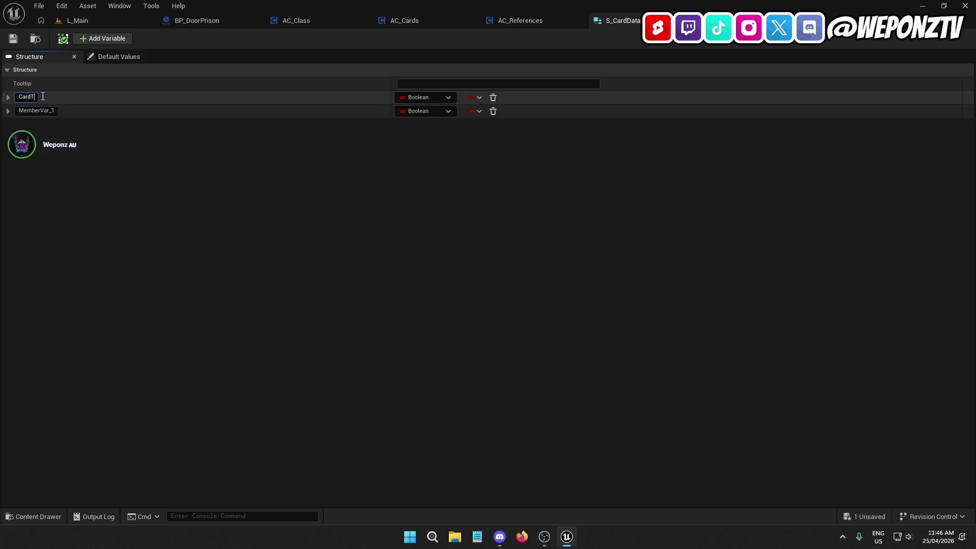
pyautogui.write('pe')
pyautogui.click(444, 98)
pyautogui.write('cart')
pyautogui.press('BackSpace')
pyautogui.write('d')
pyautogui.click(449, 247)
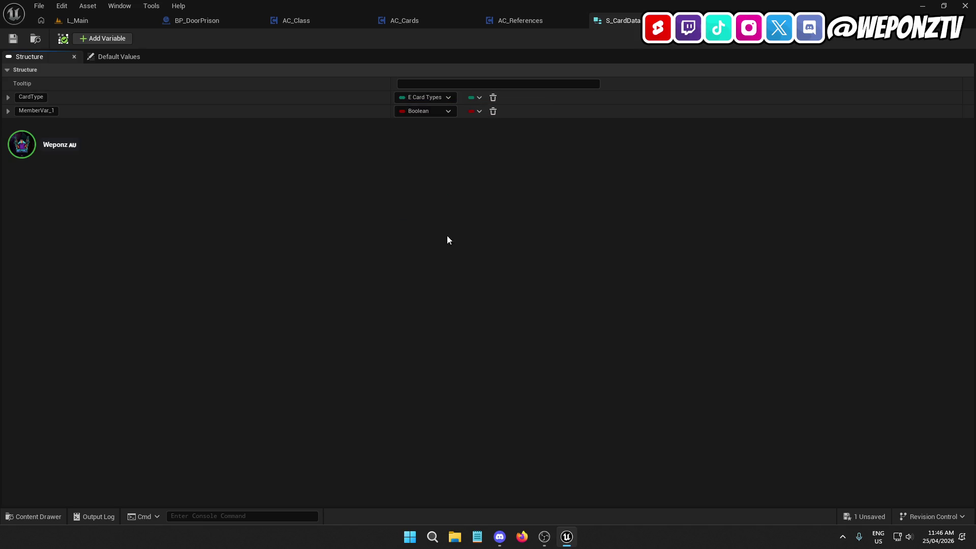
pyautogui.click(45, 111)
pyautogui.write('H')
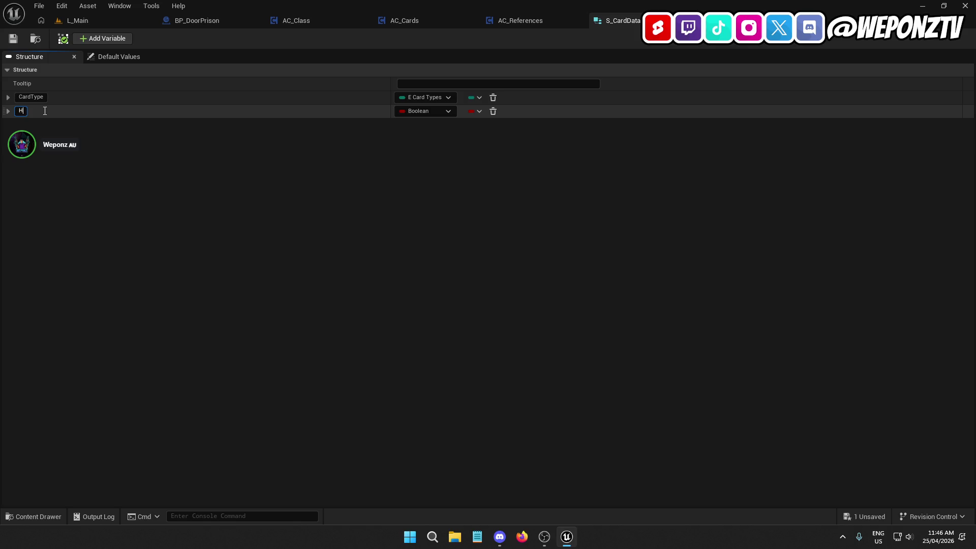
pyautogui.write('asCard')
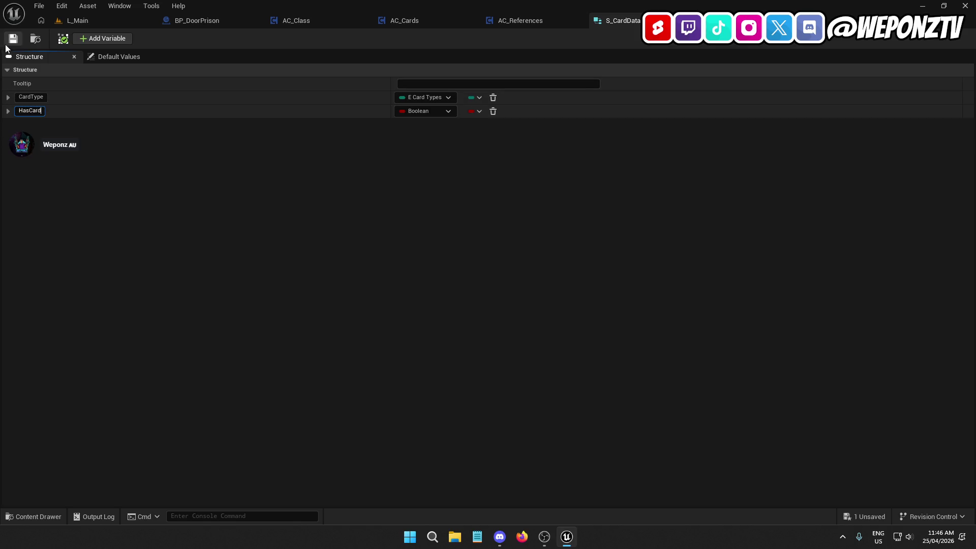
# Save the S_CardData structure and close its editor.
pyautogui.click(13, 38)
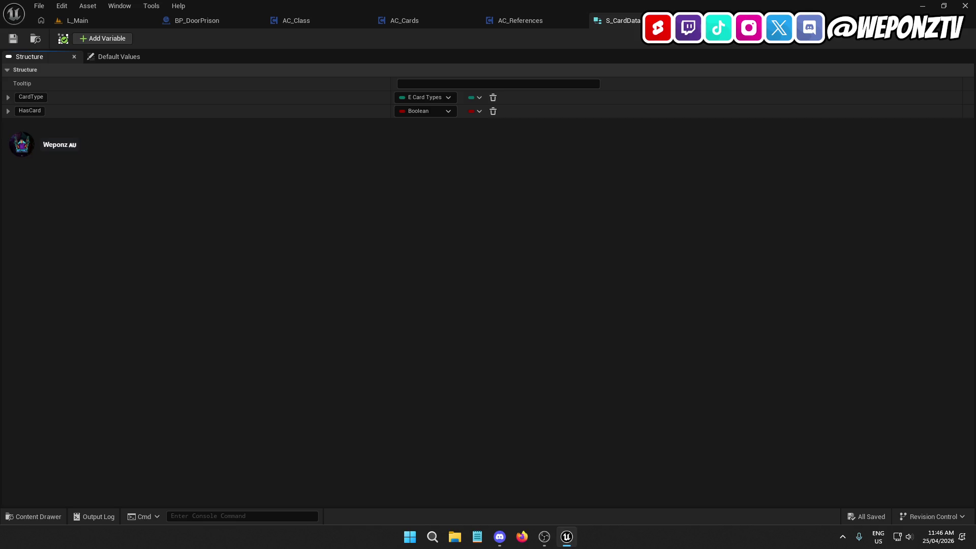
pyautogui.hotkey('ctrl', 'w')
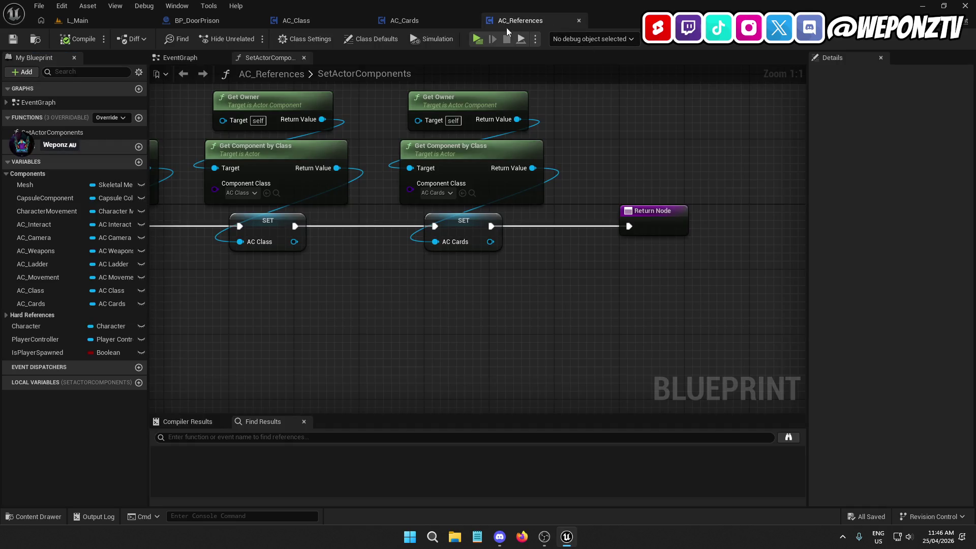
pyautogui.click(417, 21)
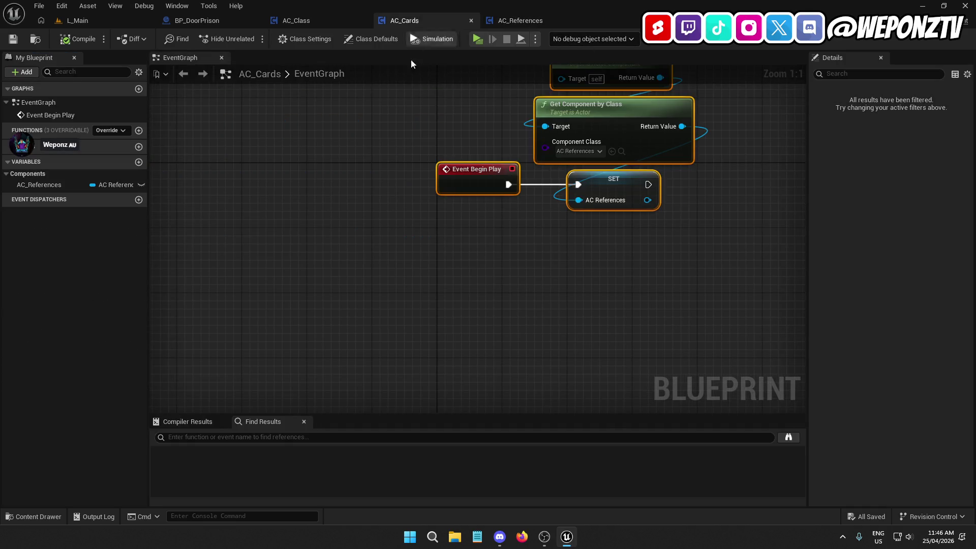
# Add a CardData variable of type S Card Data to AC_Cards and compile.
pyautogui.click(138, 162)
pyautogui.write('CardD')
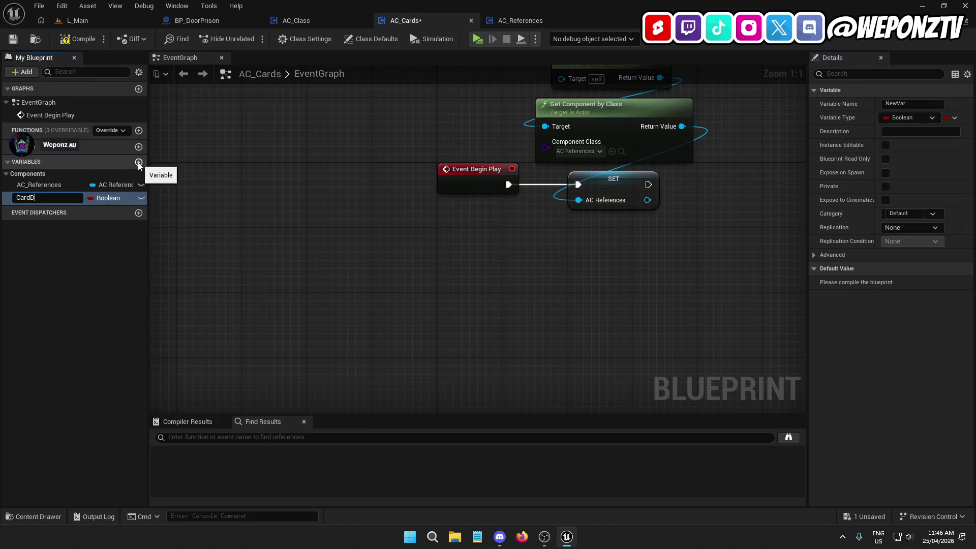
pyautogui.press('Return')
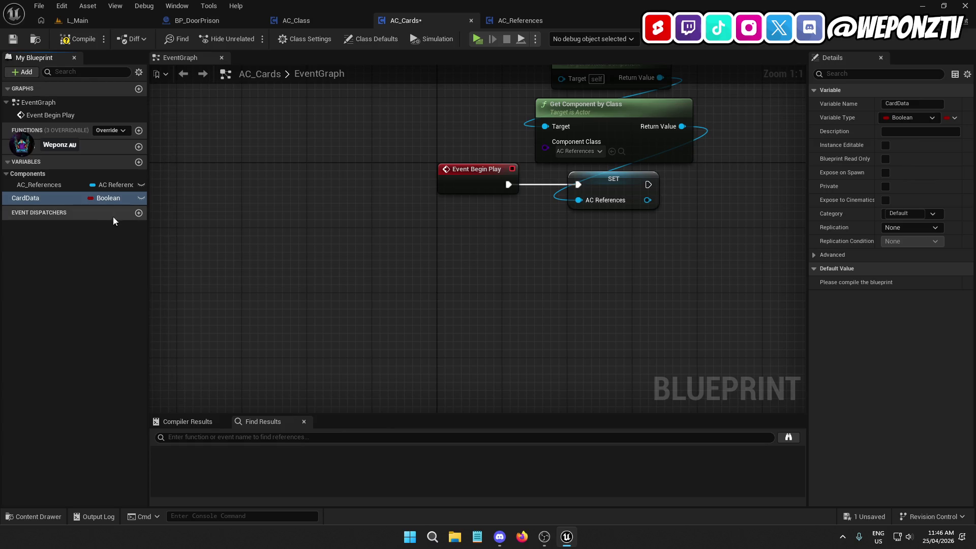
pyautogui.click(107, 198)
pyautogui.write('cardd')
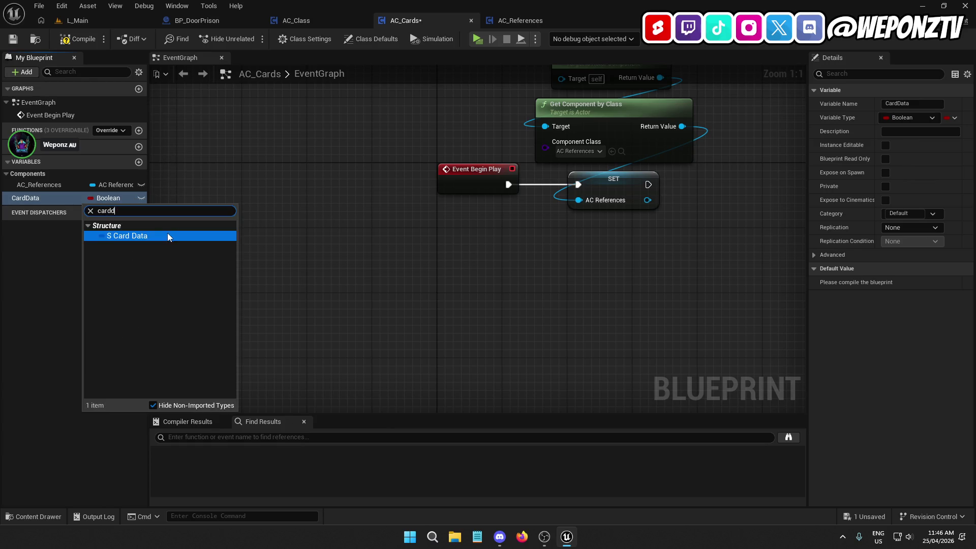
pyautogui.click(167, 233)
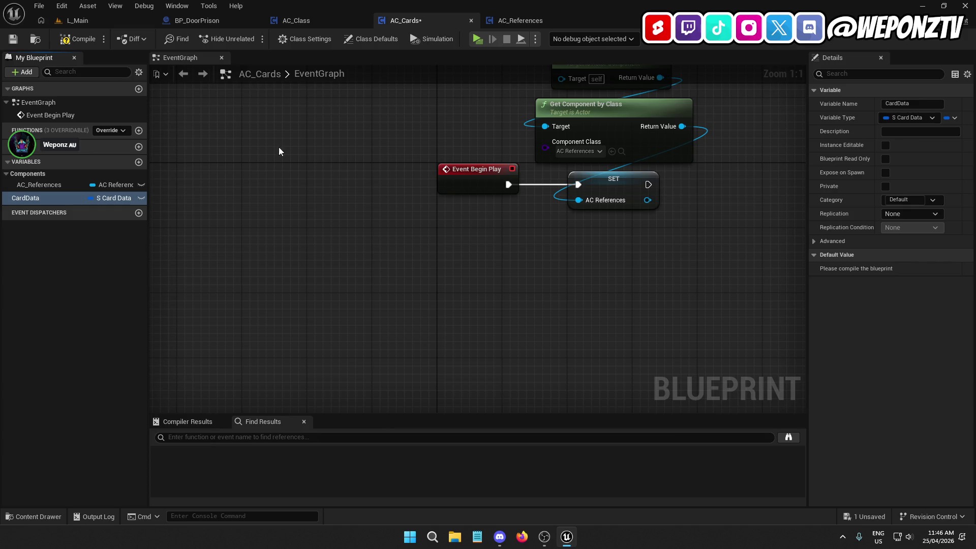
pyautogui.click(78, 39)
# Turn CardData into an array and recompile the blueprint.
pyautogui.click(91, 197)
pyautogui.click(113, 200)
pyautogui.click(814, 268)
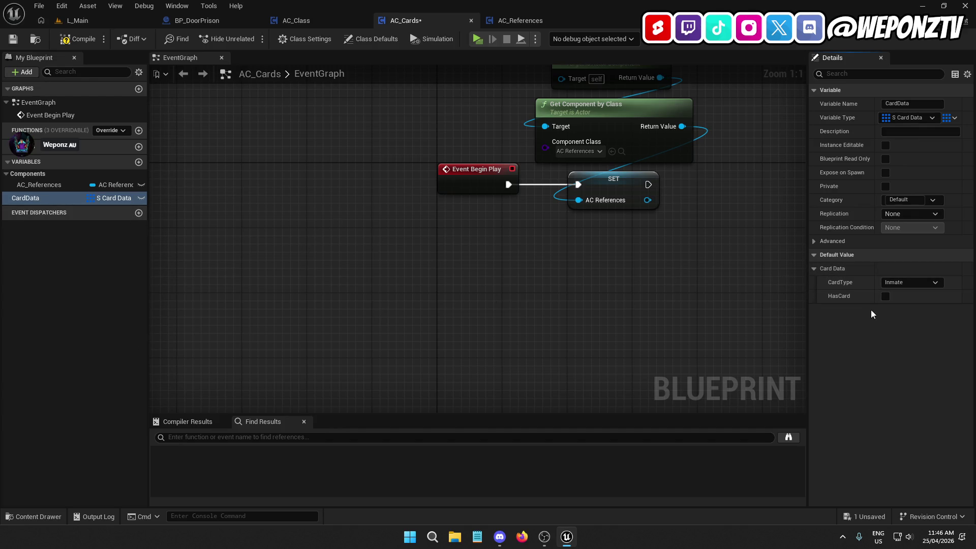
pyautogui.moveTo(716, 320)
pyautogui.mouseDown()
pyautogui.moveTo(566, 320)
pyautogui.moveTo(696, 299)
pyautogui.mouseUp()
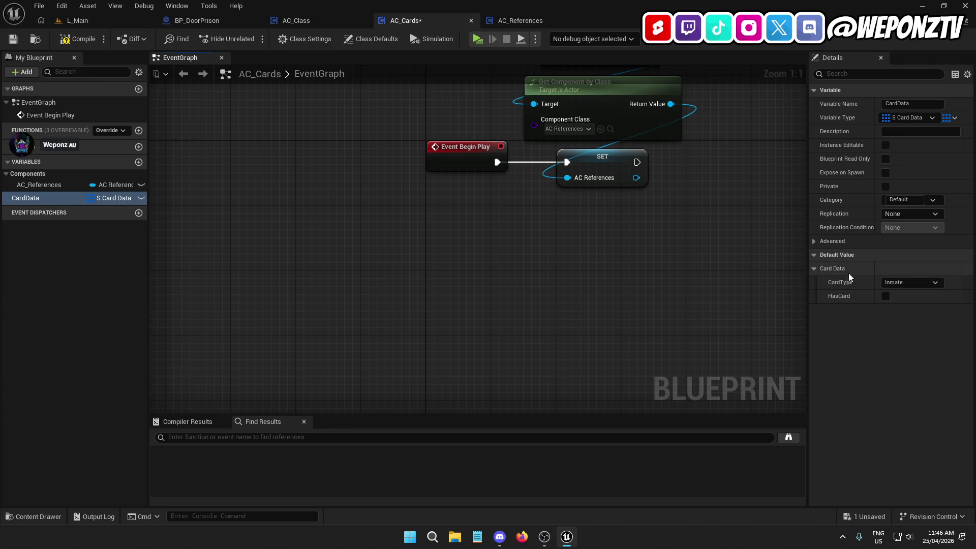
pyautogui.click(77, 39)
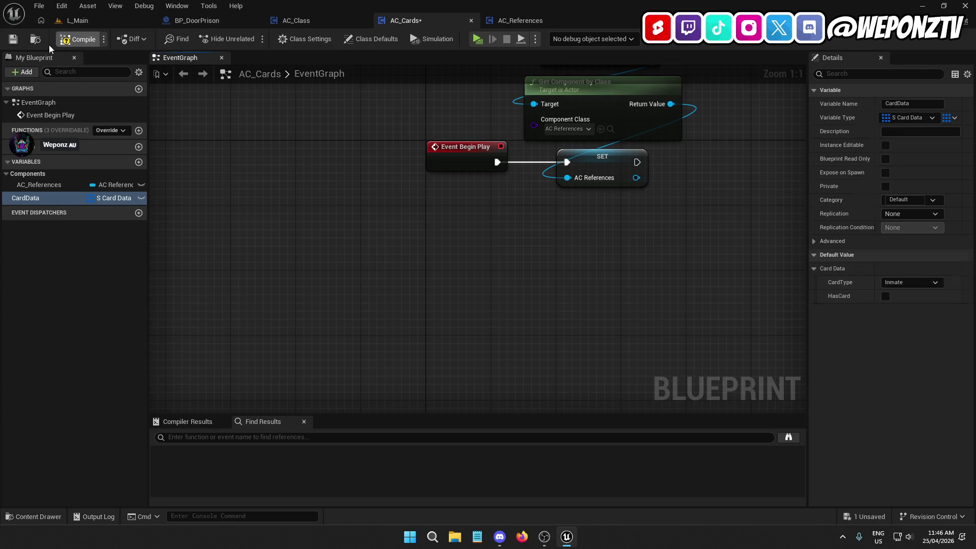
pyautogui.click(14, 39)
# Give CardData three default entries (Inmate, Maintenance, Restricted), then compile and save.
pyautogui.click(940, 270)
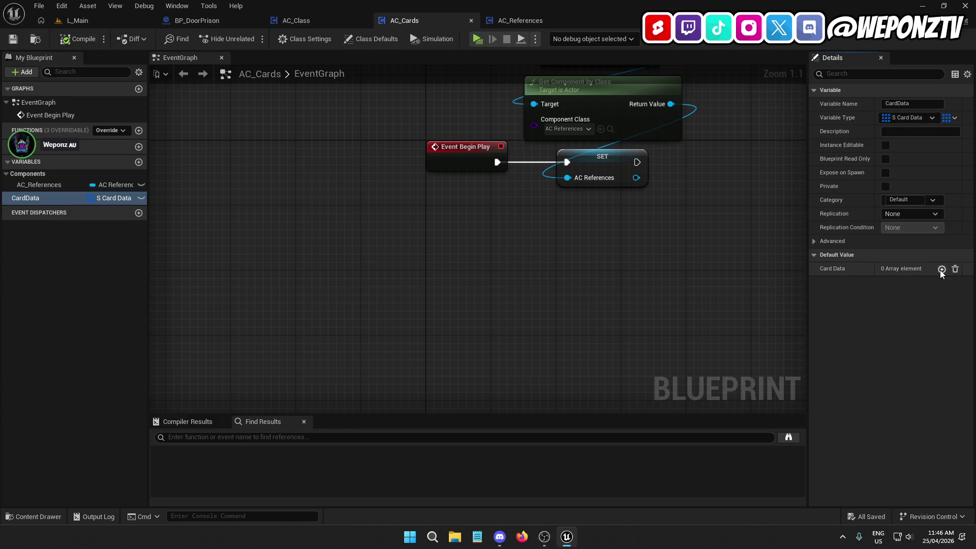
pyautogui.click(940, 270)
pyautogui.click(940, 269)
pyautogui.click(899, 339)
pyautogui.click(902, 358)
pyautogui.click(904, 381)
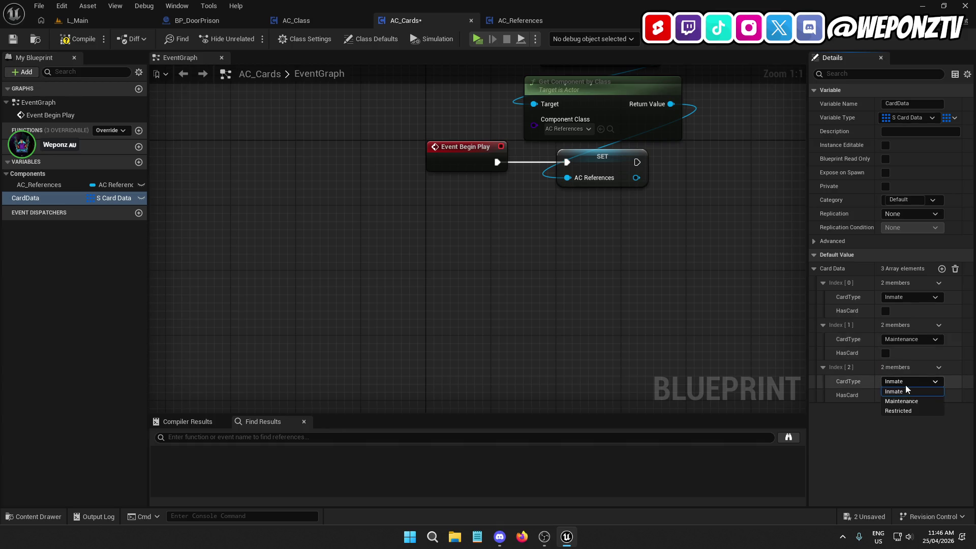
pyautogui.click(911, 411)
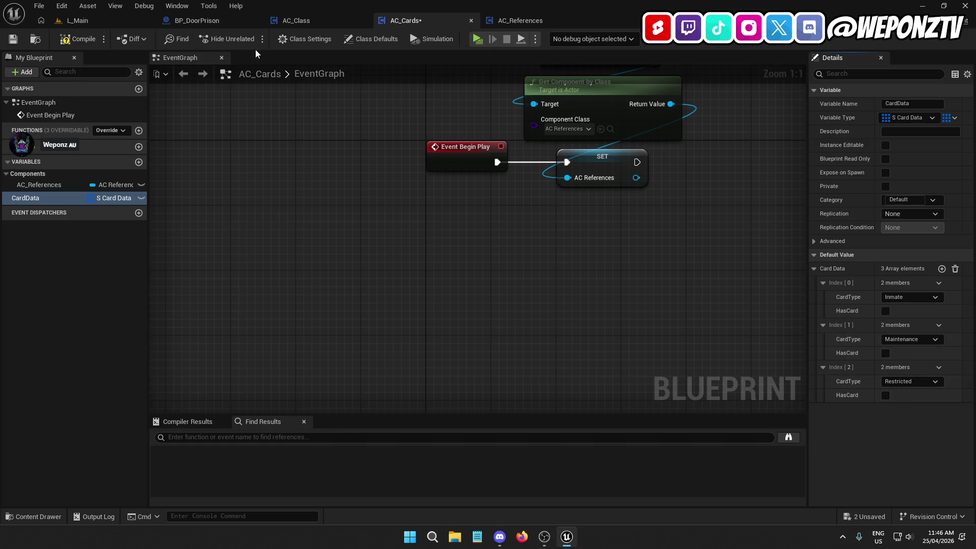
pyautogui.click(77, 38)
pyautogui.click(14, 39)
pyautogui.moveTo(523, 287)
pyautogui.mouseDown()
pyautogui.moveTo(533, 236)
pyautogui.moveTo(510, 227)
pyautogui.mouseUp()
pyautogui.rightClick(447, 229)
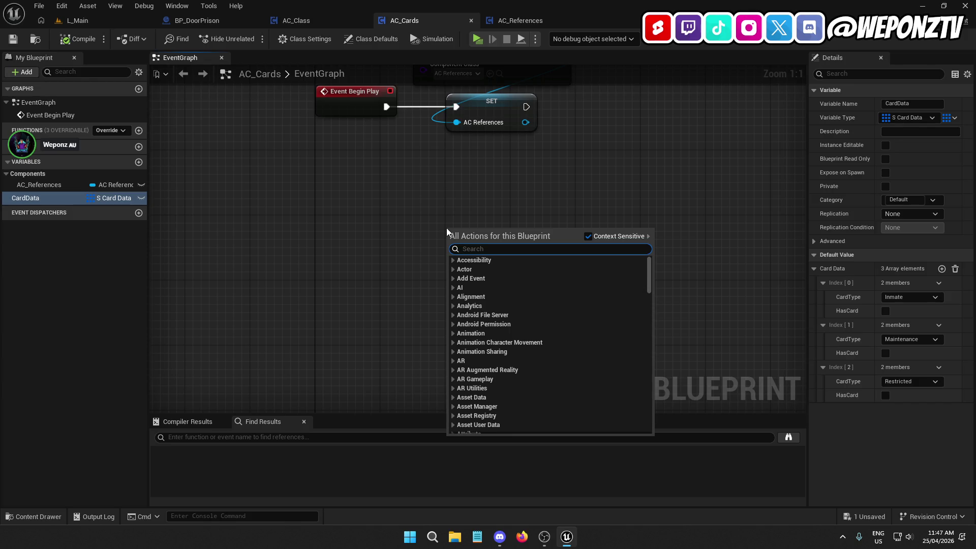
# Add a custom event named GivePlayerCard to the AC_Cards graph.
pyautogui.write('custom')
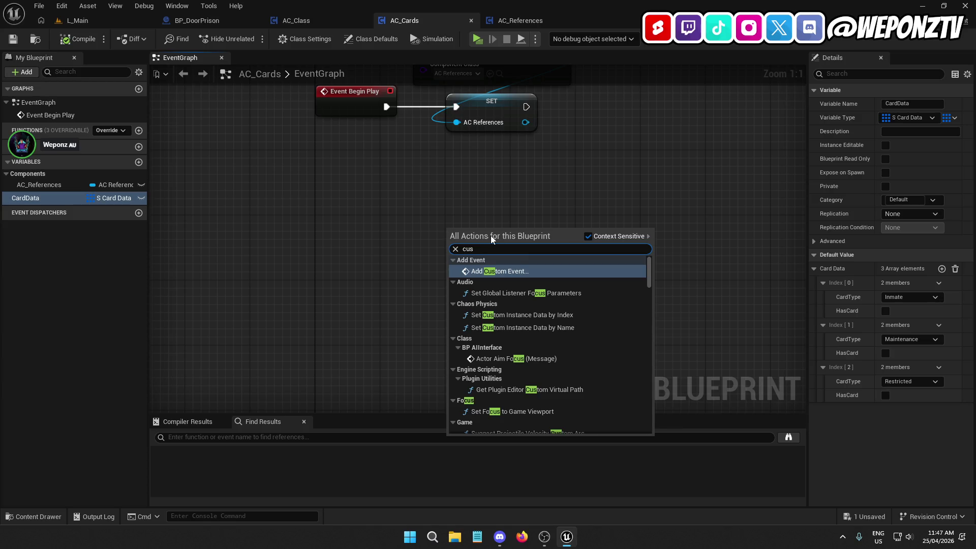
pyautogui.click(537, 268)
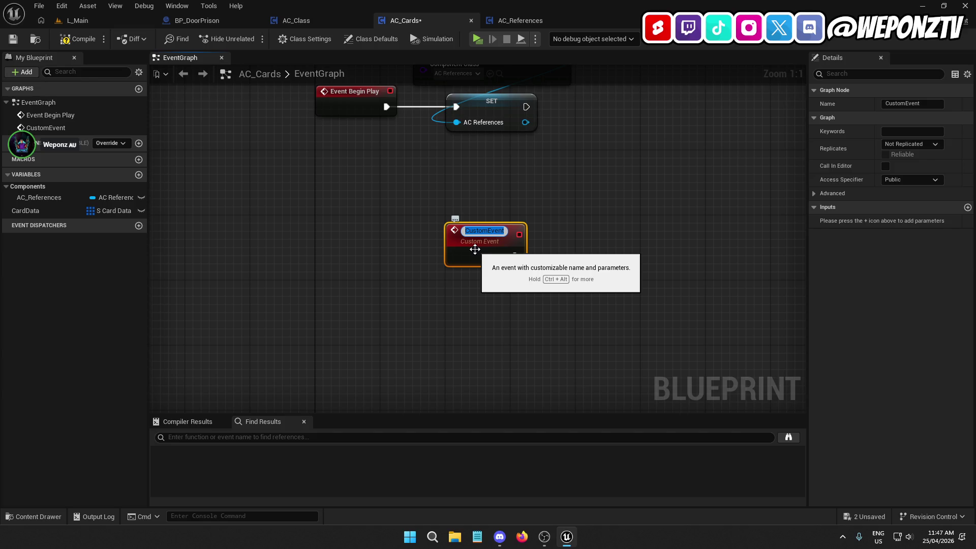
pyautogui.write('Give')
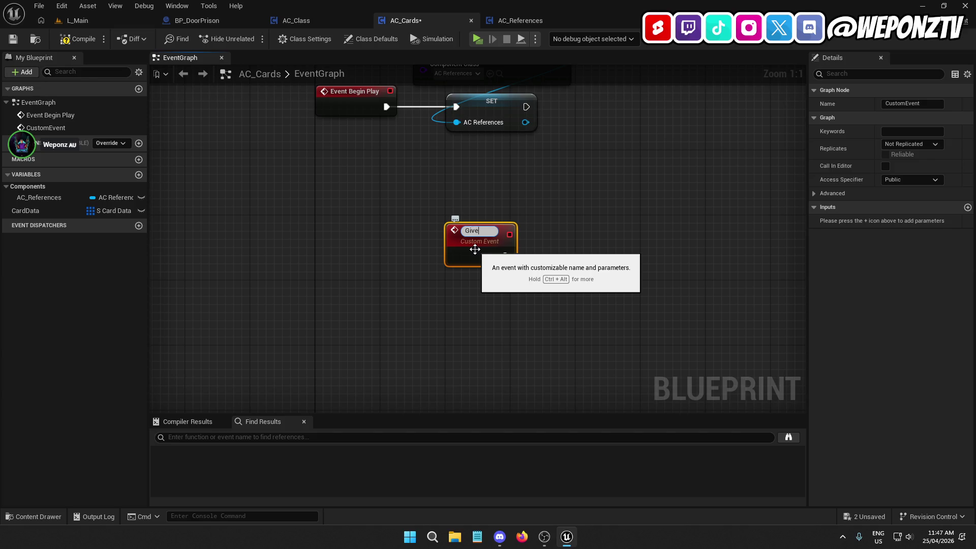
pyautogui.write('PlayerCard')
pyautogui.press('Return')
pyautogui.moveTo(490, 237)
pyautogui.mouseDown()
pyautogui.moveTo(355, 300)
pyautogui.moveTo(359, 293)
pyautogui.mouseUp()
# Add a second custom event named RemoveCard.
pyautogui.rightClick(433, 312)
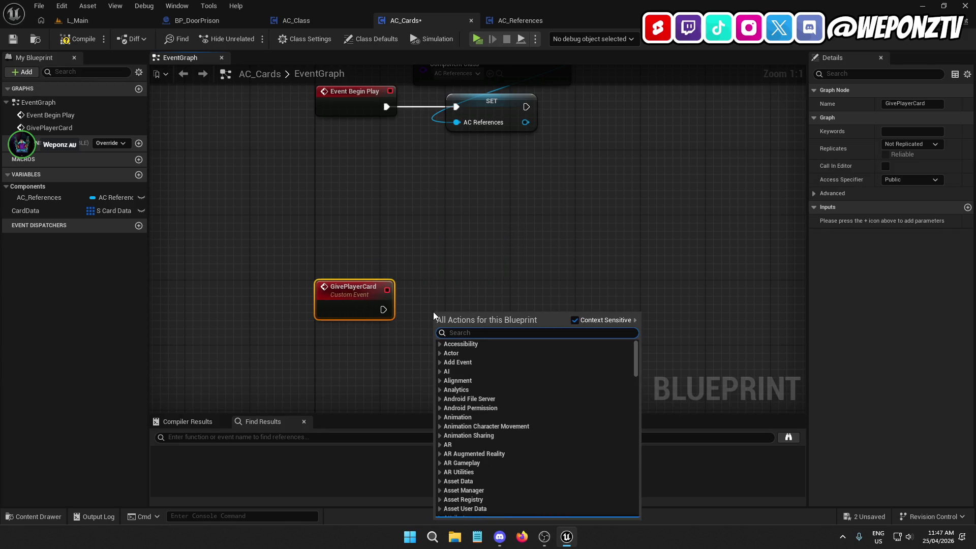
pyautogui.write('custom event')
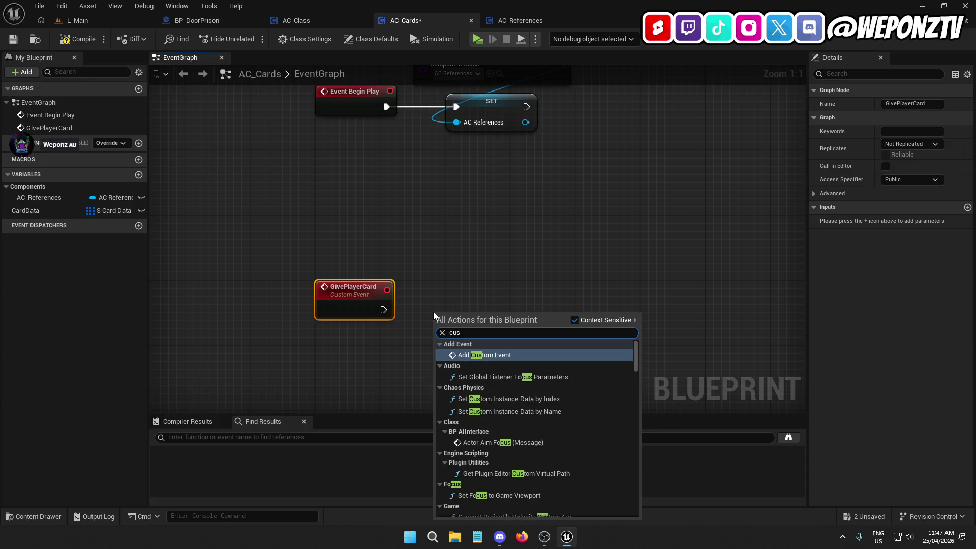
pyautogui.click(506, 356)
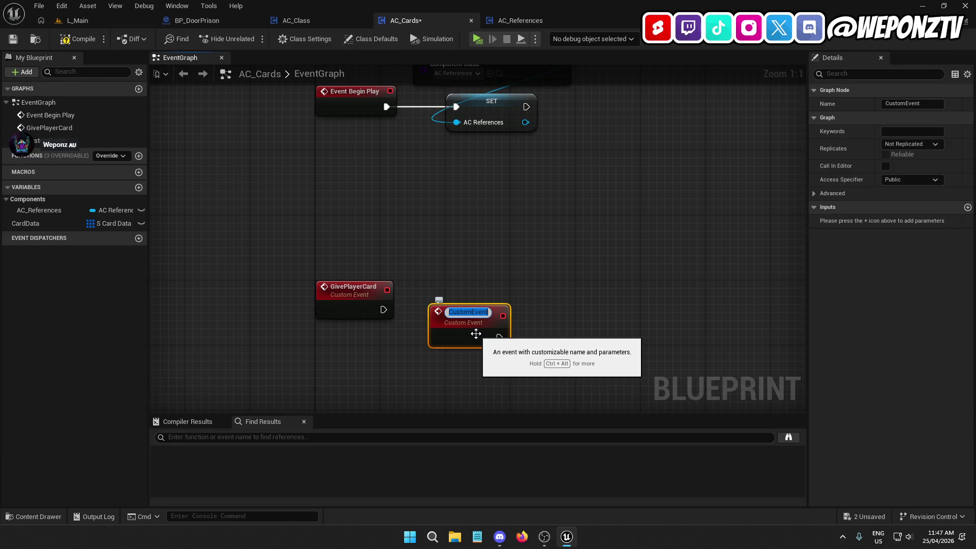
pyautogui.write('Remo')
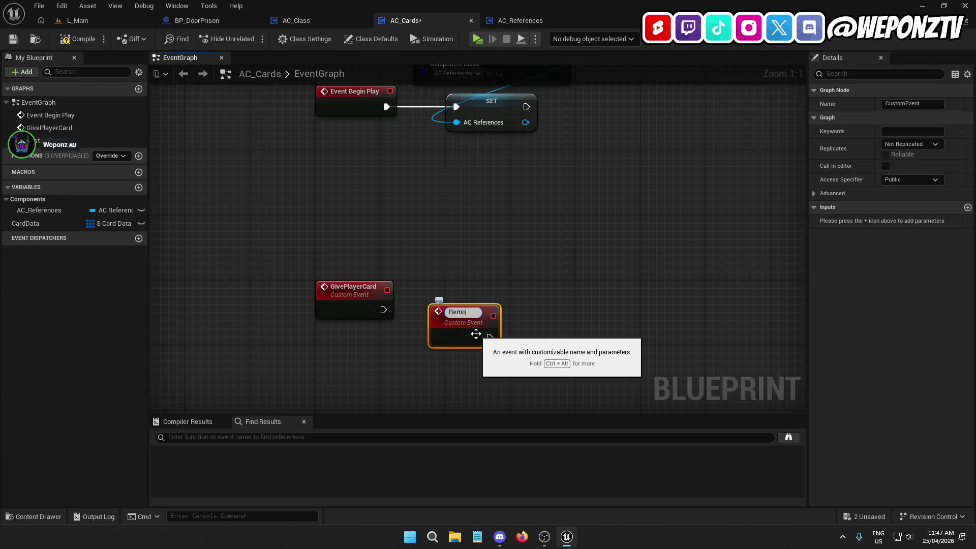
pyautogui.write('veCard')
pyautogui.press('Return')
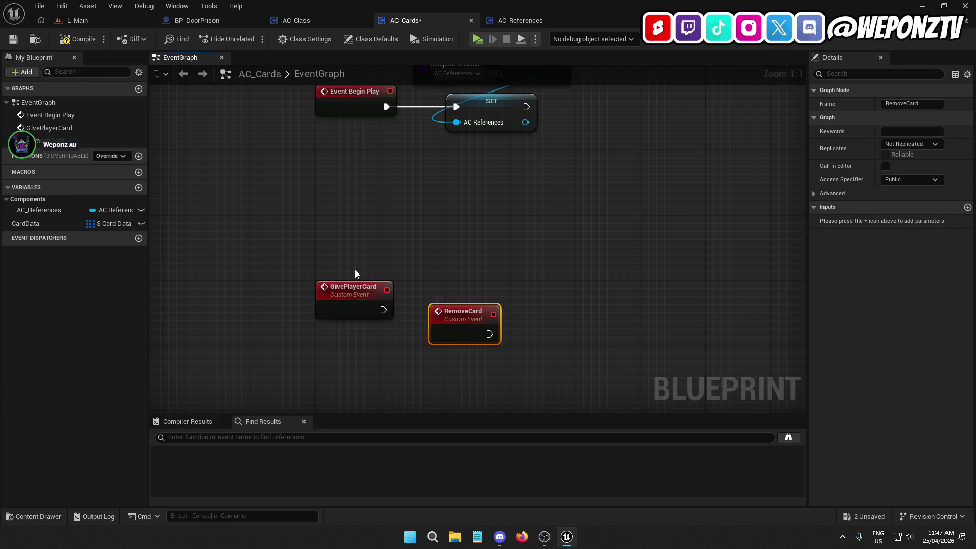
# Rename GivePlayerCard to GiveCard and place RemoveCard directly below it.
pyautogui.click(353, 298)
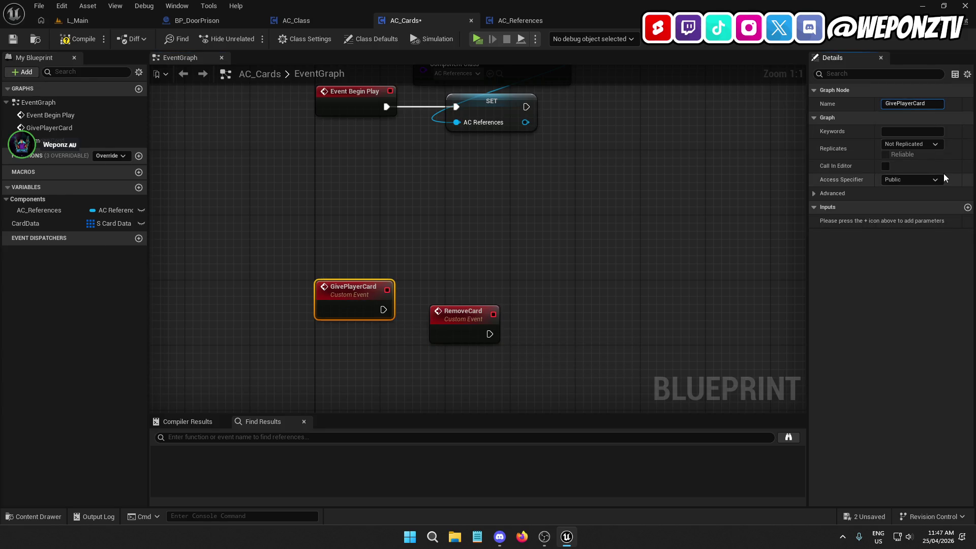
pyautogui.press('Return')
pyautogui.moveTo(467, 323)
pyautogui.mouseDown()
pyautogui.moveTo(412, 366)
pyautogui.moveTo(376, 303)
pyautogui.moveTo(354, 343)
pyautogui.mouseUp()
pyautogui.click(402, 262)
pyautogui.moveTo(401, 261); pyautogui.dragTo(311, 270)
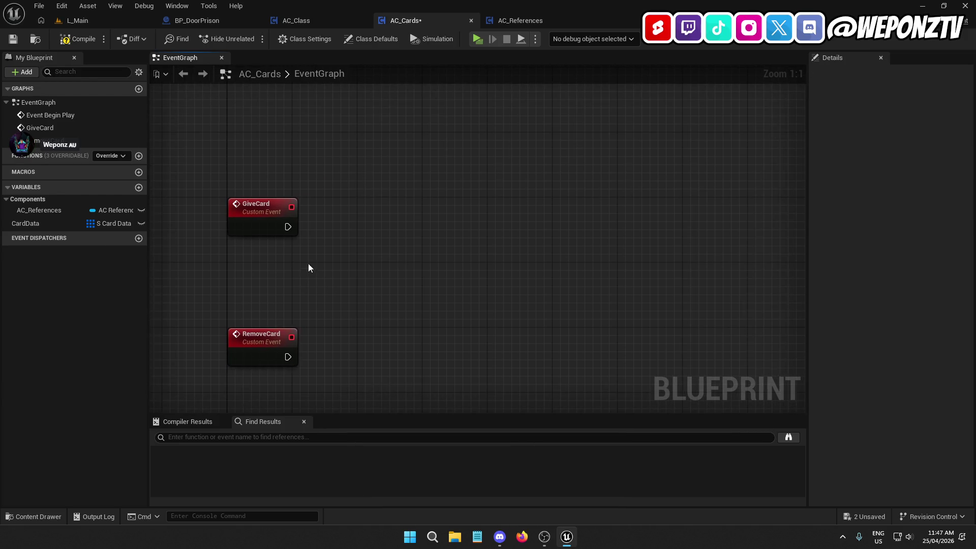
pyautogui.click(259, 212)
pyautogui.moveTo(286, 197)
pyautogui.mouseDown()
pyautogui.moveTo(474, 273)
pyautogui.moveTo(298, 205)
pyautogui.mouseUp()
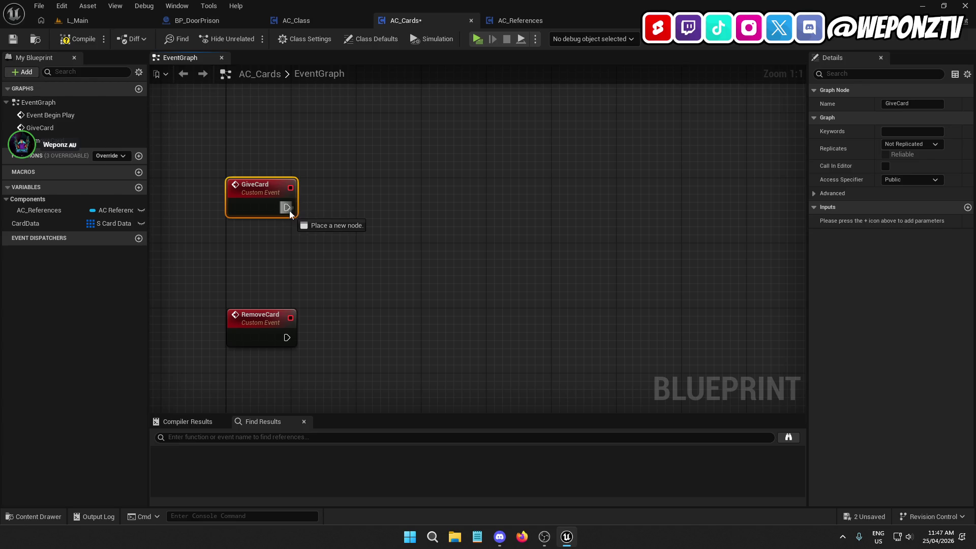
# Give GiveCard a CardType input of type E Card Types.
pyautogui.press('F2')
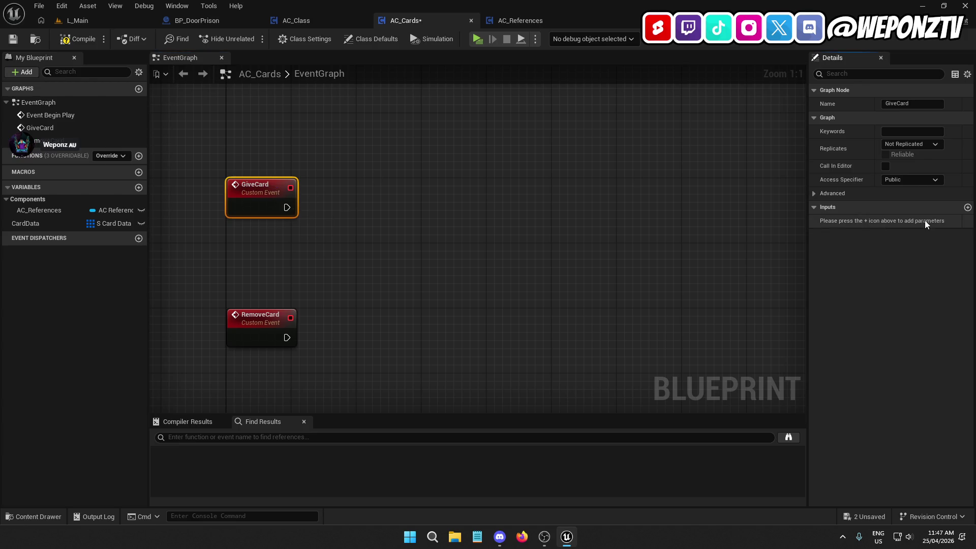
pyautogui.click(967, 207)
pyautogui.write('CardType')
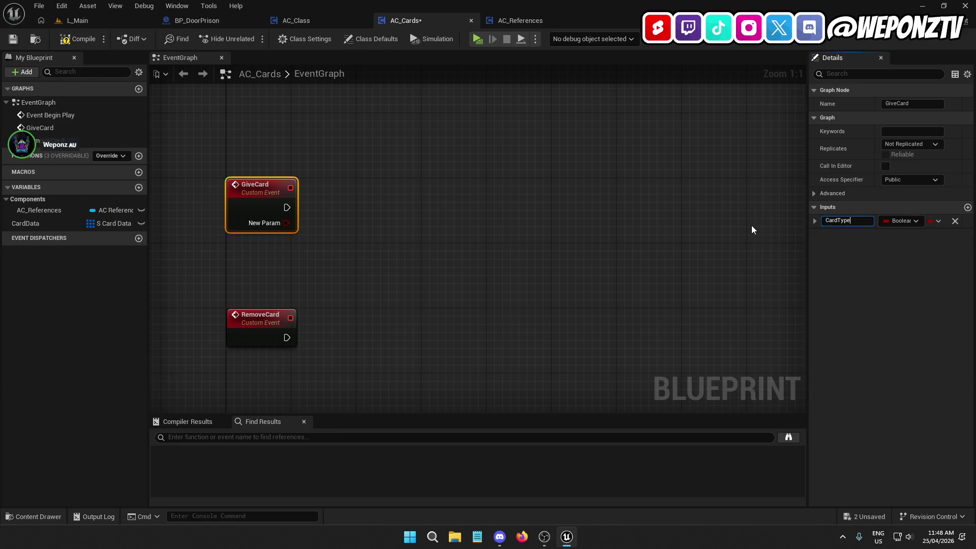
pyautogui.press('Return')
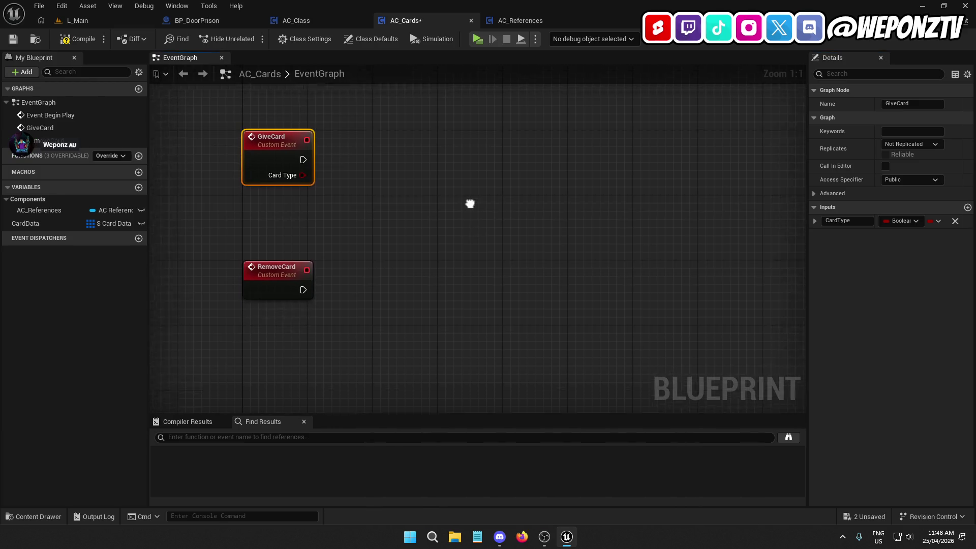
pyautogui.click(281, 253)
pyautogui.click(283, 168)
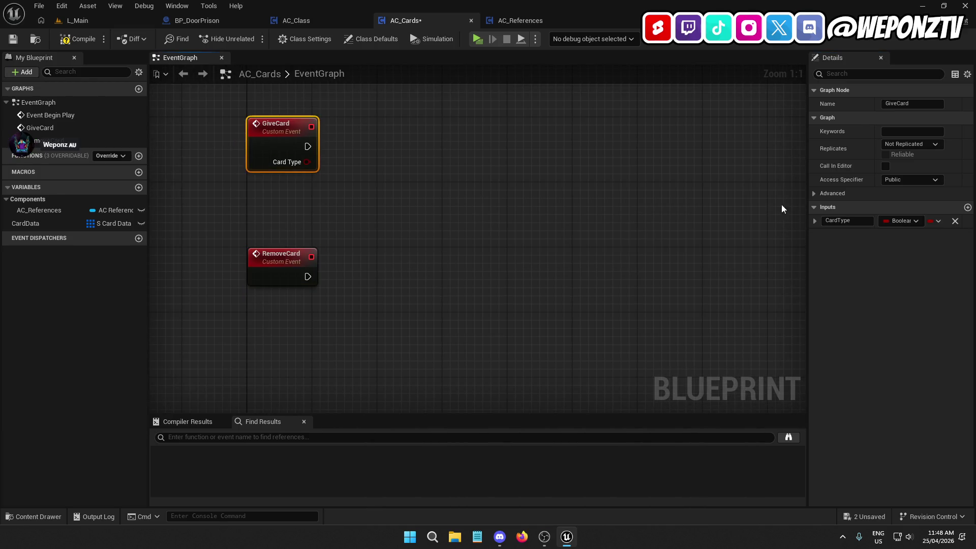
pyautogui.click(901, 220)
pyautogui.write('cardt')
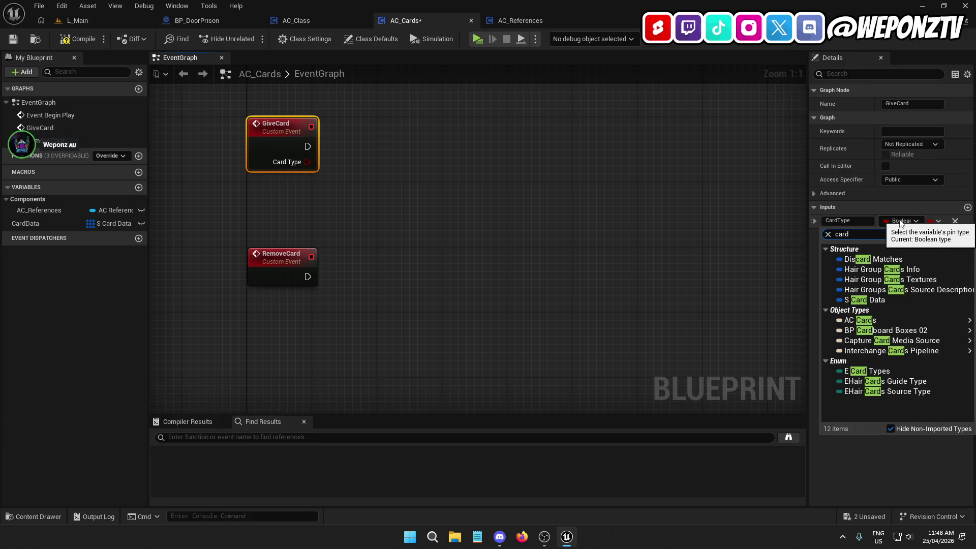
pyautogui.click(895, 260)
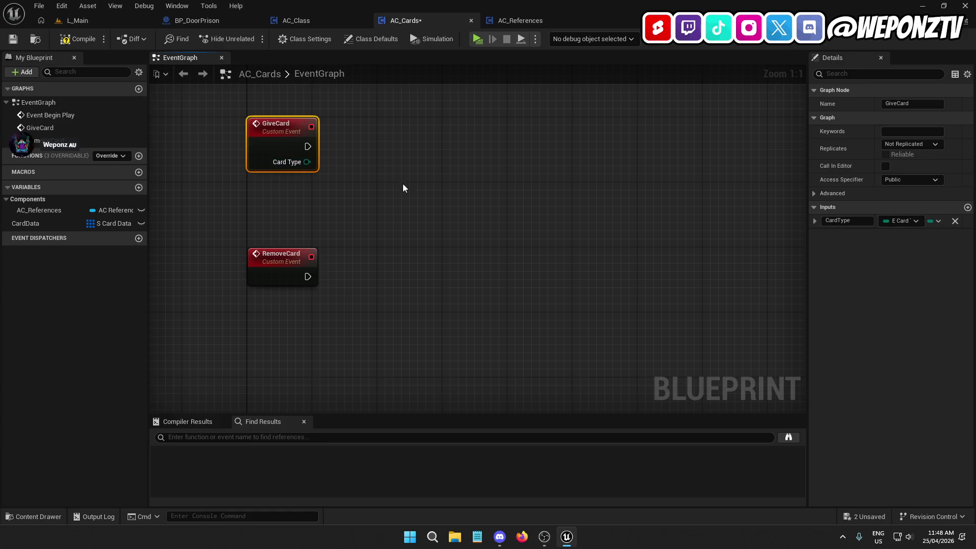
pyautogui.click(844, 221)
# Add the same CardType input to the RemoveCard event.
pyautogui.click(481, 216)
pyautogui.click(277, 135)
pyautogui.click(301, 274)
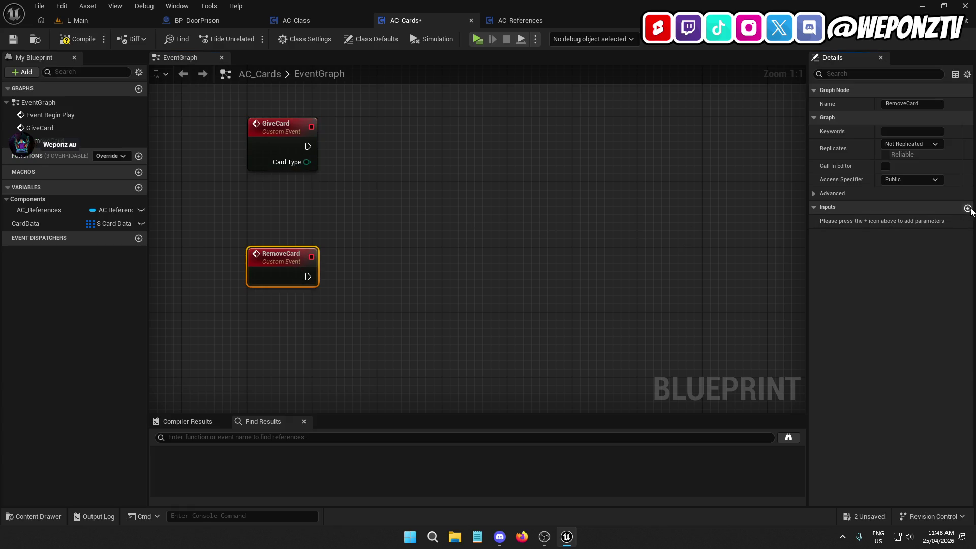
pyautogui.click(967, 208)
pyautogui.click(844, 221)
pyautogui.write('CardType')
pyautogui.press('Return')
# Compile AC_Cards, line RemoveCard up beneath GiveCard, and save.
pyautogui.click(70, 40)
pyautogui.moveTo(421, 180)
pyautogui.mouseDown()
pyautogui.moveTo(490, 172)
pyautogui.moveTo(490, 157)
pyautogui.mouseUp()
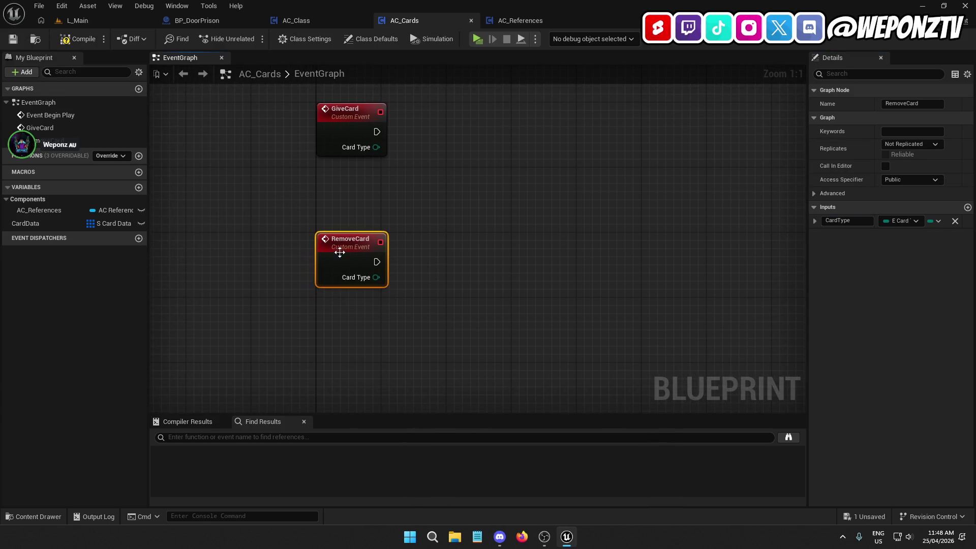
pyautogui.moveTo(339, 252); pyautogui.dragTo(342, 318)
pyautogui.moveTo(402, 234)
pyautogui.mouseDown()
pyautogui.moveTo(440, 185)
pyautogui.moveTo(470, 340)
pyautogui.moveTo(431, 137)
pyautogui.mouseUp()
pyautogui.moveTo(275, 330); pyautogui.dragTo(275, 258)
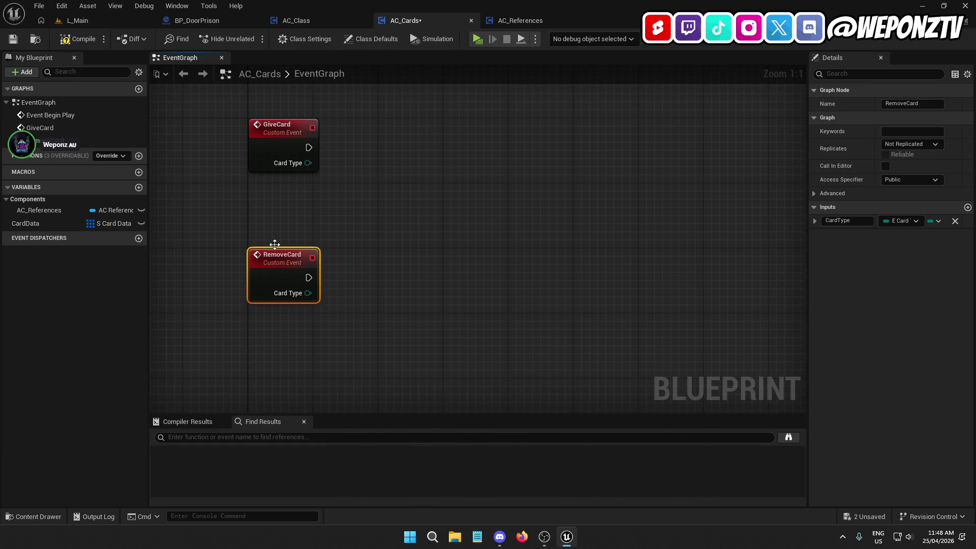
pyautogui.click(77, 39)
pyautogui.click(13, 39)
pyautogui.moveTo(374, 164)
pyautogui.mouseDown()
pyautogui.moveTo(396, 257)
pyautogui.moveTo(410, 213)
pyautogui.mouseUp()
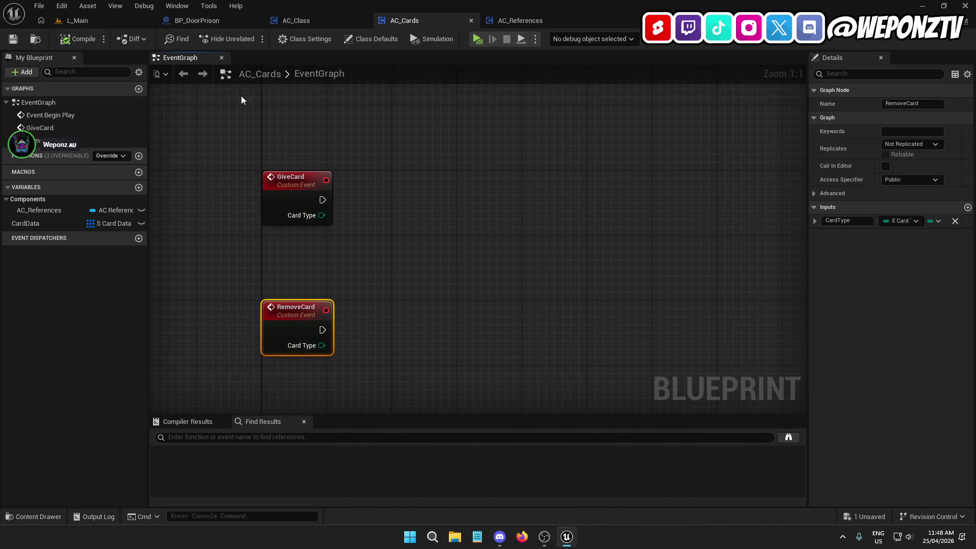
pyautogui.click(115, 23)
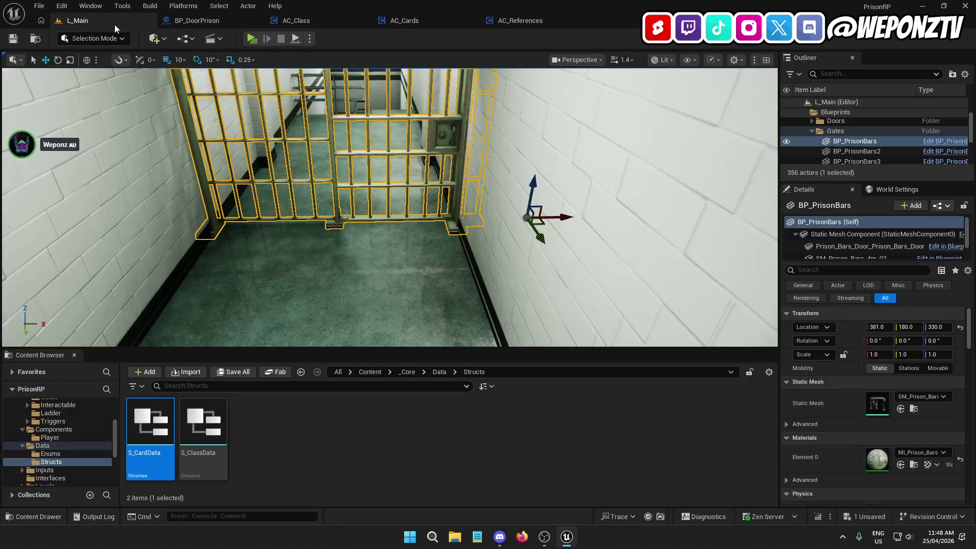
# Create an Actor Component blueprint named AC_Alerts in _Core > Components > Player.
pyautogui.click(439, 371)
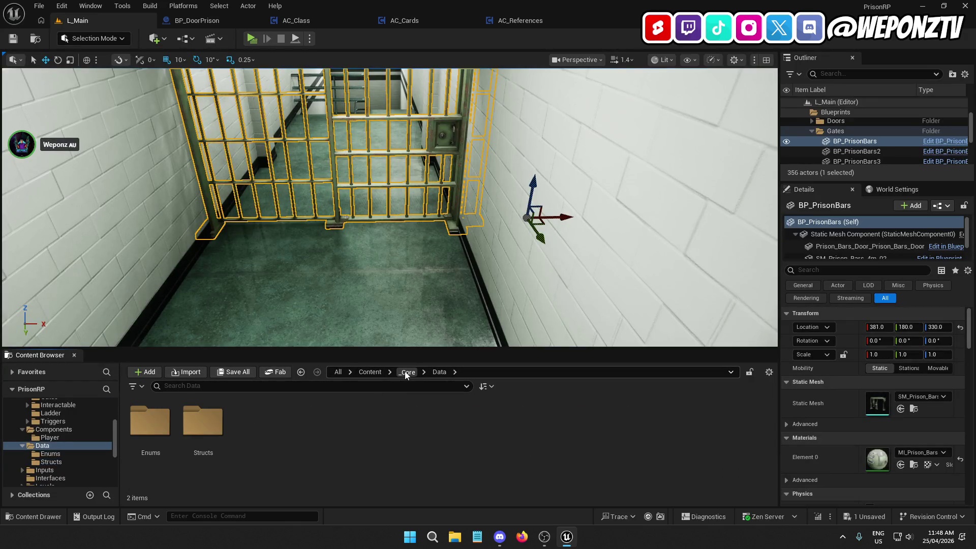
pyautogui.click(406, 372)
pyautogui.doubleClick(324, 424)
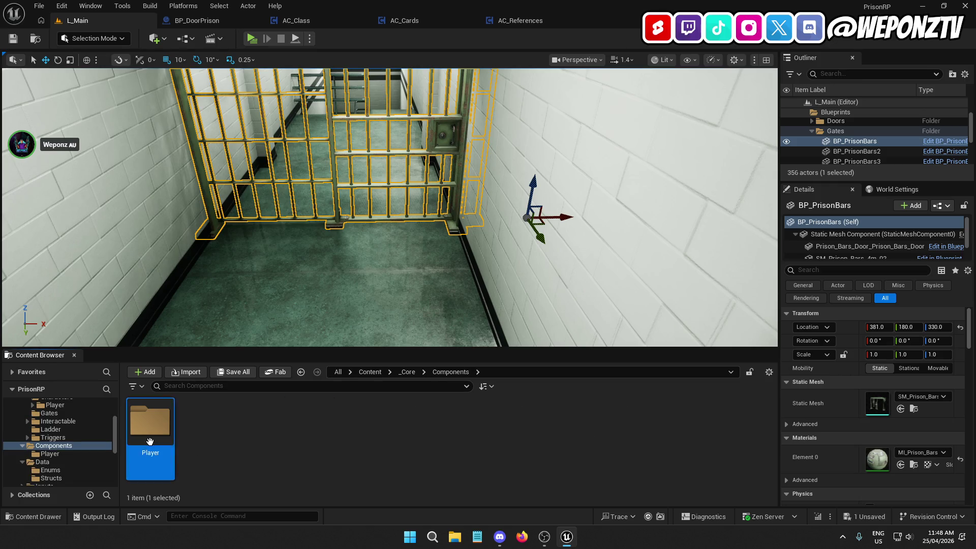
pyautogui.doubleClick(150, 421)
pyautogui.rightClick(606, 433)
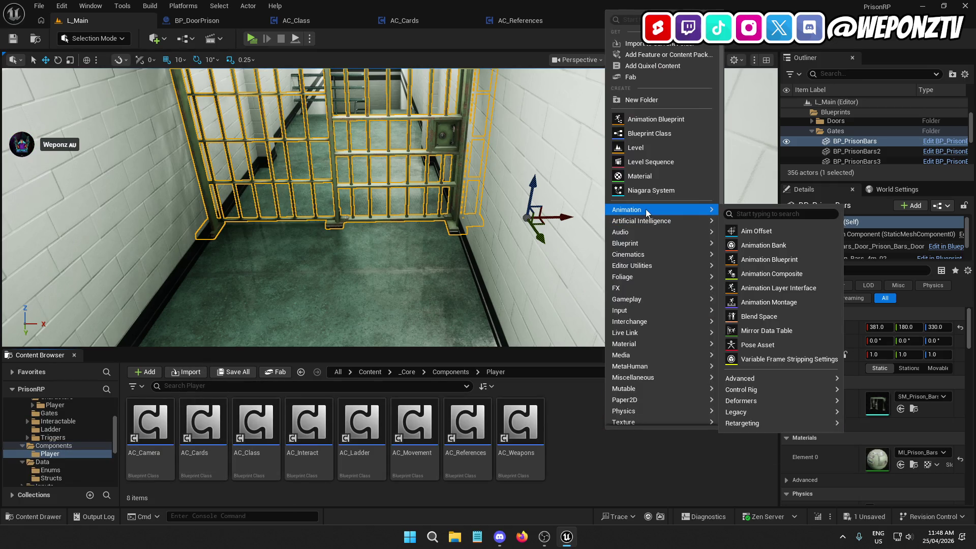
pyautogui.moveTo(649, 222)
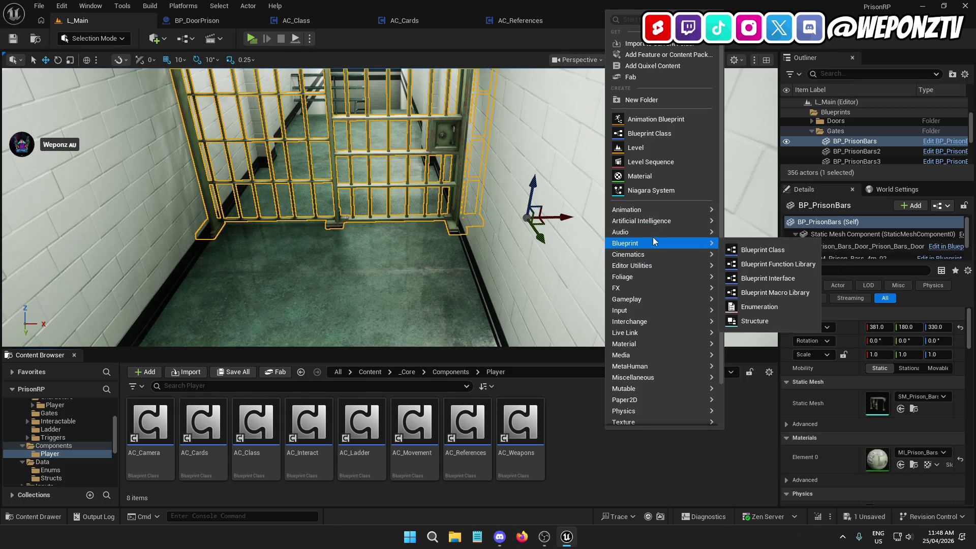
pyautogui.click(655, 140)
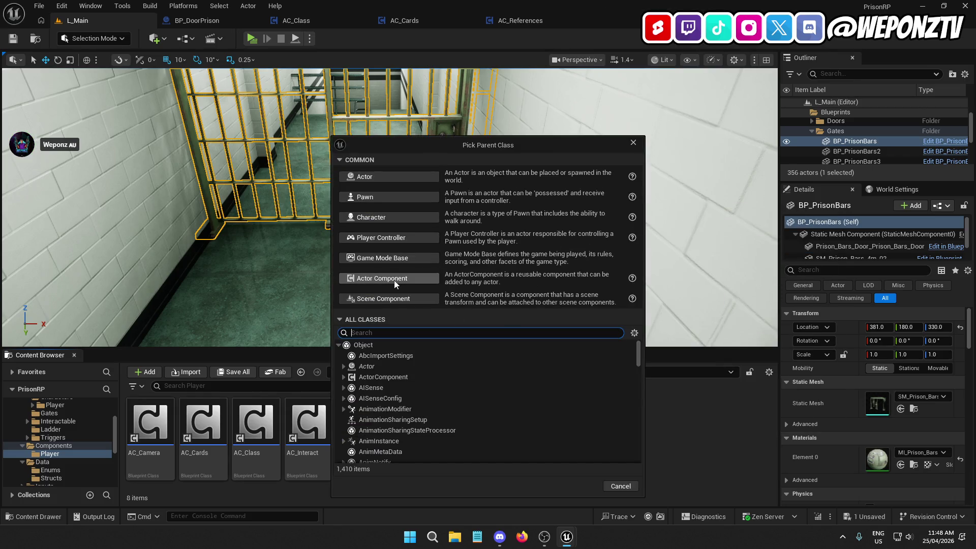
pyautogui.click(395, 276)
pyautogui.write('Al')
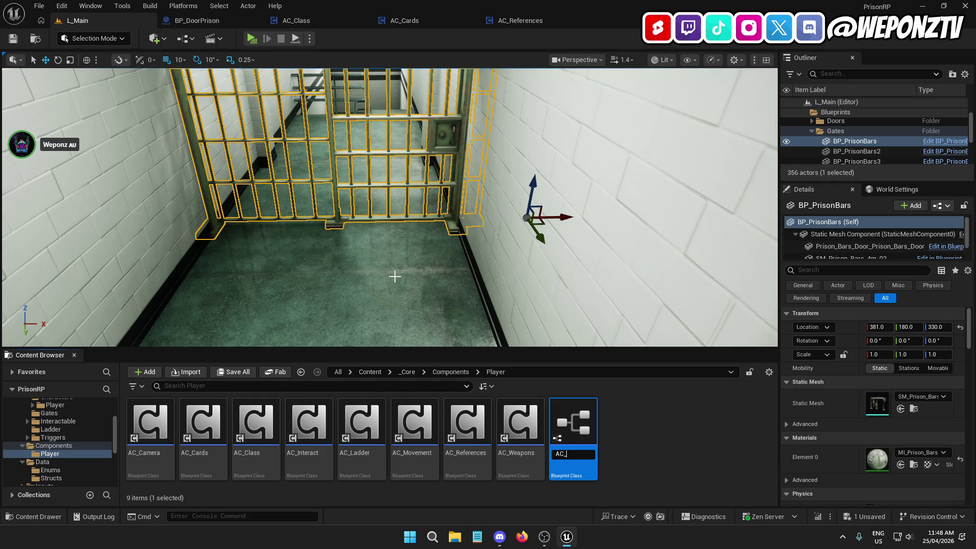
pyautogui.write('ert')
pyautogui.press('Return')
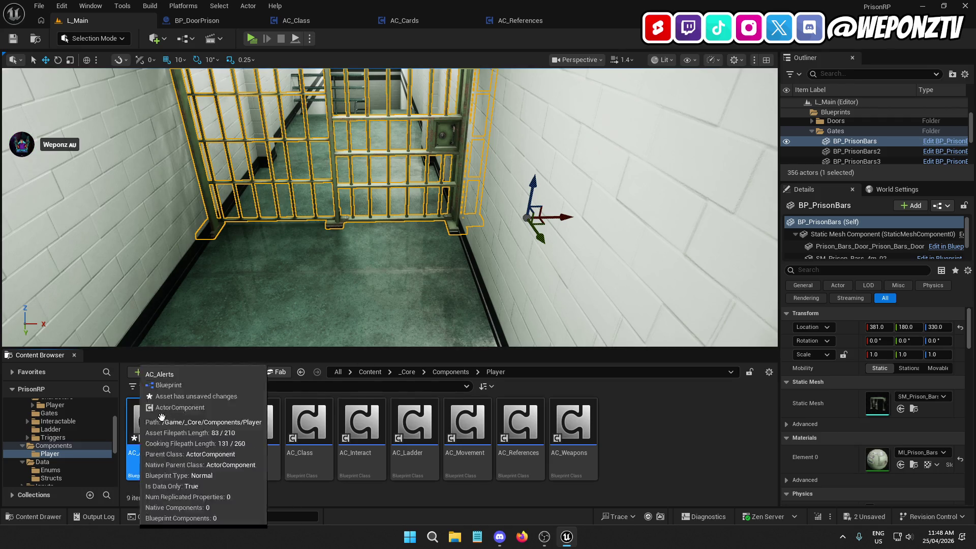
# Open AC_Alerts and delete its default Begin Play and Tick events.
pyautogui.doubleClick(155, 422)
pyautogui.moveTo(577, 317); pyautogui.dragTo(423, 161)
pyautogui.press('Delete')
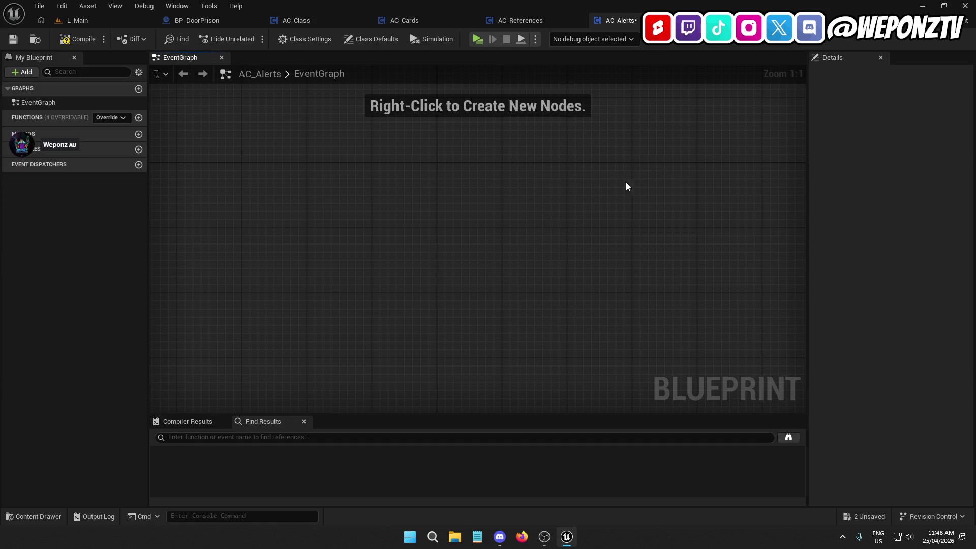
# Paste AC_Cards' Begin Play reference-setup nodes into the AC_Alerts graph.
pyautogui.click(383, 38)
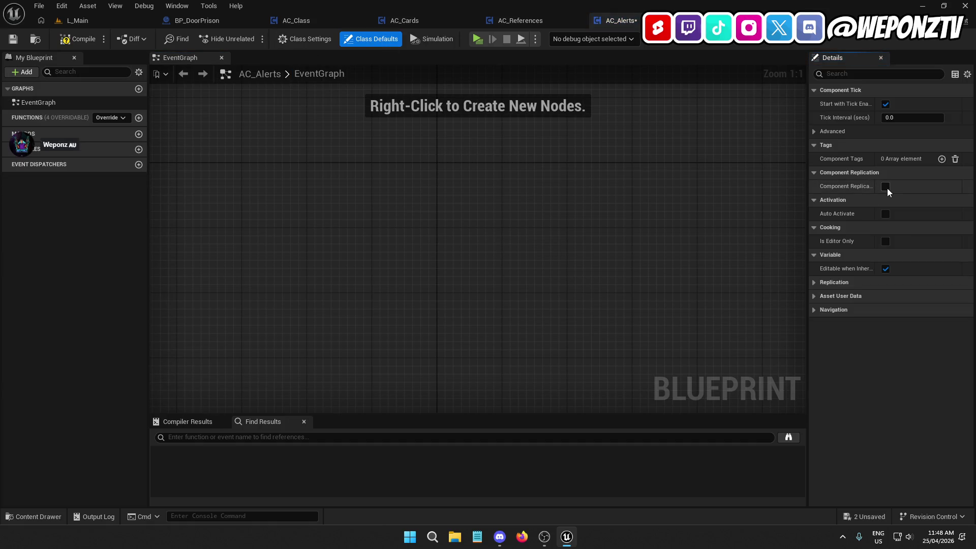
pyautogui.click(450, 18)
pyautogui.scroll(-2, 447, 199)
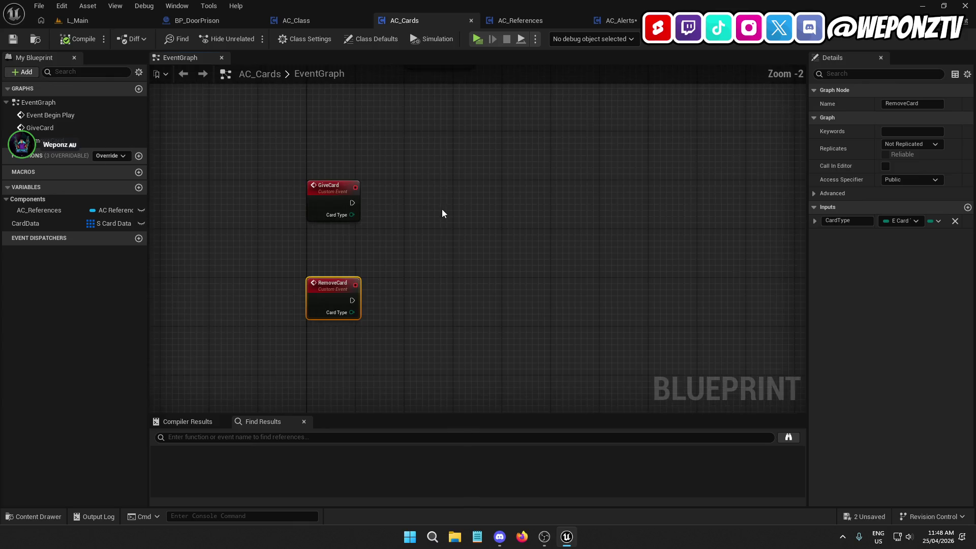
pyautogui.moveTo(516, 229); pyautogui.dragTo(260, 86)
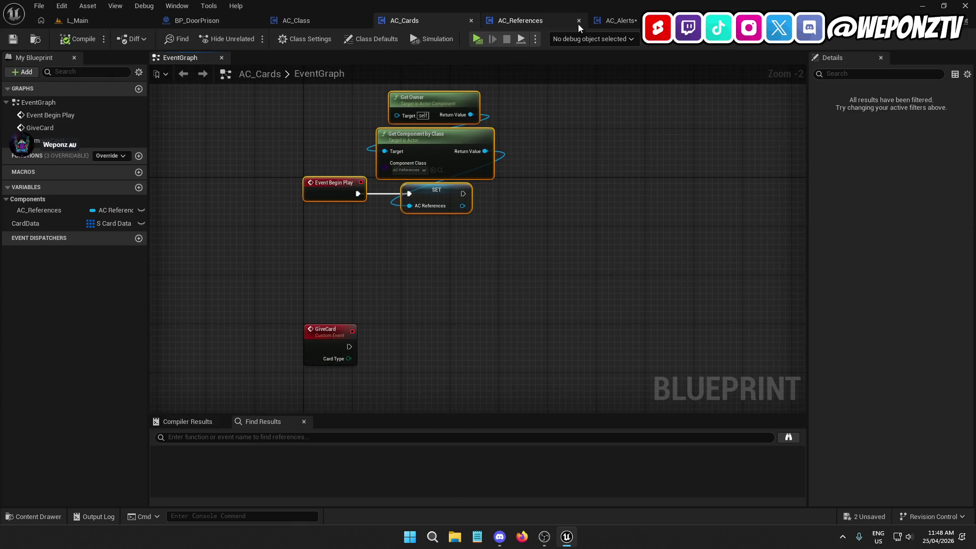
pyautogui.click(636, 22)
pyautogui.hotkey('ctrl', 'v')
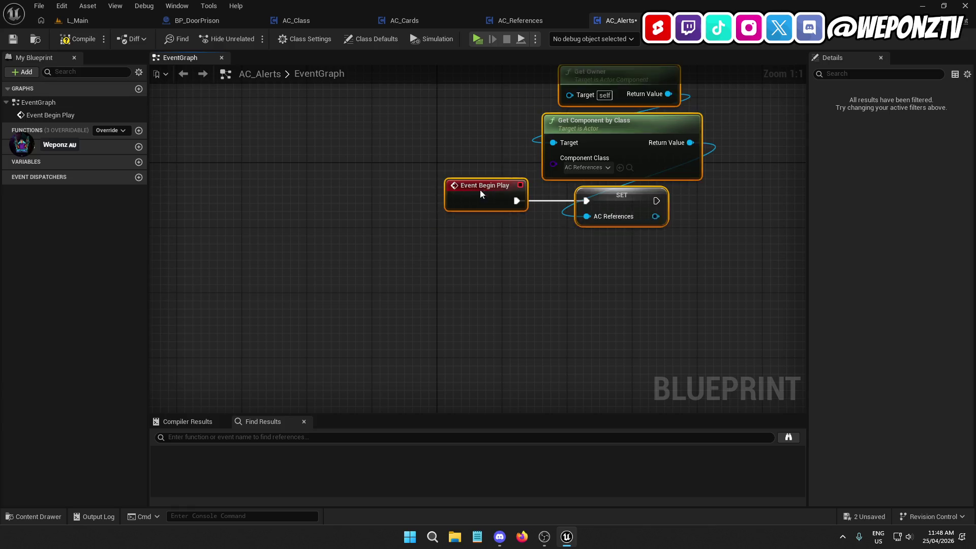
# Create the AC_References variable from the pasted SET node.
pyautogui.rightClick(446, 237)
pyautogui.click(447, 237)
pyautogui.rightClick(447, 237)
pyautogui.click(524, 254)
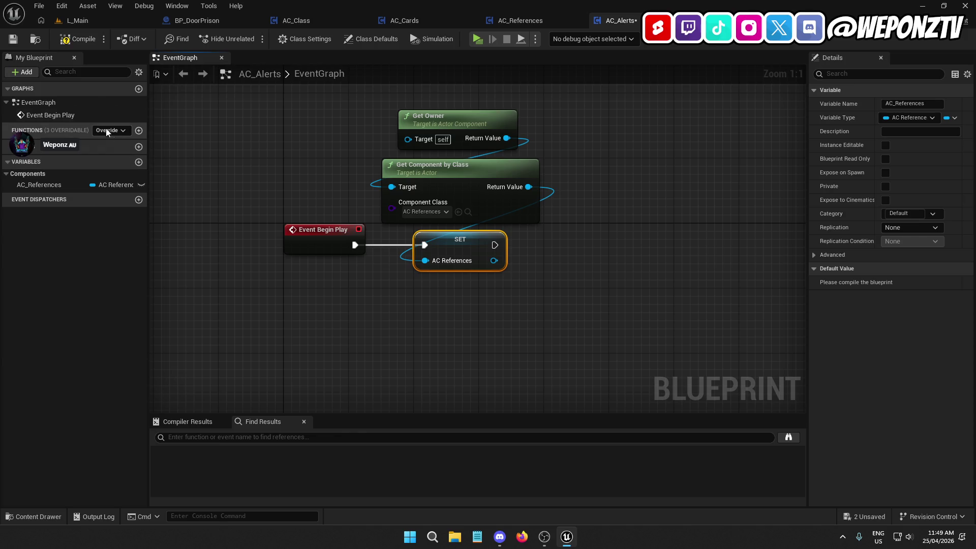
# Duplicate the AC Cards lookup and SET nodes in AC_References' SetActorComponents function.
pyautogui.click(104, 20)
pyautogui.doubleClick(524, 431)
pyautogui.moveTo(511, 255); pyautogui.dragTo(345, 306)
pyautogui.moveTo(483, 269); pyautogui.dragTo(656, 350)
pyautogui.moveTo(389, 310); pyautogui.dragTo(310, 154)
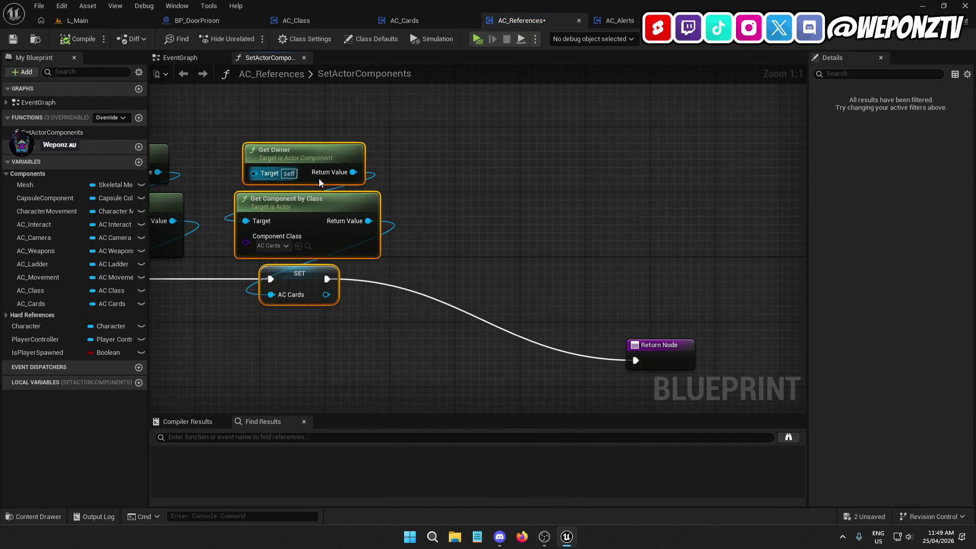
pyautogui.hotkey('ctrl', 'c')
pyautogui.hotkey('ctrl', 'v')
pyautogui.moveTo(501, 323)
pyautogui.mouseDown()
pyautogui.moveTo(486, 291)
pyautogui.moveTo(502, 214)
pyautogui.moveTo(494, 209)
pyautogui.mouseUp()
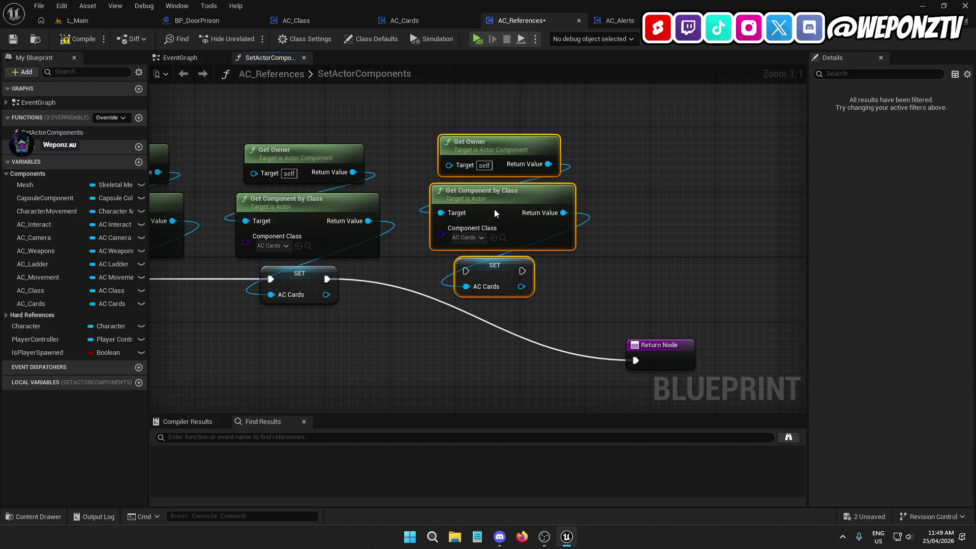
pyautogui.moveTo(491, 269)
pyautogui.mouseDown()
pyautogui.moveTo(489, 287)
pyautogui.moveTo(361, 289)
pyautogui.moveTo(327, 279)
pyautogui.mouseUp()
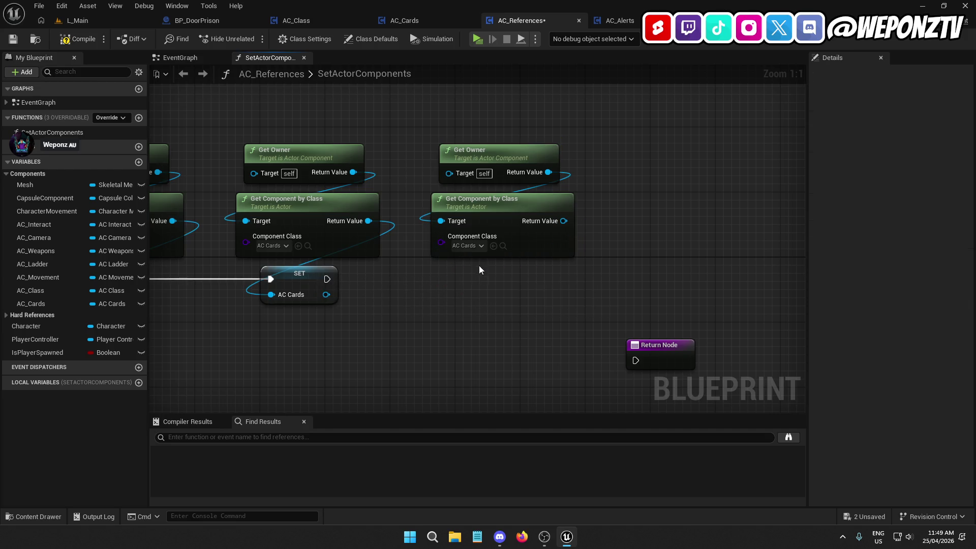
# Point the copied lookup at AC Alerts and promote its result to an AC_Alerts variable.
pyautogui.click(471, 246)
pyautogui.click(495, 284)
pyautogui.rightClick(563, 221)
pyautogui.click(609, 249)
pyautogui.write('AC_Alerts')
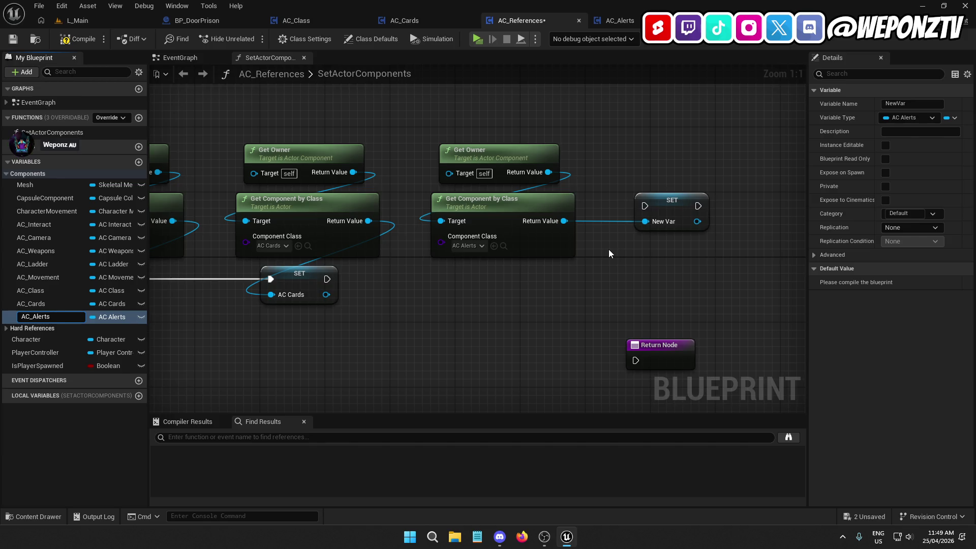
pyautogui.press('Return')
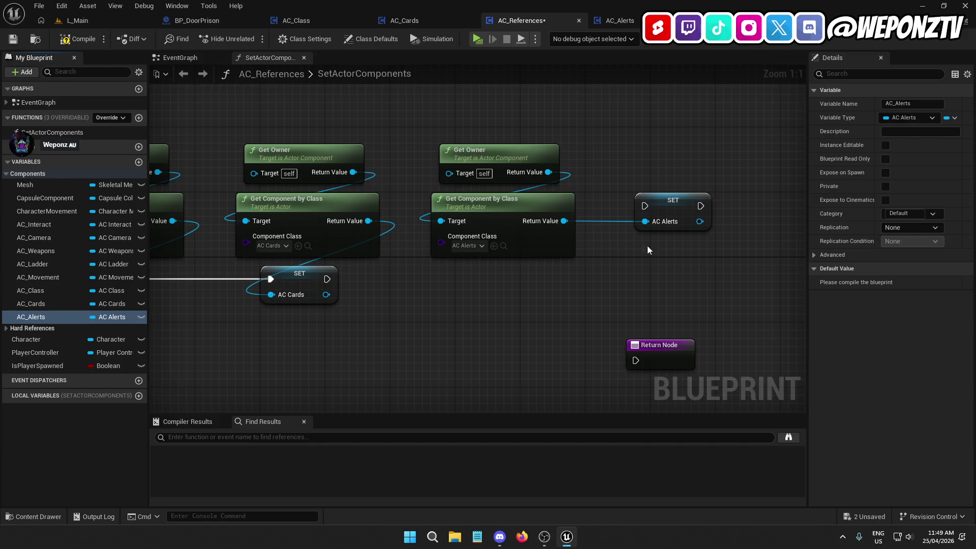
# Wire the AC_Alerts SET between the AC Cards SET and Return Node, then compile.
pyautogui.moveTo(671, 204); pyautogui.dragTo(498, 276)
pyautogui.moveTo(465, 279); pyautogui.dragTo(327, 279)
pyautogui.moveTo(659, 350)
pyautogui.mouseDown()
pyautogui.moveTo(690, 268)
pyautogui.moveTo(596, 292)
pyautogui.moveTo(521, 279)
pyautogui.mouseUp()
pyautogui.moveTo(679, 277); pyautogui.dragTo(671, 278)
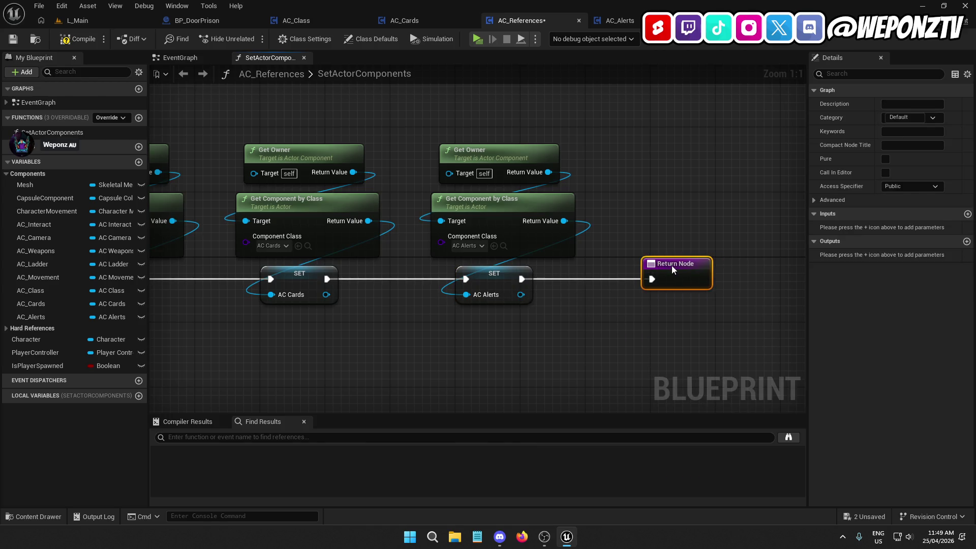
pyautogui.click(67, 40)
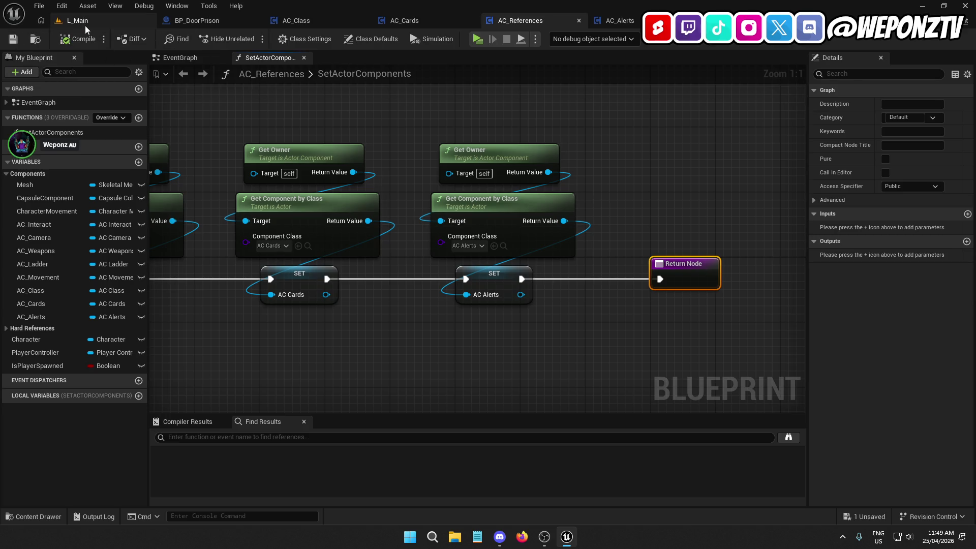
# Open BP_PlayerCharacter from the Blueprints/Characters/Player folder in the Content Browser.
pyautogui.click(84, 23)
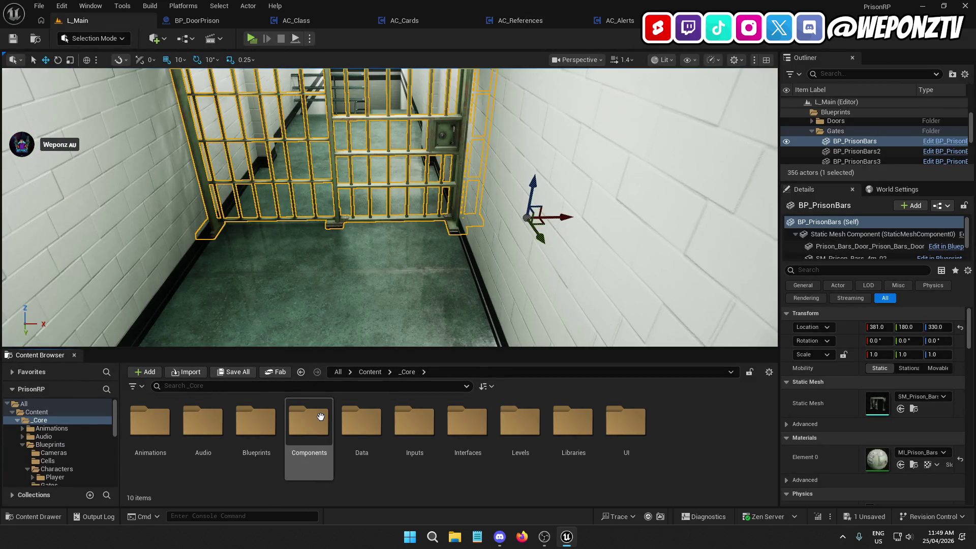
pyautogui.doubleClick(292, 427)
pyautogui.doubleClick(167, 425)
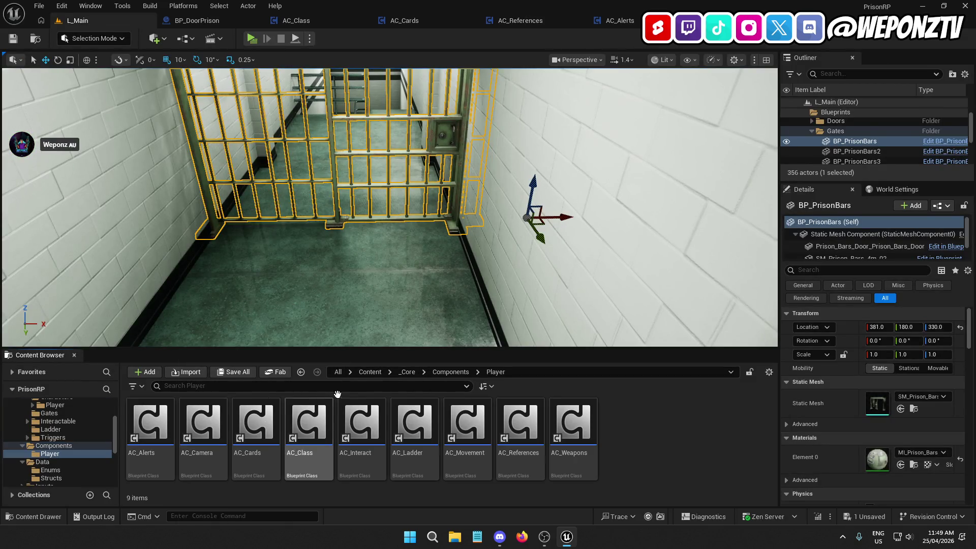
pyautogui.click(407, 371)
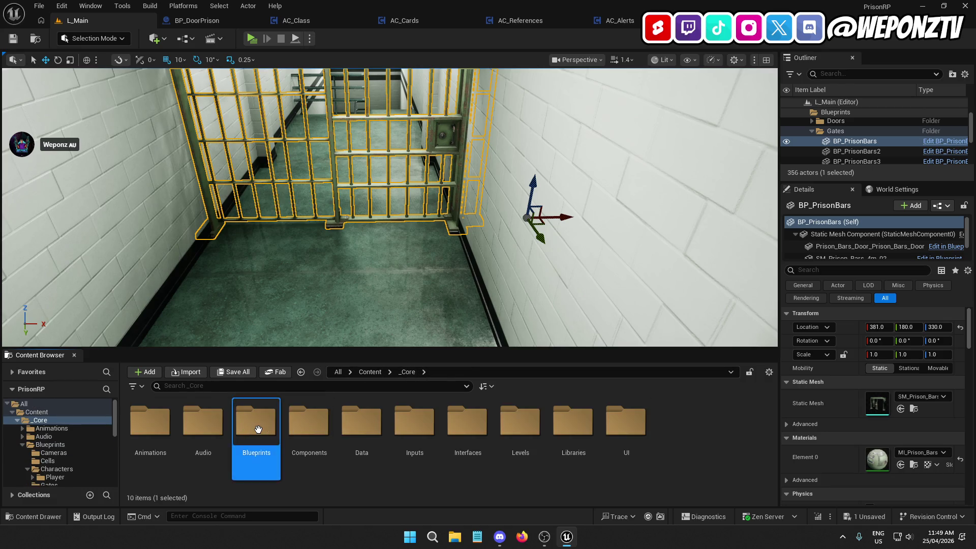
pyautogui.doubleClick(256, 422)
pyautogui.click(245, 433)
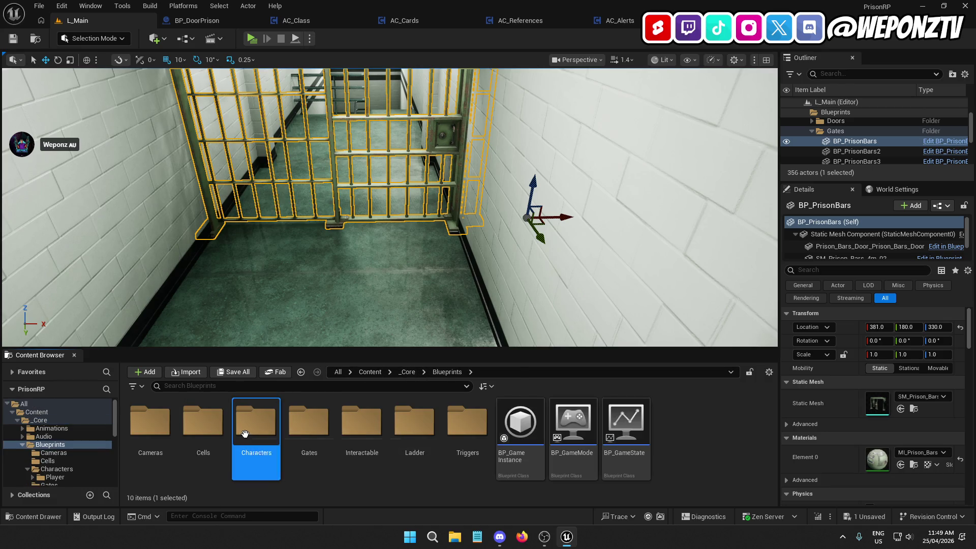
pyautogui.doubleClick(245, 433)
pyautogui.doubleClick(163, 431)
pyautogui.click(199, 422)
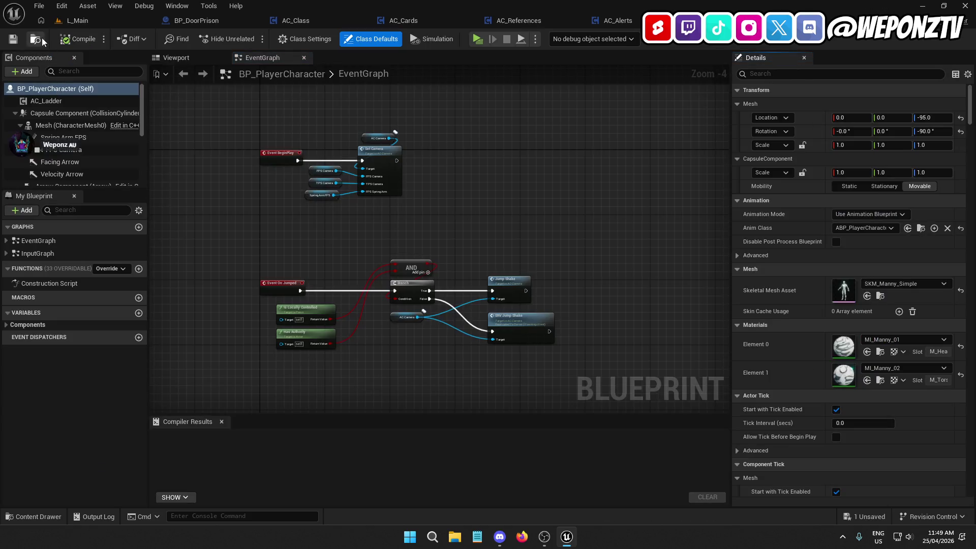
pyautogui.click(39, 5)
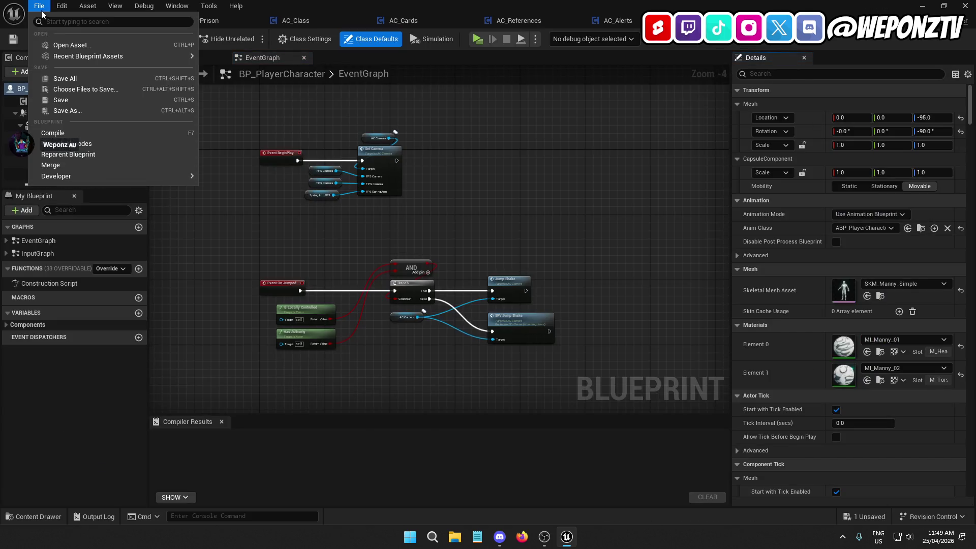
# Add an AC_Alerts component to BP_PlayerCharacter, then compile and save it.
pyautogui.click(70, 81)
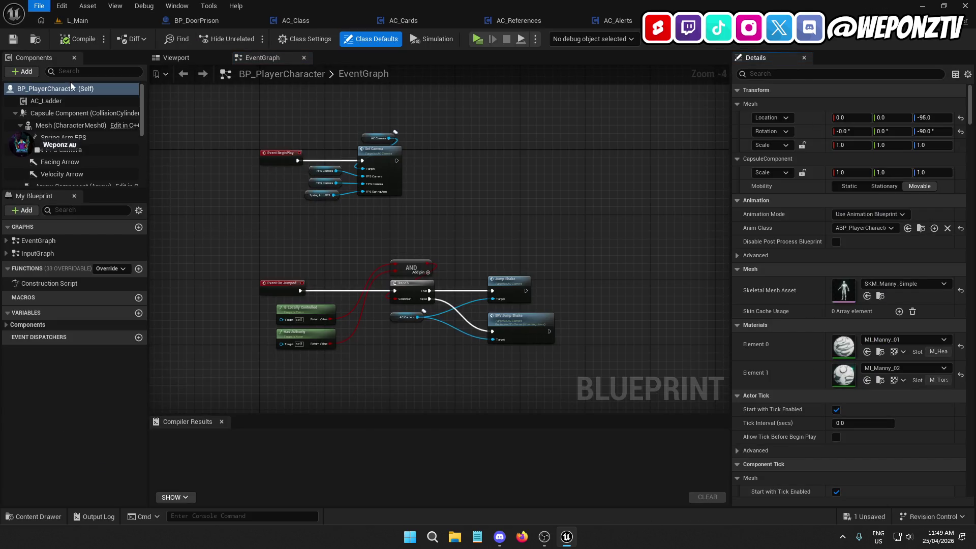
pyautogui.click(30, 72)
pyautogui.write('al')
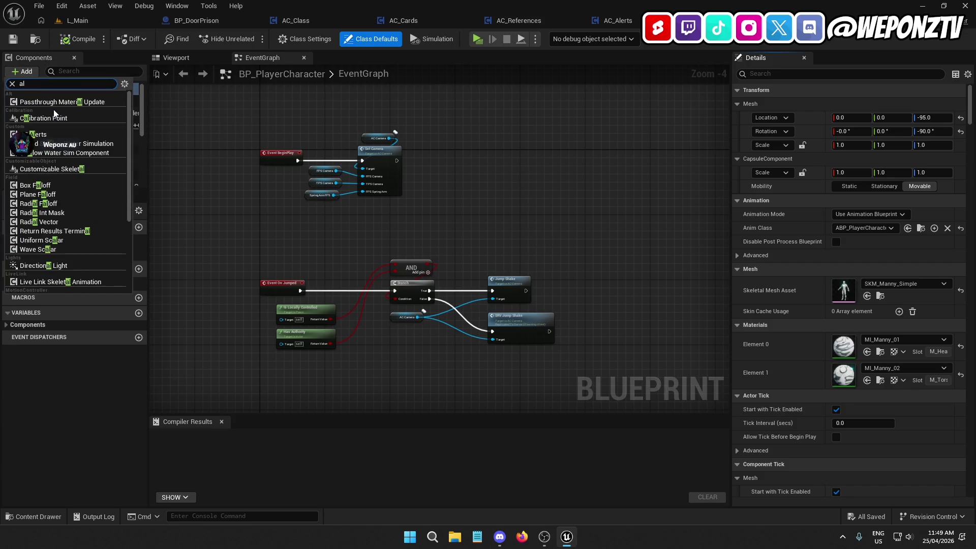
pyautogui.write('e')
pyautogui.click(51, 101)
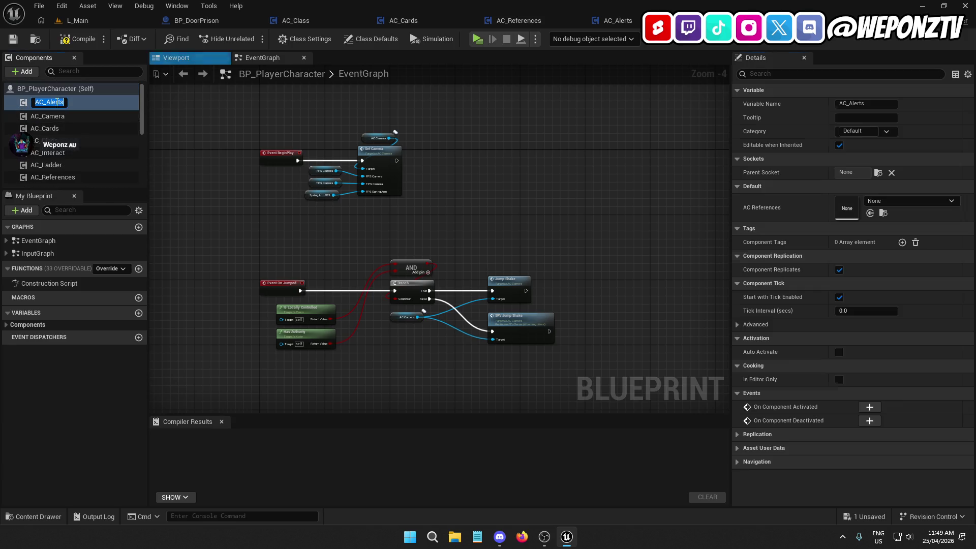
pyautogui.click(76, 39)
pyautogui.click(14, 39)
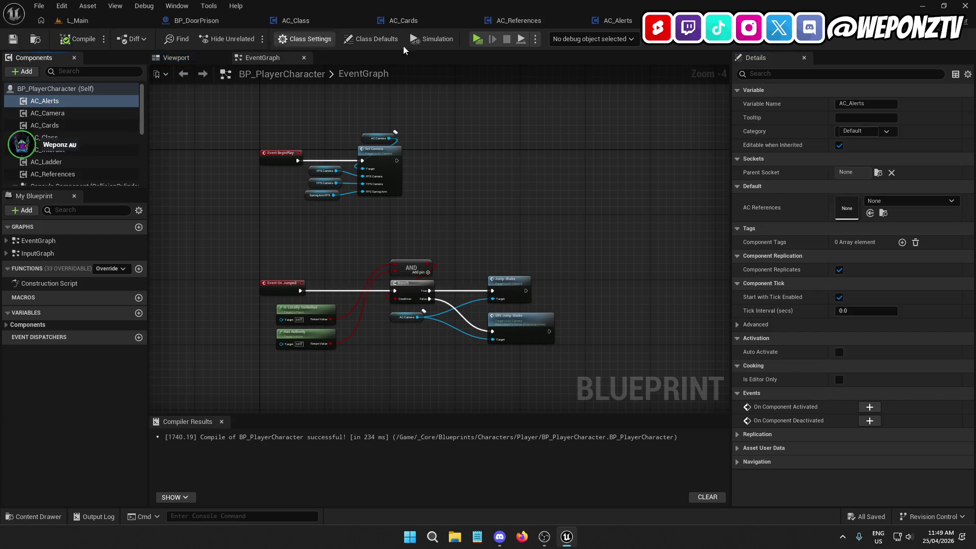
pyautogui.click(617, 20)
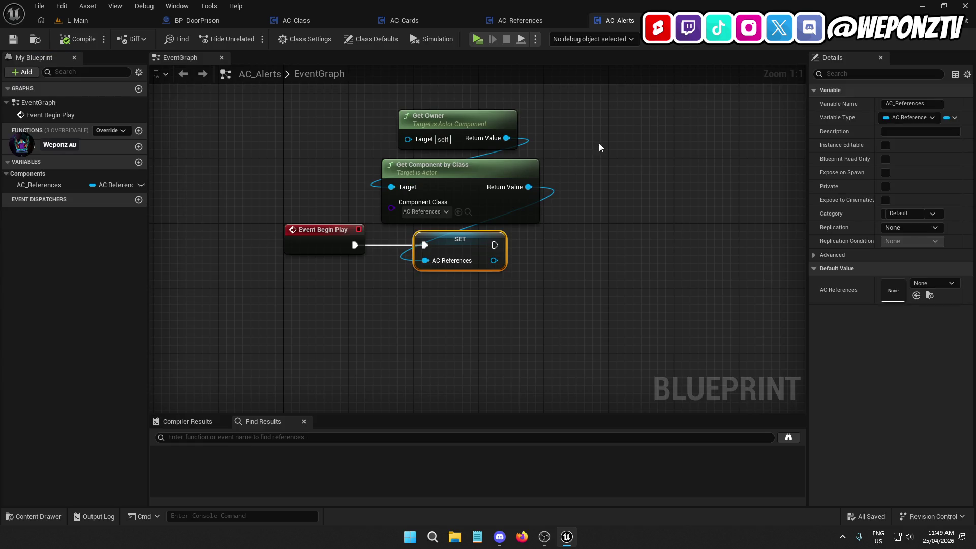
# Close the AC_References, AC_Class and BP_DoorPrison editor tabs.
pyautogui.moveTo(599, 146); pyautogui.dragTo(524, 222)
pyautogui.click(533, 19)
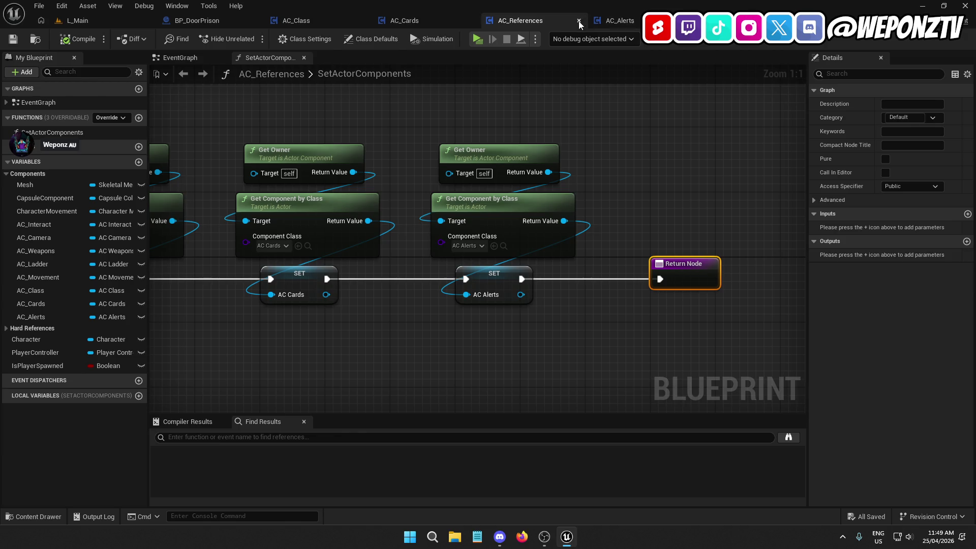
pyautogui.click(578, 20)
pyautogui.click(405, 20)
pyautogui.click(334, 16)
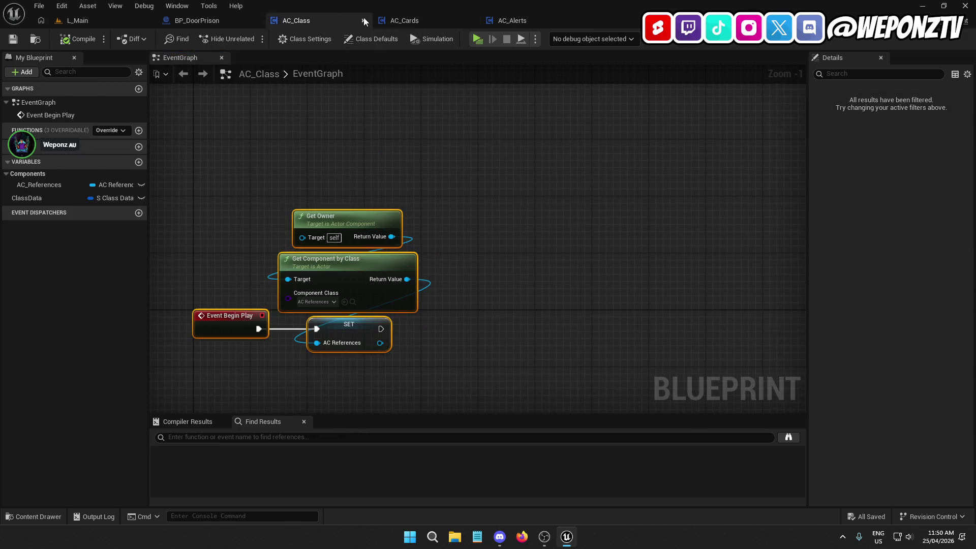
pyautogui.click(362, 21)
pyautogui.click(240, 20)
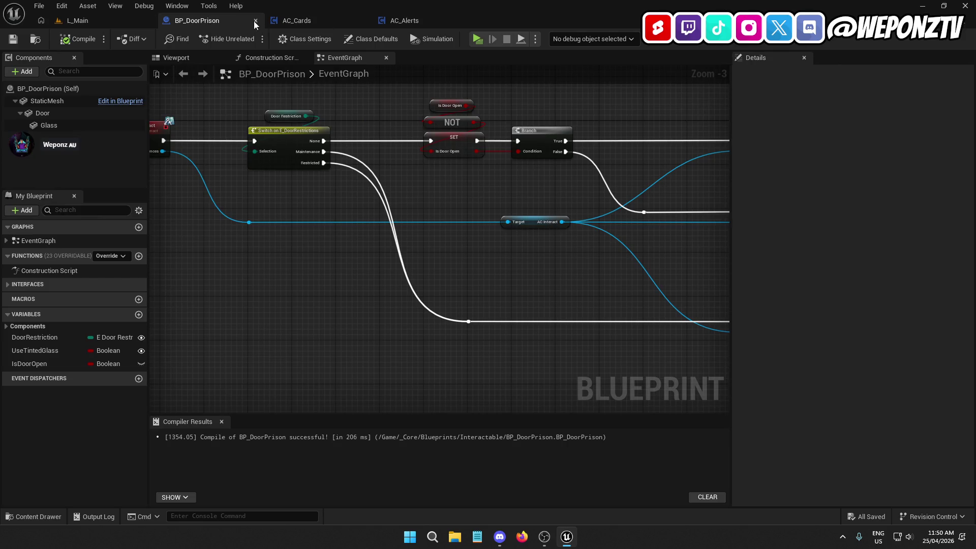
pyautogui.click(256, 20)
# Browse up to _Core, enter the UI folder, and open WBP_MainUI.
pyautogui.click(110, 24)
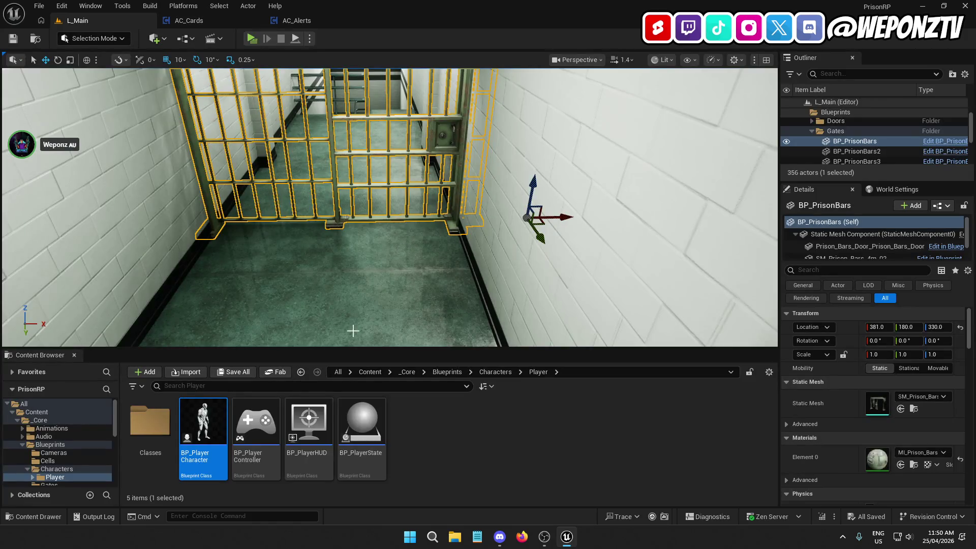
pyautogui.click(491, 405)
pyautogui.click(447, 371)
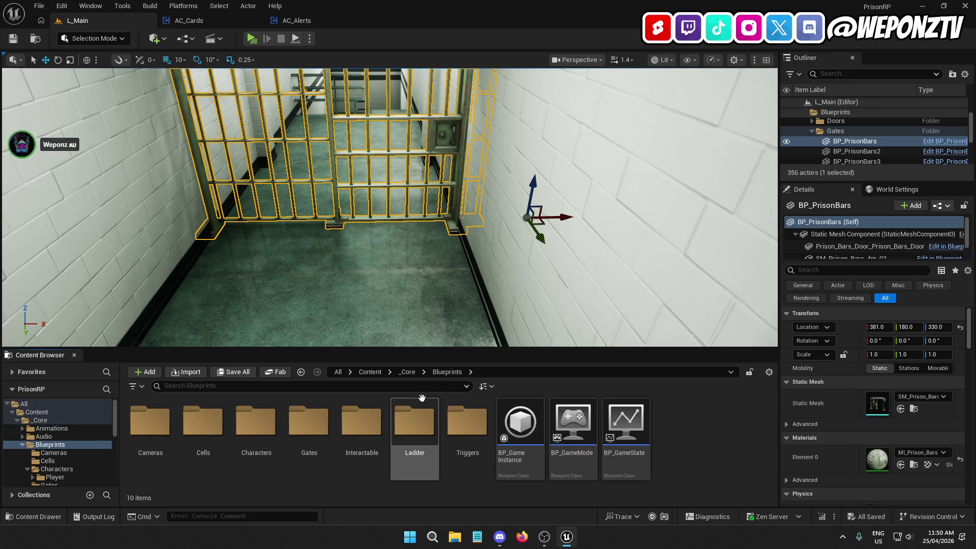
pyautogui.click(408, 372)
pyautogui.doubleClick(630, 437)
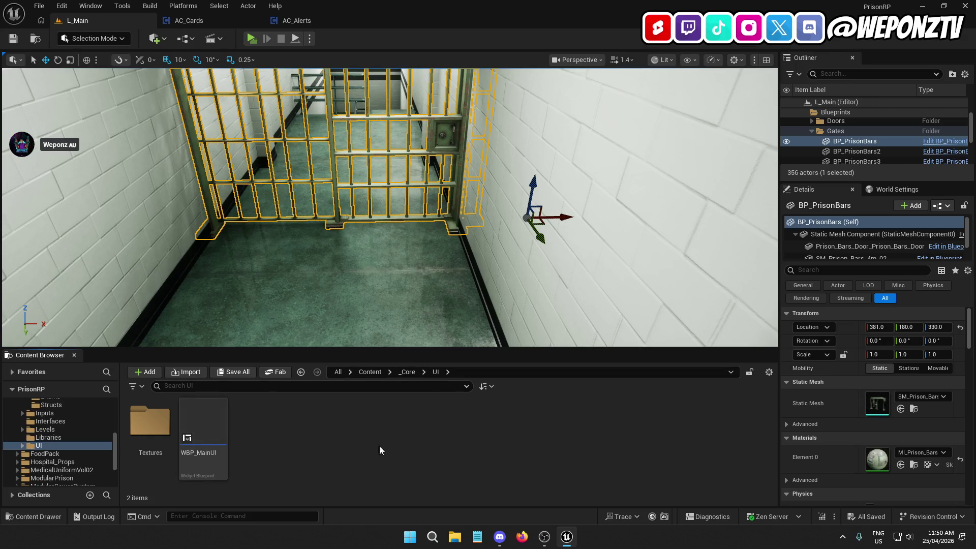
pyautogui.click(226, 423)
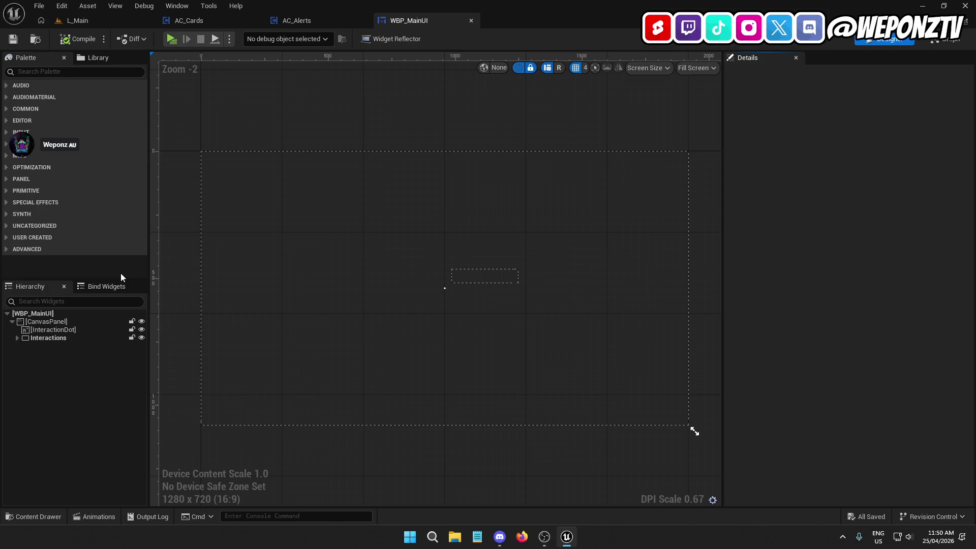
# Add a Border under the CanvasPanel, name it Alerts, and mark it Is Variable.
pyautogui.click(62, 331)
pyautogui.click(53, 338)
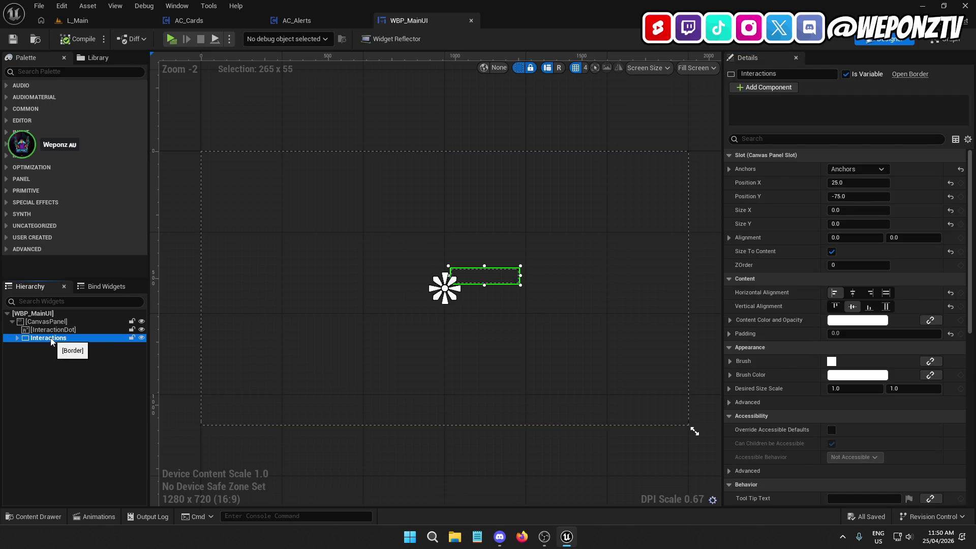
pyautogui.click(53, 72)
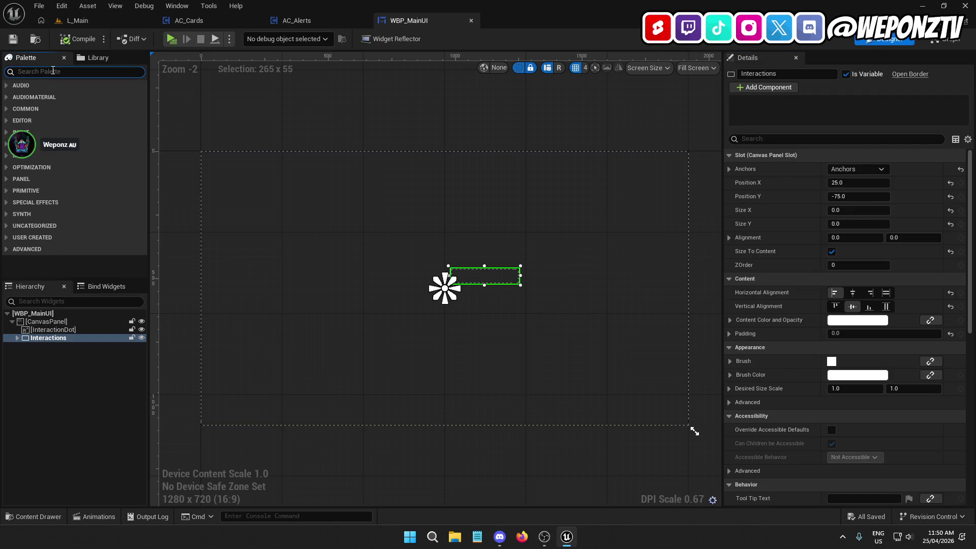
pyautogui.write('bor')
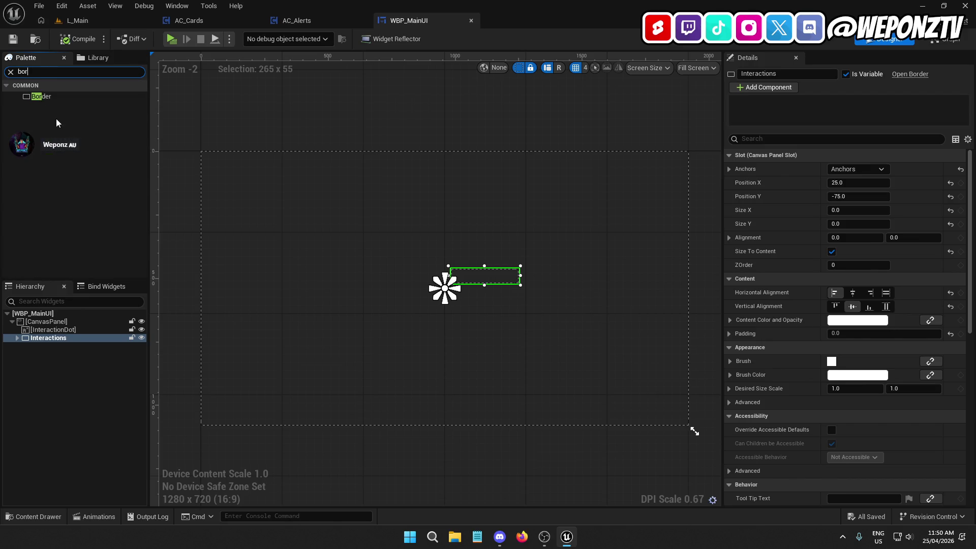
pyautogui.moveTo(40, 96)
pyautogui.mouseDown()
pyautogui.moveTo(85, 285)
pyautogui.moveTo(68, 353)
pyautogui.mouseUp()
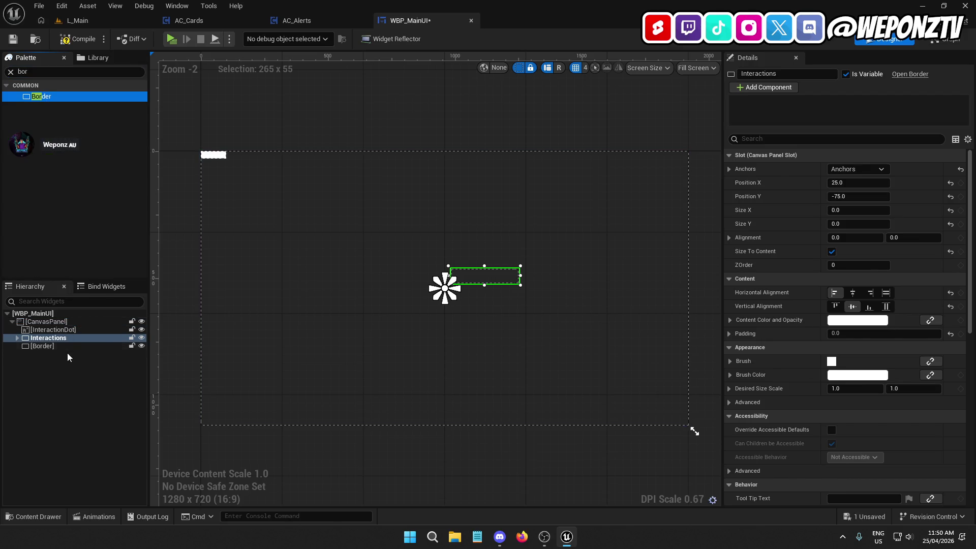
pyautogui.click(57, 344)
pyautogui.click(52, 343)
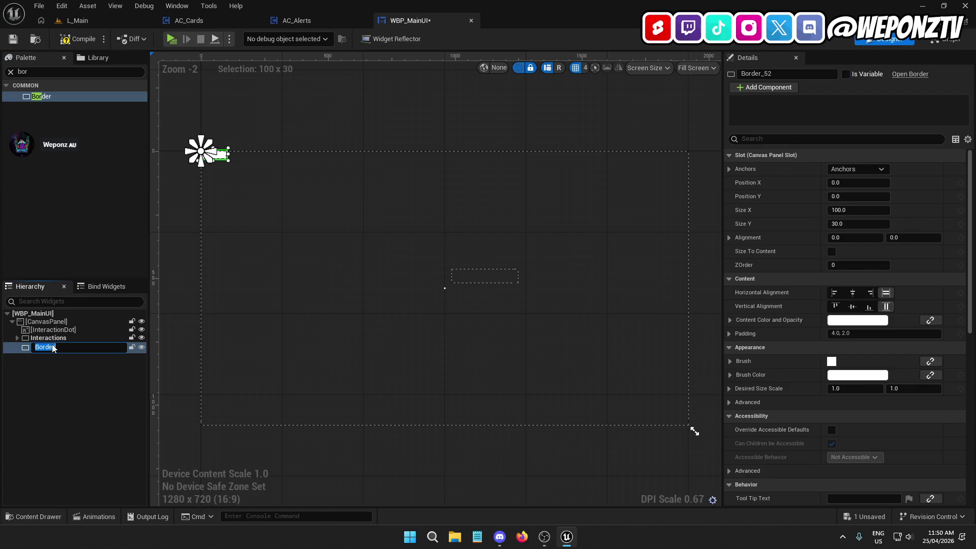
pyautogui.write('Alerts')
pyautogui.press('Return')
pyautogui.click(845, 74)
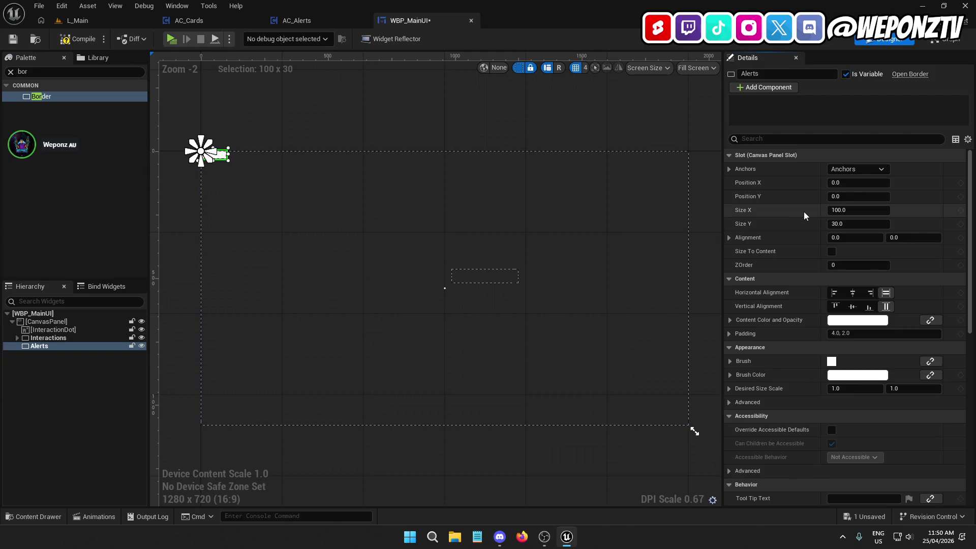
# Position the Alerts border at X 100, Y 100, then compile and save WBP_MainUI.
pyautogui.click(852, 184)
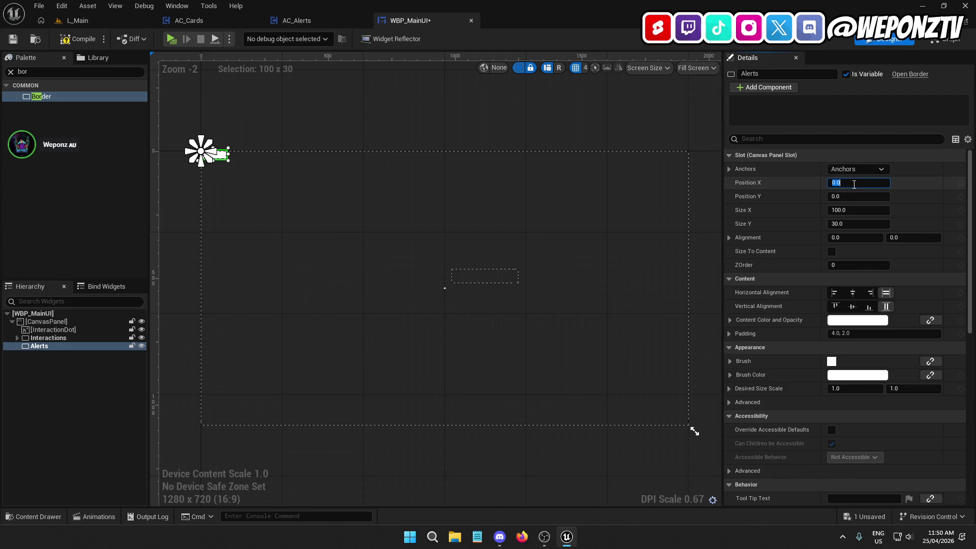
pyautogui.write('50')
pyautogui.press('Return')
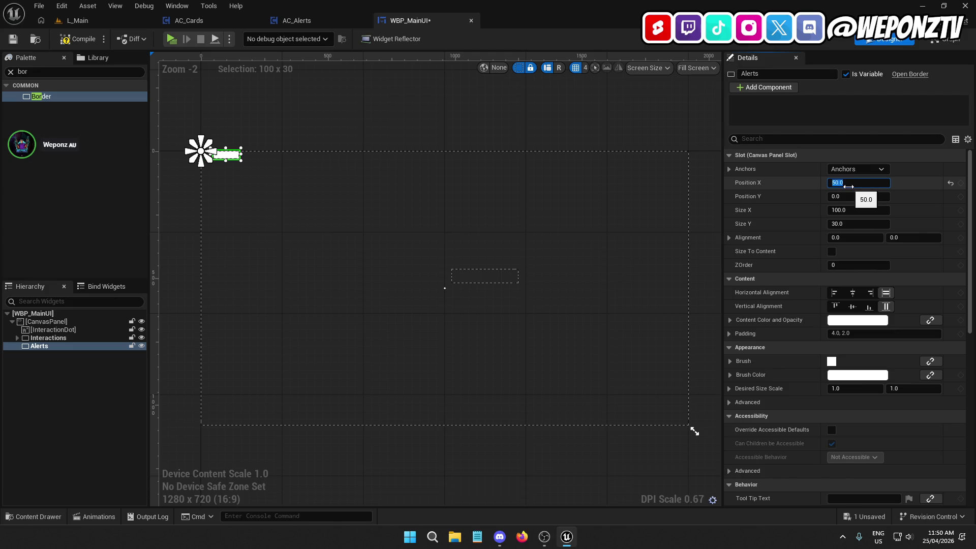
pyautogui.click(851, 198)
pyautogui.write('-100')
pyautogui.press('Return')
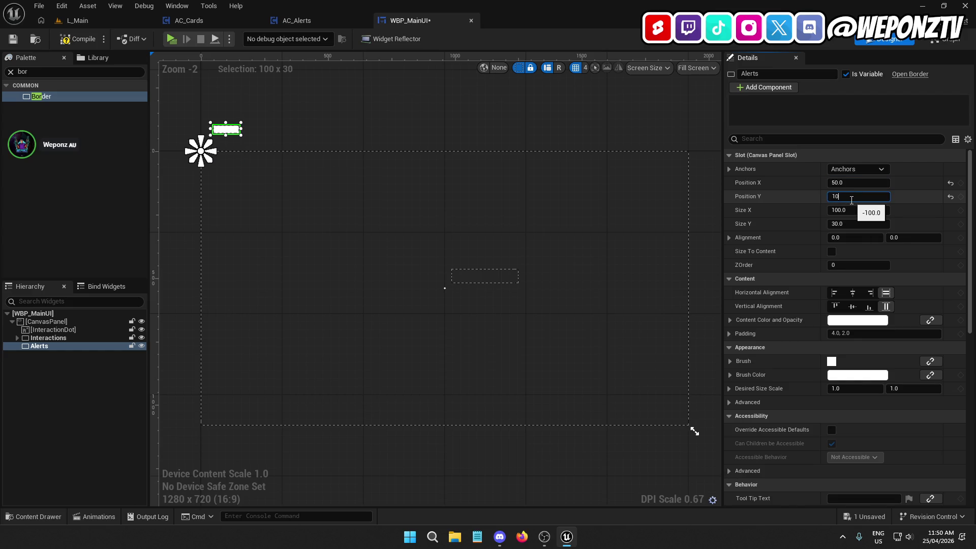
pyautogui.write('0')
pyautogui.press('Return')
pyautogui.click(843, 182)
pyautogui.write('100')
pyautogui.press('Return')
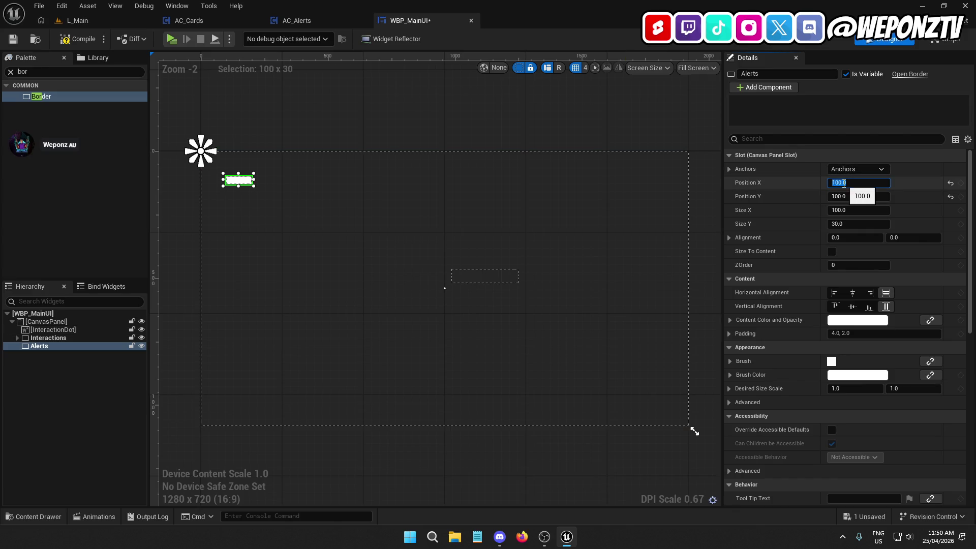
pyautogui.scroll(3, 228, 206)
pyautogui.scroll(-1, 249, 227)
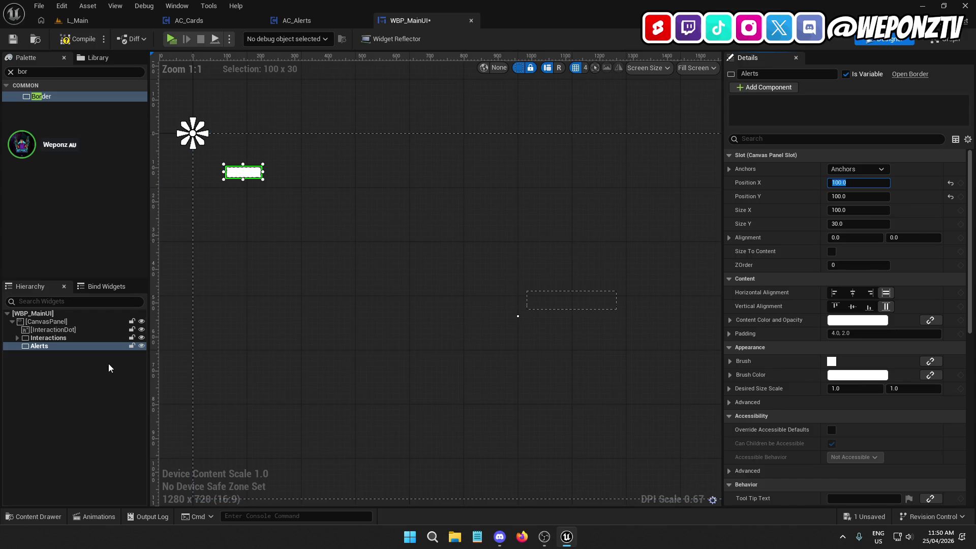
pyautogui.click(77, 39)
pyautogui.click(15, 41)
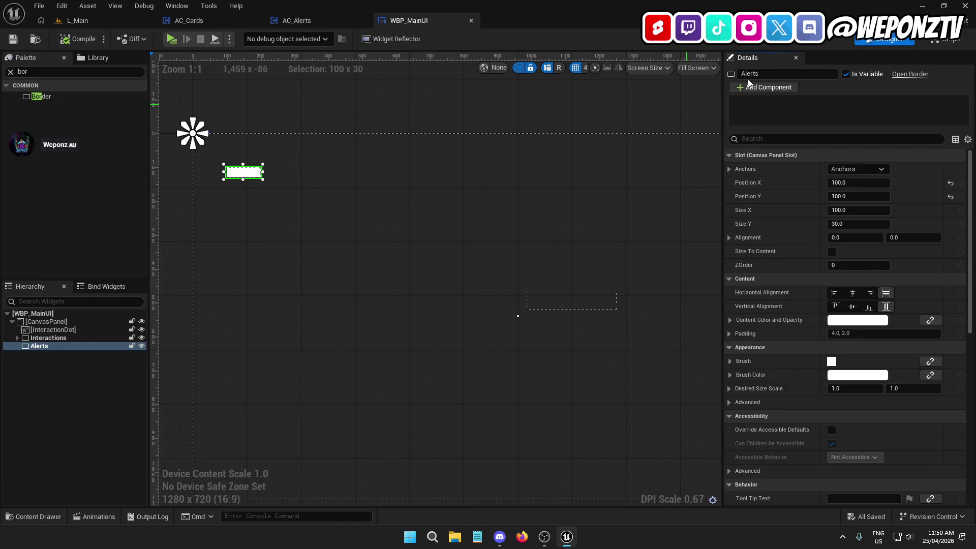
pyautogui.click(922, 5)
# Delete the PrisonRP folder from the desktop and close the UE5 Projects window.
pyautogui.doubleClick(638, 69)
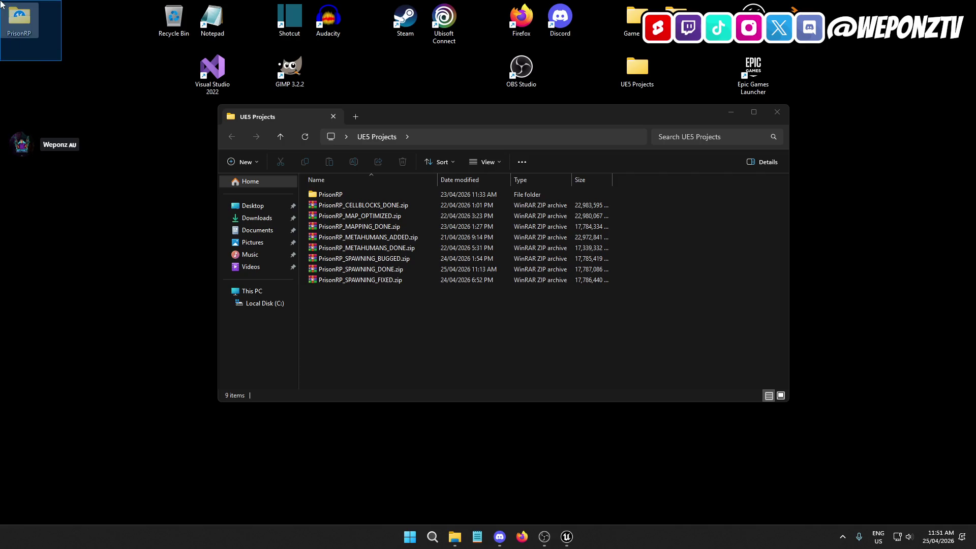
pyautogui.click(20, 19)
pyautogui.press('Delete')
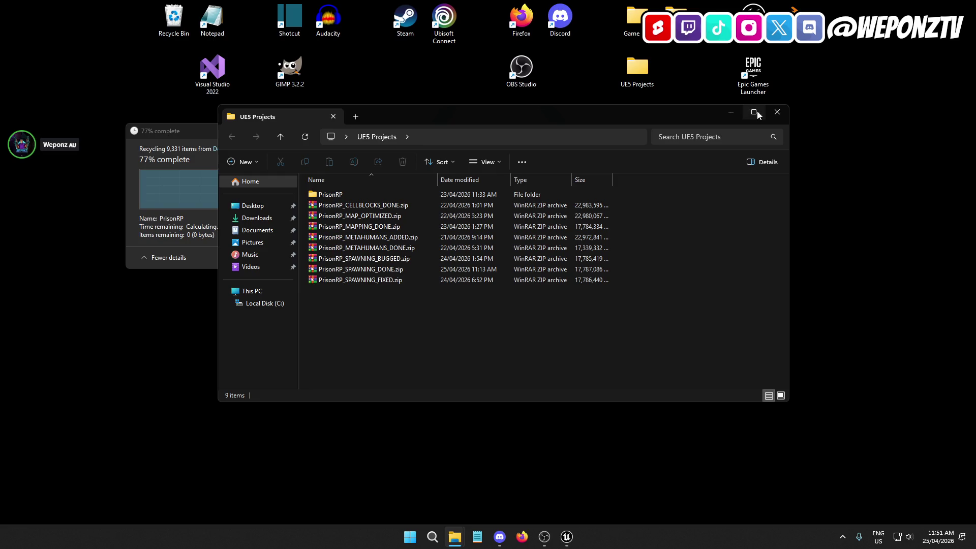
pyautogui.click(776, 112)
pyautogui.doubleClick(637, 69)
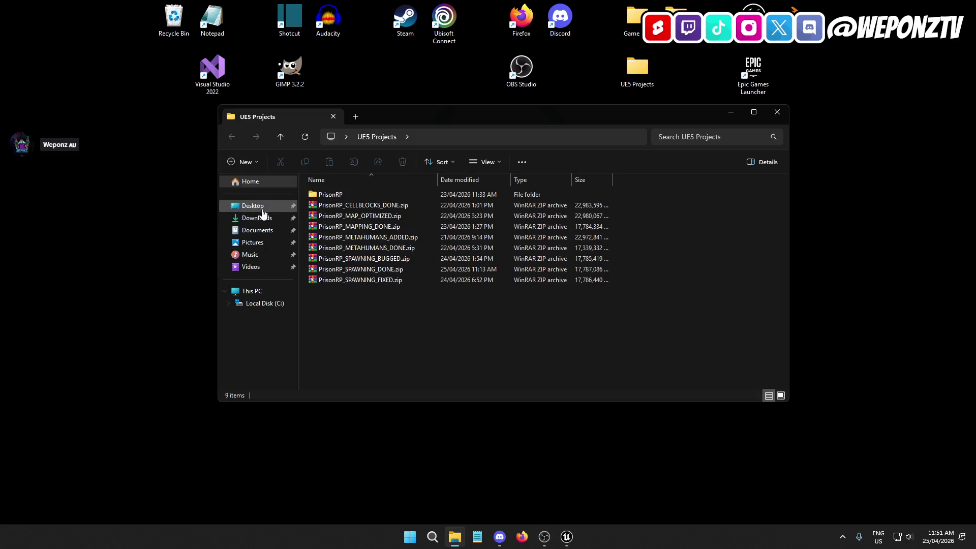
pyautogui.click(776, 112)
# Open the Game Dev > Icons folder and look through its icon images.
pyautogui.doubleClick(633, 19)
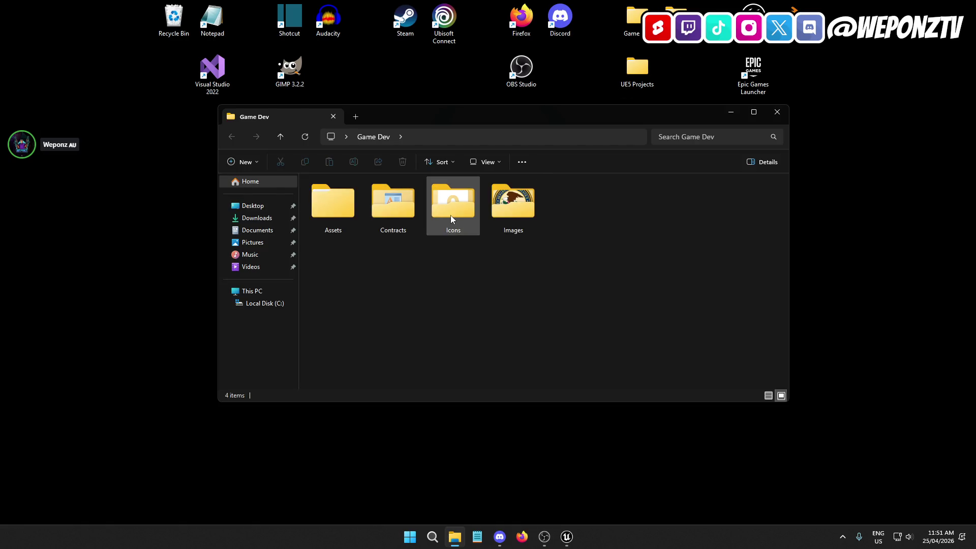
pyautogui.doubleClick(450, 203)
pyautogui.scroll(-5, 537, 264)
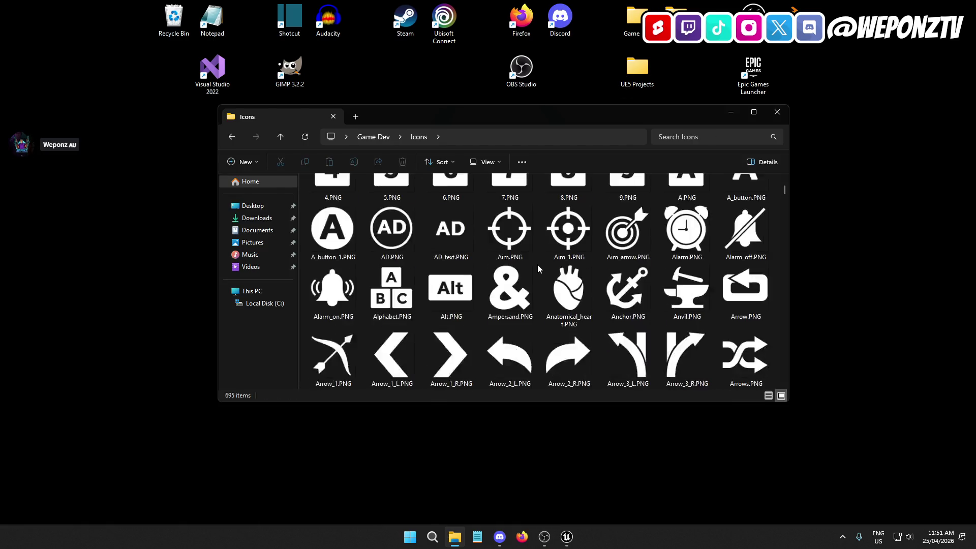
pyautogui.scroll(5, 541, 243)
pyautogui.scroll(-5, 542, 248)
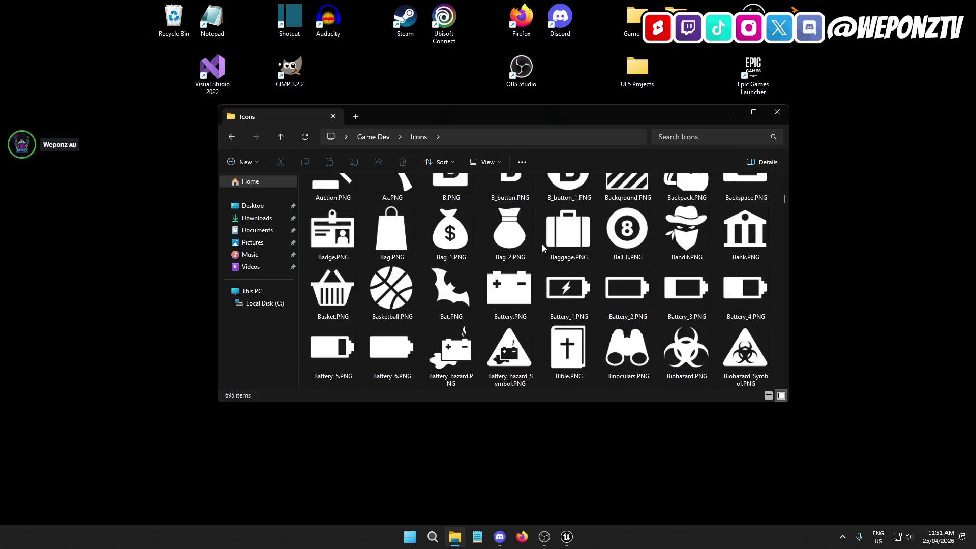
pyautogui.scroll(5, 539, 244)
# Search the Icons folder for 'symbol'.
pyautogui.click(675, 137)
pyautogui.write('s')
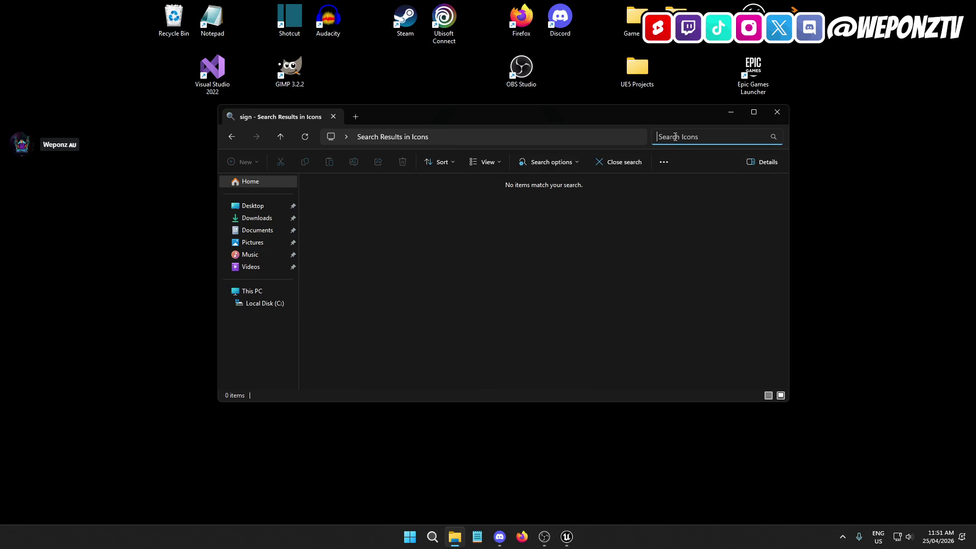
pyautogui.scroll(-10, 617, 260)
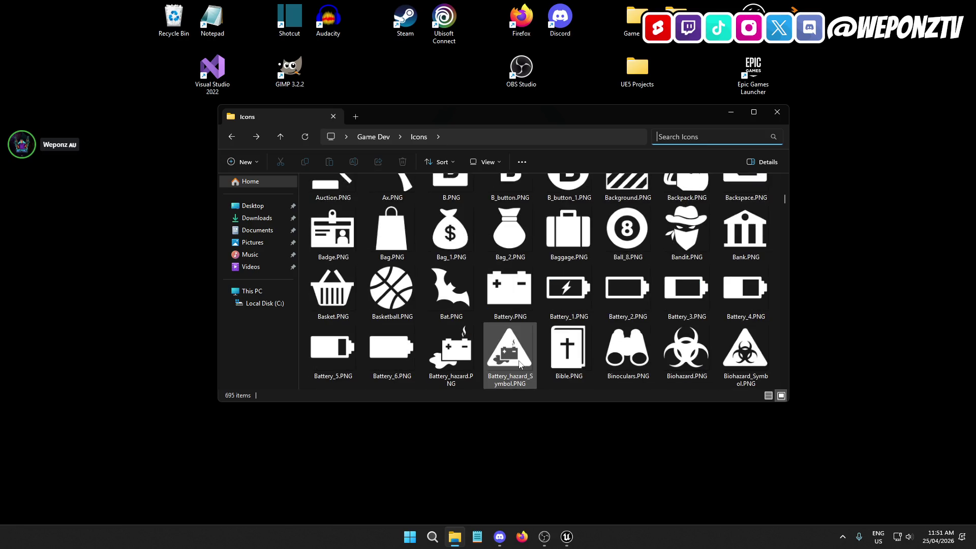
pyautogui.write('symb')
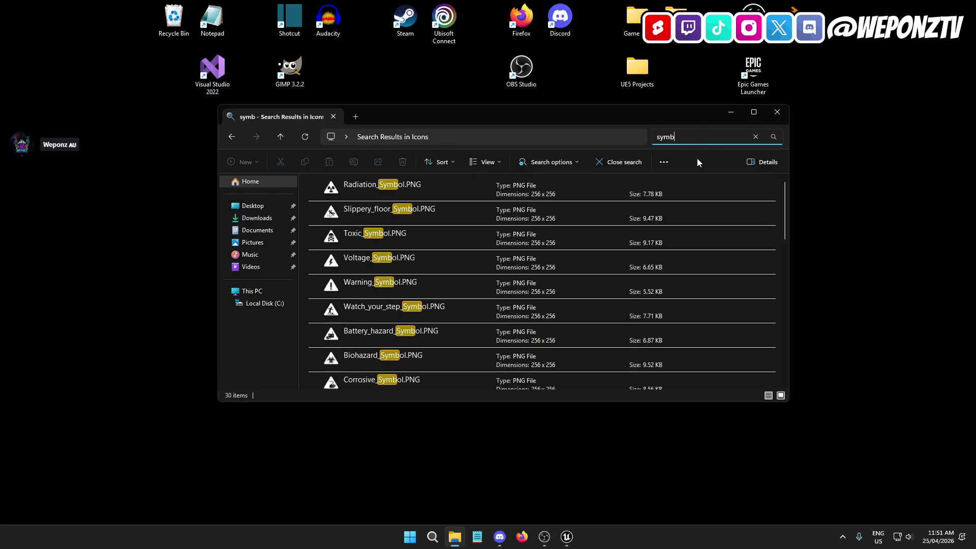
pyautogui.write('ol')
pyautogui.press('Return')
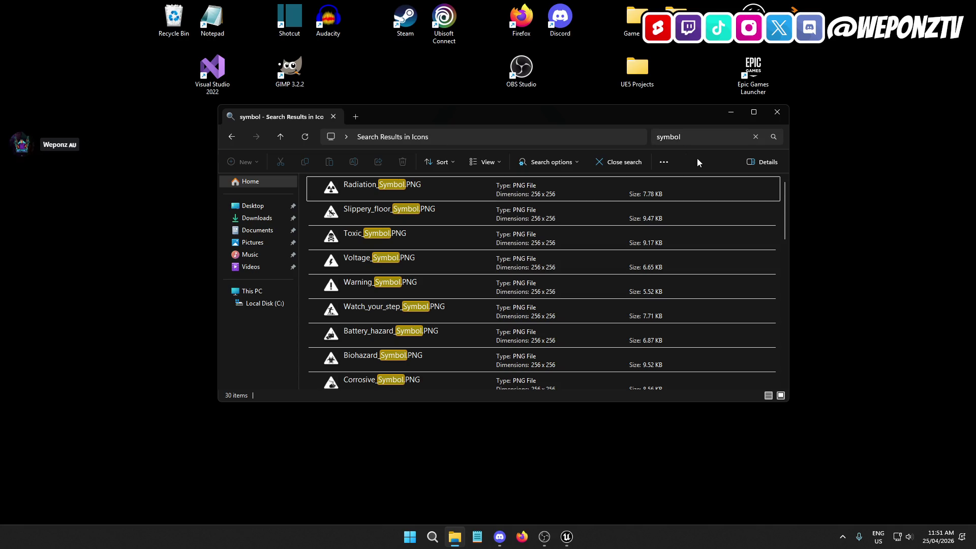
pyautogui.click(548, 167)
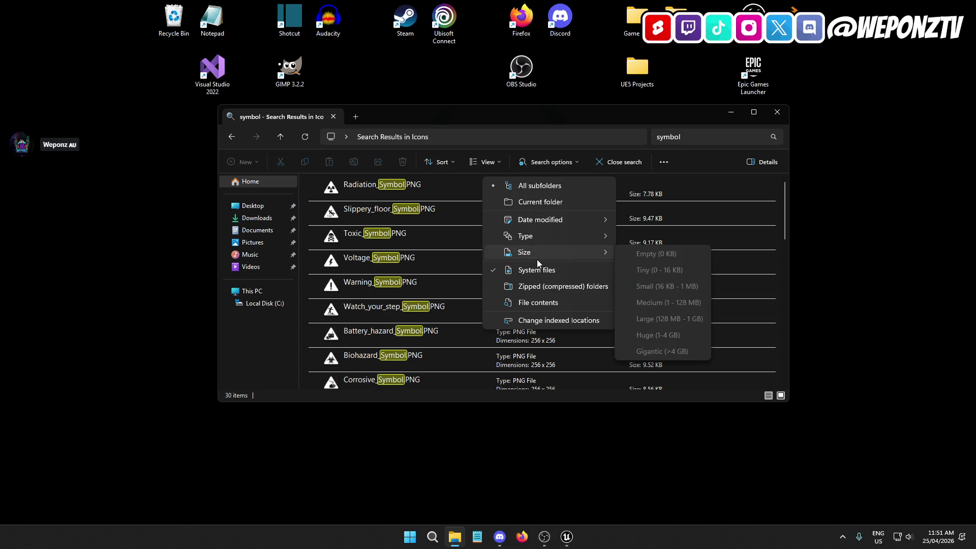
pyautogui.click(565, 121)
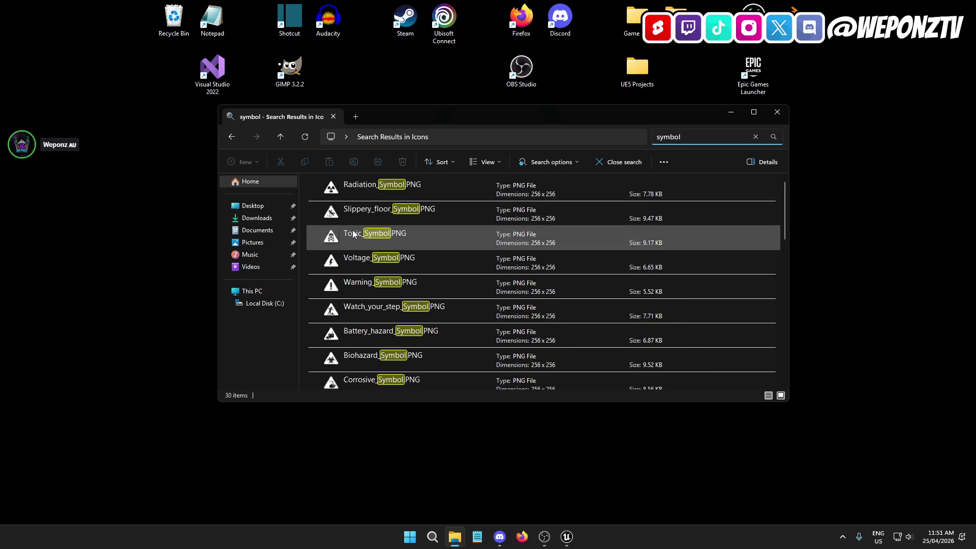
pyautogui.scroll(-2, 350, 289)
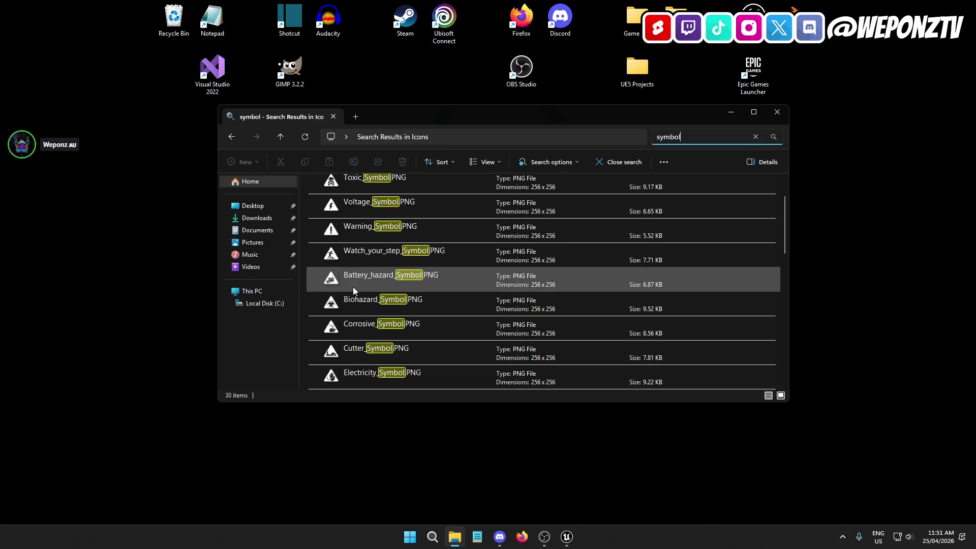
pyautogui.scroll(-3, 358, 261)
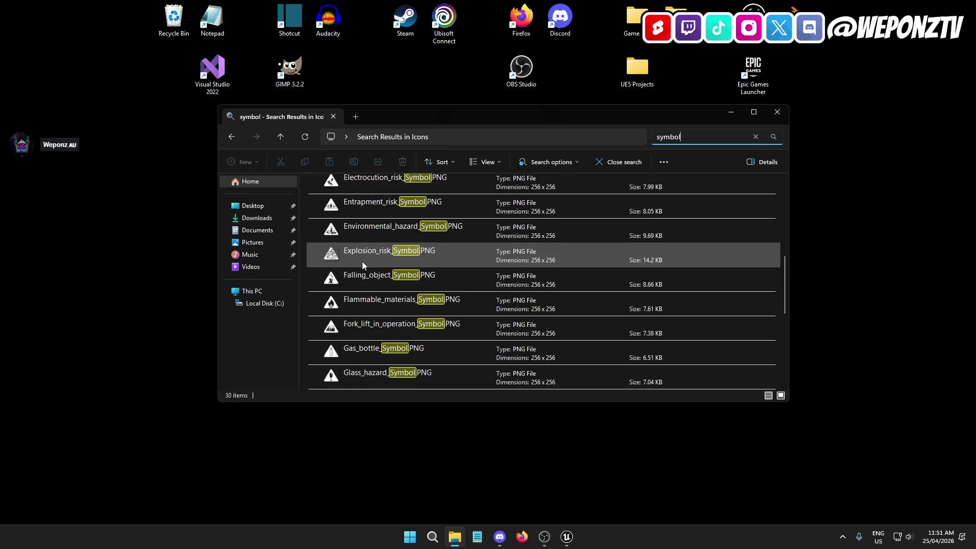
pyautogui.scroll(-2, 367, 260)
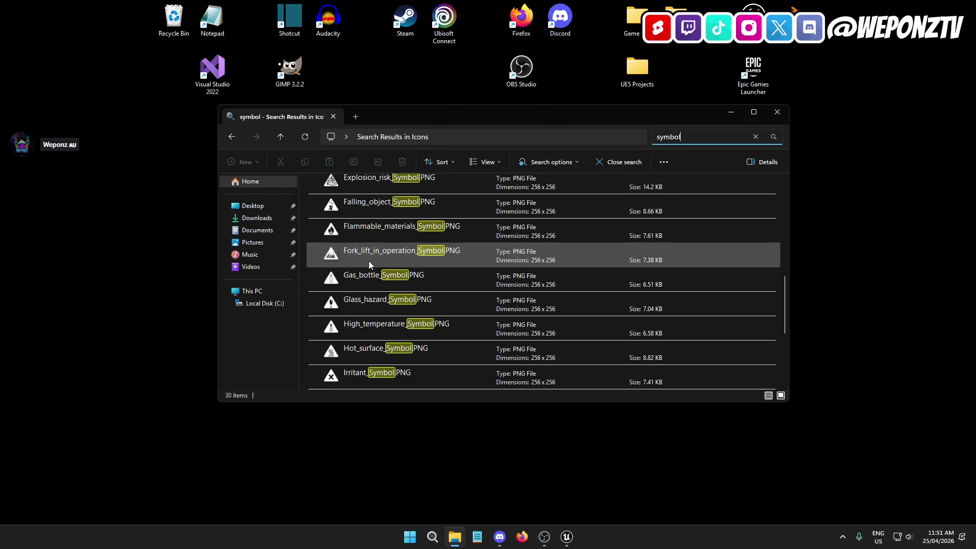
# Copy Irritant_Symbol.PNG and Warning_Symbol.PNG onto the desktop and close the search window.
pyautogui.click(361, 300)
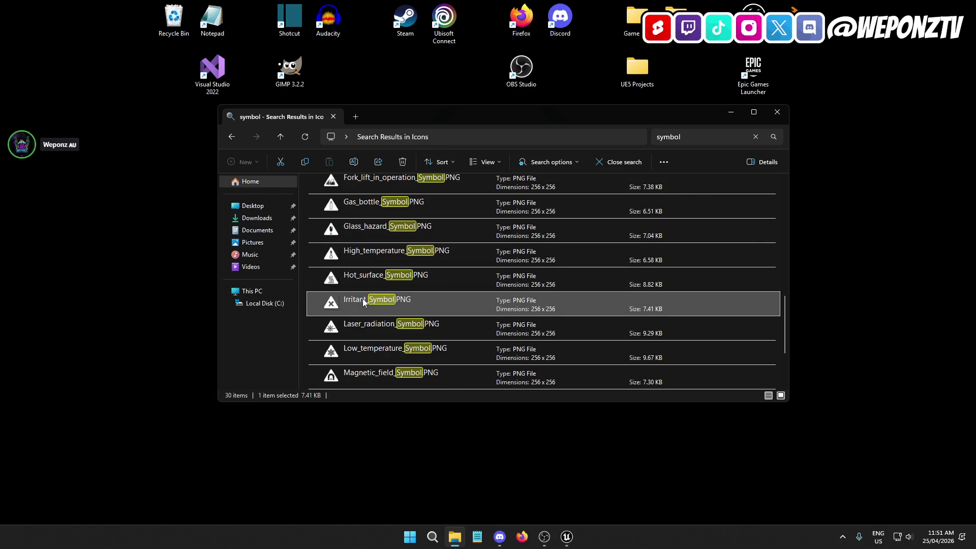
pyautogui.click(50, 32)
pyautogui.hotkey('ctrl', 'v')
pyautogui.scroll(-1, 376, 320)
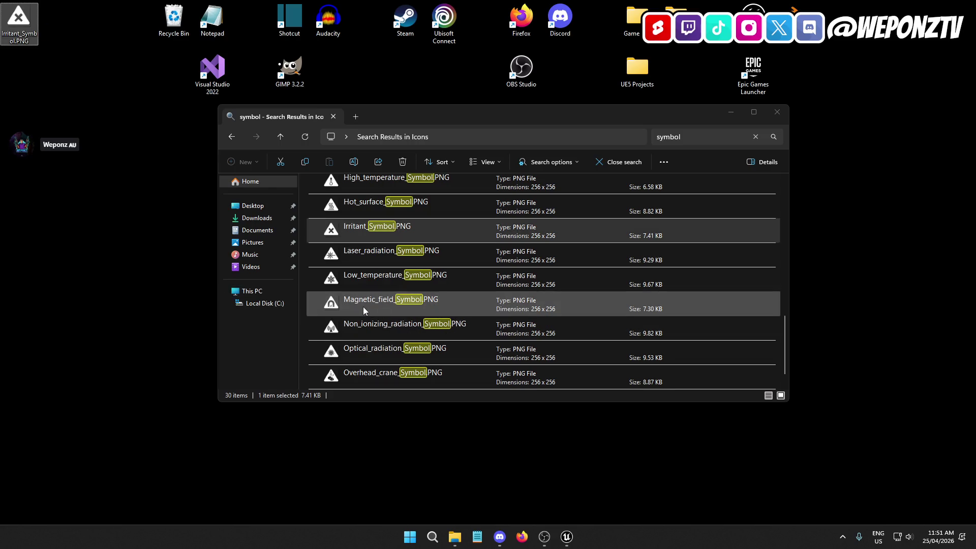
pyautogui.scroll(-1, 358, 299)
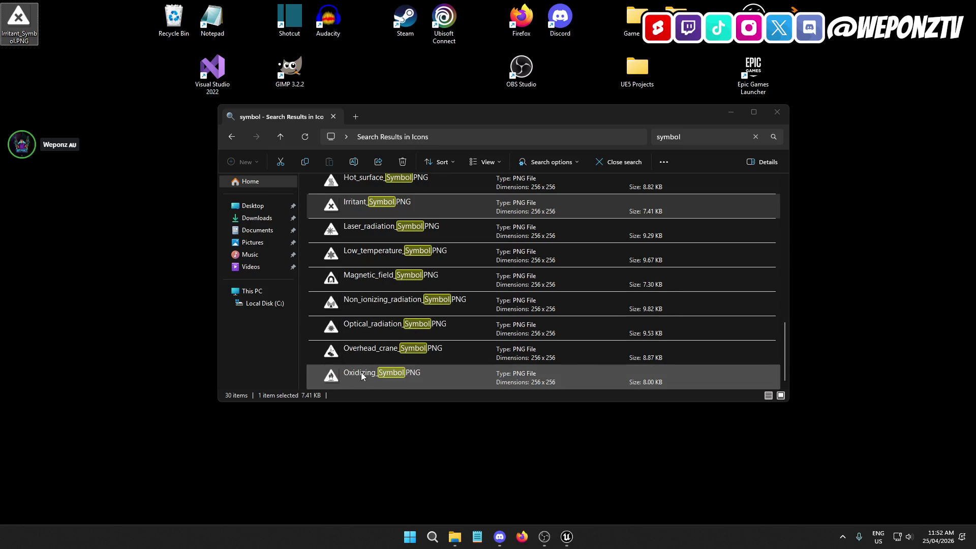
pyautogui.scroll(5, 349, 303)
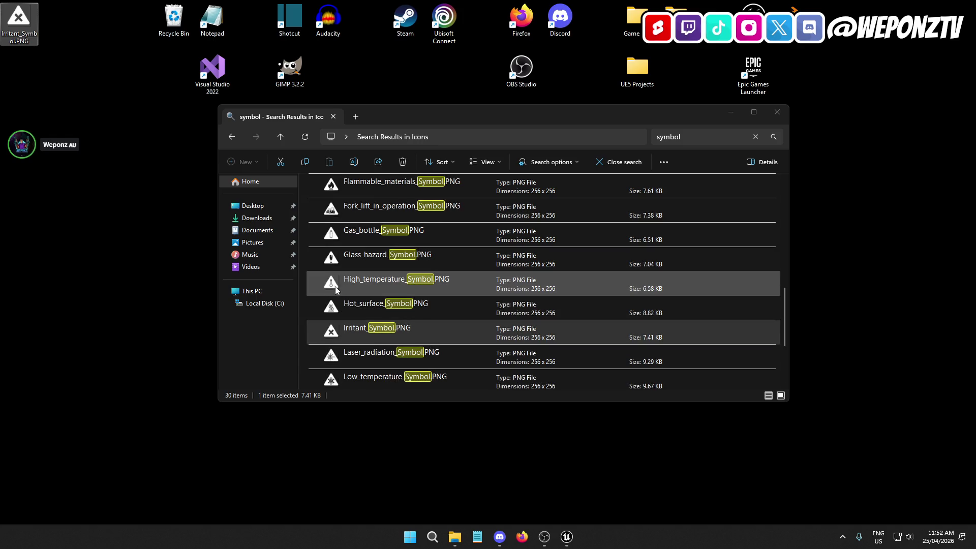
pyautogui.scroll(6, 361, 263)
pyautogui.scroll(3, 365, 273)
pyautogui.scroll(7, 365, 275)
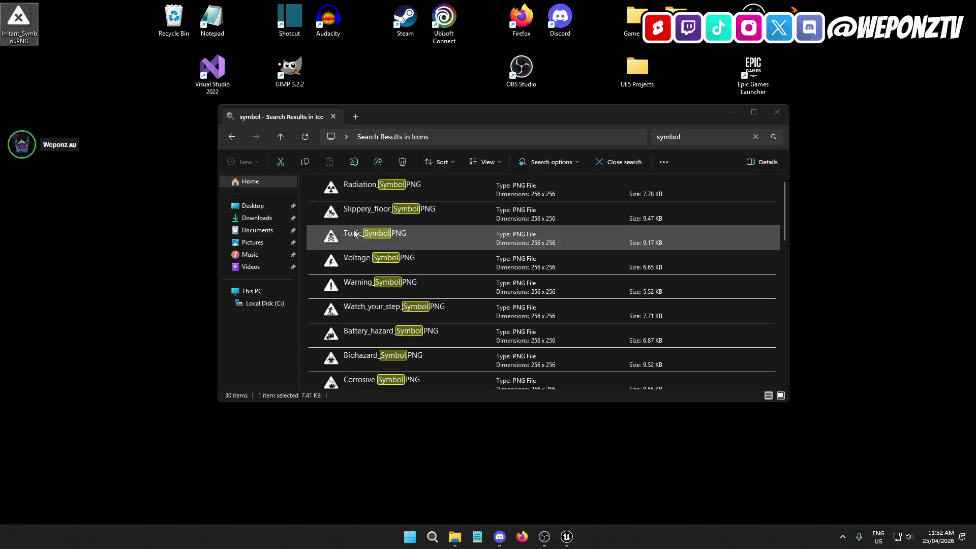
pyautogui.click(373, 289)
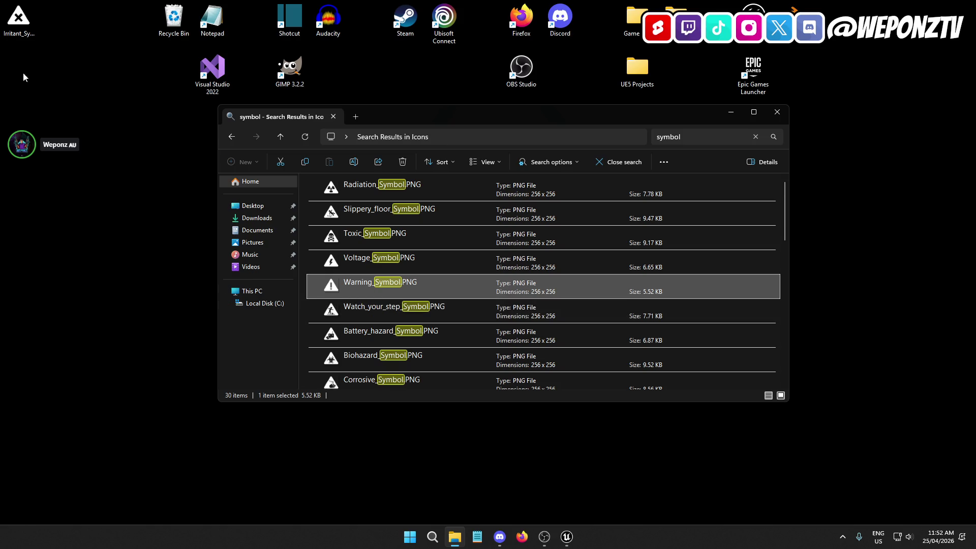
pyautogui.moveTo(21, 51); pyautogui.dragTo(20, 63)
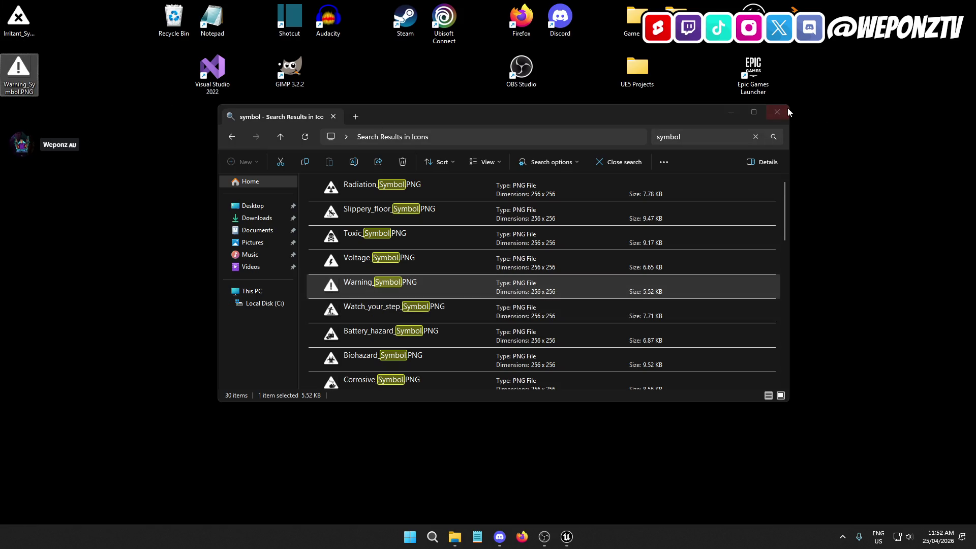
pyautogui.click(788, 112)
pyautogui.click(18, 36)
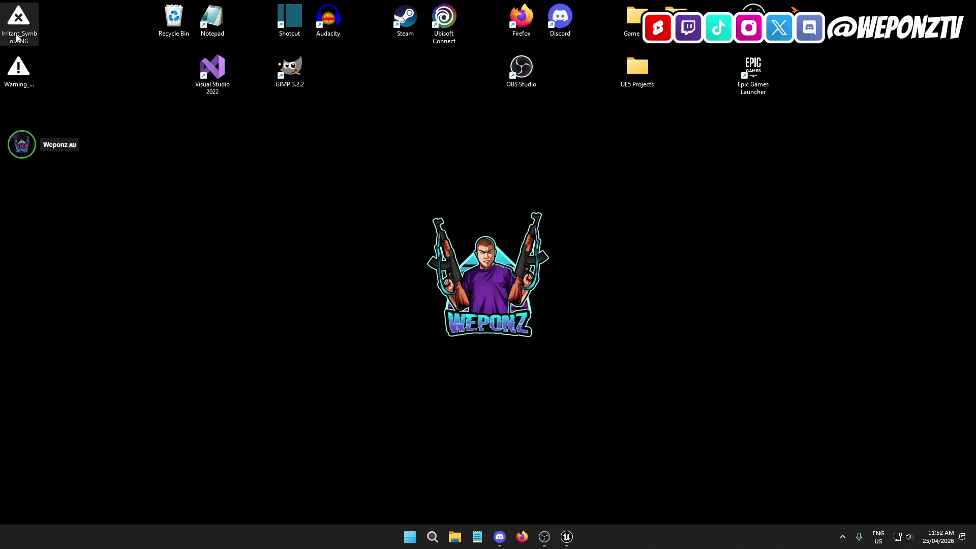
# Rename the Irritant_Symbol image on the desktop to T_Alert_Error.PNG.
pyautogui.click(17, 37)
pyautogui.write('T_')
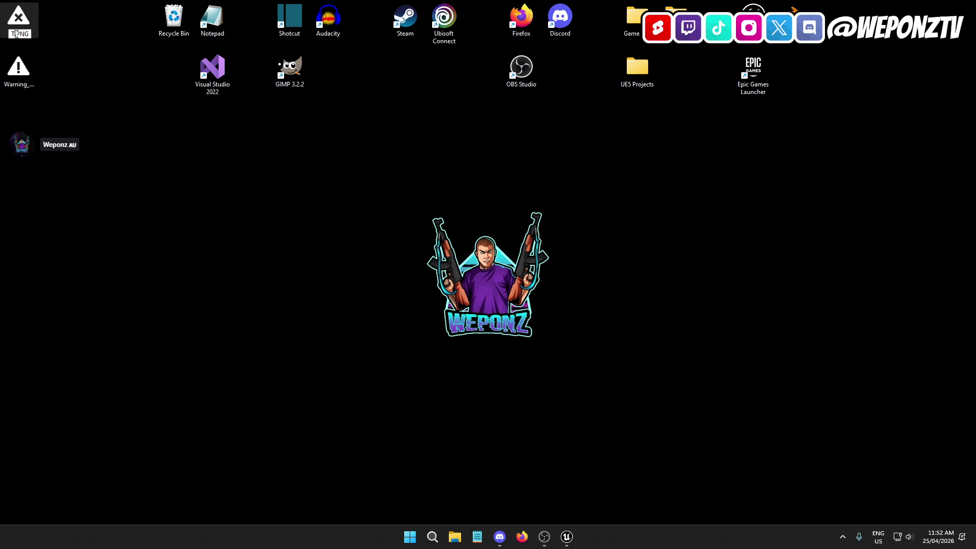
pyautogui.write('Alert')
pyautogui.hotkey('ctrl', 'a')
pyautogui.click(24, 33)
pyautogui.write('Error')
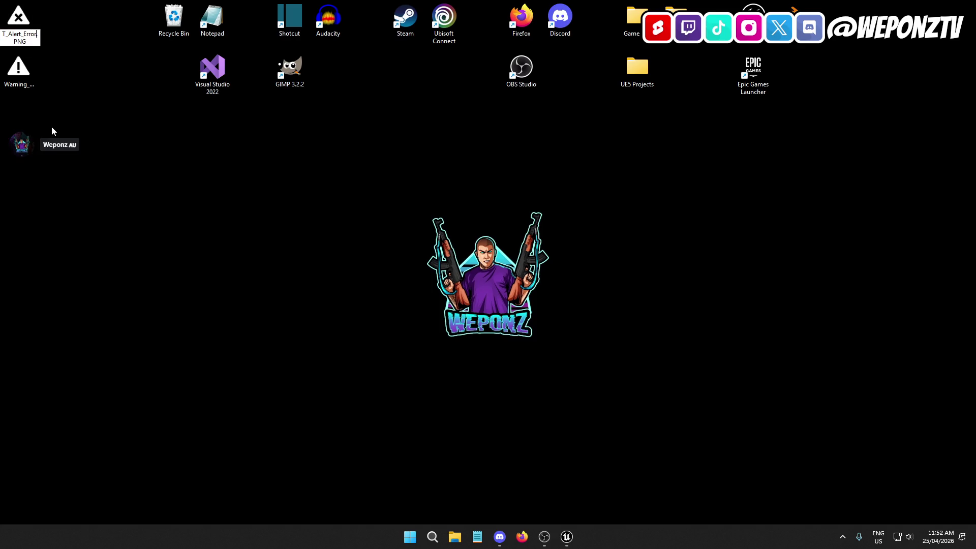
pyautogui.press('Return')
# Rename the Warning_Symbol image to T_Alert_Info.PNG and return to Unreal Engine.
pyautogui.click(20, 87)
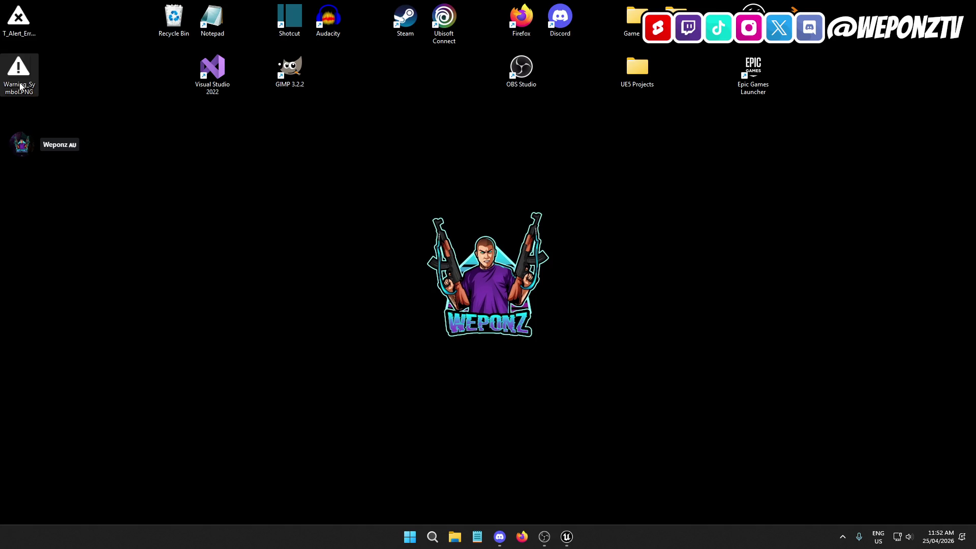
pyautogui.press('F2')
pyautogui.write('T_Alert_Info')
pyautogui.press('Return')
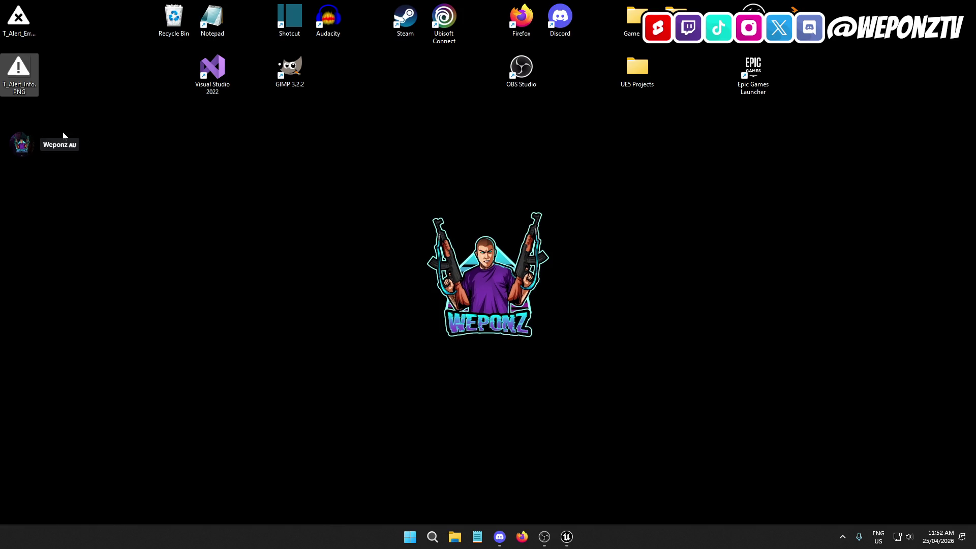
pyautogui.click(567, 536)
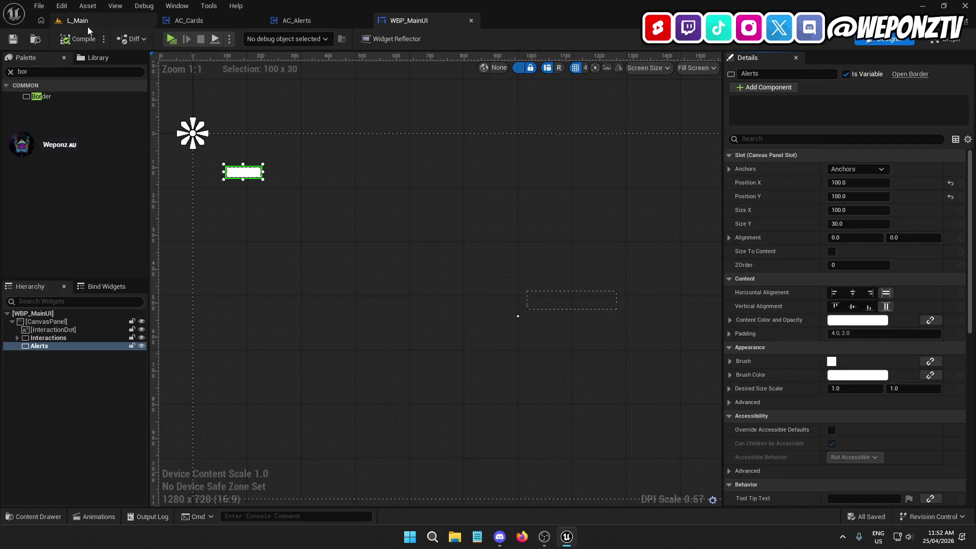
# Create a new folder named Alerts inside UI > Textures.
pyautogui.click(92, 24)
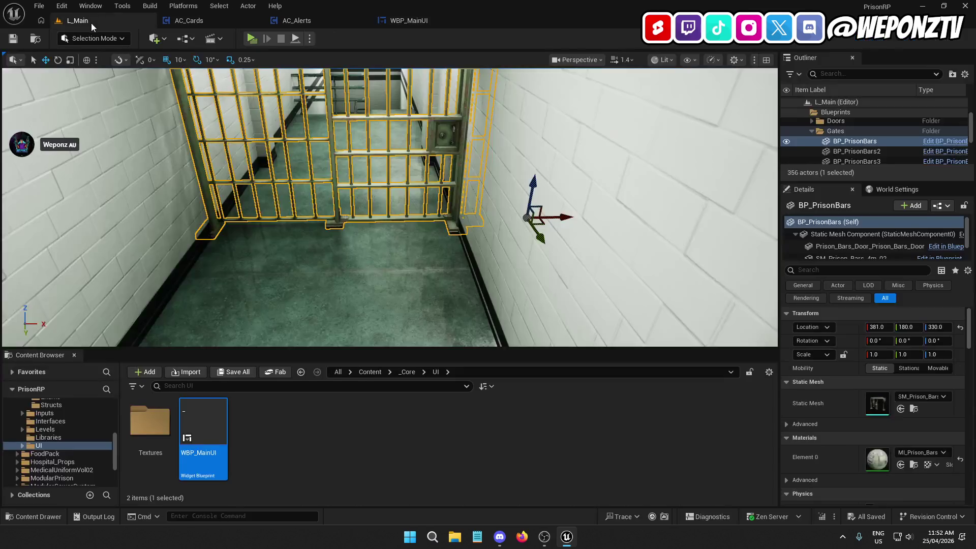
pyautogui.doubleClick(150, 421)
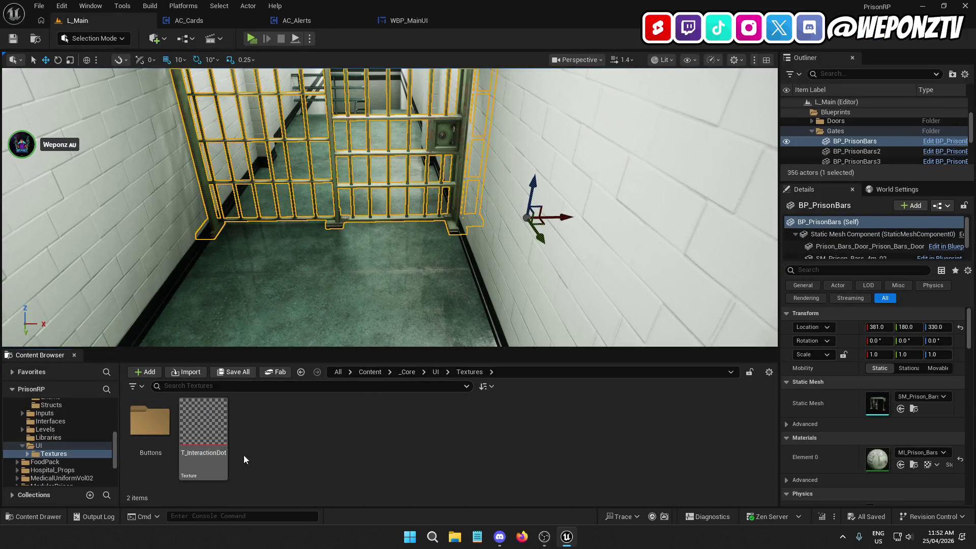
pyautogui.rightClick(306, 429)
pyautogui.click(338, 106)
pyautogui.write('Alee')
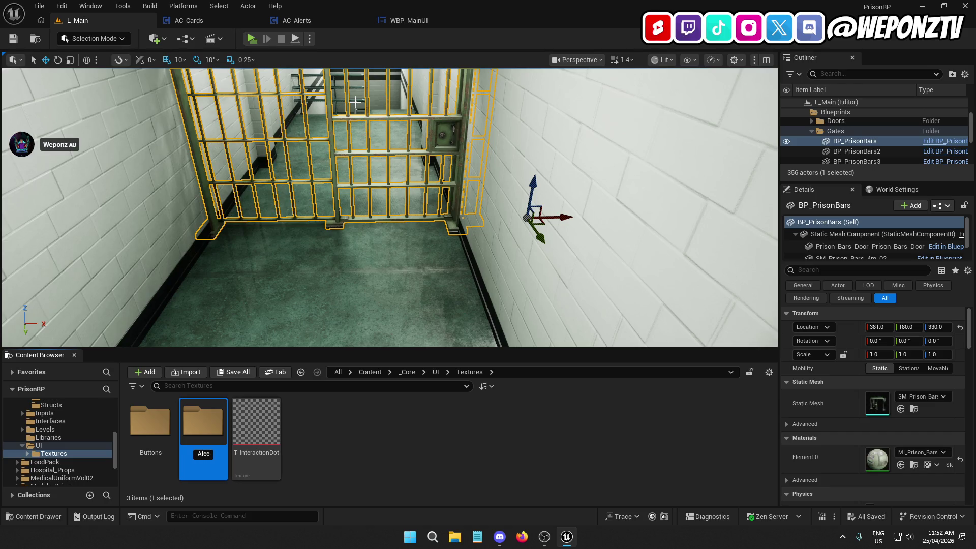
pyautogui.write('s')
pyautogui.press('Return')
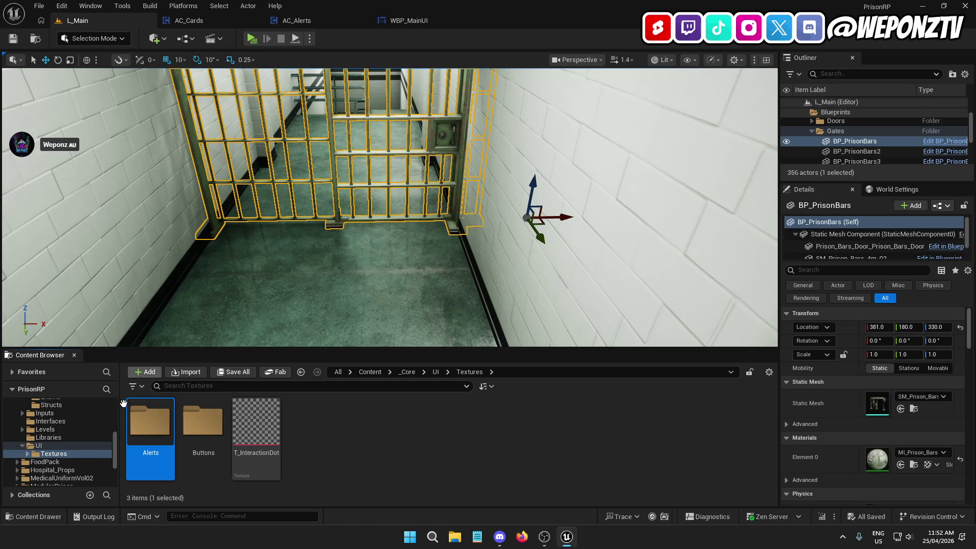
# Import both T_Alert PNGs from the desktop into the Alerts folder.
pyautogui.doubleClick(147, 429)
pyautogui.press('super+d')
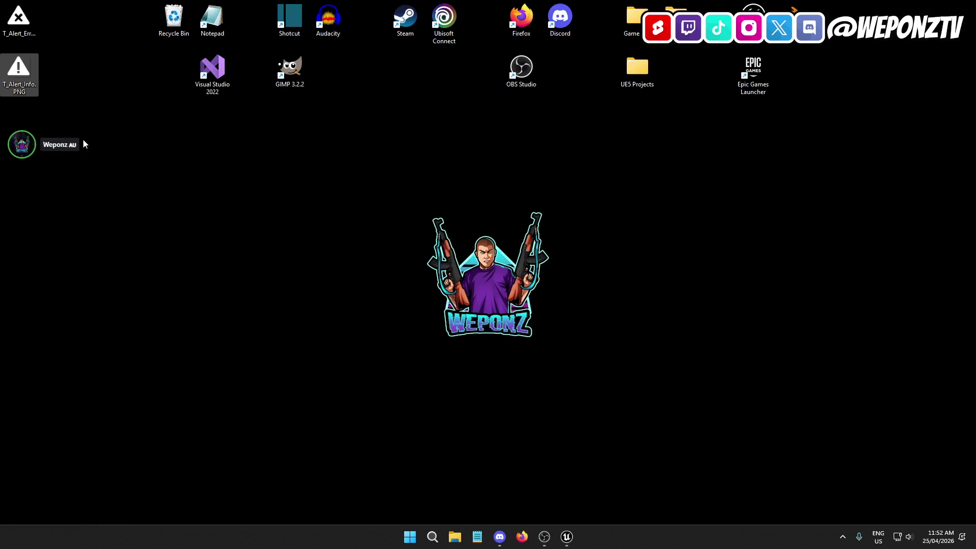
pyautogui.moveTo(31, 31)
pyautogui.mouseDown()
pyautogui.moveTo(402, 340)
pyautogui.moveTo(581, 541)
pyautogui.moveTo(562, 529)
pyautogui.moveTo(347, 486)
pyautogui.mouseUp()
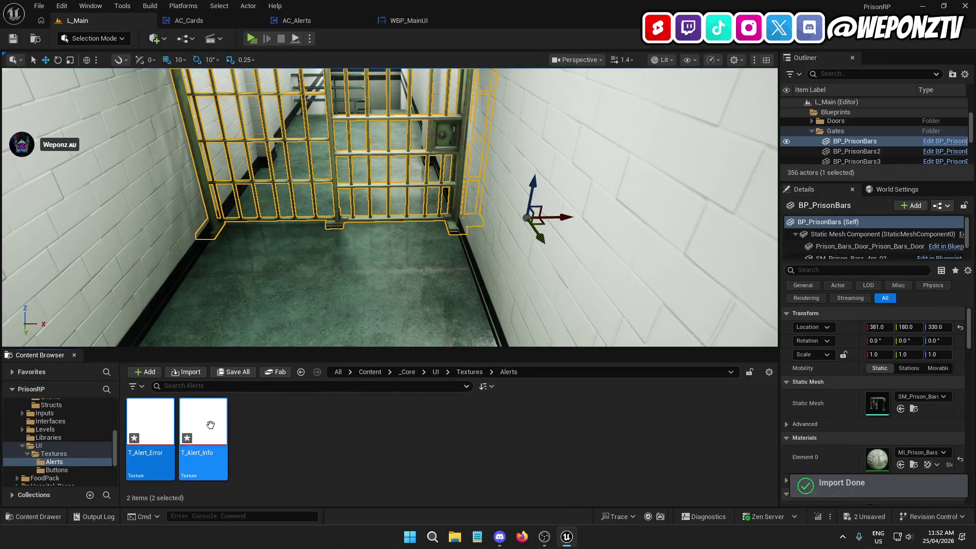
pyautogui.doubleClick(154, 418)
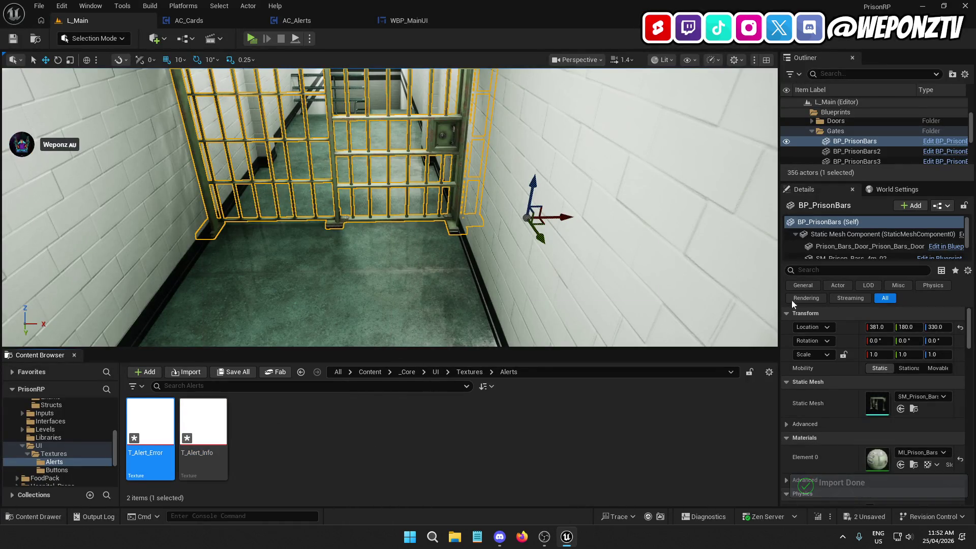
# Set the Texture Group of T_Alert_Error and T_Alert_Info to UI.
pyautogui.click(867, 219)
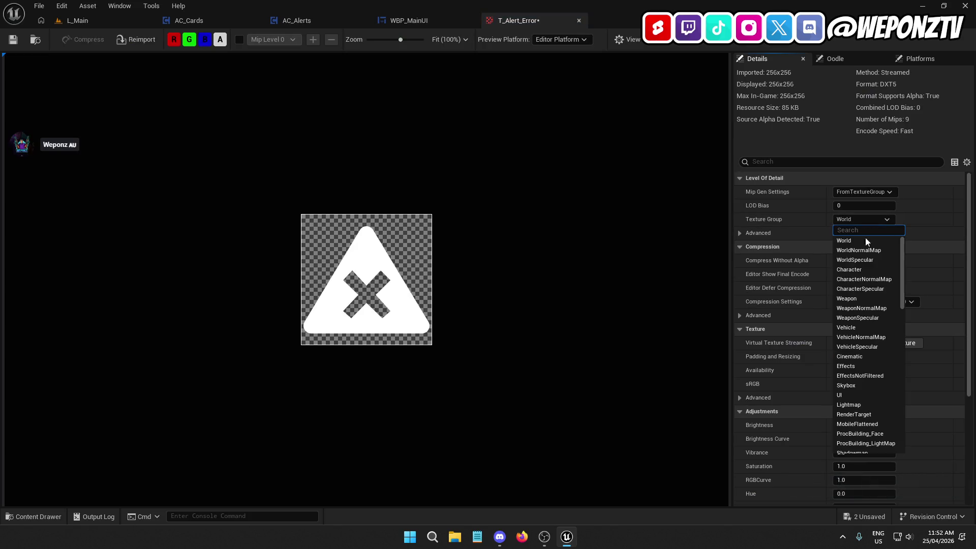
pyautogui.click(862, 395)
pyautogui.click(103, 23)
pyautogui.click(203, 422)
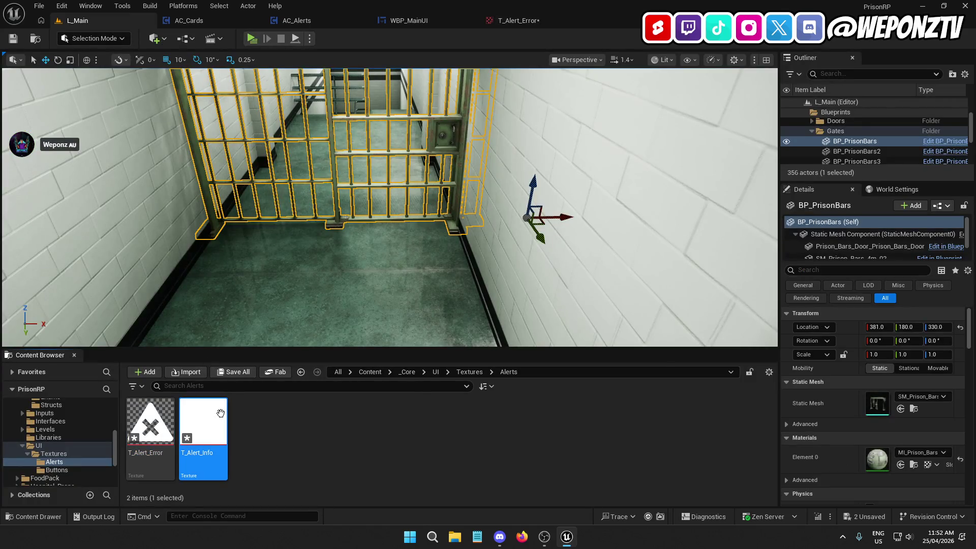
pyautogui.doubleClick(204, 421)
pyautogui.click(864, 220)
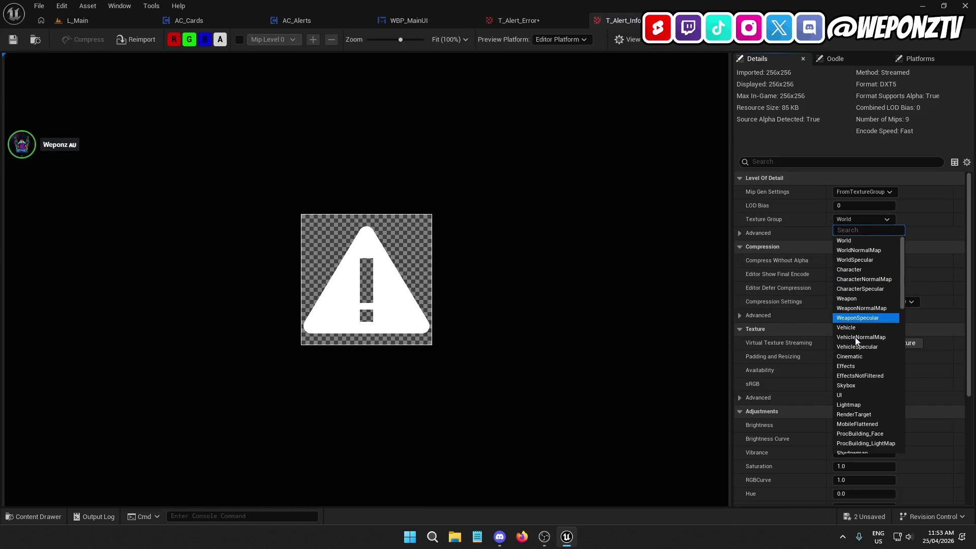
pyautogui.click(864, 395)
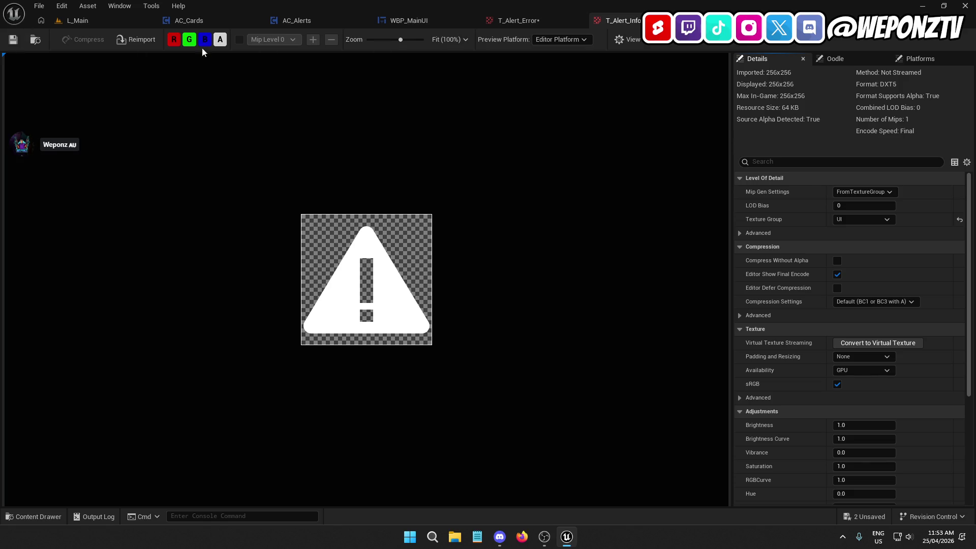
# Save all assets, close both texture editors, and go back to the _Core folder.
pyautogui.click(30, 5)
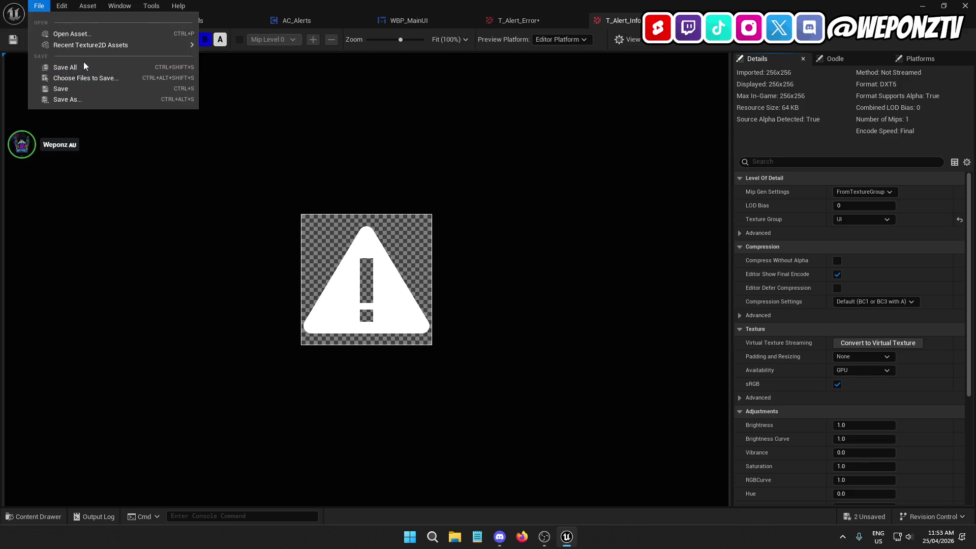
pyautogui.click(122, 66)
pyautogui.click(580, 19)
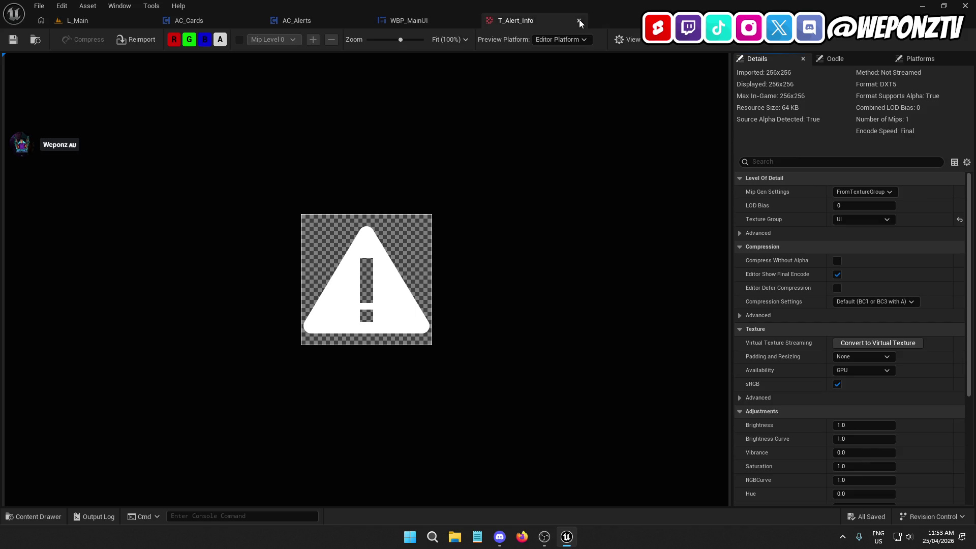
pyautogui.click(578, 20)
pyautogui.click(73, 21)
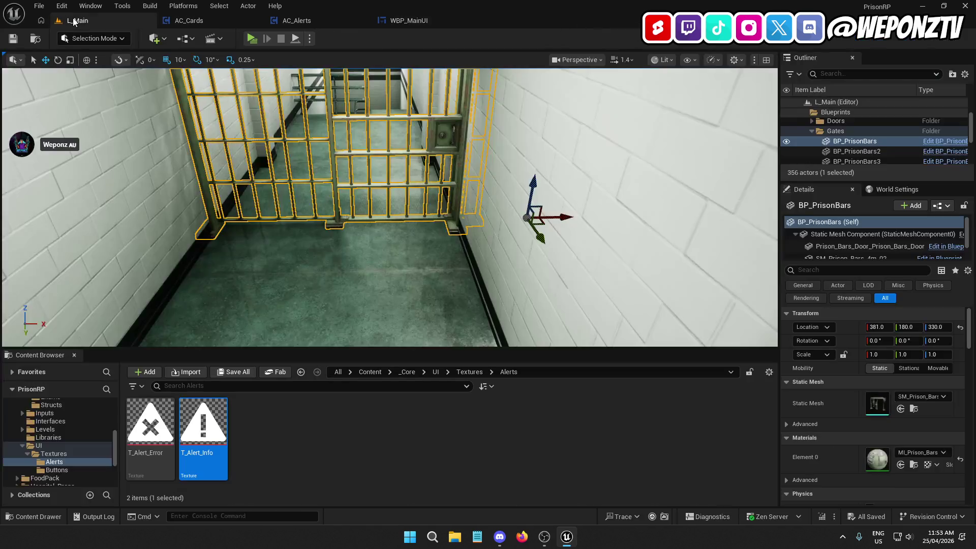
pyautogui.click(413, 372)
# Create a new enumeration asset named E_AlertTypes in the Data/Enums folder.
pyautogui.doubleClick(362, 432)
pyautogui.doubleClick(163, 437)
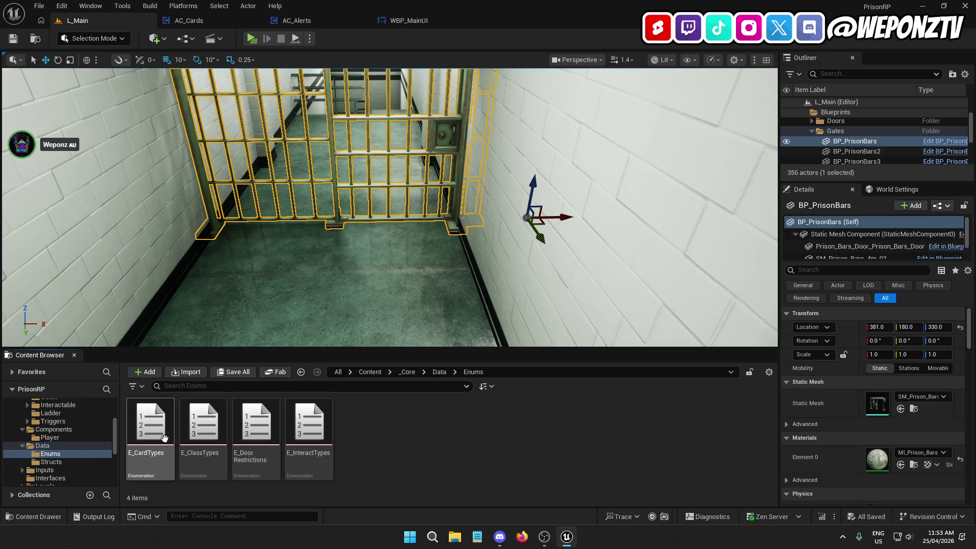
pyautogui.rightClick(385, 432)
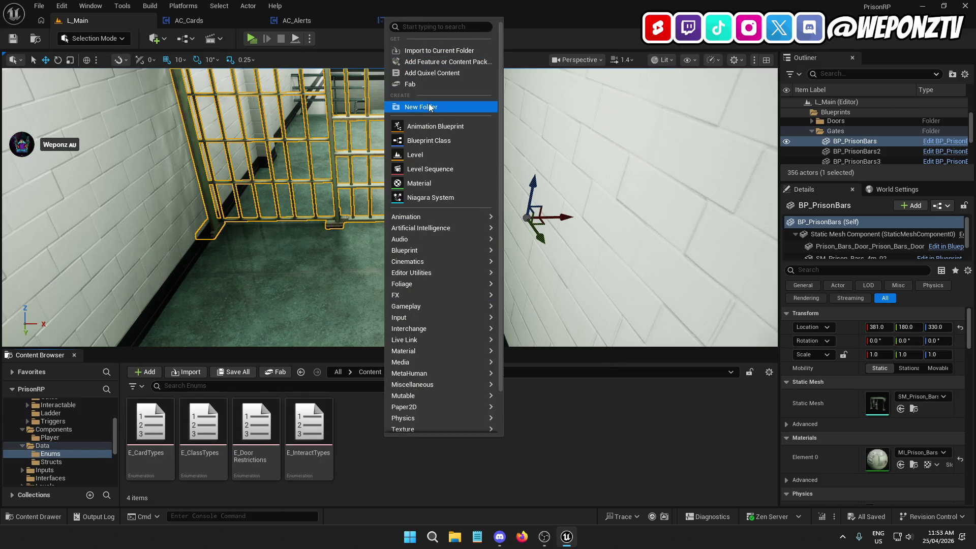
pyautogui.moveTo(465, 251)
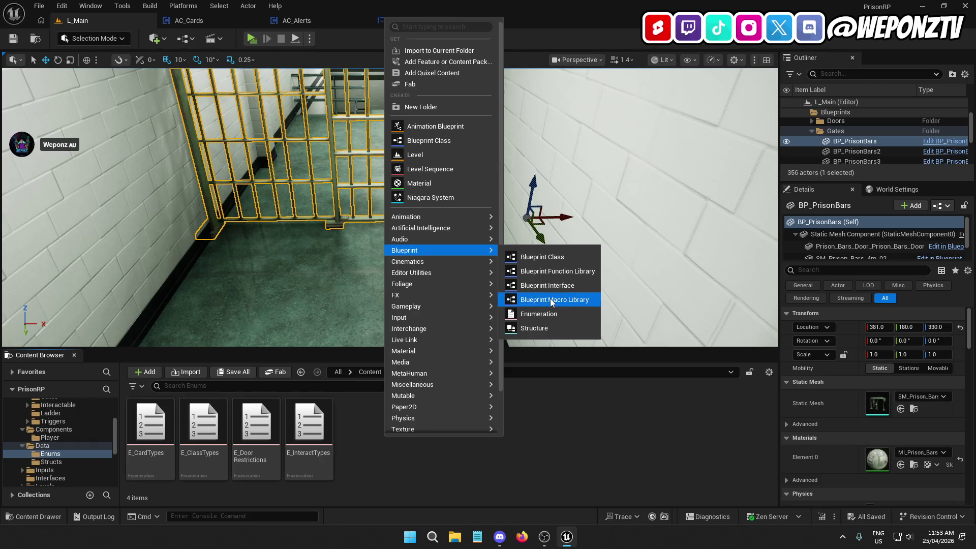
pyautogui.click(554, 314)
pyautogui.write('E_AlertType')
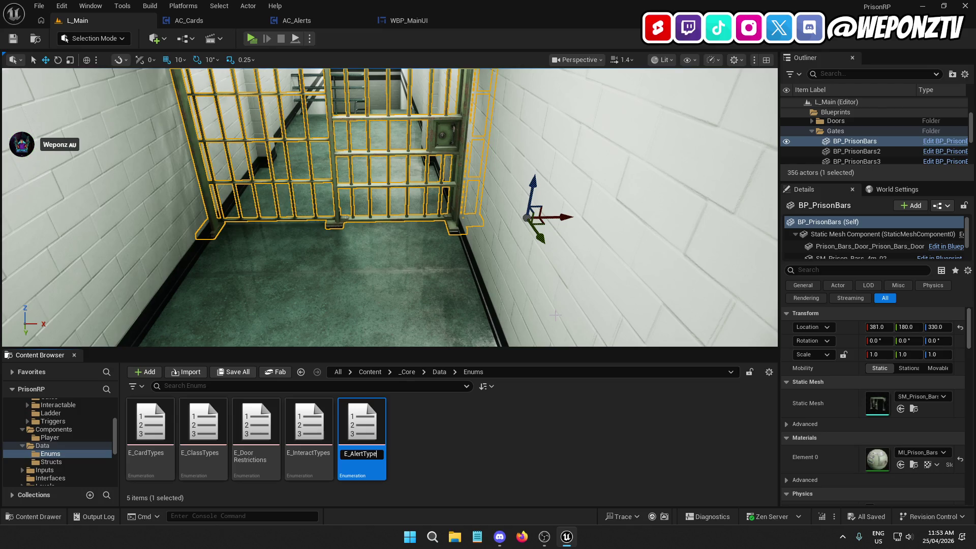
pyautogui.write('s')
pyautogui.press('Return')
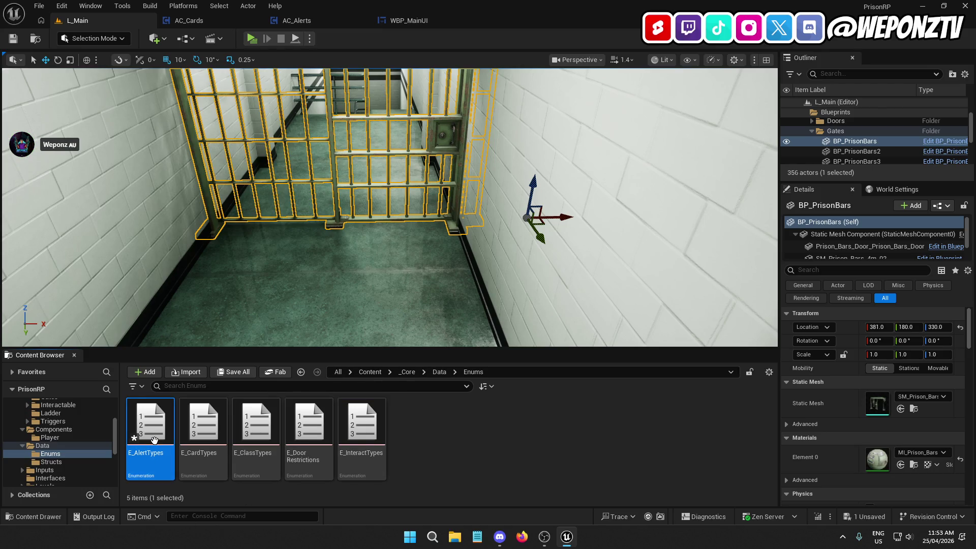
# Give E_AlertTypes two enumerators, Info and Error, save it, and close the enum editor.
pyautogui.doubleClick(150, 427)
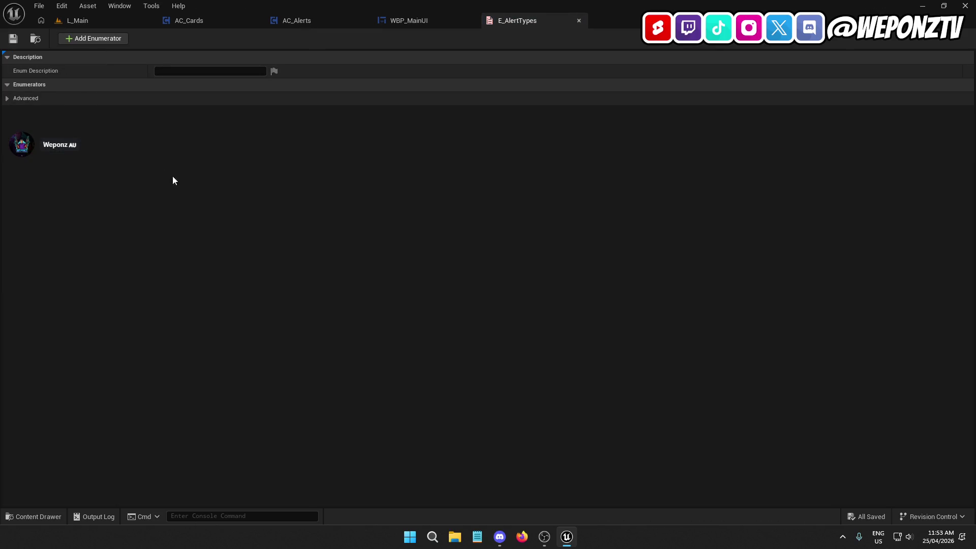
pyautogui.click(92, 42)
pyautogui.click(93, 42)
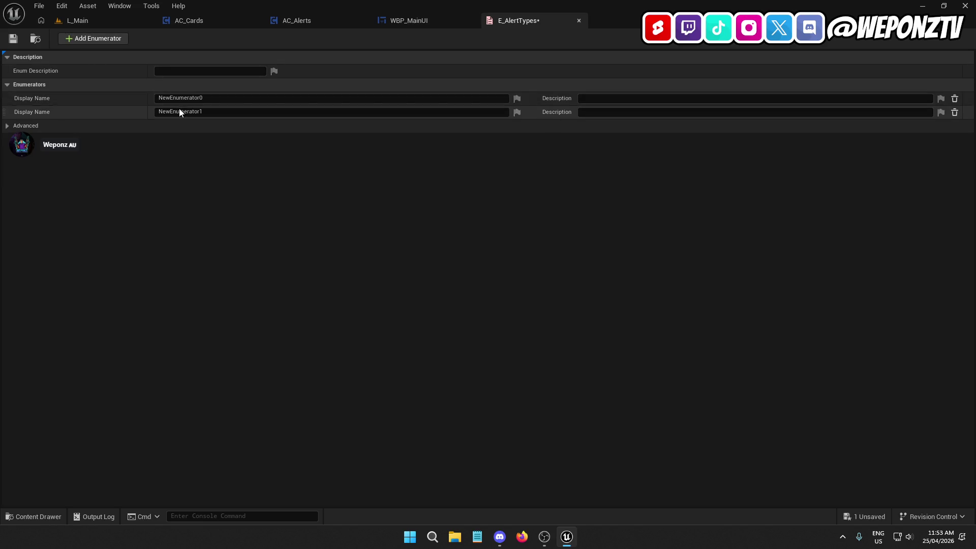
pyautogui.click(181, 98)
pyautogui.write('Info')
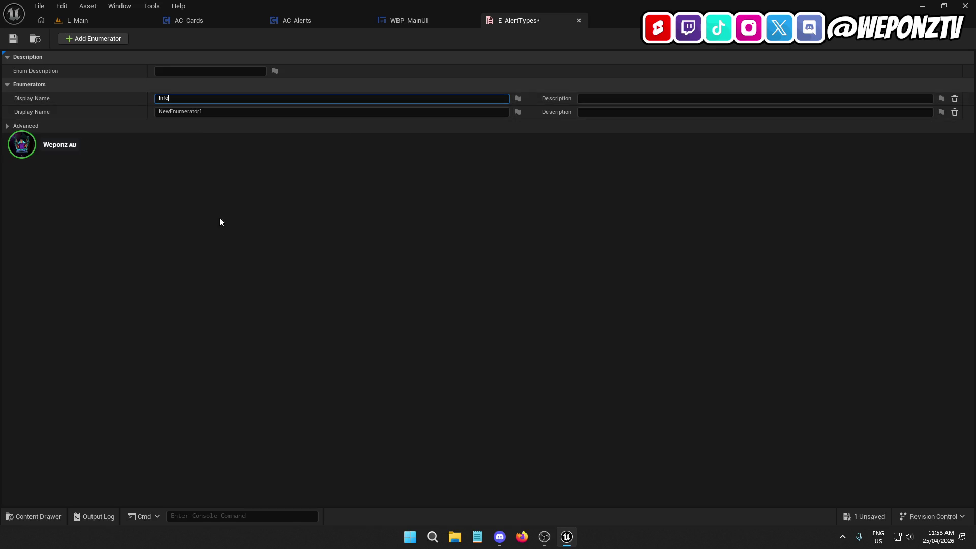
pyautogui.press('Return')
pyautogui.click(197, 110)
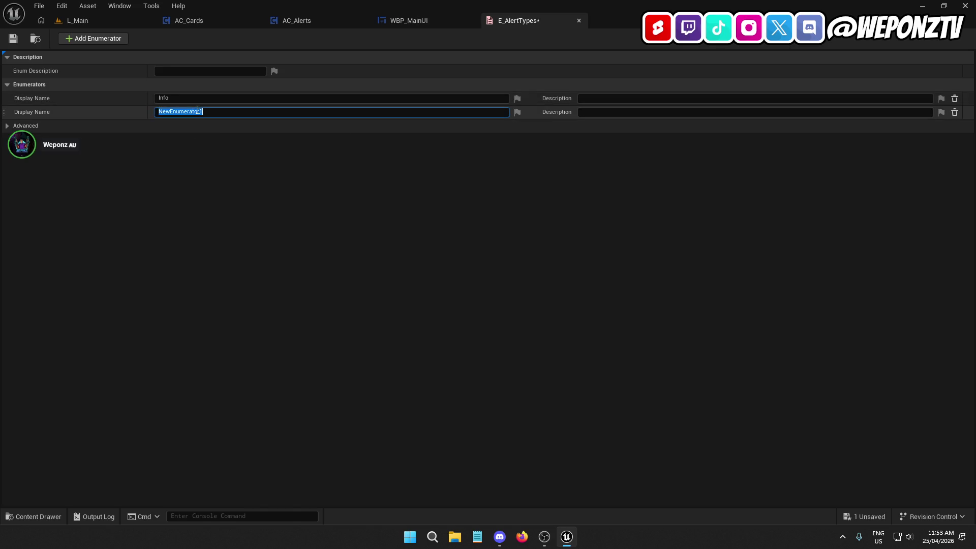
pyautogui.write('Alert')
pyautogui.press('Return')
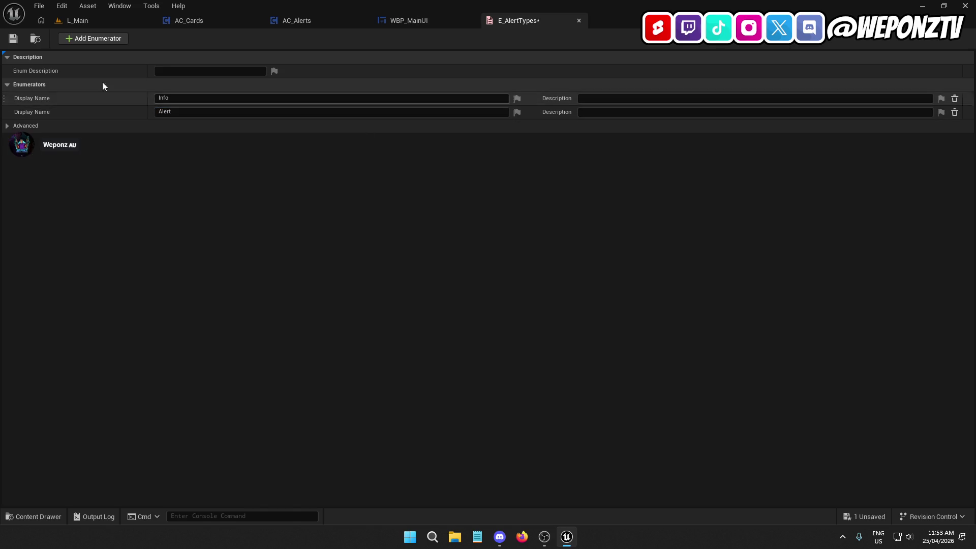
pyautogui.click(180, 109)
pyautogui.write('Error')
pyautogui.press('Return')
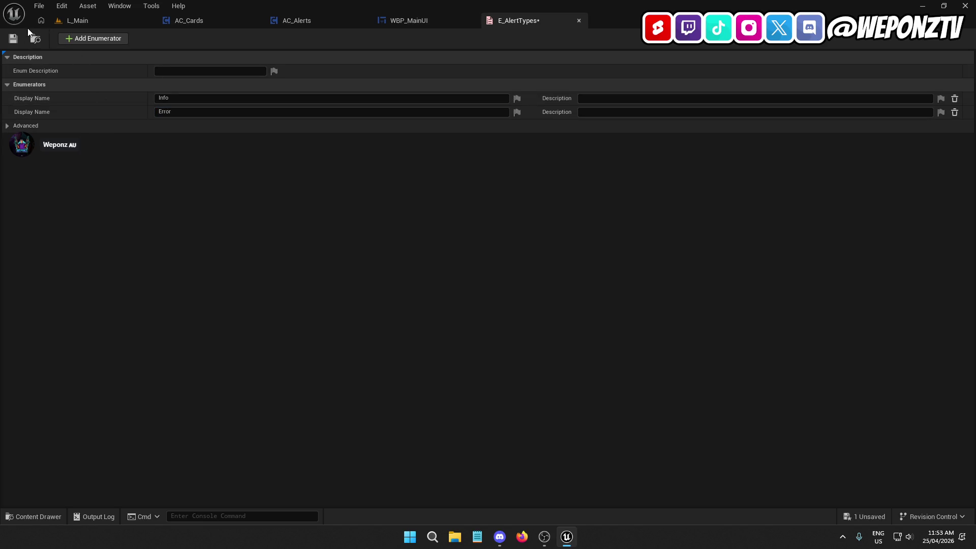
pyautogui.click(15, 40)
pyautogui.click(578, 20)
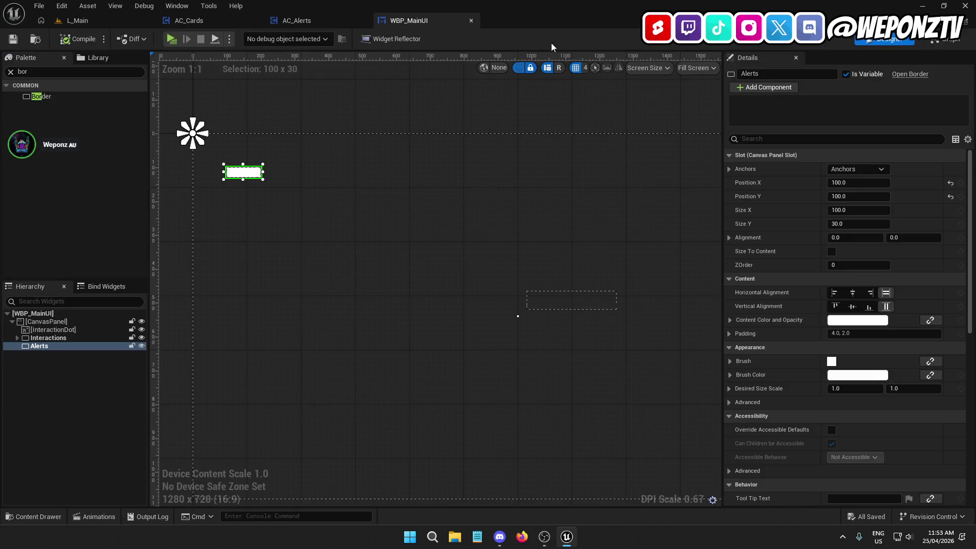
pyautogui.click(88, 6)
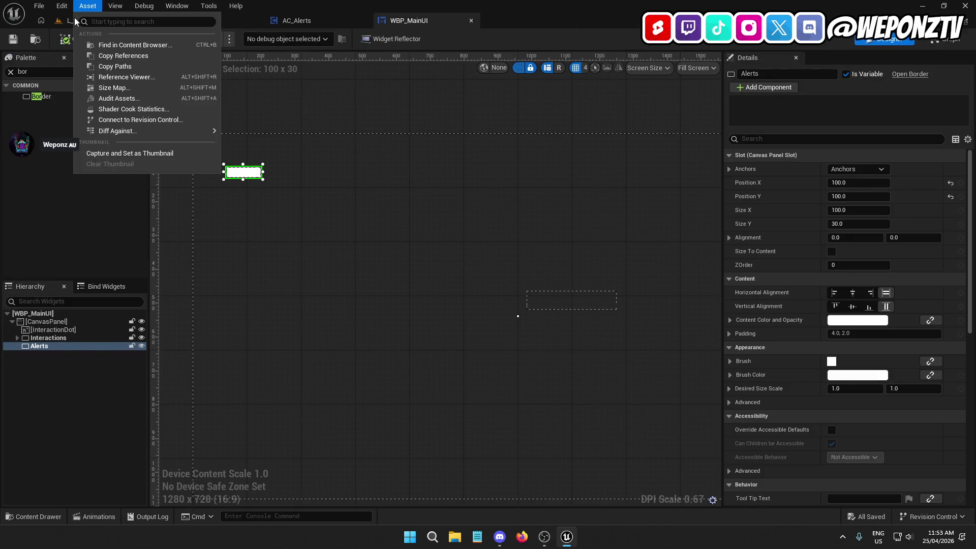
pyautogui.click(68, 21)
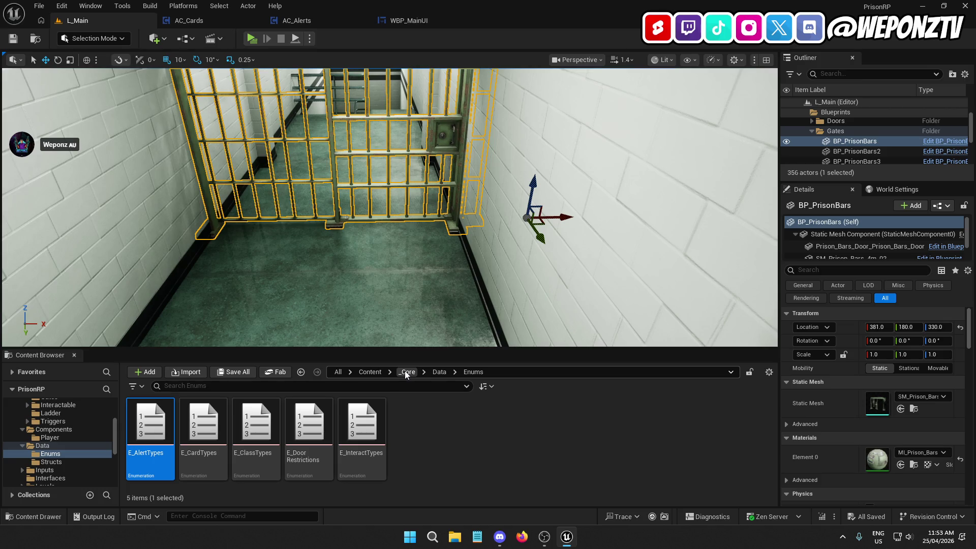
pyautogui.click(427, 23)
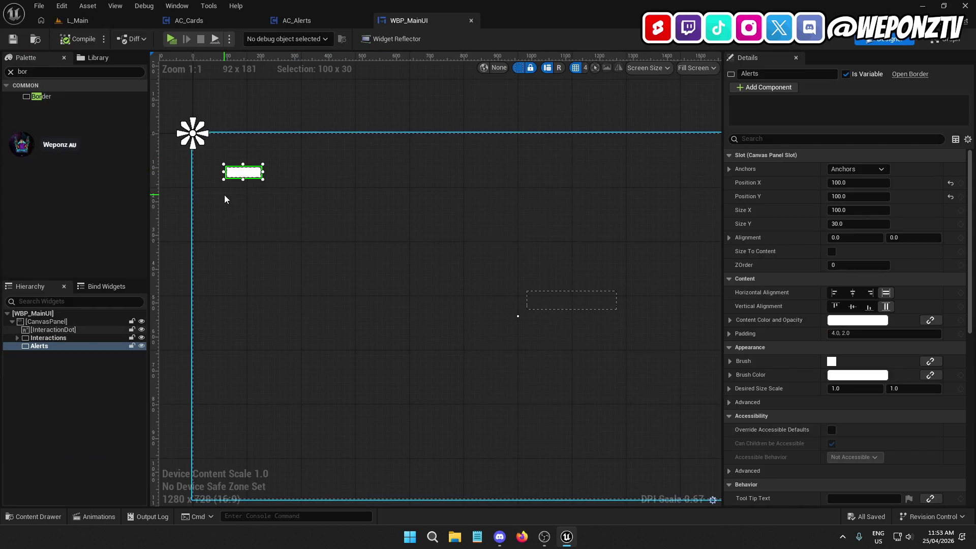
pyautogui.scroll(2, 226, 194)
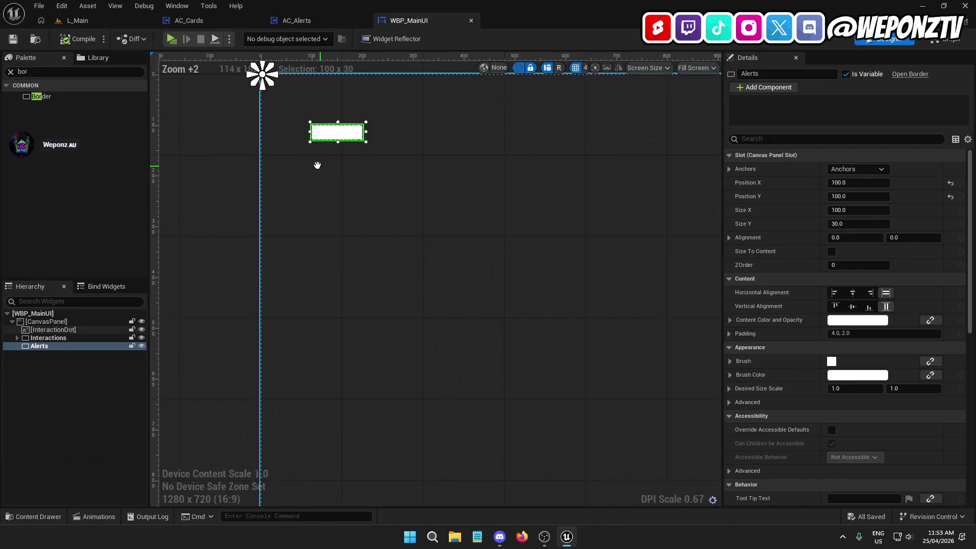
pyautogui.moveTo(609, 283); pyautogui.dragTo(452, 244)
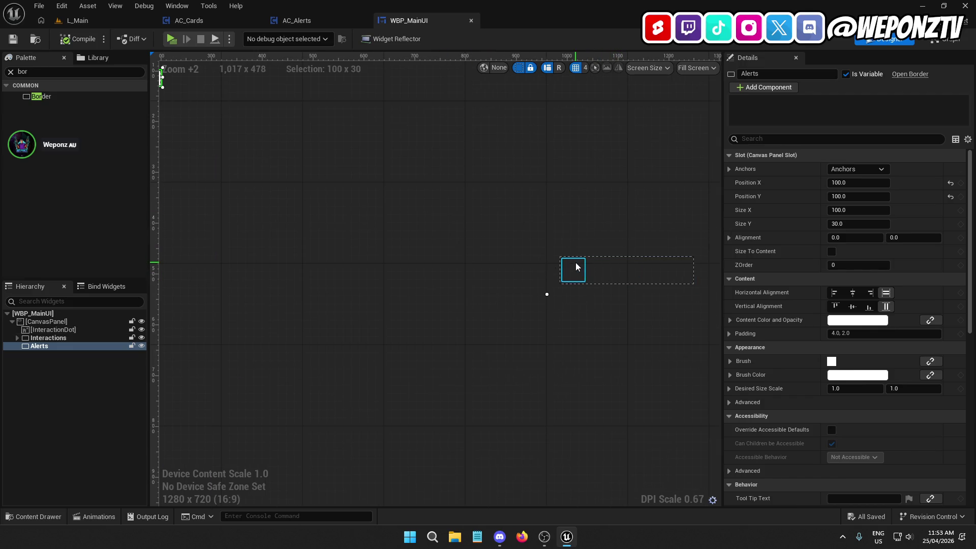
pyautogui.click(575, 263)
pyautogui.click(620, 261)
pyautogui.click(570, 258)
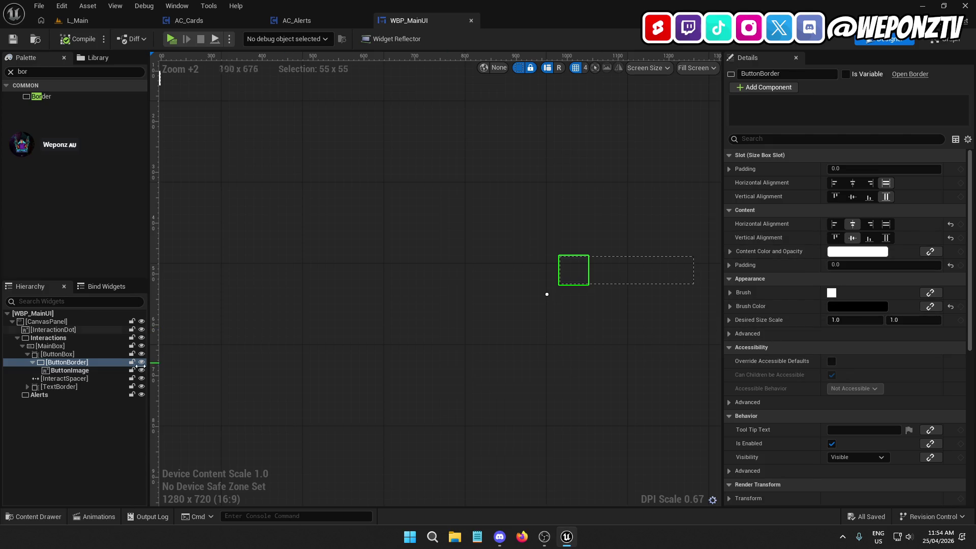
pyautogui.click(77, 346)
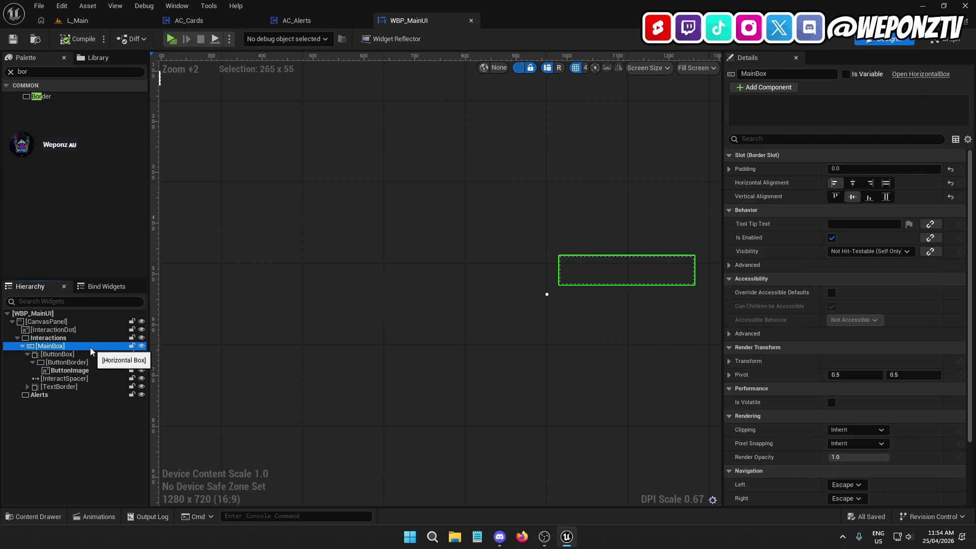
pyautogui.click(76, 354)
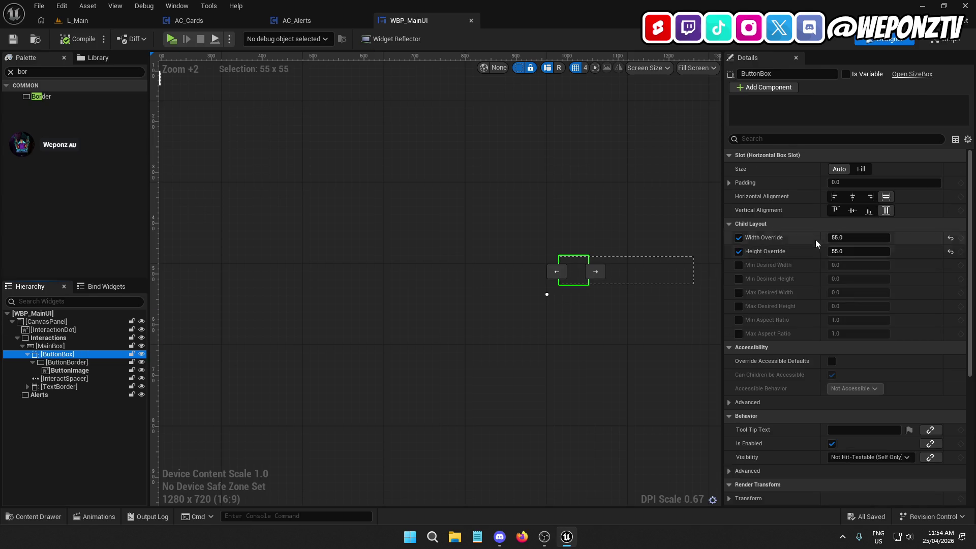
pyautogui.moveTo(418, 209); pyautogui.dragTo(587, 305)
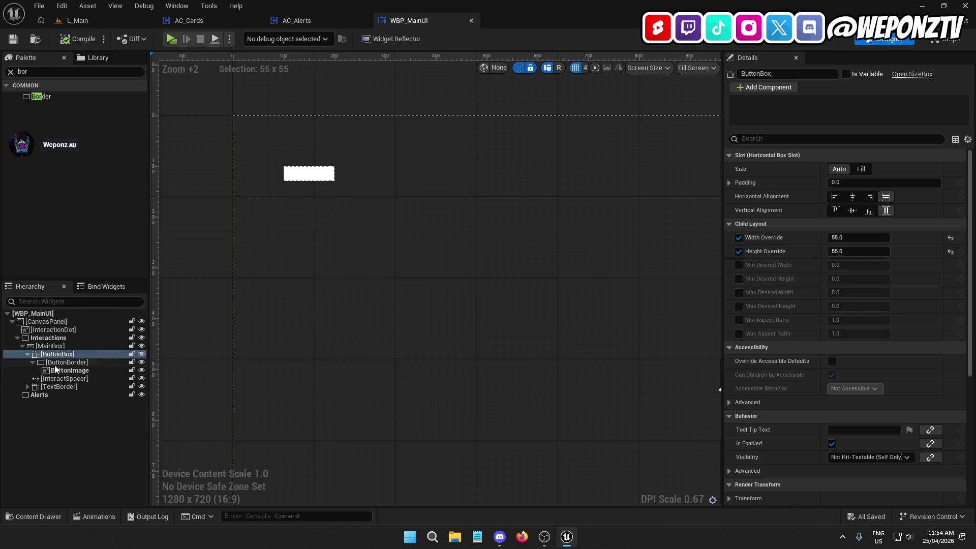
pyautogui.click(39, 394)
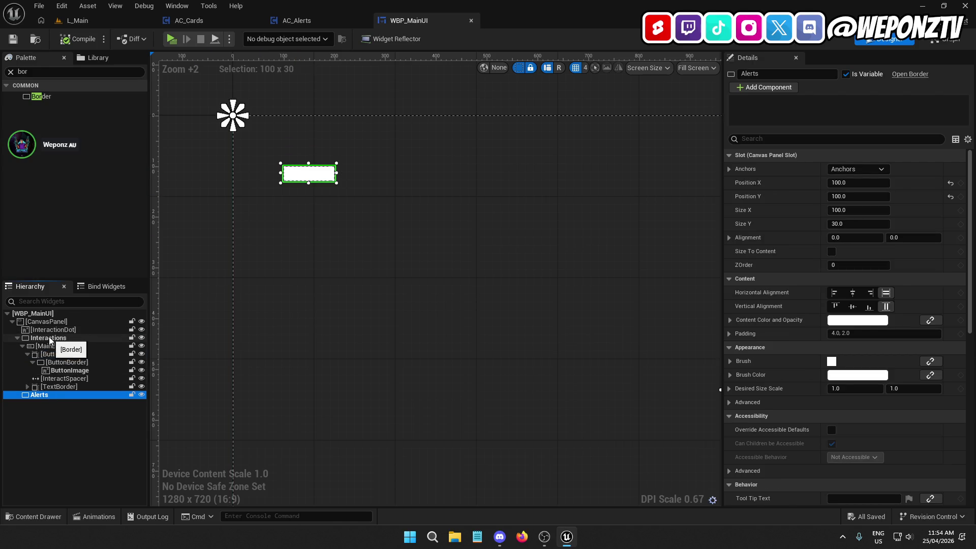
pyautogui.click(32, 71)
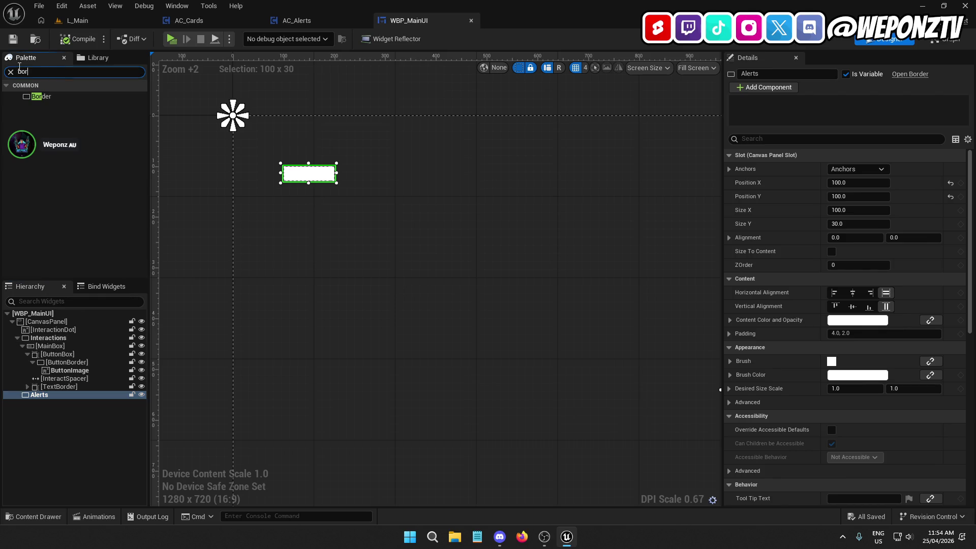
# Add a Horizontal Box named AlertsBox inside the Alerts border.
pyautogui.write('hor')
pyautogui.moveTo(68, 97); pyautogui.dragTo(52, 394)
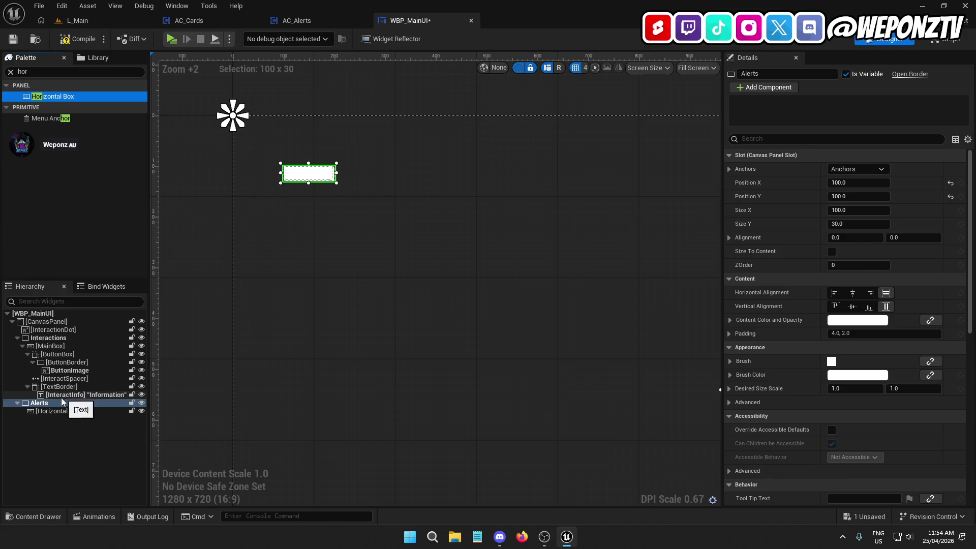
pyautogui.click(44, 410)
pyautogui.click(740, 74)
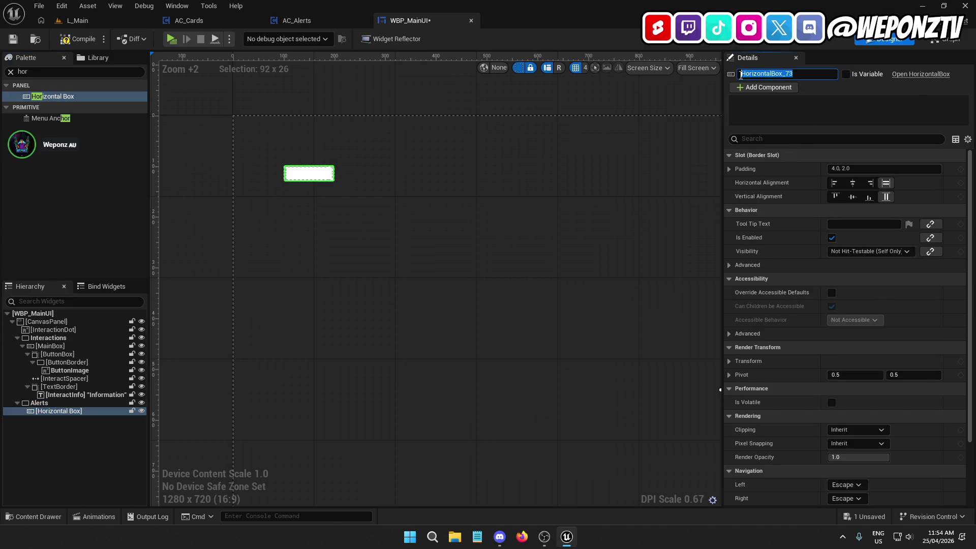
pyautogui.write('Alert')
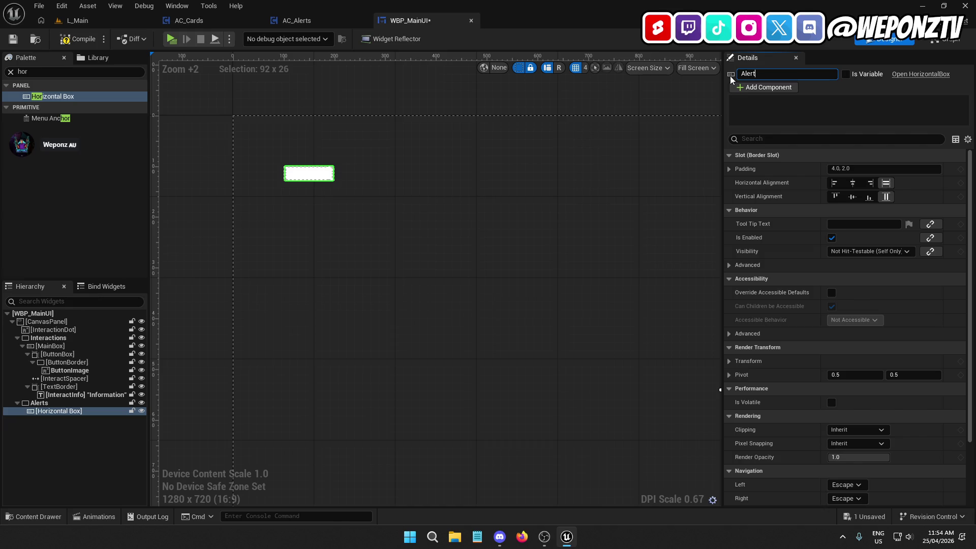
pyautogui.write('sBox')
pyautogui.press('Return')
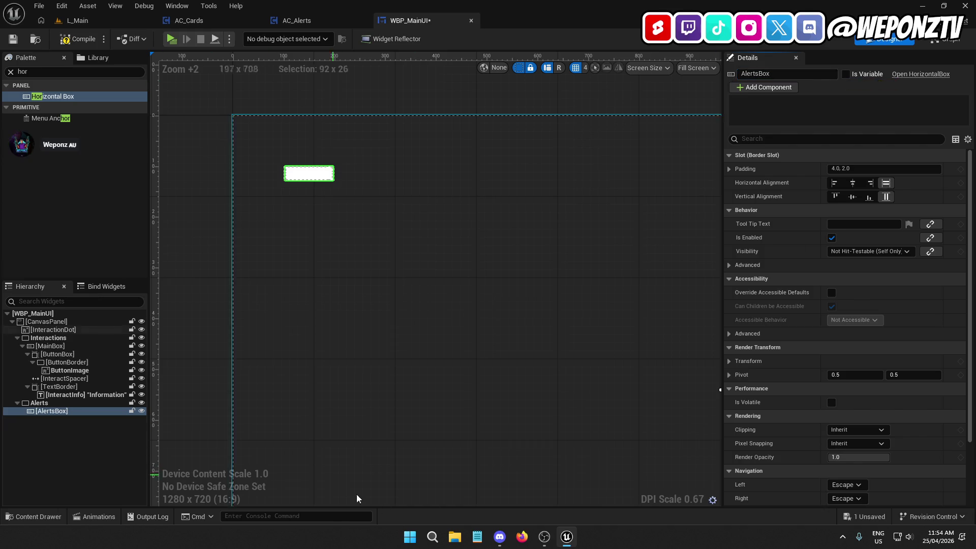
# Add an IconBox Size Box inside AlertsBox with Width and Height Override of 55.
pyautogui.moveTo(567, 544)
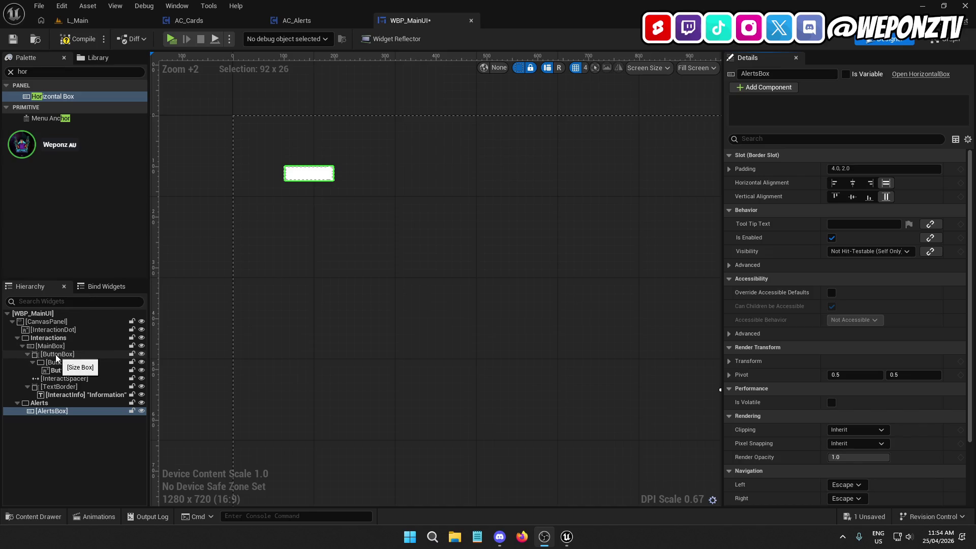
pyautogui.click(52, 72)
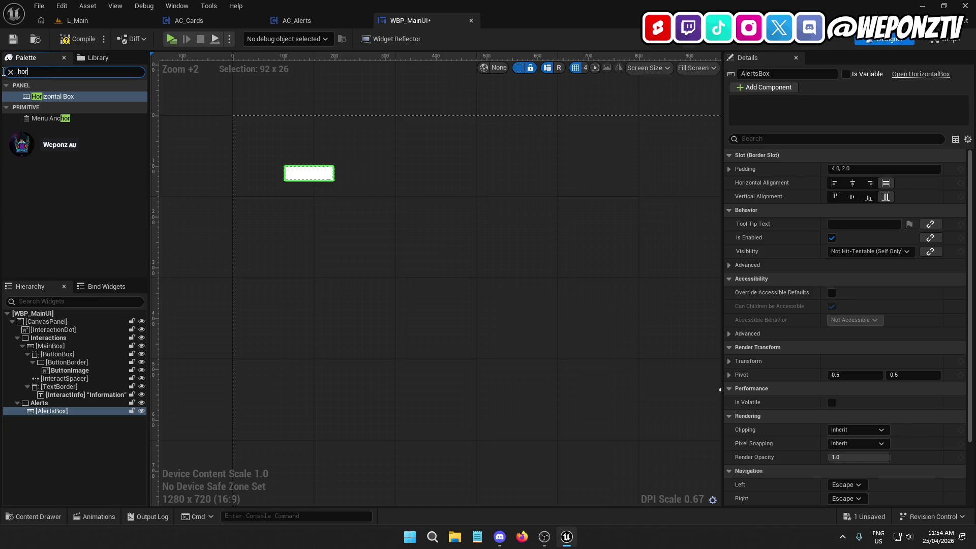
pyautogui.write('size')
pyautogui.moveTo(54, 98); pyautogui.dragTo(54, 411)
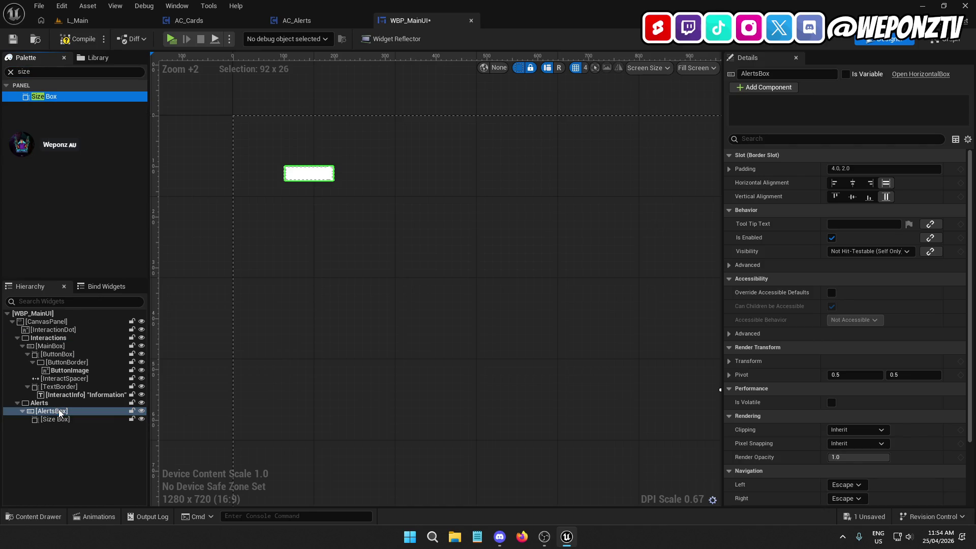
pyautogui.click(53, 419)
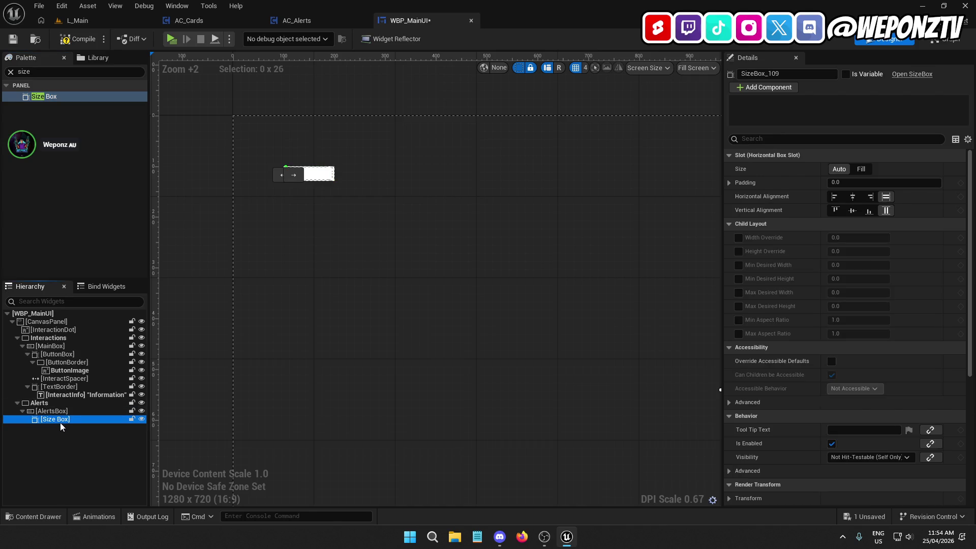
pyautogui.click(786, 75)
pyautogui.write('IconBox')
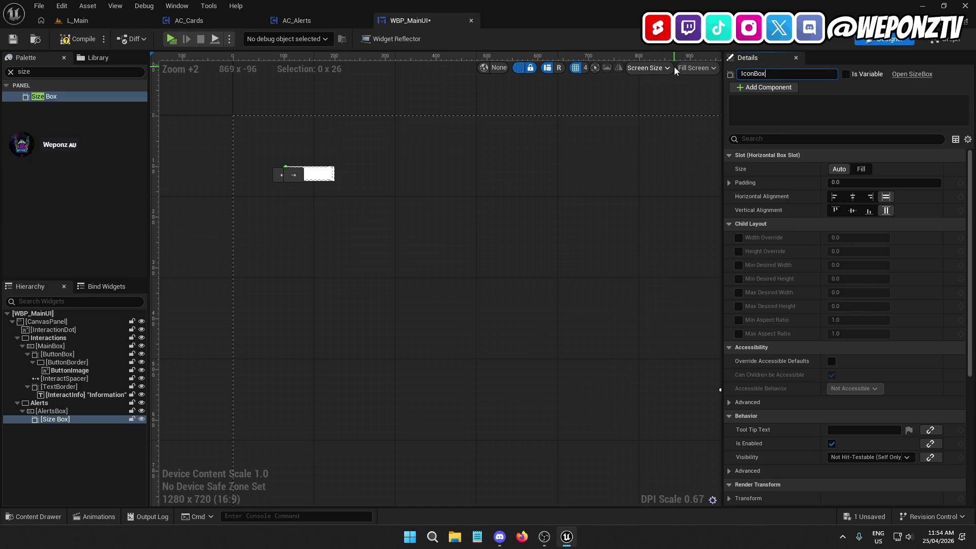
pyautogui.click(738, 238)
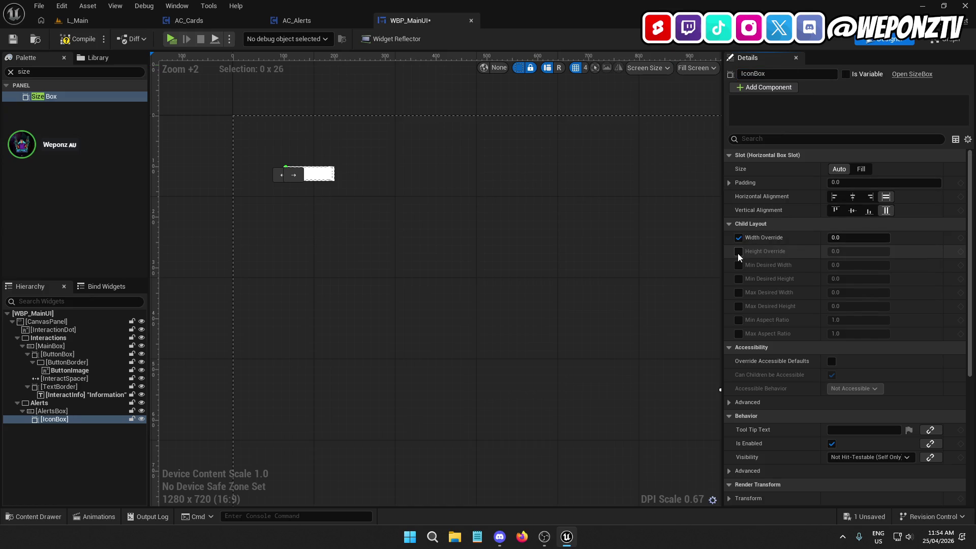
pyautogui.click(738, 251)
pyautogui.write('55')
pyautogui.press('Tab')
pyautogui.write('55')
pyautogui.press('Return')
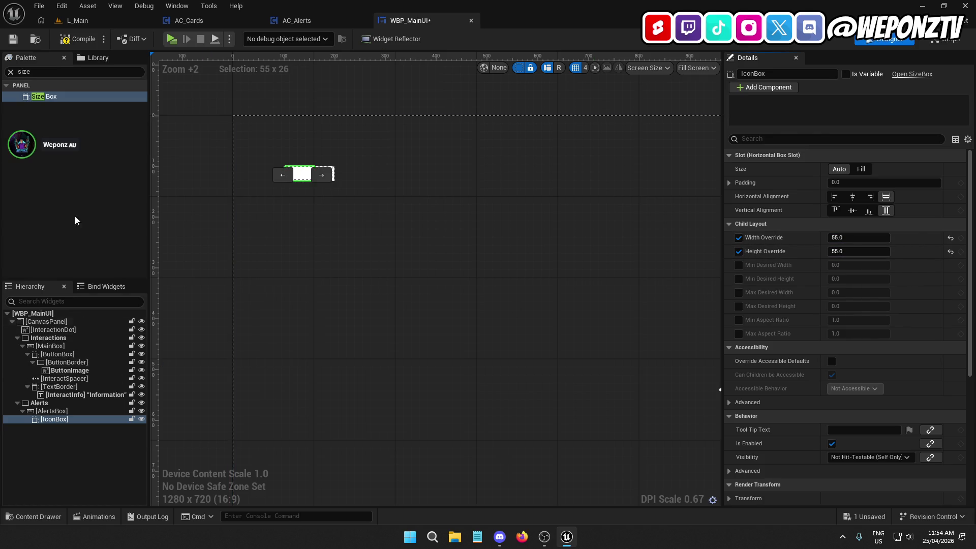
pyautogui.click(60, 68)
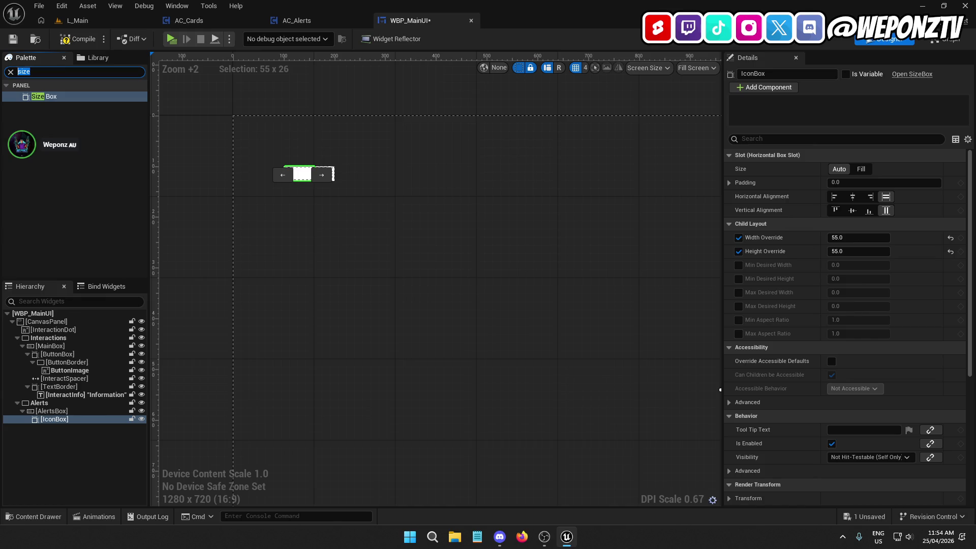
# Add a Border inside IconBox and set its brush colour to black.
pyautogui.write('bord')
pyautogui.click(53, 97)
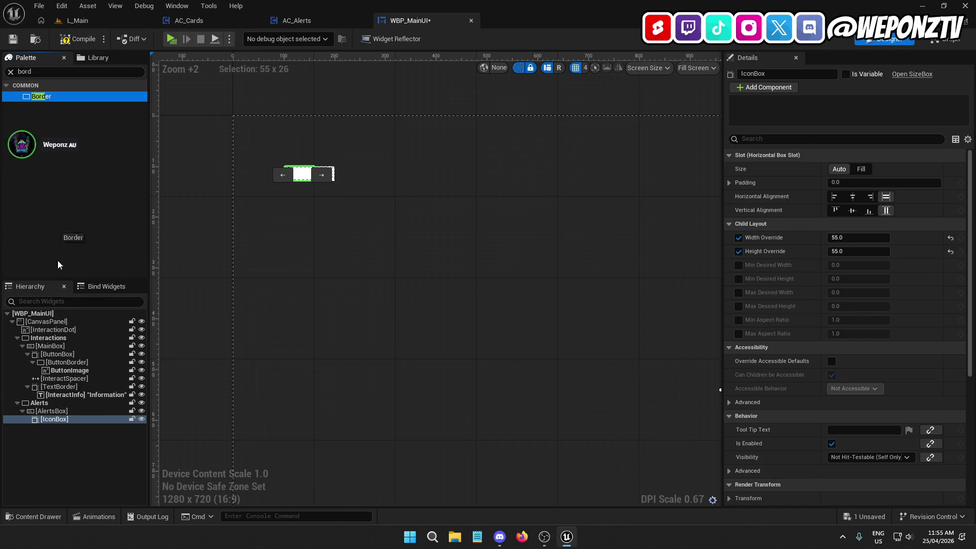
pyautogui.moveTo(65, 422); pyautogui.dragTo(65, 423)
pyautogui.click(74, 429)
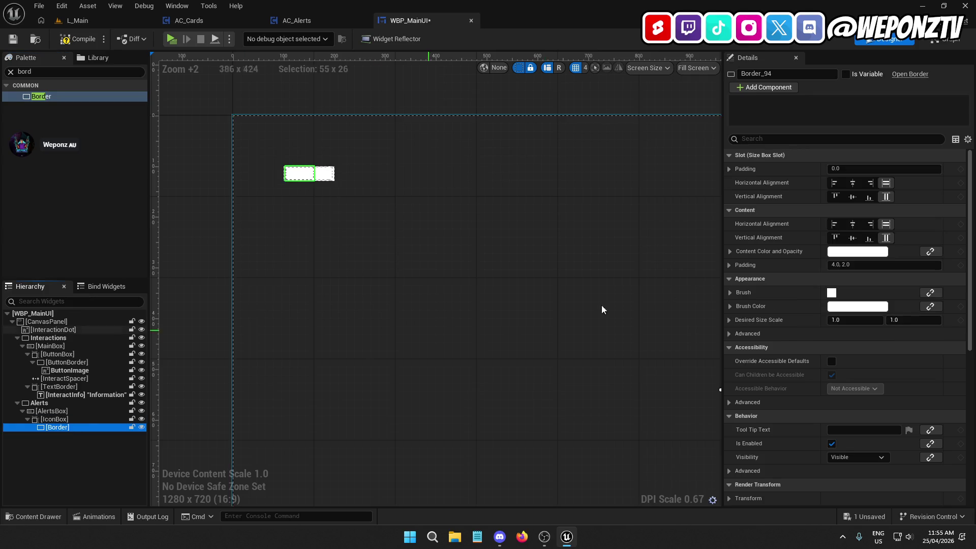
pyautogui.click(854, 308)
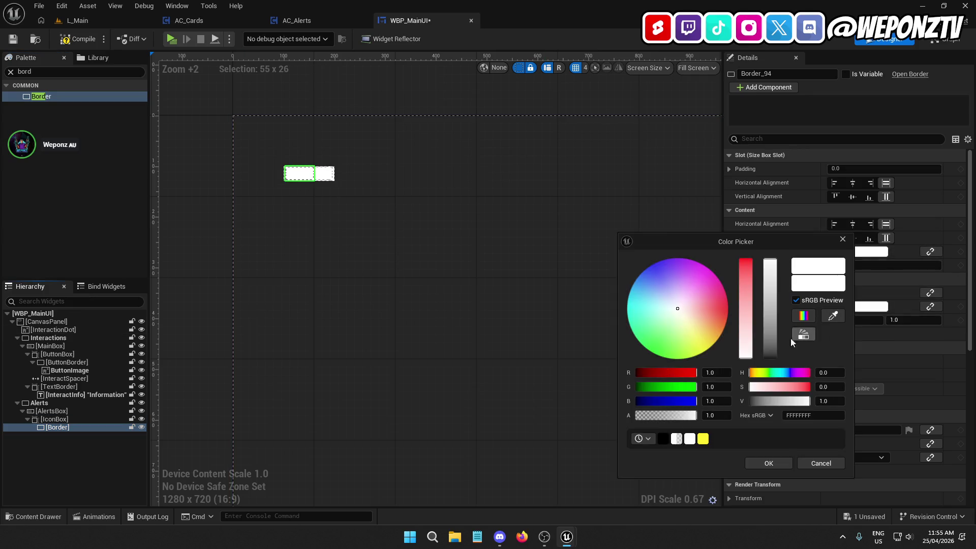
pyautogui.click(769, 347)
pyautogui.click(772, 463)
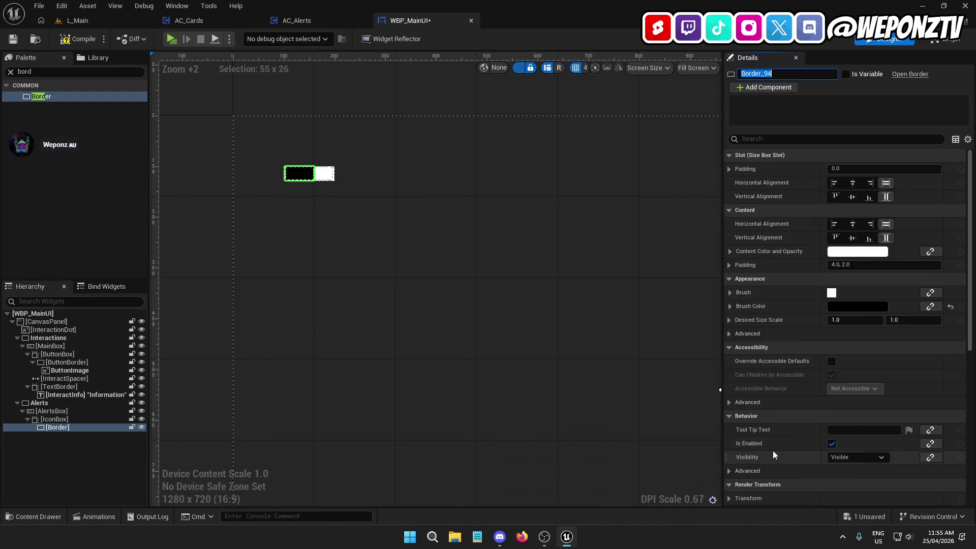
# Rename the new border to IconBorder.
pyautogui.click(76, 427)
pyautogui.click(81, 419)
pyautogui.click(84, 428)
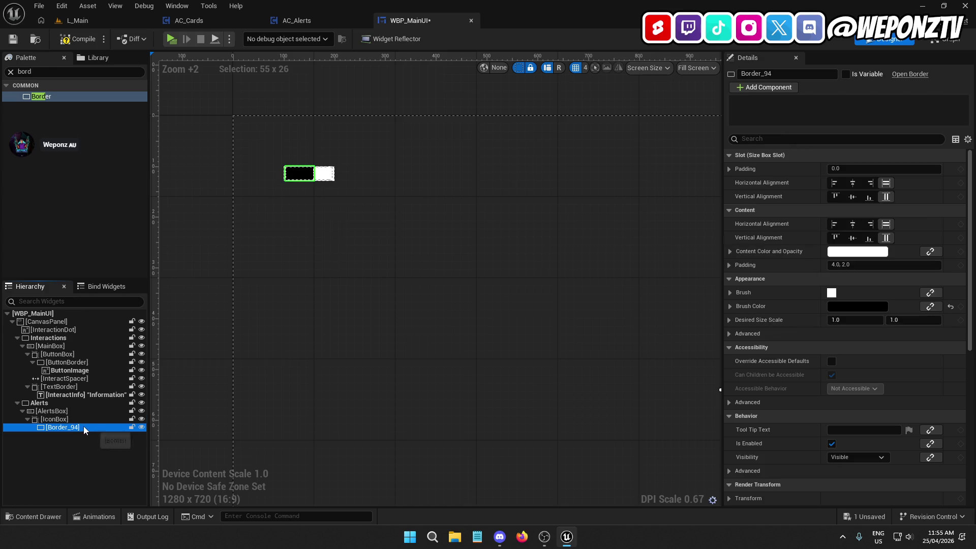
pyautogui.click(71, 428)
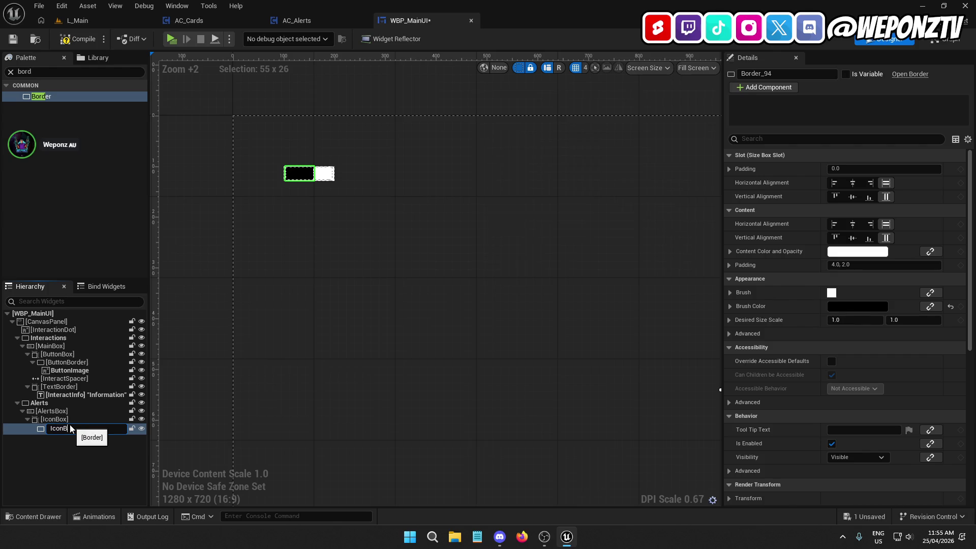
pyautogui.press('Return')
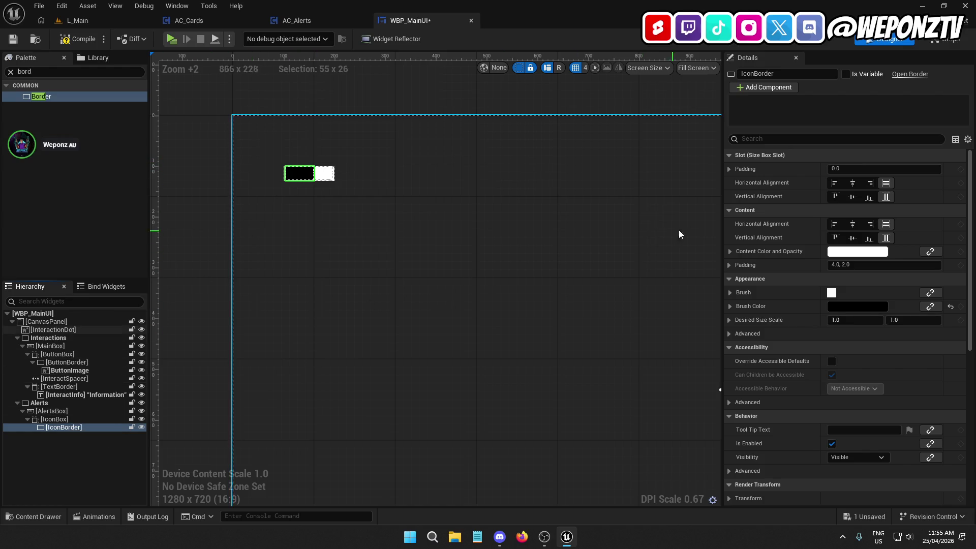
# Adjust the border's alignment and set IconBox back to fill vertically.
pyautogui.click(834, 183)
pyautogui.click(853, 196)
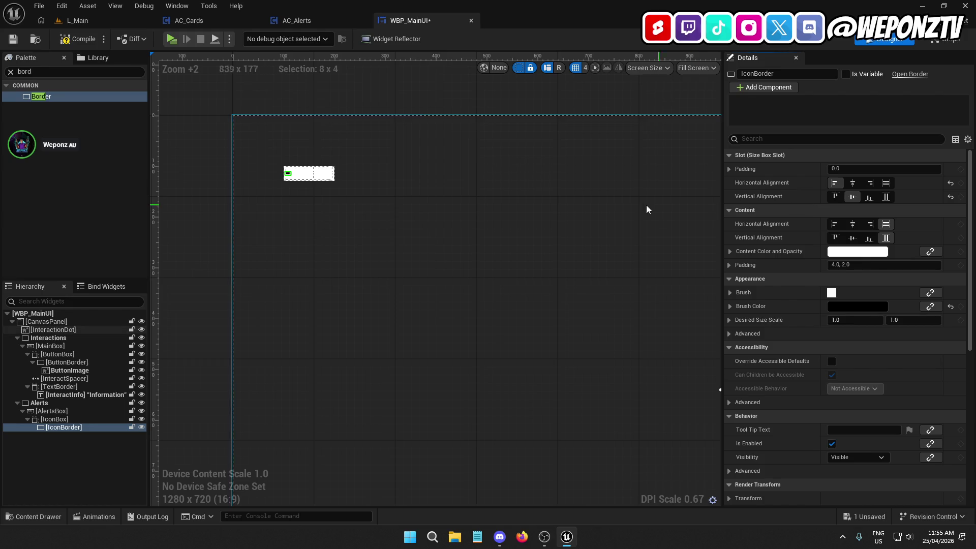
pyautogui.click(63, 419)
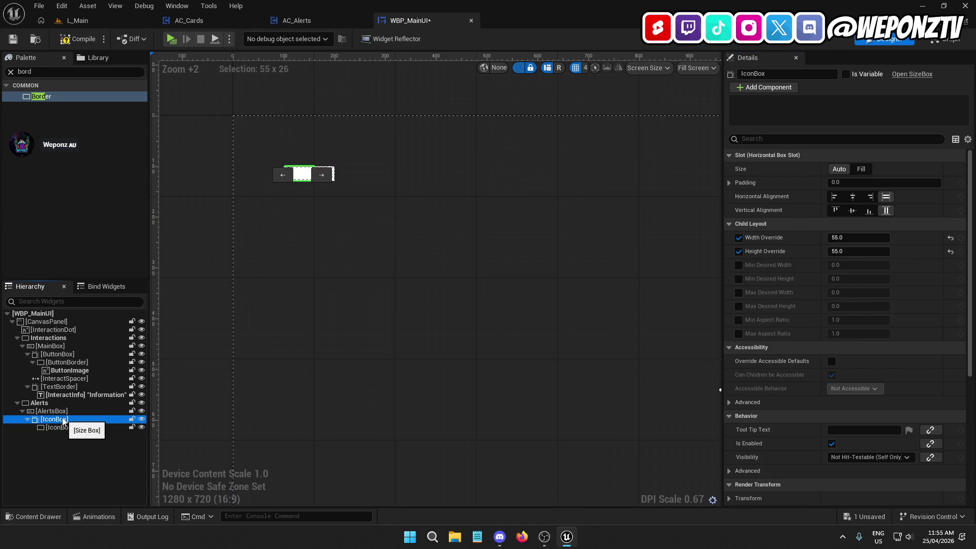
pyautogui.click(834, 196)
pyautogui.click(836, 210)
pyautogui.click(886, 210)
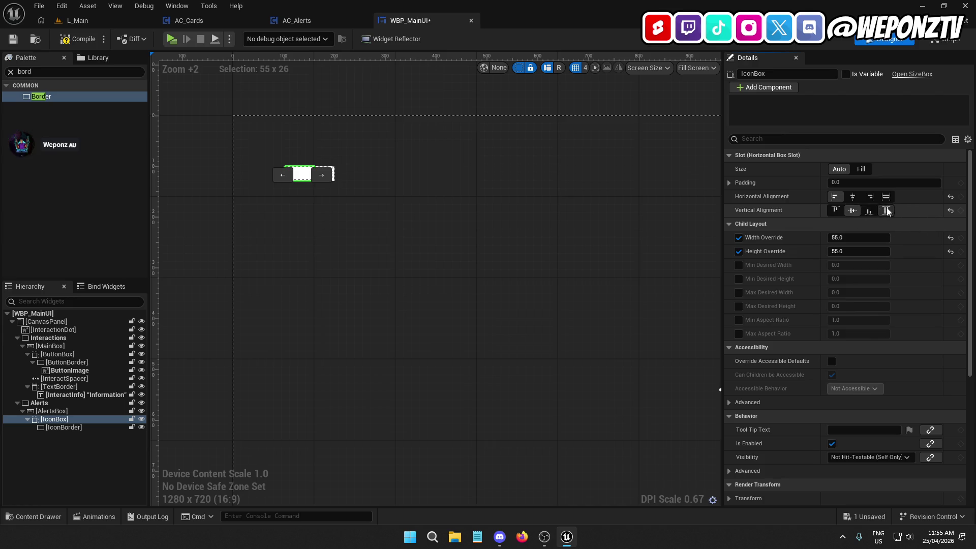
# Make IconBorder fill both horizontally and vertically, then add an Image inside it.
pyautogui.click(72, 411)
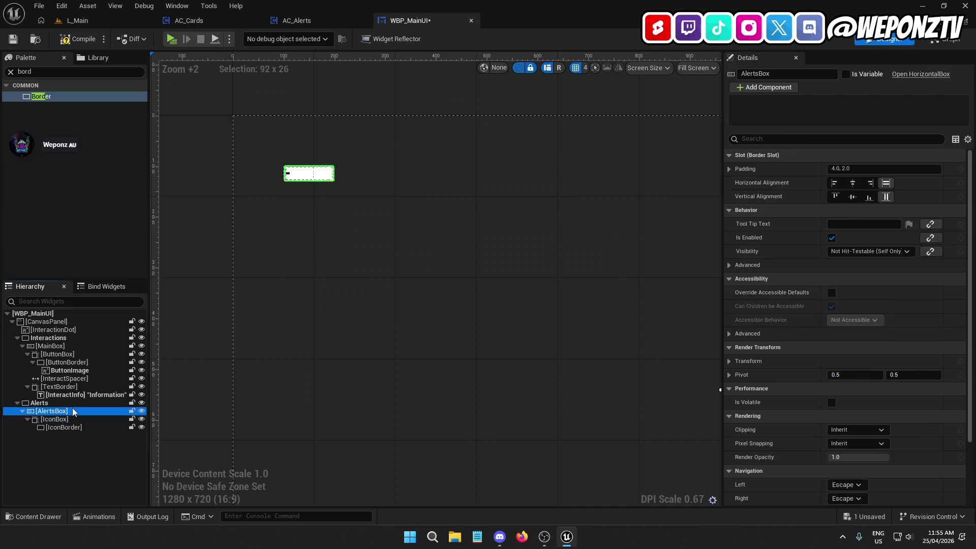
pyautogui.click(63, 427)
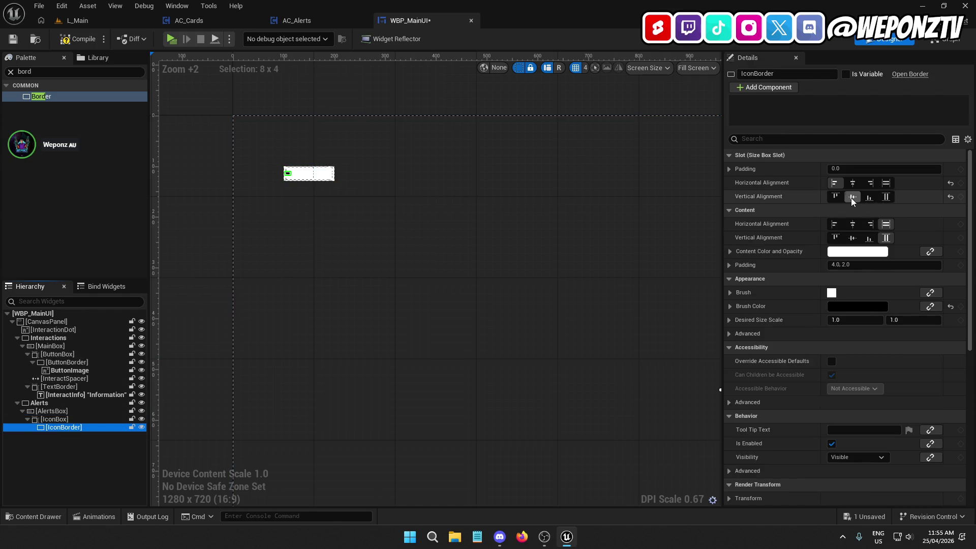
pyautogui.click(886, 197)
pyautogui.click(885, 184)
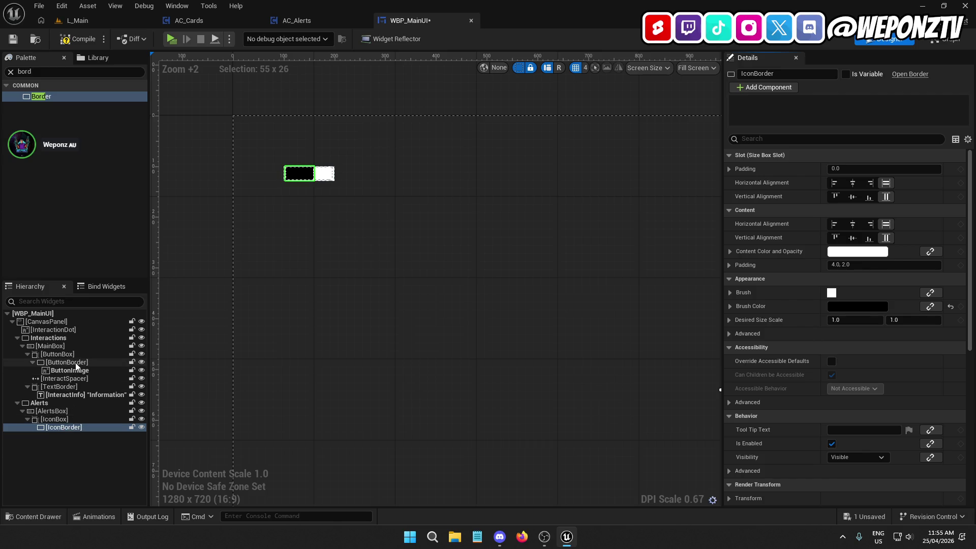
pyautogui.click(76, 71)
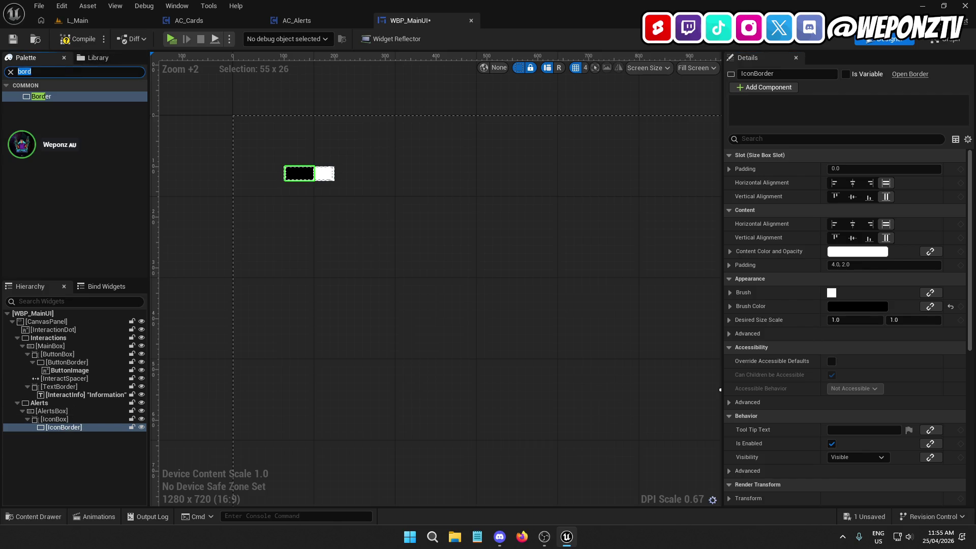
pyautogui.write('image')
pyautogui.moveTo(50, 96)
pyautogui.mouseDown()
pyautogui.moveTo(76, 386)
pyautogui.moveTo(64, 428)
pyautogui.mouseUp()
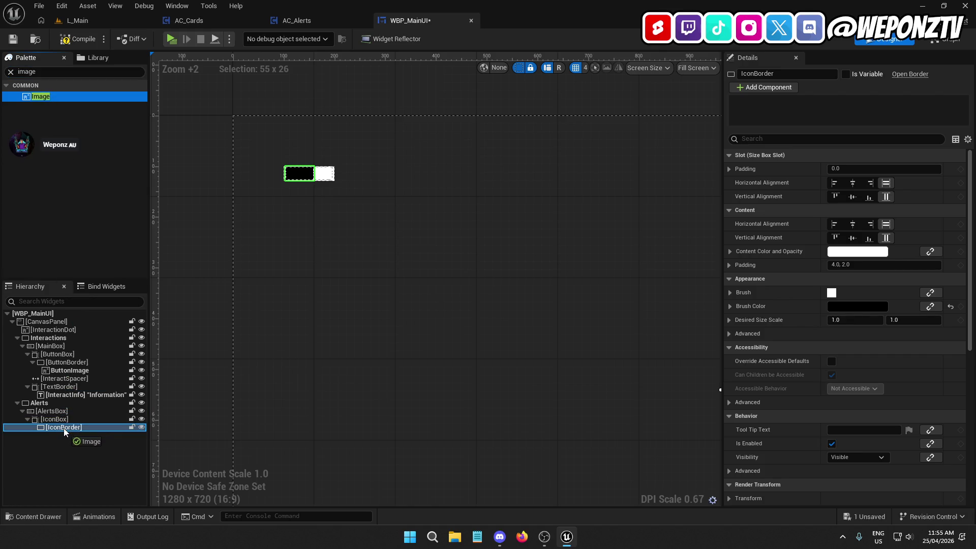
# Rename the new image to IconImage and search its textures for 'alert'.
pyautogui.click(70, 437)
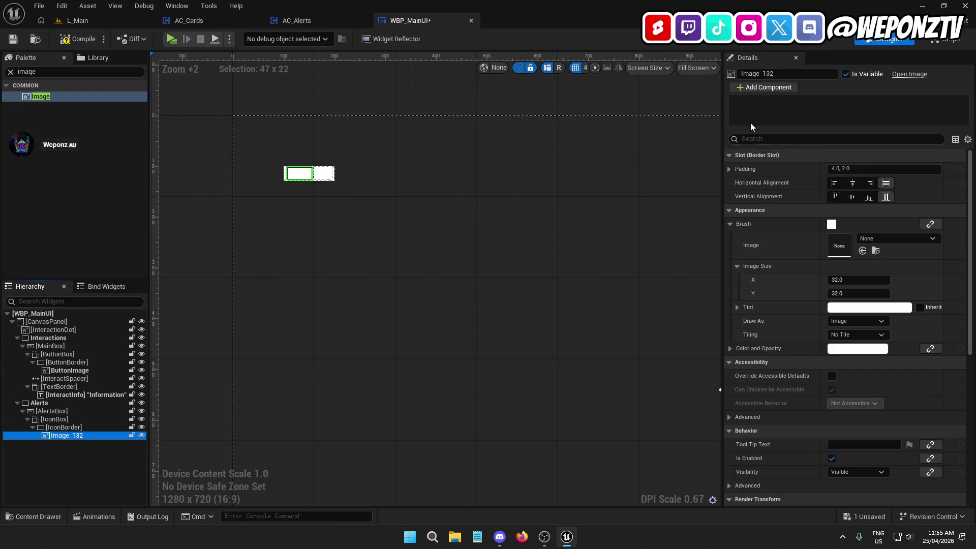
pyautogui.click(783, 74)
pyautogui.press('BackSpace')
pyautogui.write('Icon')
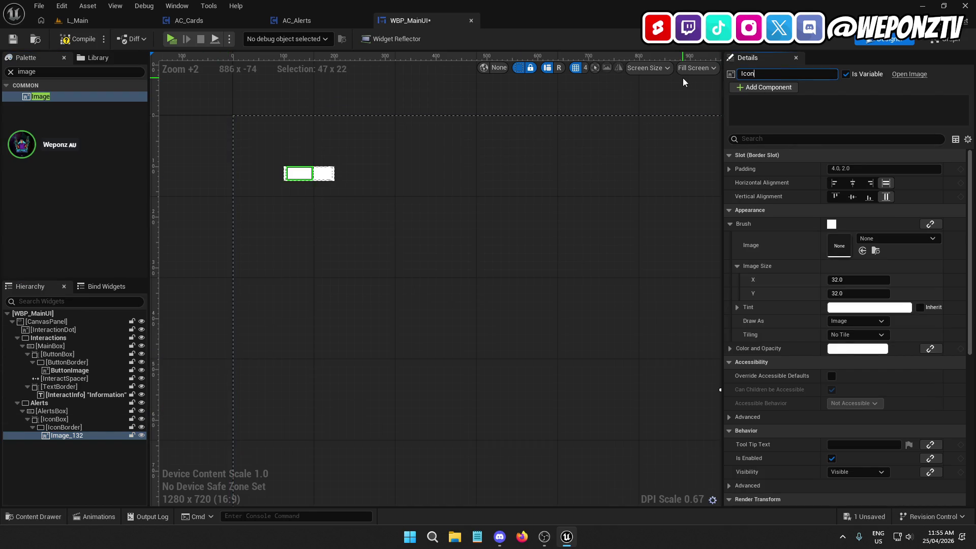
pyautogui.write('Image\\')
pyautogui.press('BackSpace')
pyautogui.press('Return')
pyautogui.click(889, 240)
pyautogui.write('alert')
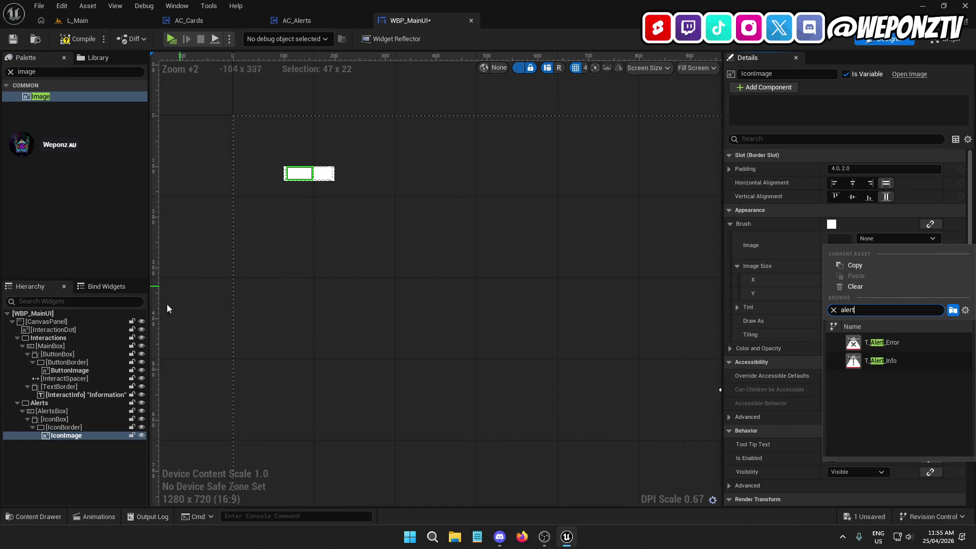
# Centre IconImage horizontally and vertically inside IconBorder.
pyautogui.click(71, 420)
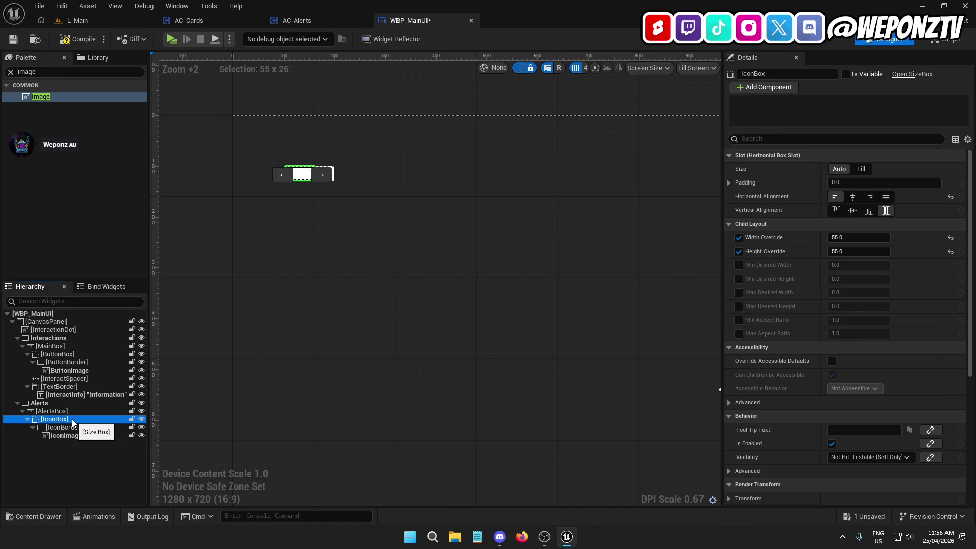
pyautogui.click(72, 411)
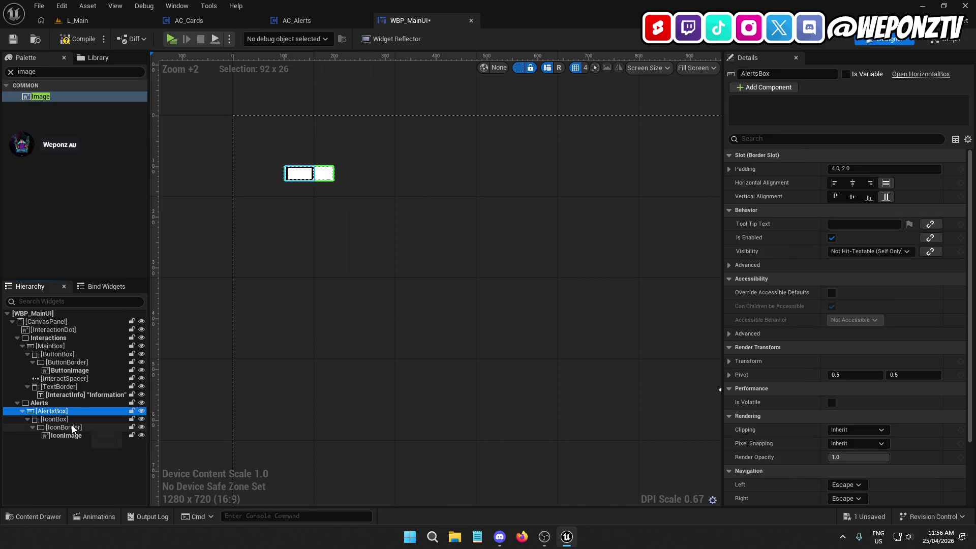
pyautogui.click(72, 429)
pyautogui.scroll(8, 279, 155)
pyautogui.click(314, 171)
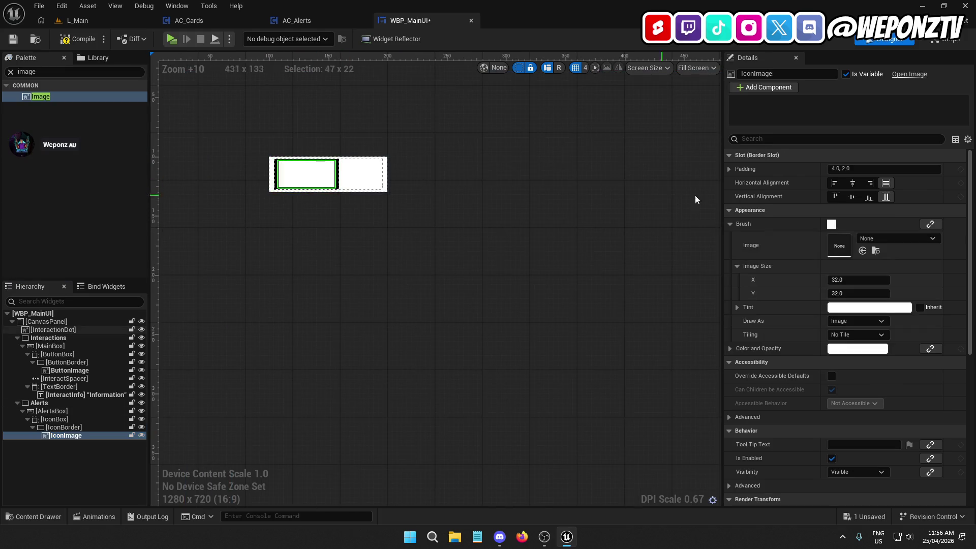
pyautogui.click(853, 183)
pyautogui.click(850, 197)
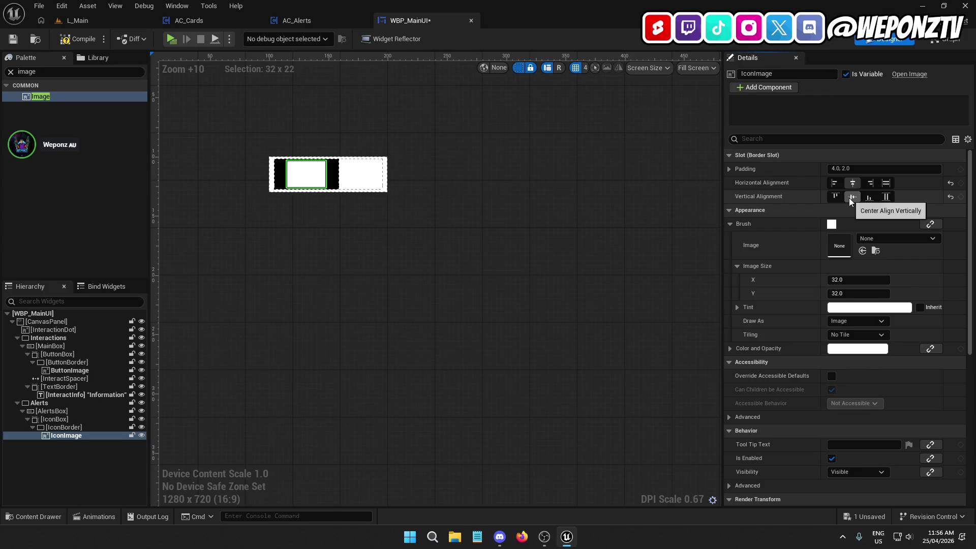
# Keep IconBorder filling horizontally and set IconBox to left-aligned, vertically centred.
pyautogui.click(280, 174)
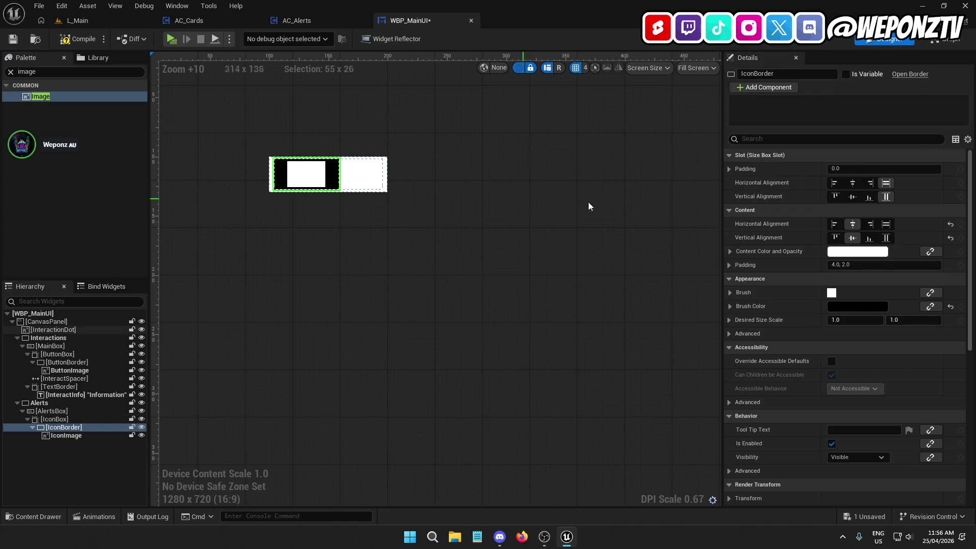
pyautogui.click(836, 181)
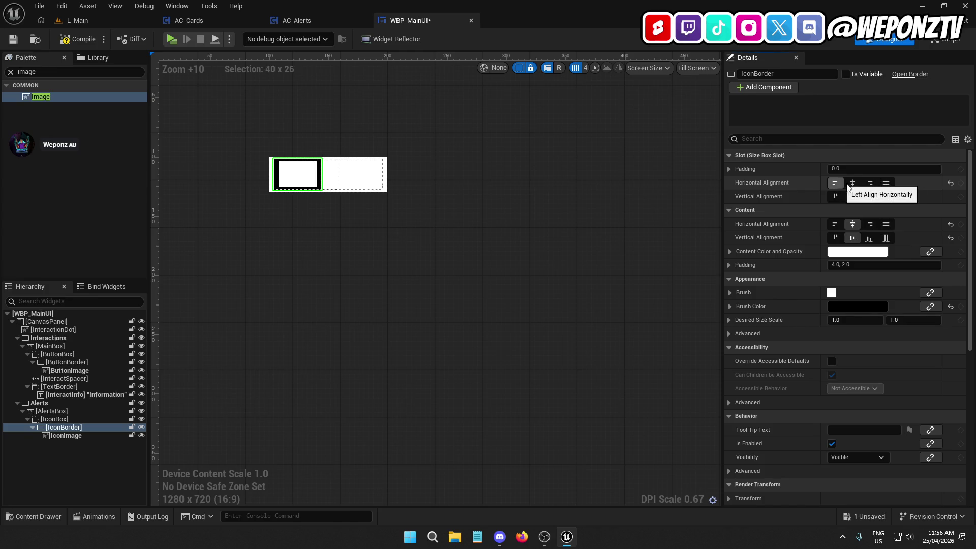
pyautogui.click(890, 184)
pyautogui.click(76, 419)
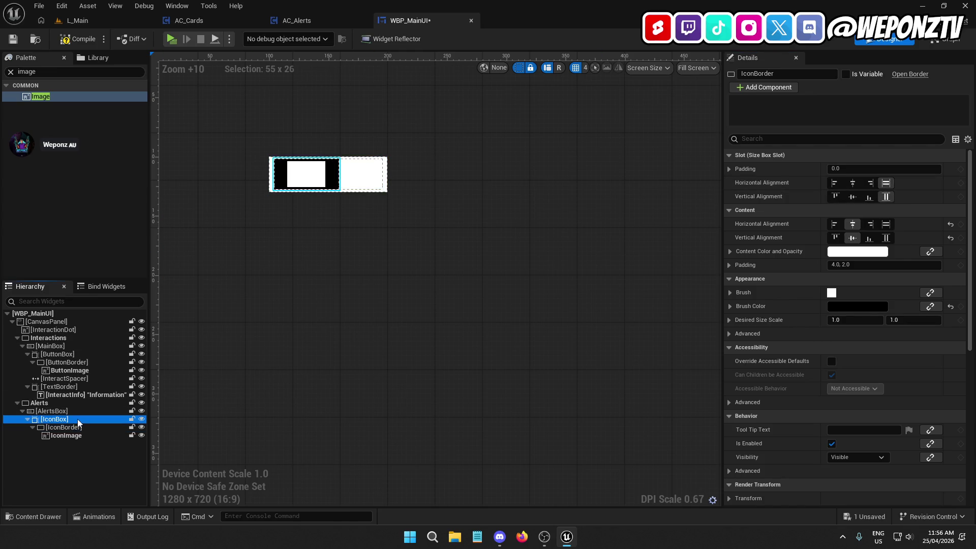
pyautogui.click(889, 200)
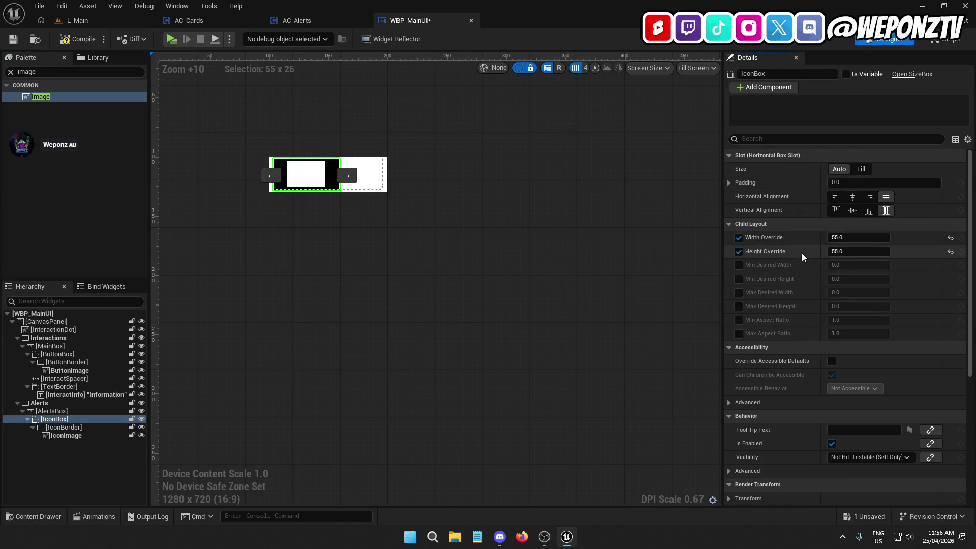
pyautogui.click(835, 197)
pyautogui.click(853, 210)
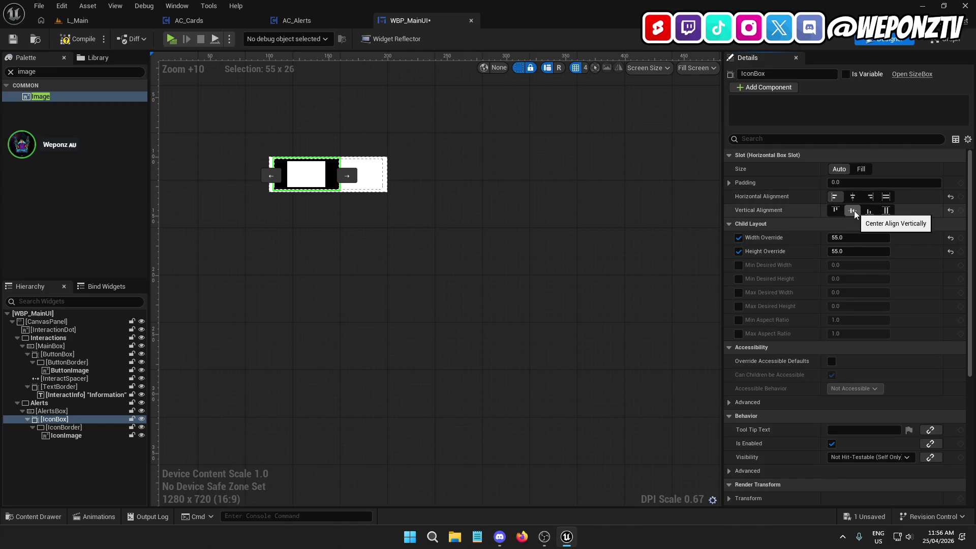
# Bring the canvas into view and select the old Alerts group.
pyautogui.scroll(-8, 589, 300)
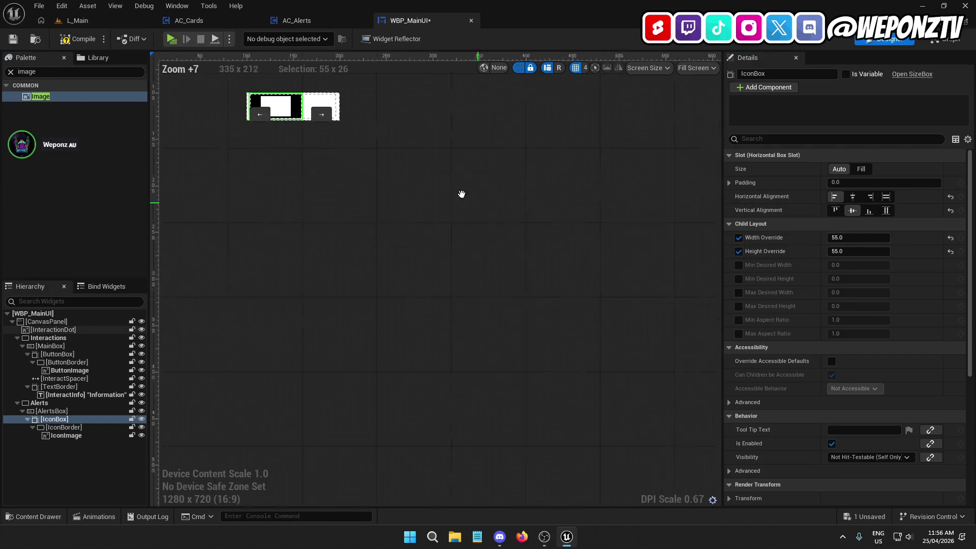
pyautogui.scroll(-1, 528, 282)
pyautogui.scroll(-3, 519, 283)
pyautogui.scroll(3, 451, 239)
pyautogui.moveTo(451, 239)
pyautogui.mouseDown()
pyautogui.moveTo(478, 234)
pyautogui.moveTo(418, 203)
pyautogui.moveTo(337, 197)
pyautogui.moveTo(376, 269)
pyautogui.mouseUp()
pyautogui.click(59, 403)
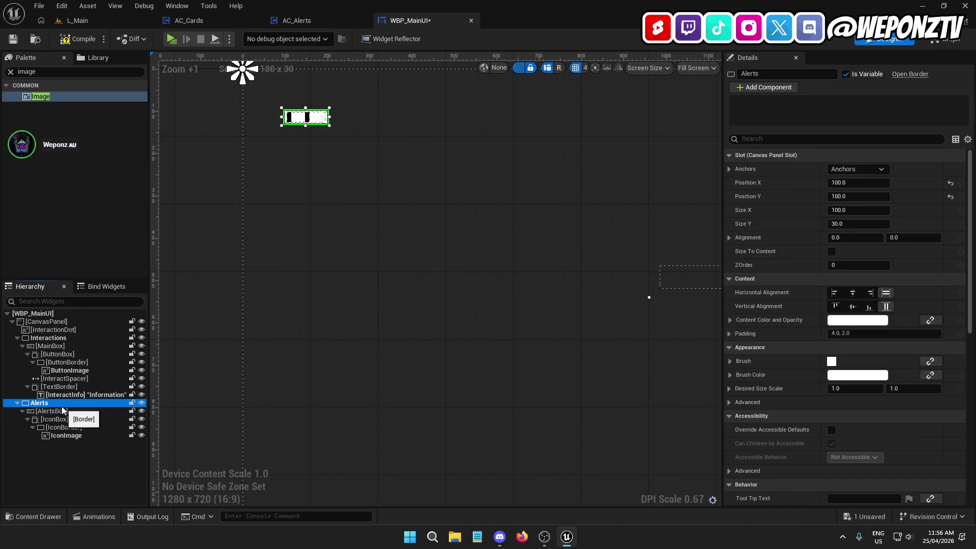
# Delete the old Alerts group, duplicate Interactions and rename the copy Alerts.
pyautogui.press('Delete')
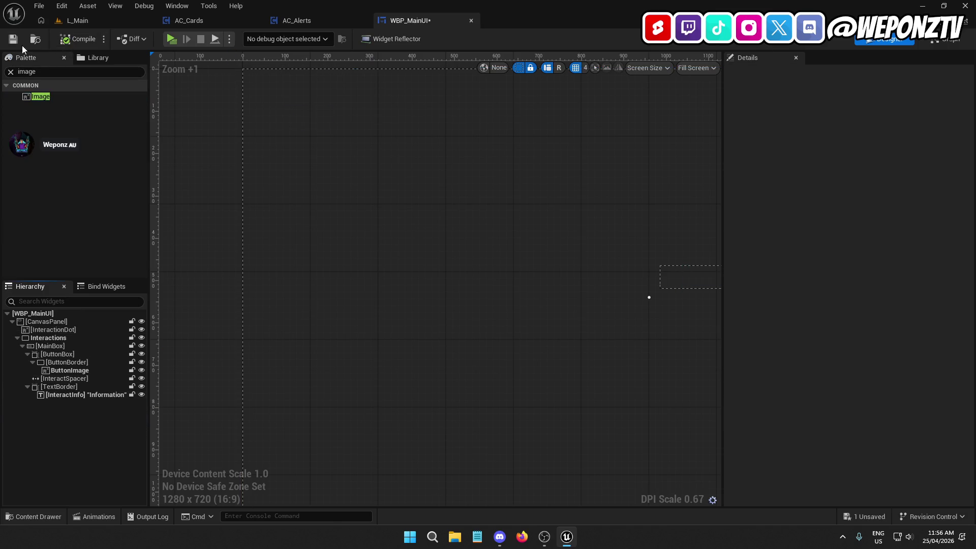
pyautogui.click(13, 39)
pyautogui.click(17, 338)
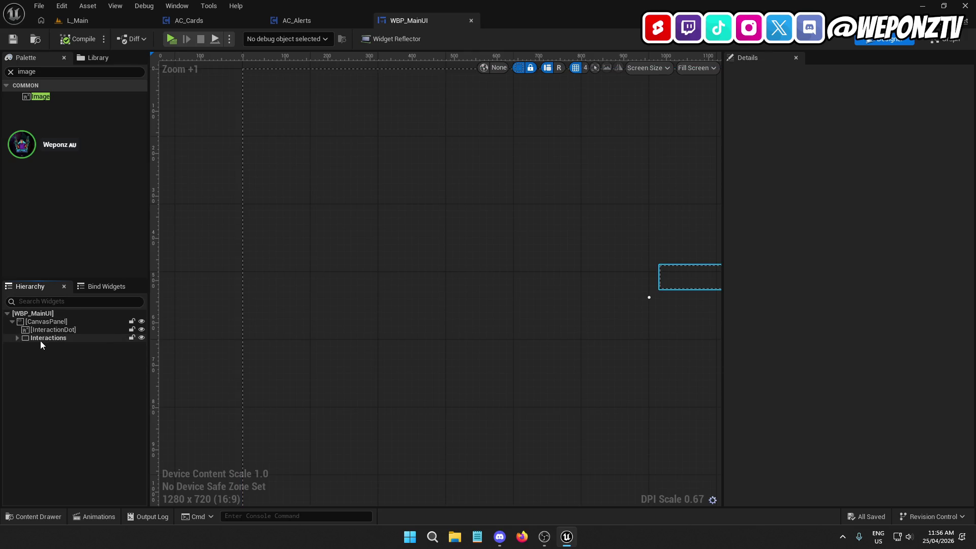
pyautogui.click(41, 339)
pyautogui.hotkey('ctrl', 'd')
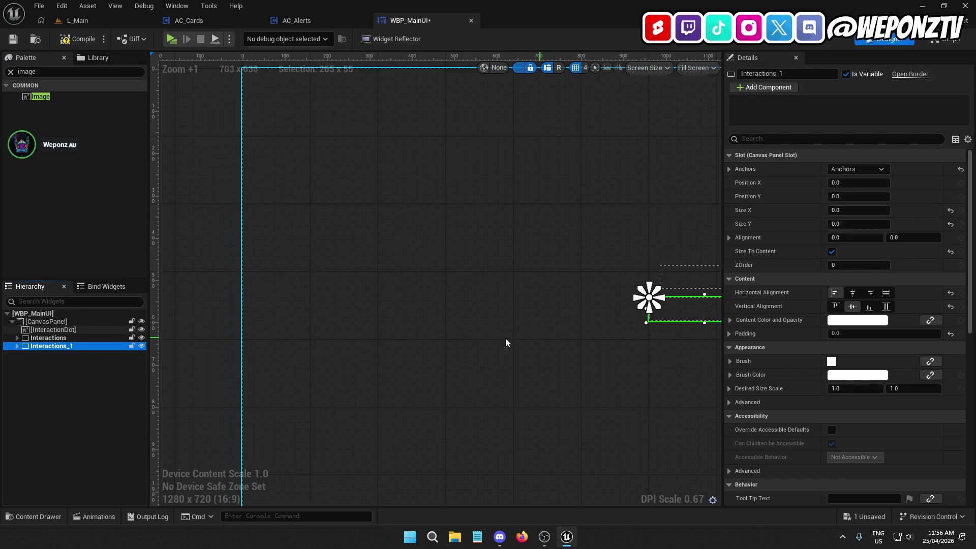
pyautogui.doubleClick(51, 346)
pyautogui.write('A')
pyautogui.press('Return')
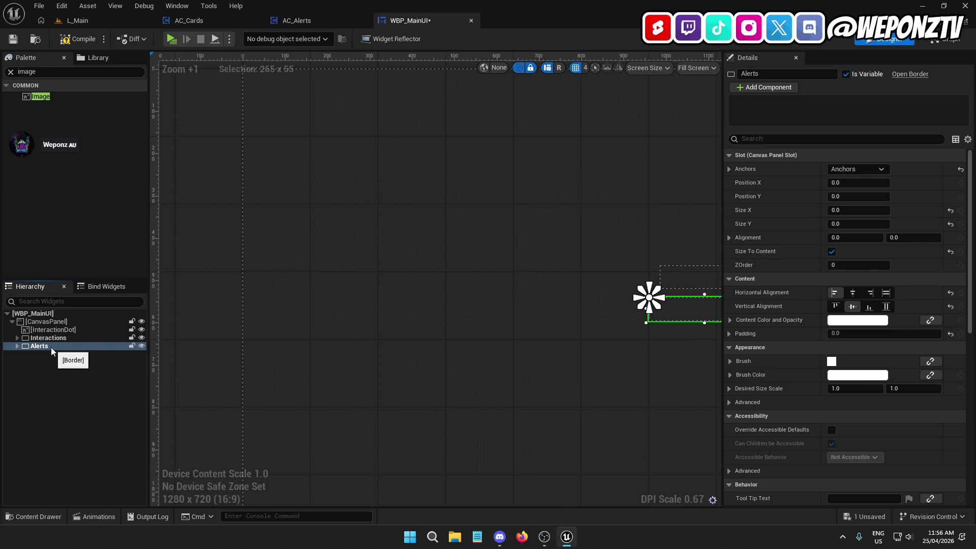
# Restore the Alerts render opacity to 1.0 and save the blueprint.
pyautogui.scroll(-3, 475, 283)
pyautogui.scroll(-2, 851, 266)
pyautogui.scroll(-10, 851, 266)
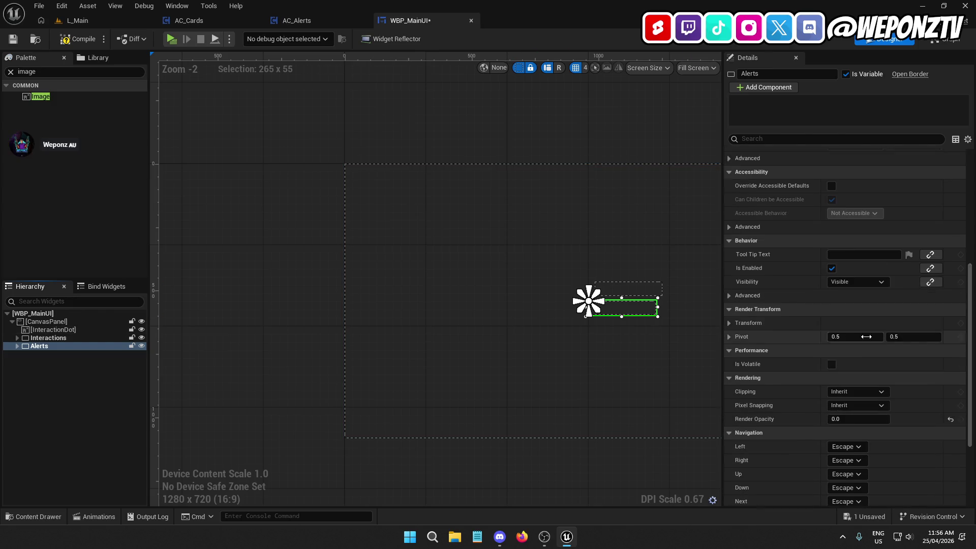
pyautogui.scroll(1, 864, 390)
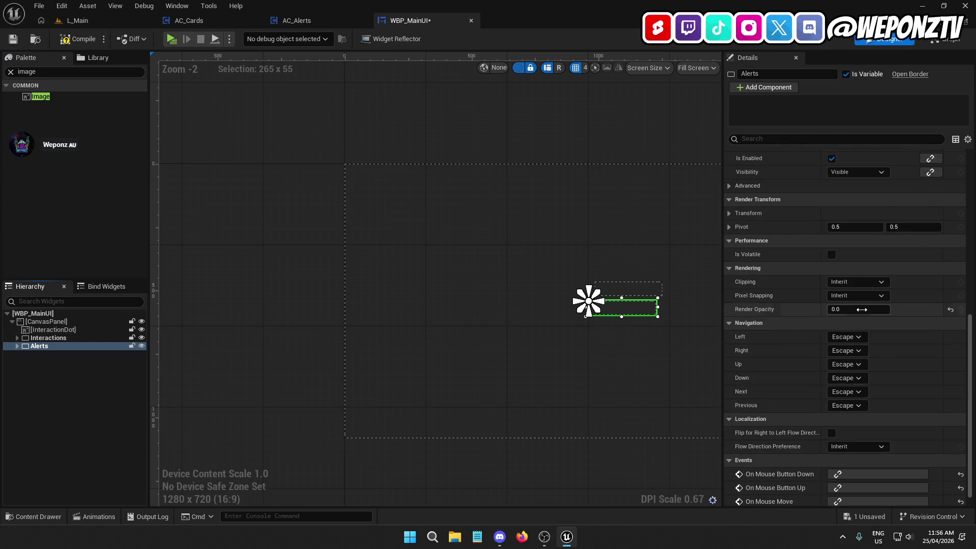
pyautogui.click(950, 309)
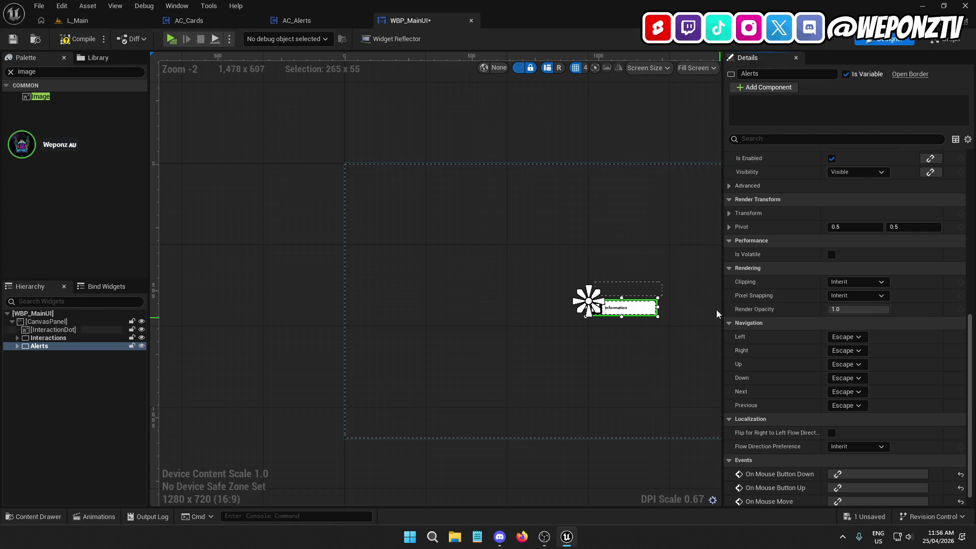
pyautogui.click(78, 39)
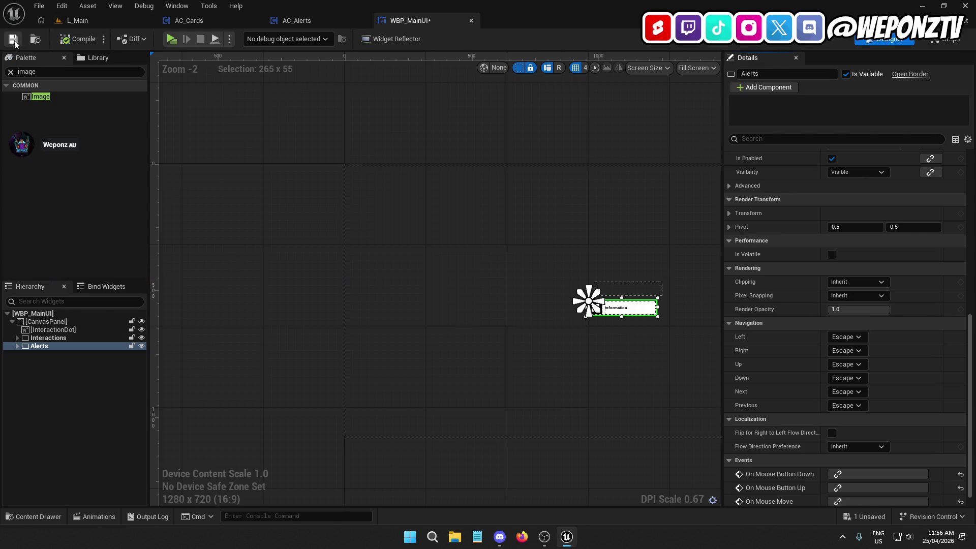
# Anchor Alerts to the top-left corner at position X 100, Y 100.
pyautogui.moveTo(553, 218); pyautogui.dragTo(410, 188)
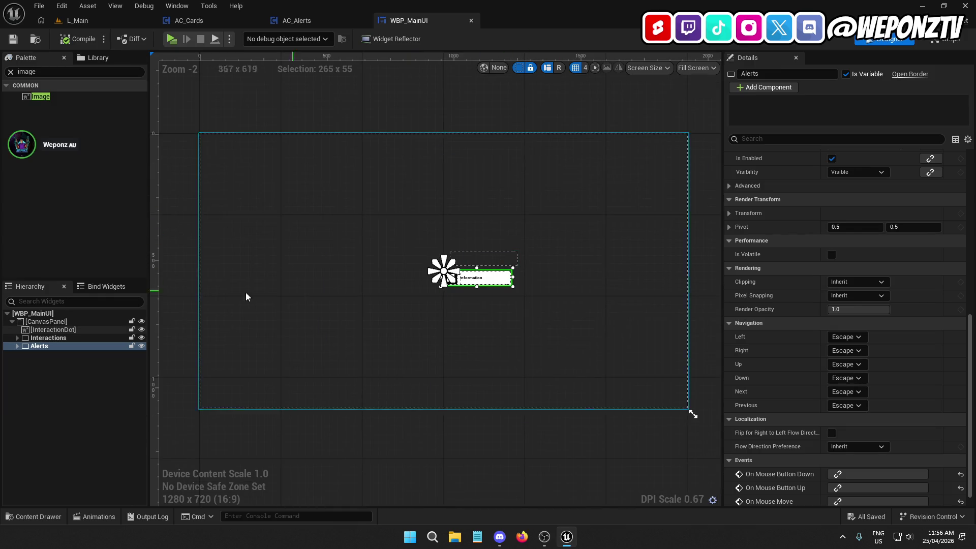
pyautogui.scroll(10, 810, 180)
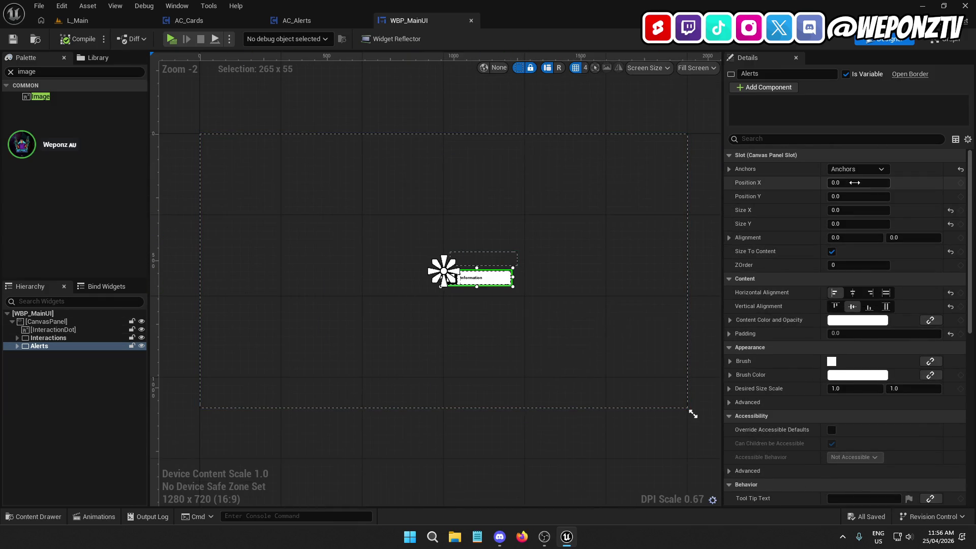
pyautogui.click(856, 170)
pyautogui.keyDown('ctrl'); pyautogui.click(846, 194); pyautogui.keyUp('ctrl')
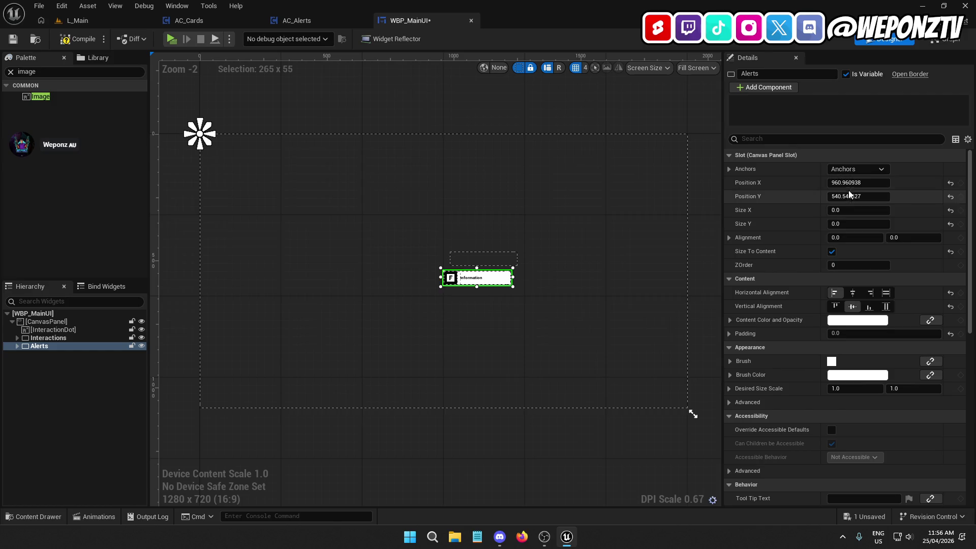
pyautogui.click(951, 183)
pyautogui.click(876, 184)
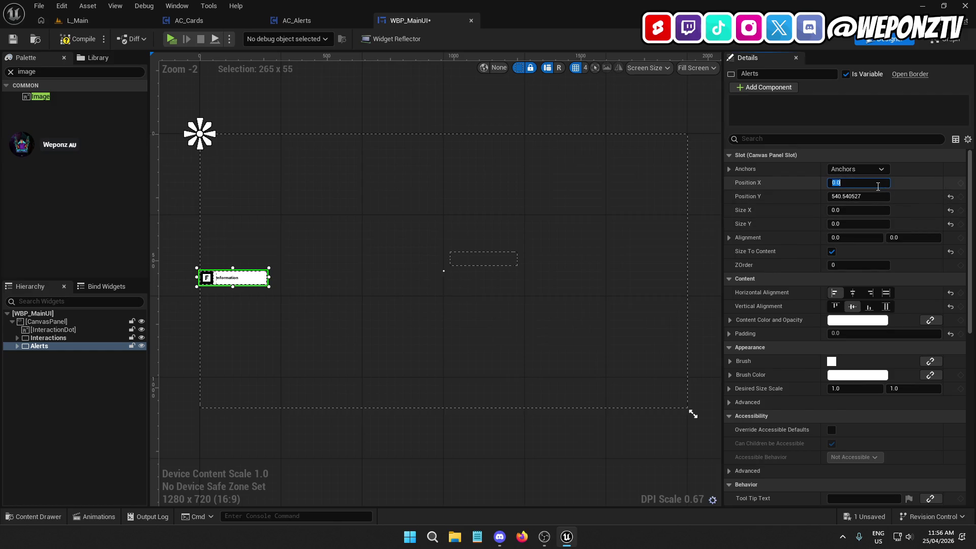
pyautogui.write('00')
pyautogui.press('Return')
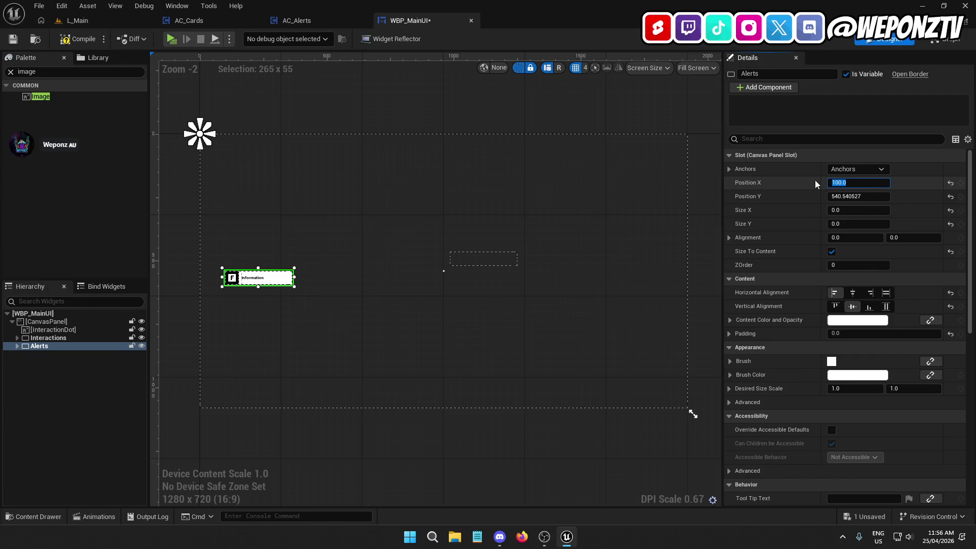
pyautogui.click(869, 196)
pyautogui.write('100')
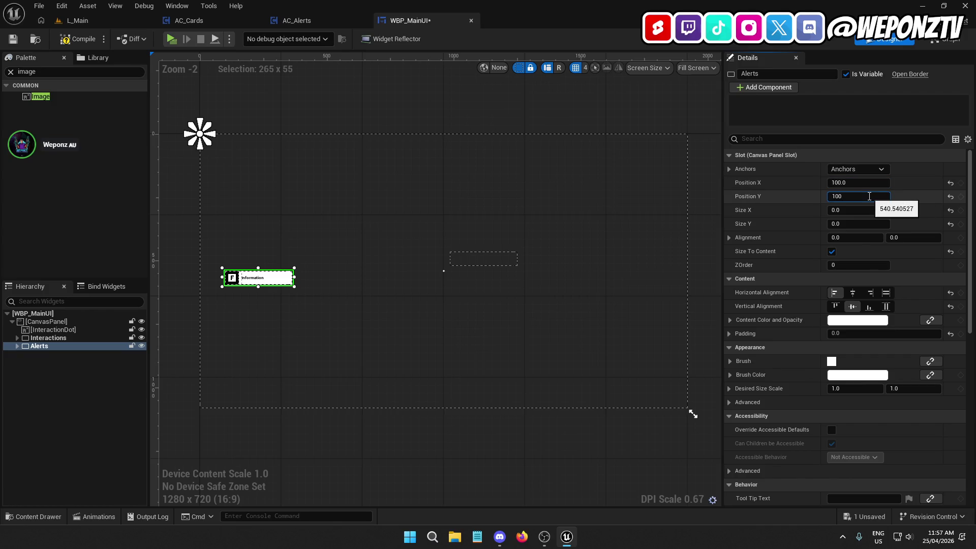
pyautogui.press('Return')
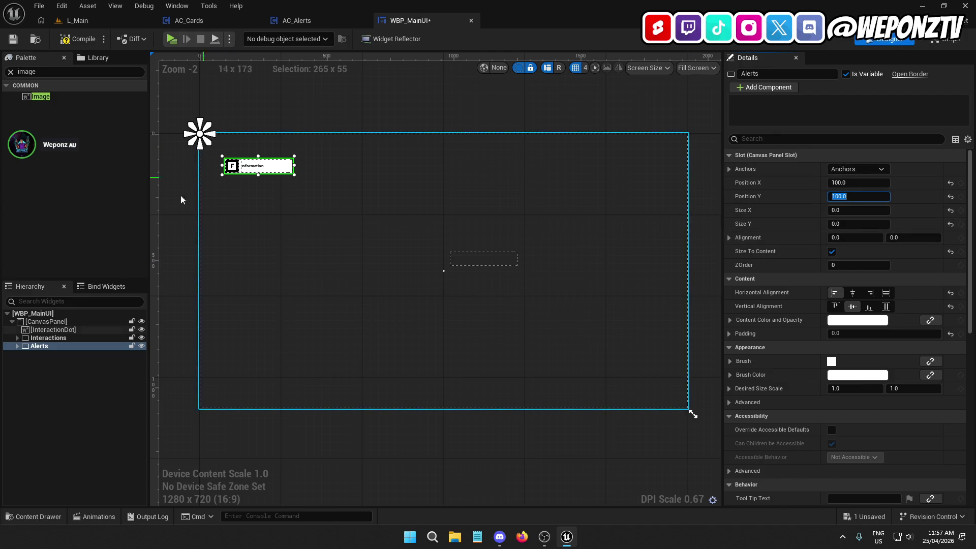
# Select the Alerts icon image and search its textures for 'alert'.
pyautogui.scroll(5, 236, 209)
pyautogui.scroll(1, 236, 208)
pyautogui.moveTo(249, 206); pyautogui.dragTo(442, 212)
pyautogui.click(421, 152)
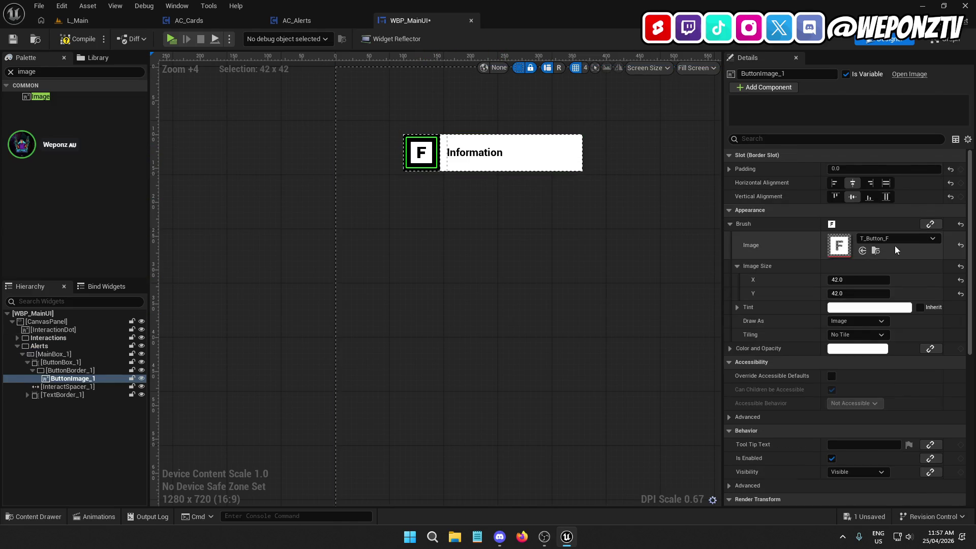
pyautogui.click(893, 235)
pyautogui.write('alert')
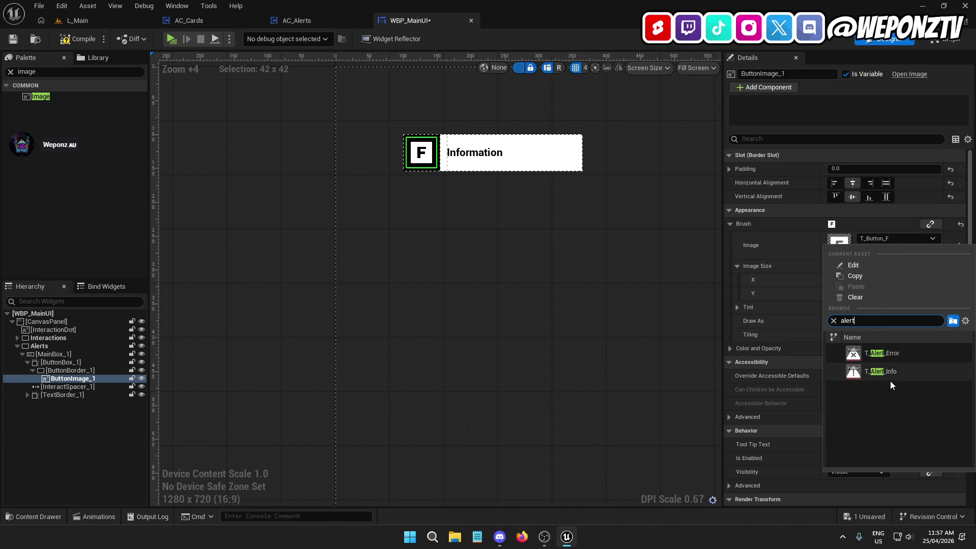
# Swap the Alerts icon to T_Alert_Info and check the original ButtonImage's 42 size.
pyautogui.click(891, 376)
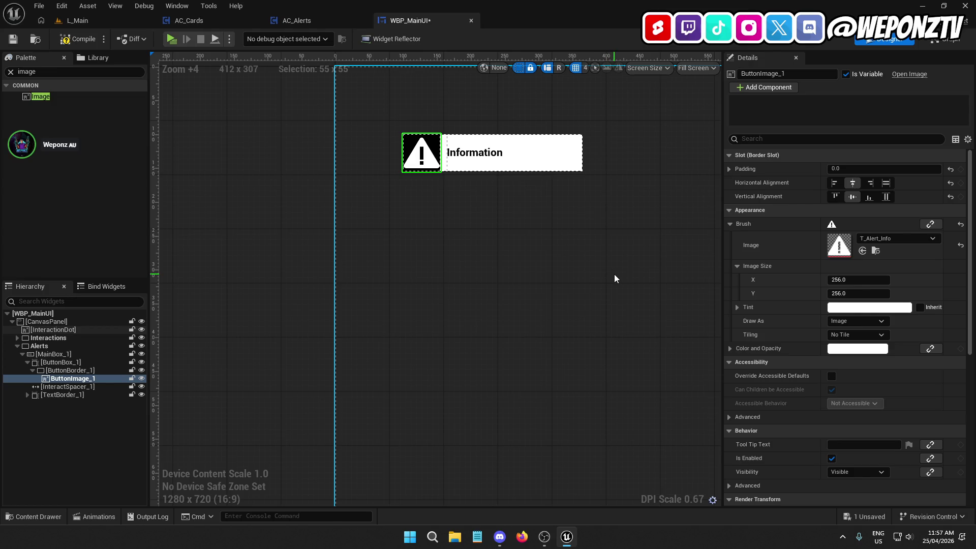
pyautogui.click(17, 338)
pyautogui.click(22, 346)
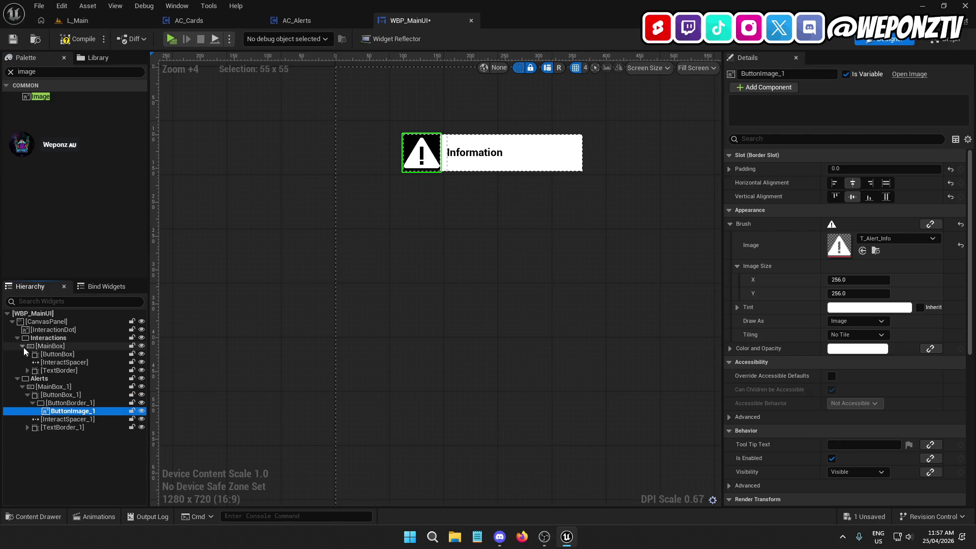
pyautogui.click(27, 354)
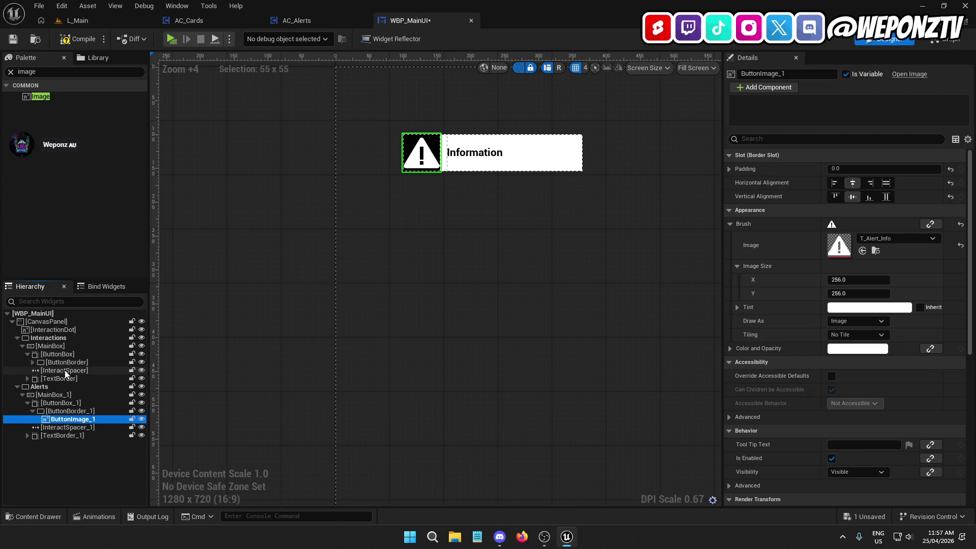
pyautogui.click(33, 360)
pyautogui.click(57, 371)
pyautogui.click(832, 279)
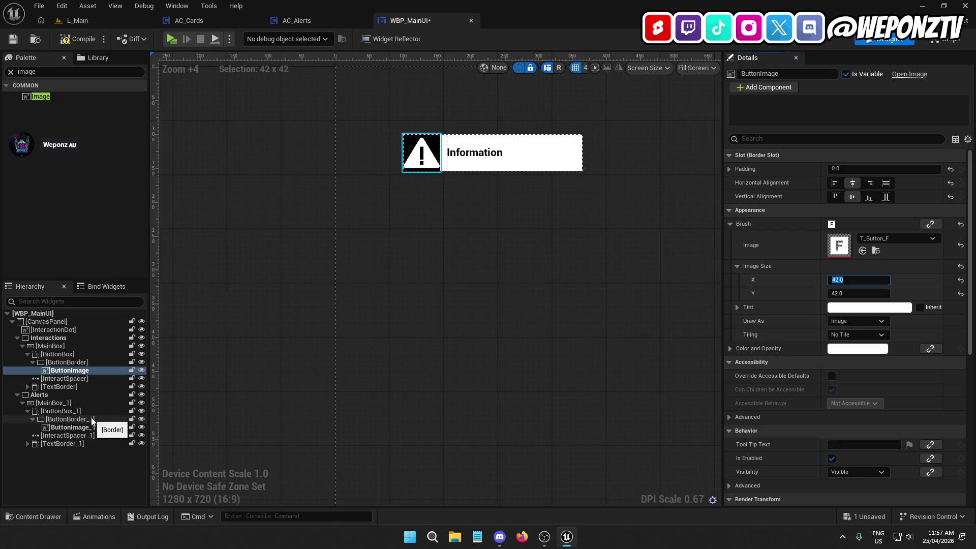
# Set the Alerts icon image ButtonImage_1 to 42 x 42.
pyautogui.click(72, 427)
pyautogui.click(857, 280)
pyautogui.write('42.0')
pyautogui.click(858, 293)
pyautogui.write('42.0')
pyautogui.press('Return')
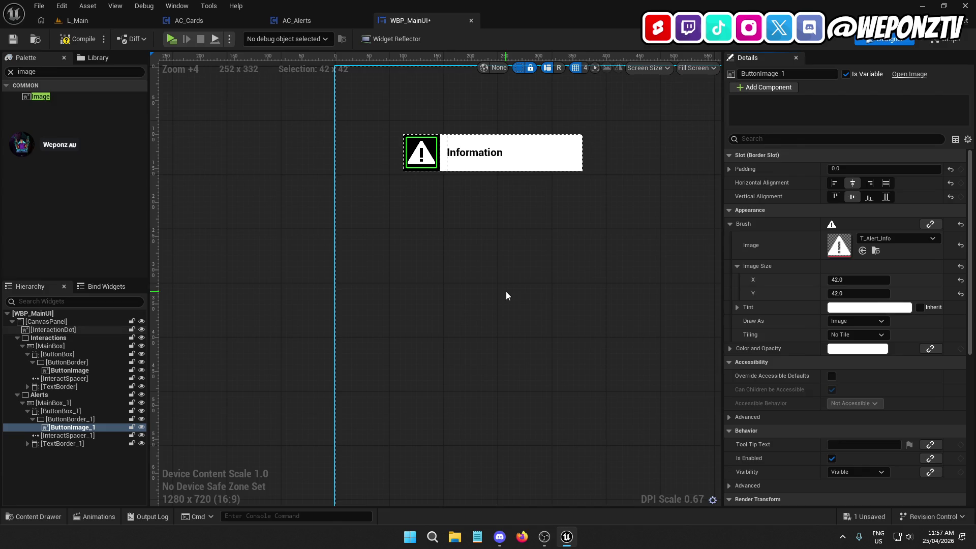
pyautogui.click(474, 152)
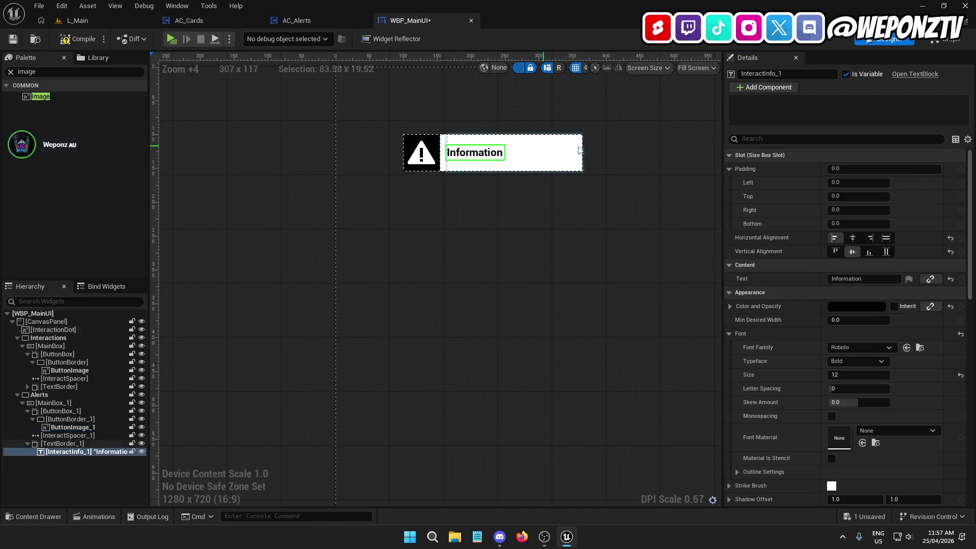
# Rename the alert's text widget to AlertText and set its text to 'Message'.
pyautogui.click(800, 74)
pyautogui.write('Alert')
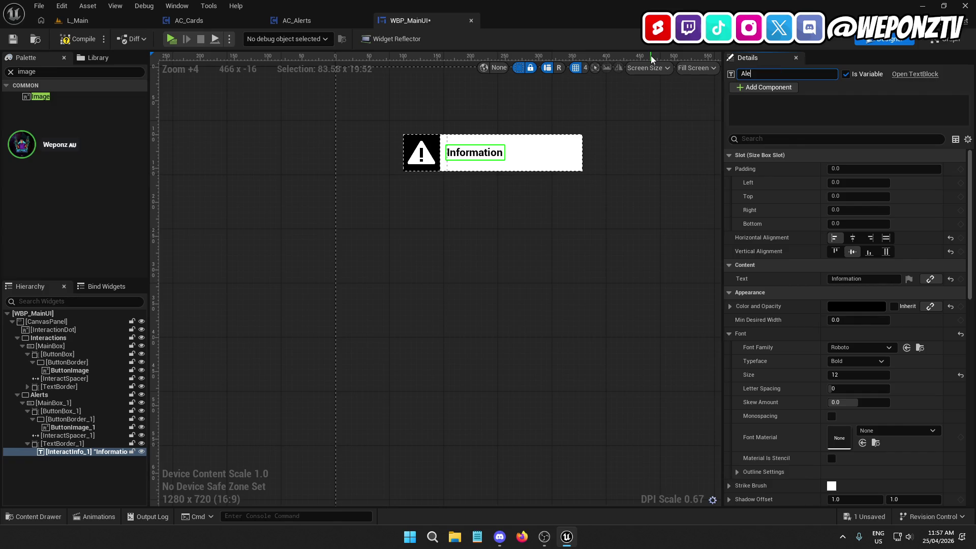
pyautogui.write('Tes')
pyautogui.write('tText')
pyautogui.press('Return')
pyautogui.click(859, 278)
pyautogui.write('Message')
pyautogui.press('Return')
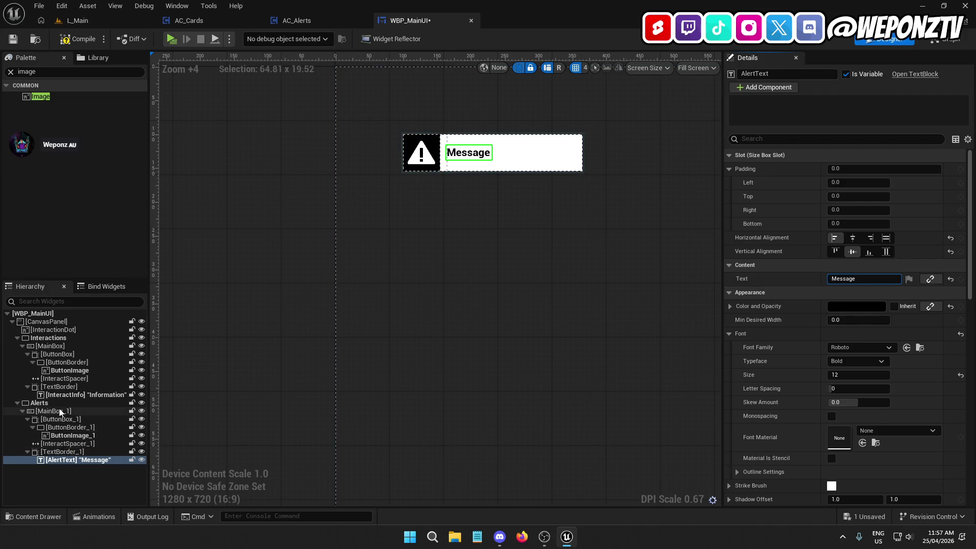
# Rename the alert's boxes, naming the icon's size box IconBox.
pyautogui.click(60, 410)
pyautogui.click(763, 73)
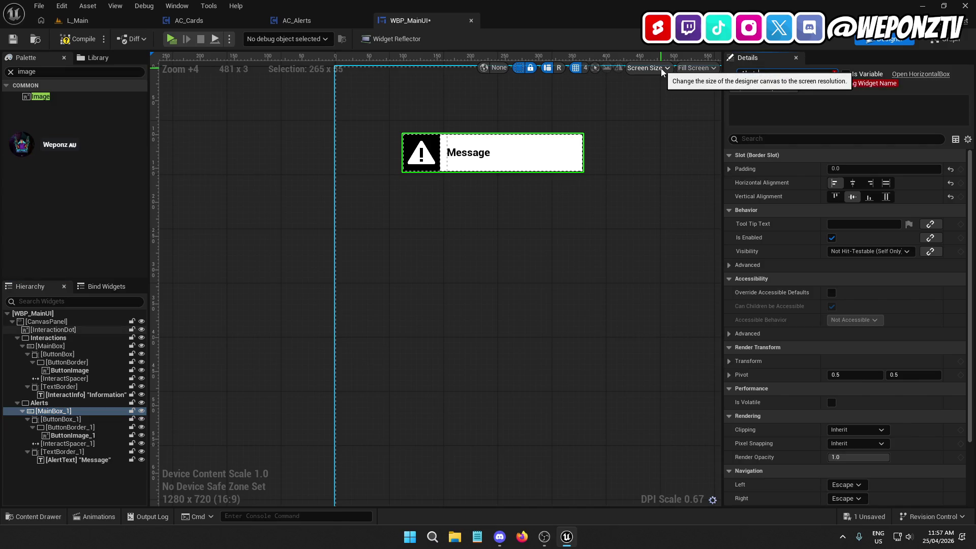
pyautogui.write('AlertsBox')
pyautogui.click(83, 418)
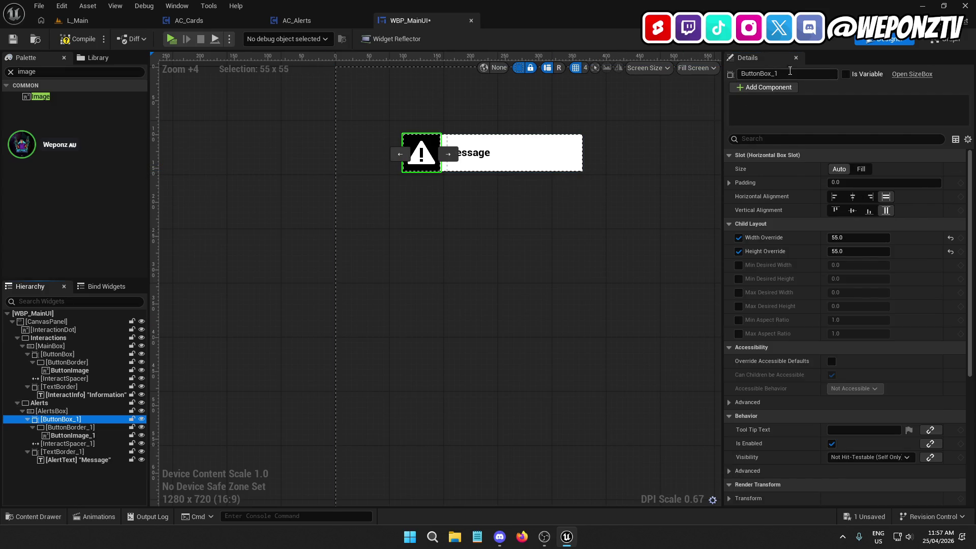
pyautogui.click(786, 73)
pyautogui.write('Ico')
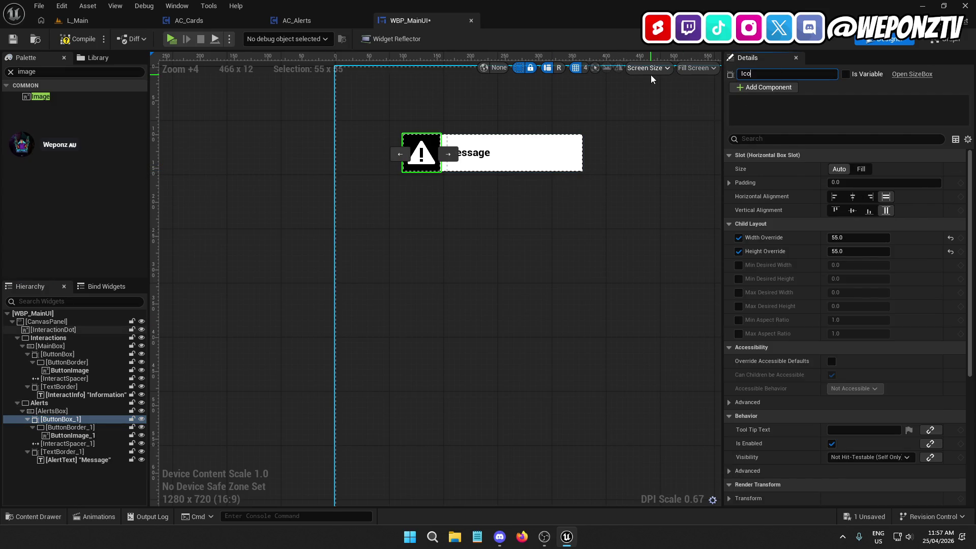
pyautogui.write('nBox')
pyautogui.press('Return')
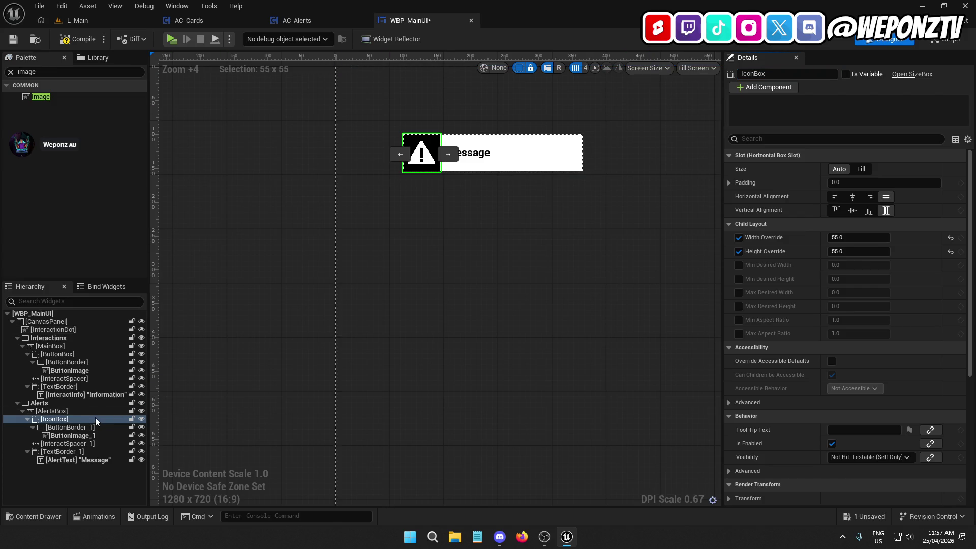
# Rename the icon's border to IconBorder and its image to IconImage.
pyautogui.click(75, 429)
pyautogui.click(788, 74)
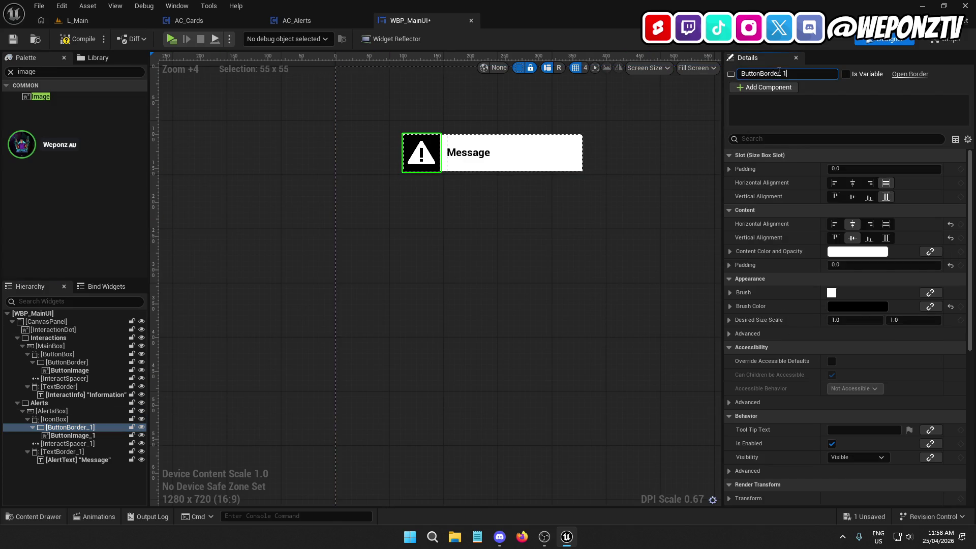
pyautogui.write('IconBor')
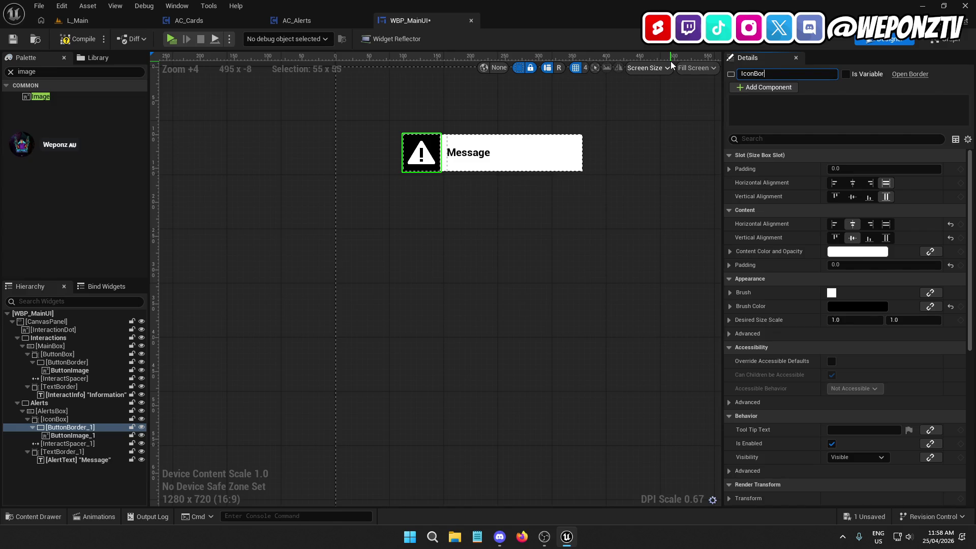
pyautogui.write('der')
pyautogui.press('Return')
pyautogui.click(81, 435)
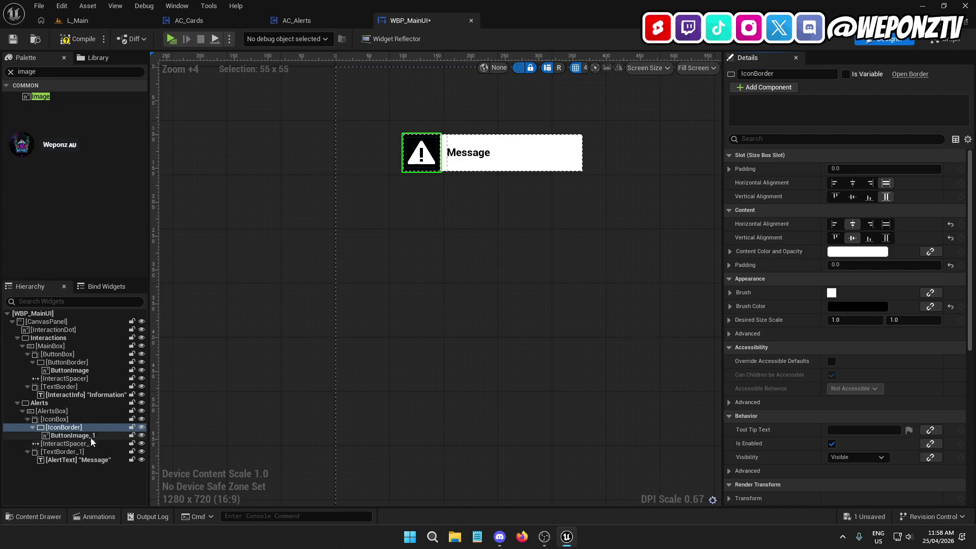
pyautogui.click(772, 74)
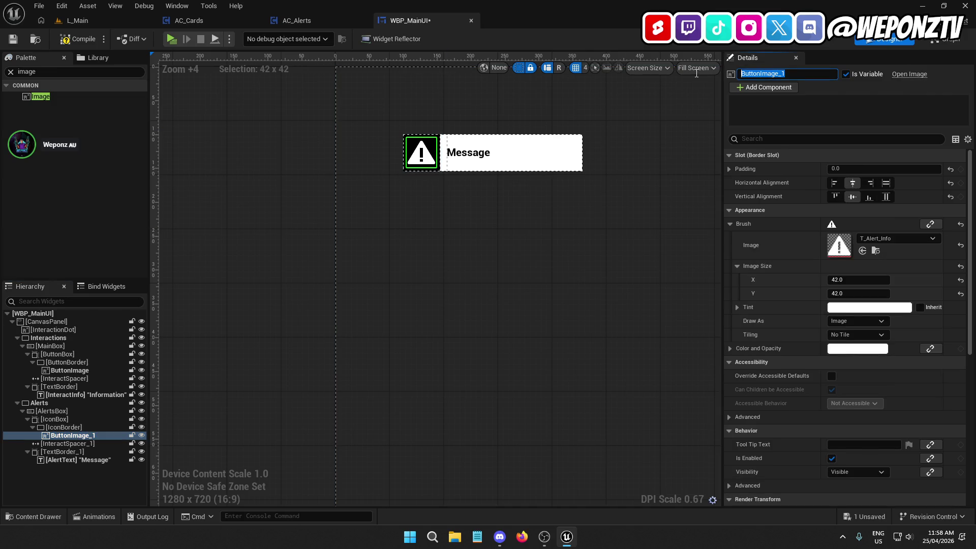
pyautogui.write('IconImage')
pyautogui.press('Return')
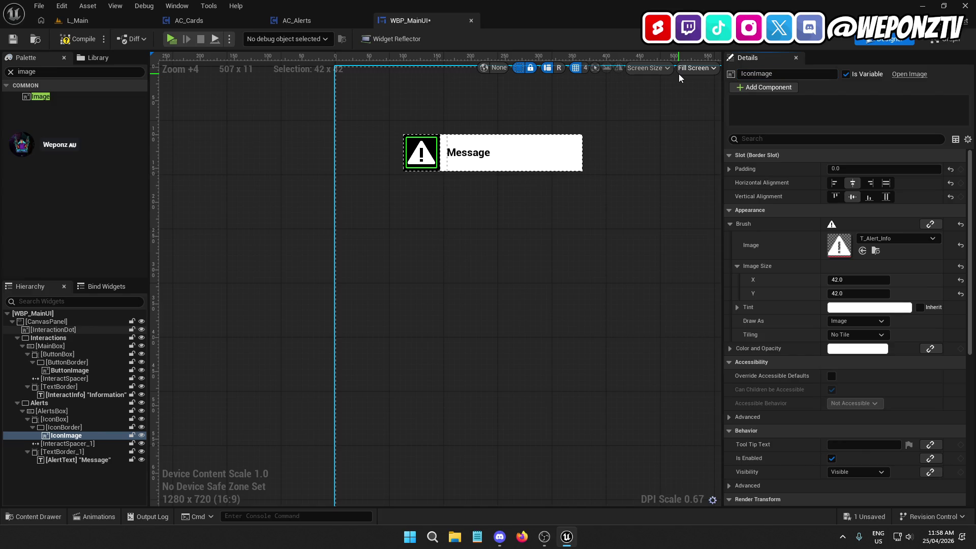
# Rename the spacer inside the alert box to AlertsSpacer.
pyautogui.click(72, 445)
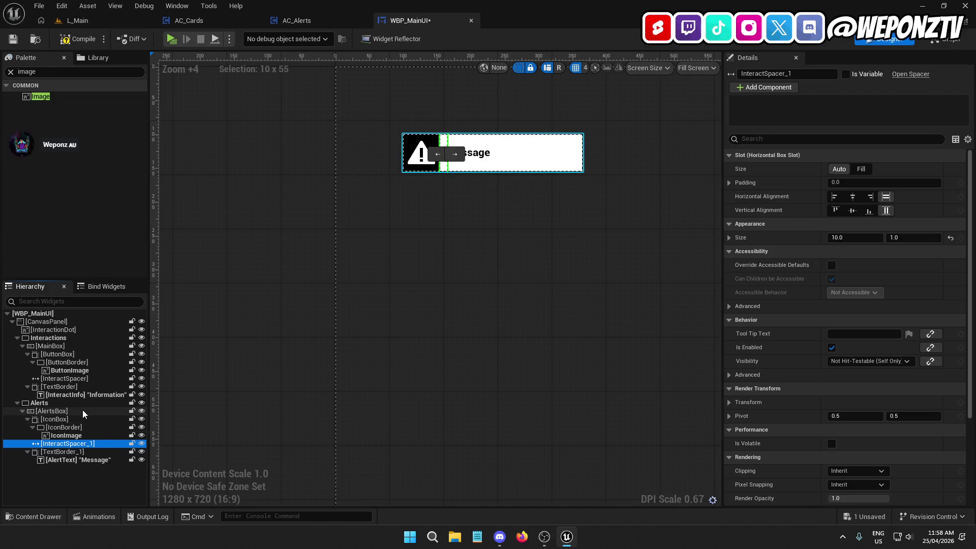
pyautogui.press('F2')
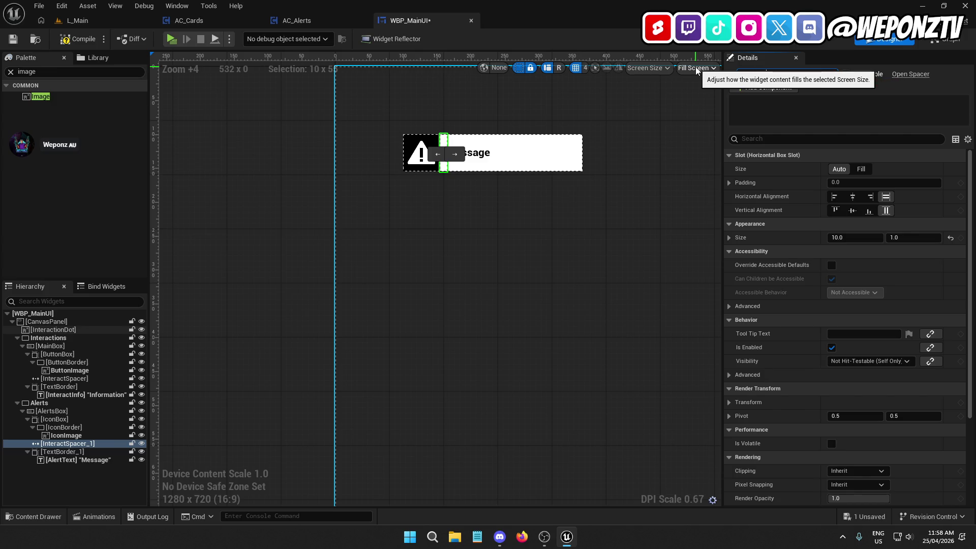
pyautogui.press('Return')
pyautogui.click(777, 74)
pyautogui.write('rt')
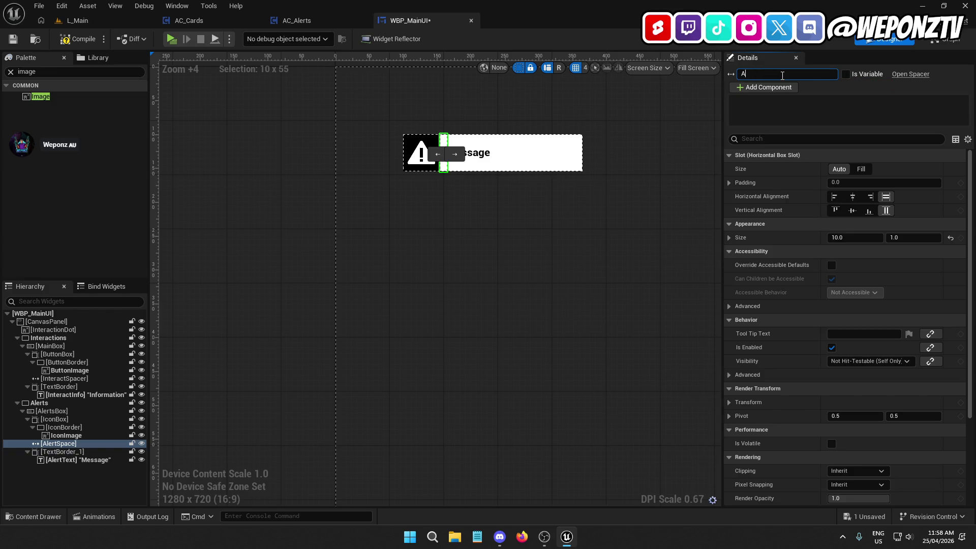
pyautogui.write('Spaces')
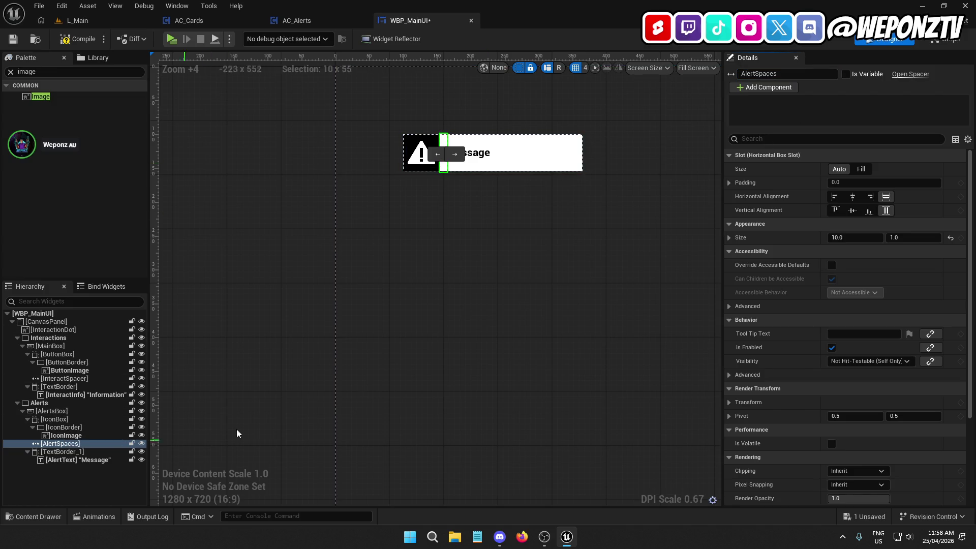
pyautogui.click(758, 74)
pyautogui.click(756, 74)
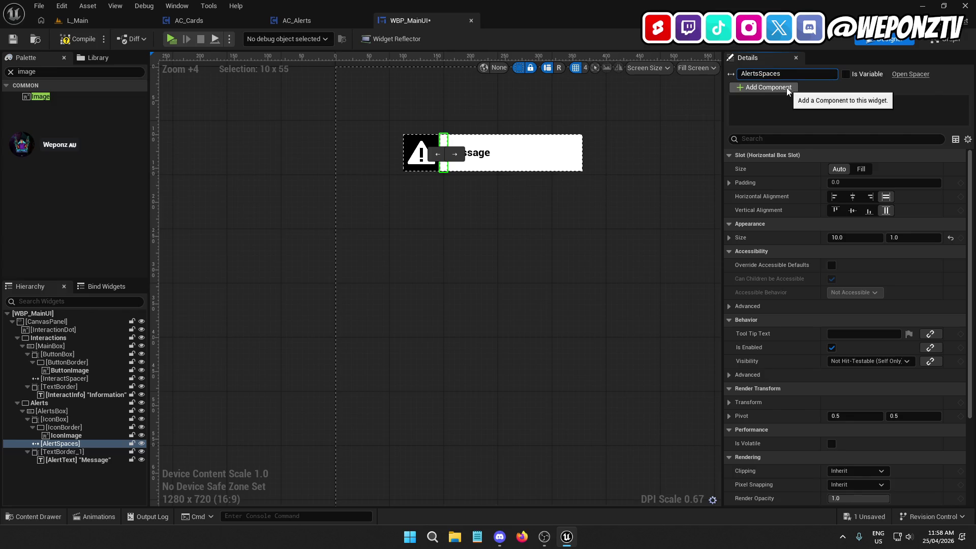
pyautogui.press('Return')
pyautogui.click(57, 451)
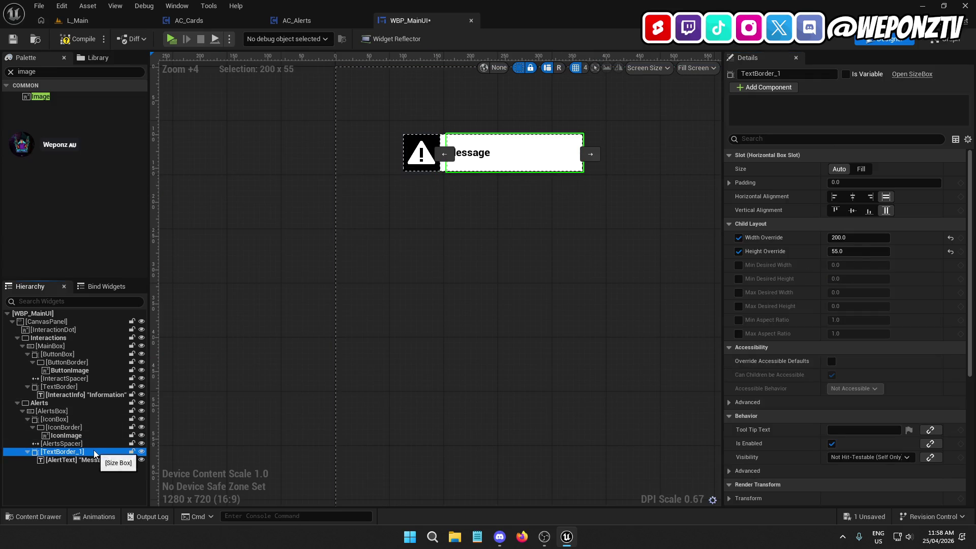
pyautogui.click(71, 387)
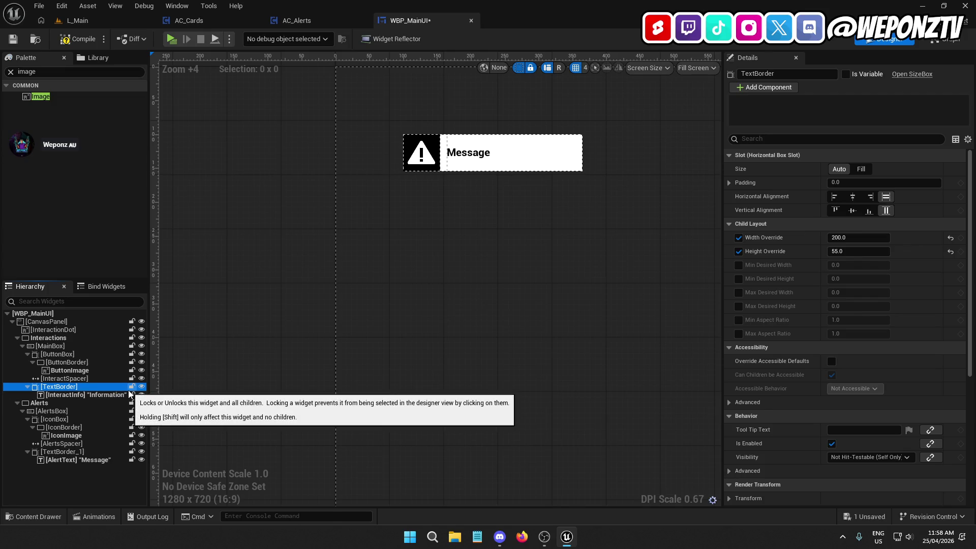
# Rename TextBorder to InteractTextBox and TextBorder_1 to AlertsTextBox.
pyautogui.click(776, 76)
pyautogui.write('I')
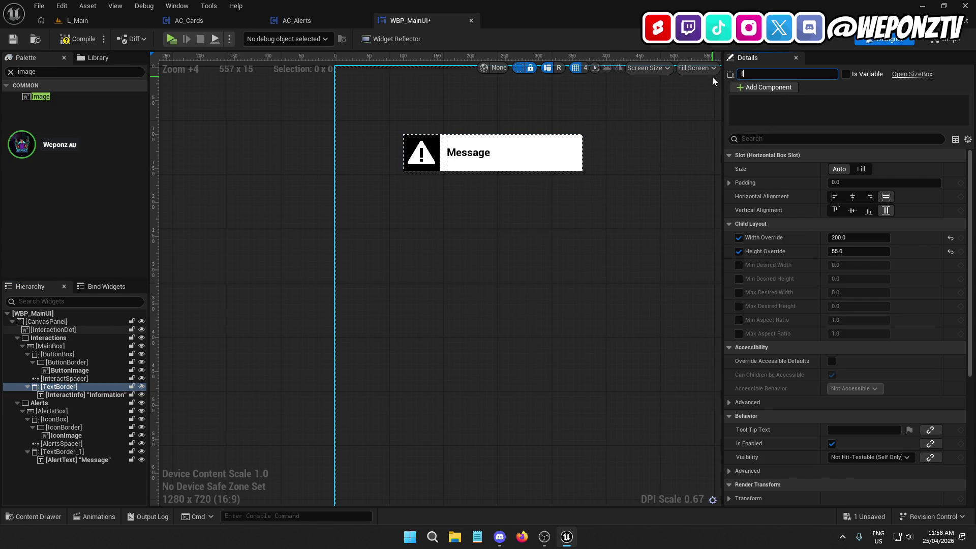
pyautogui.write('nteract')
pyautogui.write('Text')
pyautogui.press('Return')
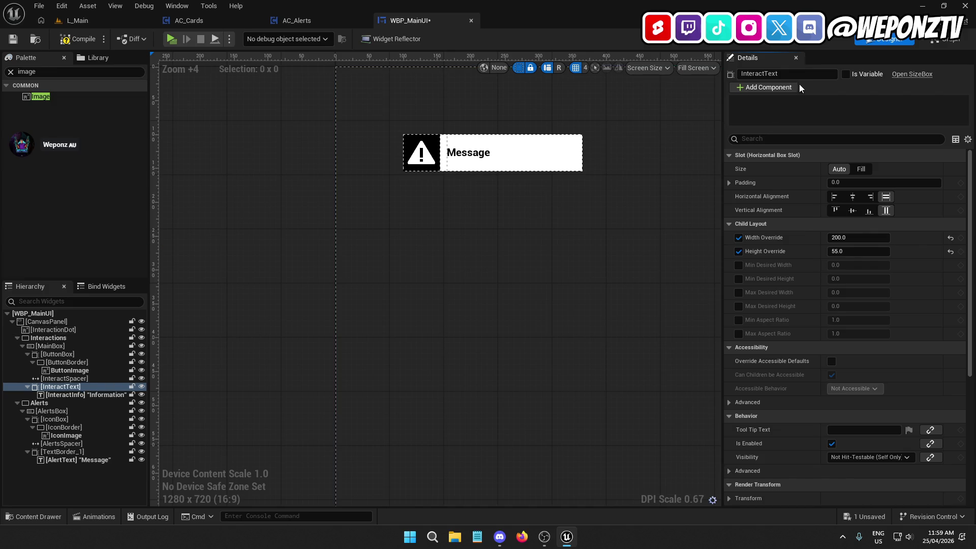
pyautogui.click(787, 74)
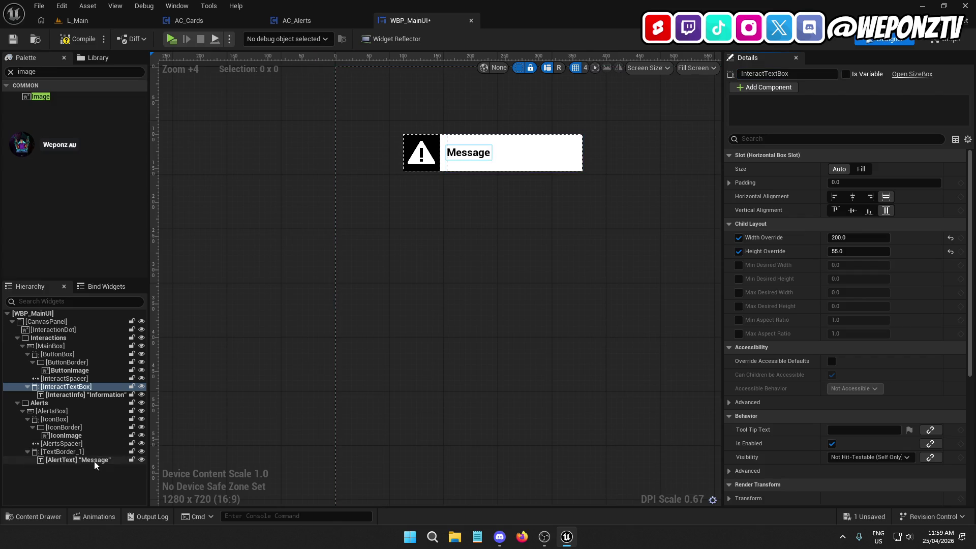
pyautogui.click(68, 451)
pyautogui.click(803, 75)
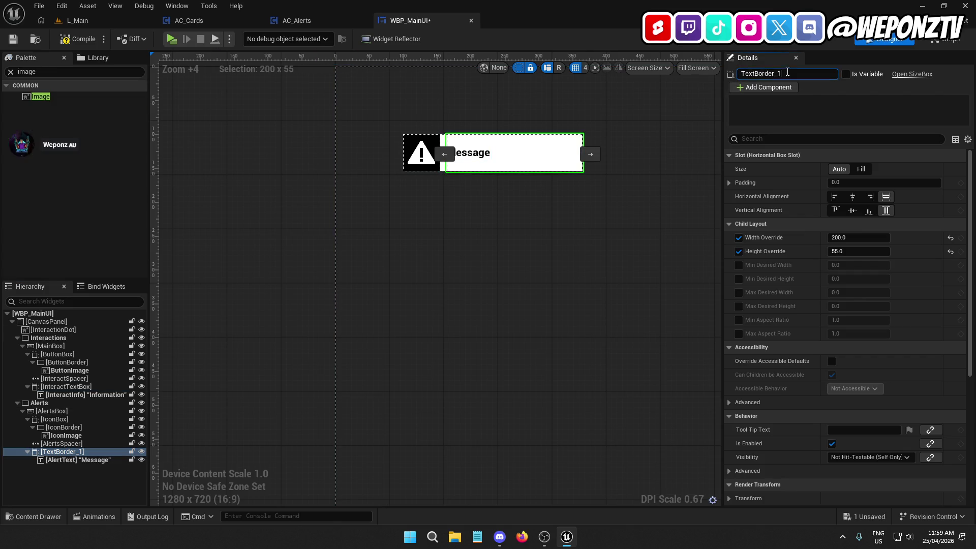
pyautogui.write('AlertsTex')
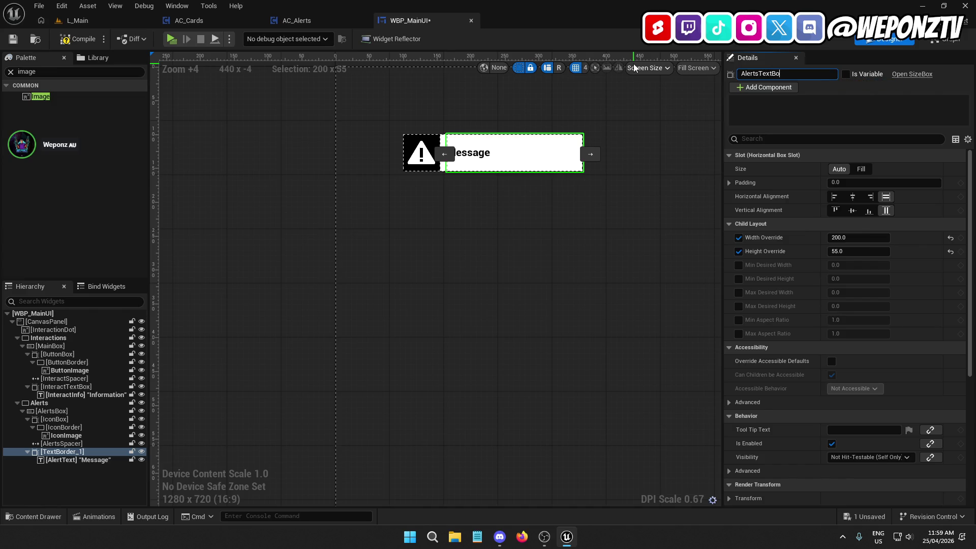
pyautogui.press('Return')
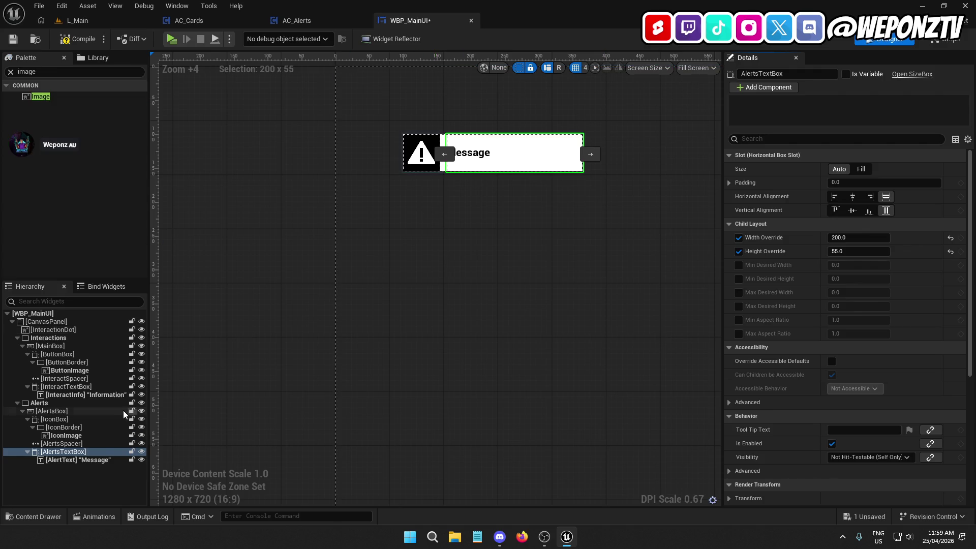
# Turn off AlertsTextBox's 200 Width Override, leaving only the 55 height override.
pyautogui.click(93, 461)
pyautogui.scroll(-6, 485, 288)
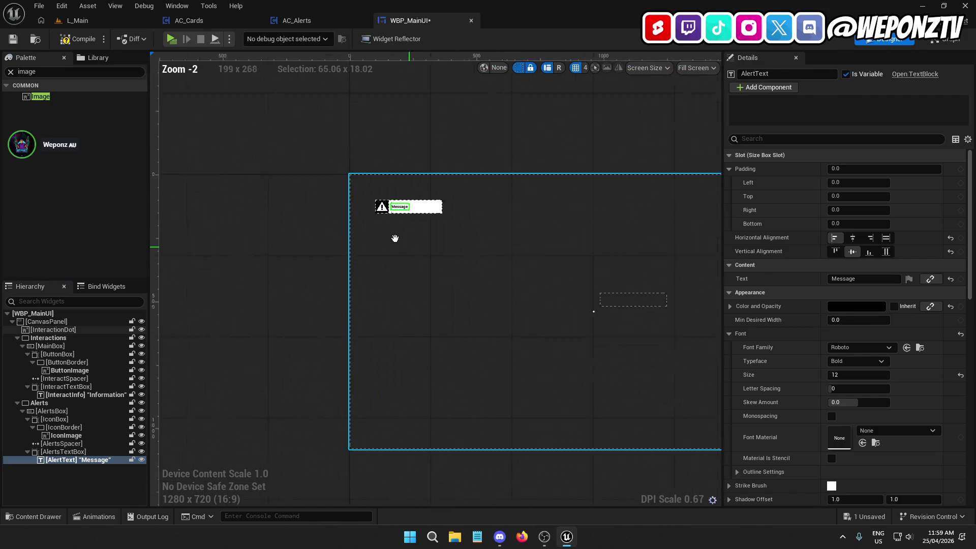
pyautogui.scroll(4, 330, 204)
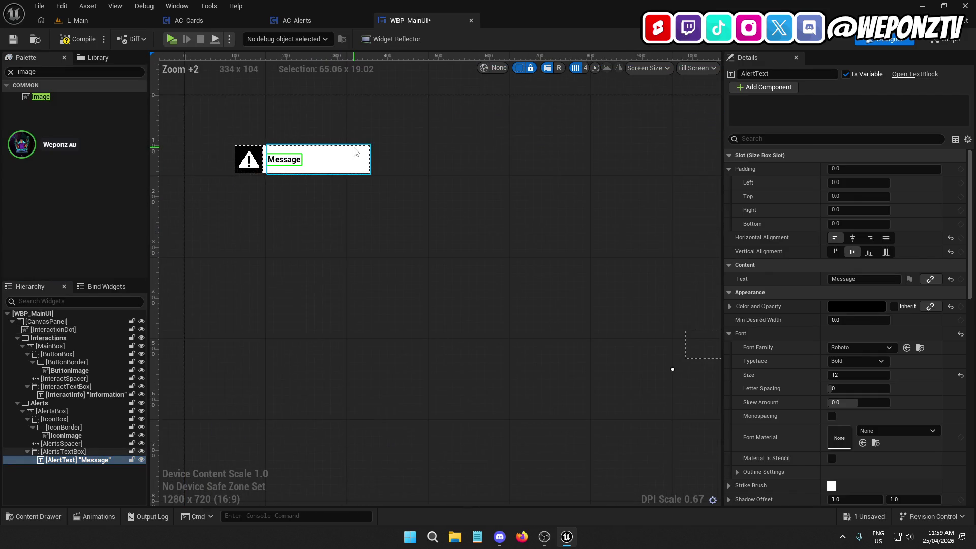
pyautogui.click(285, 160)
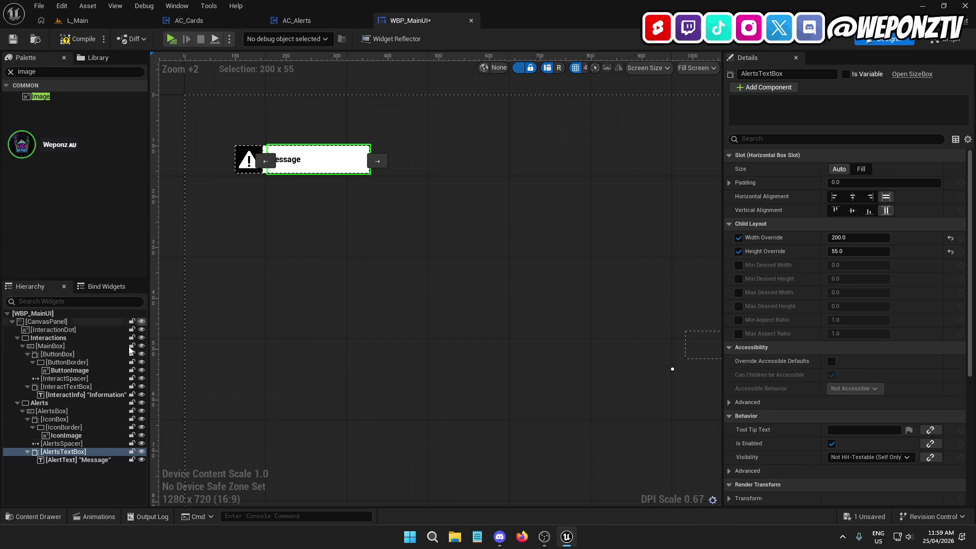
pyautogui.click(73, 419)
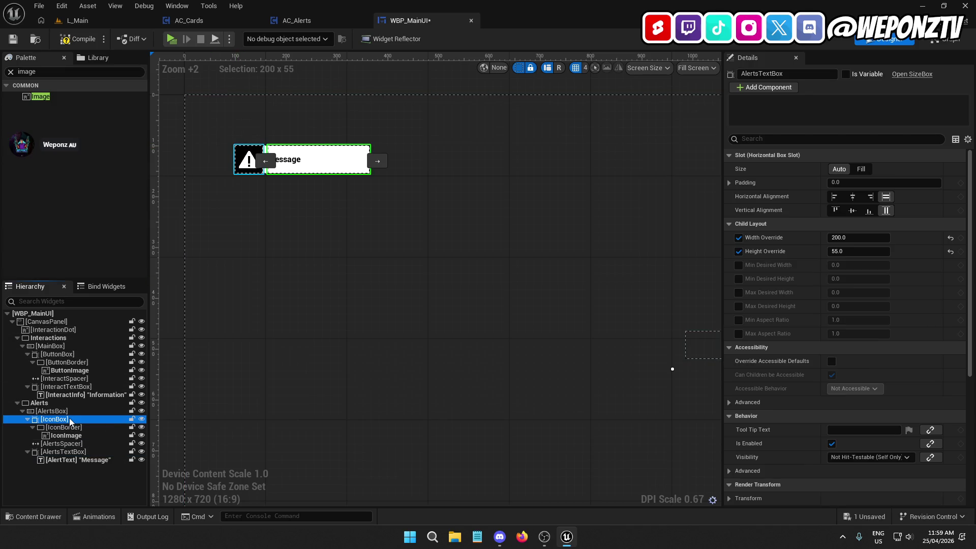
pyautogui.click(70, 413)
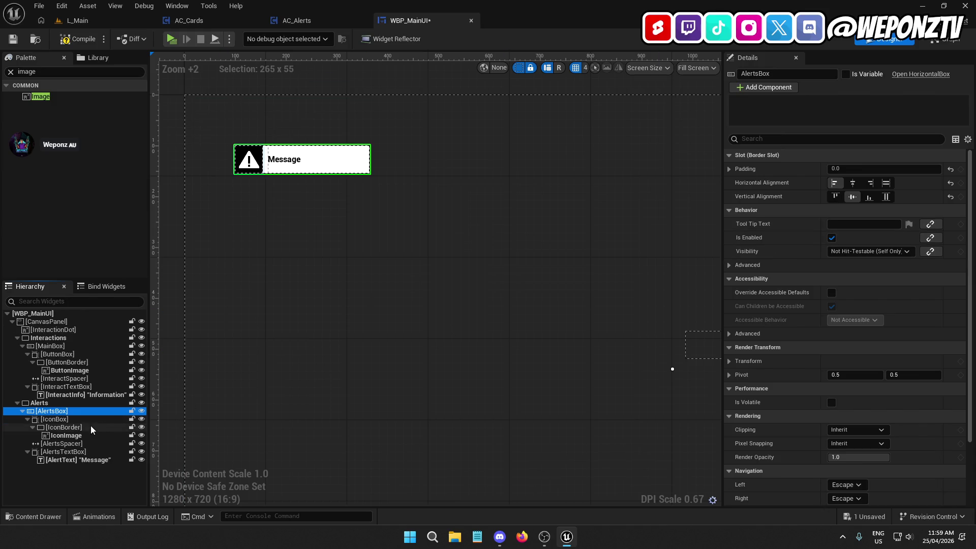
pyautogui.click(84, 452)
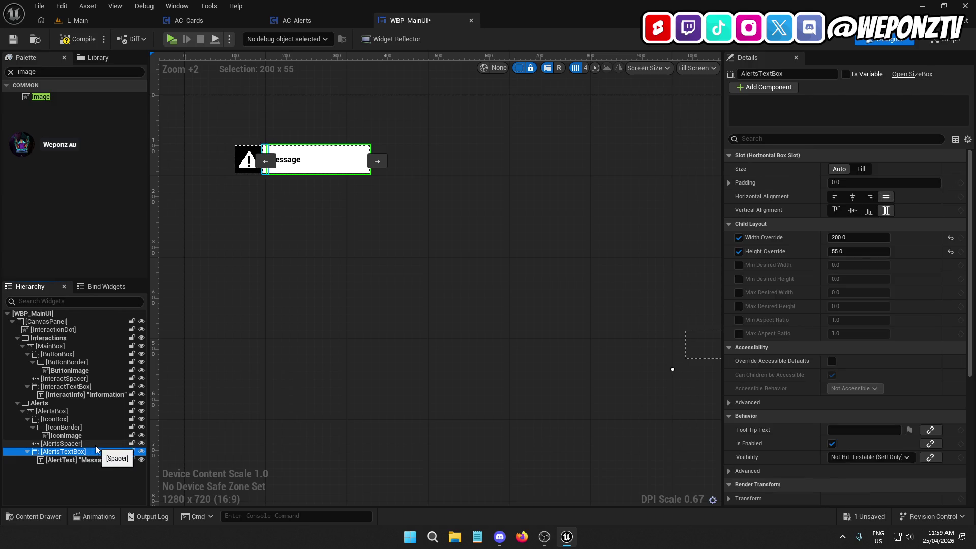
pyautogui.click(738, 238)
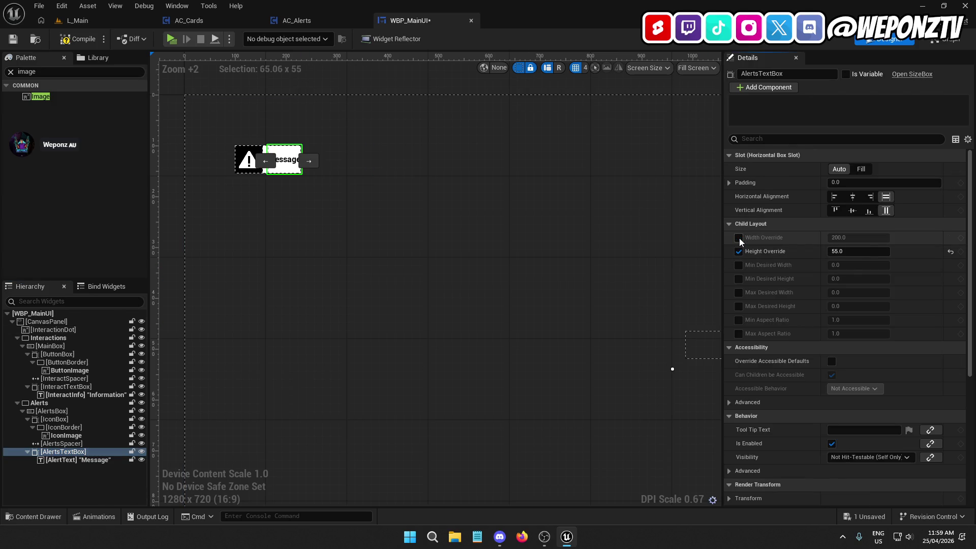
# Rename the spacer AlertsSpacer1, duplicate it as AlertsSpacer2, and move it after AlertsTextBox.
pyautogui.scroll(5, 297, 207)
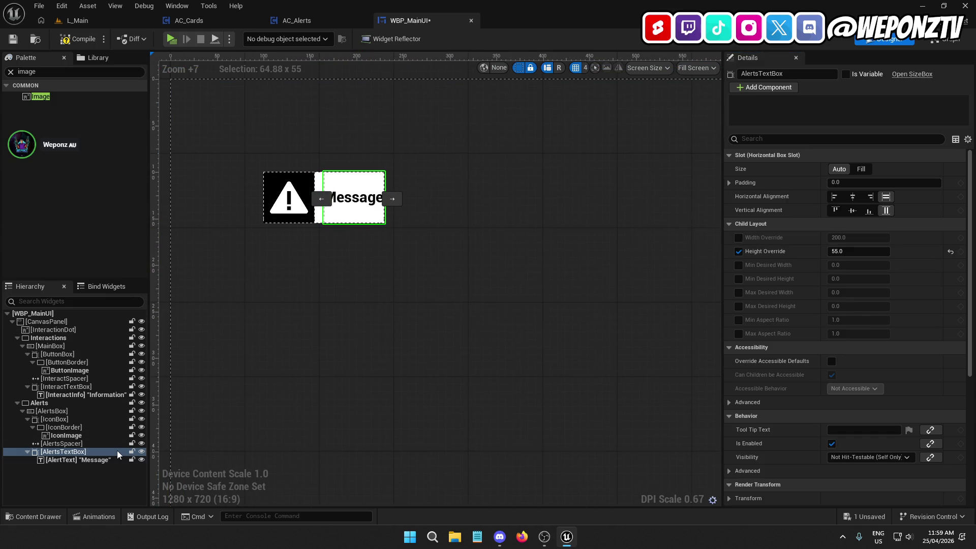
pyautogui.click(89, 442)
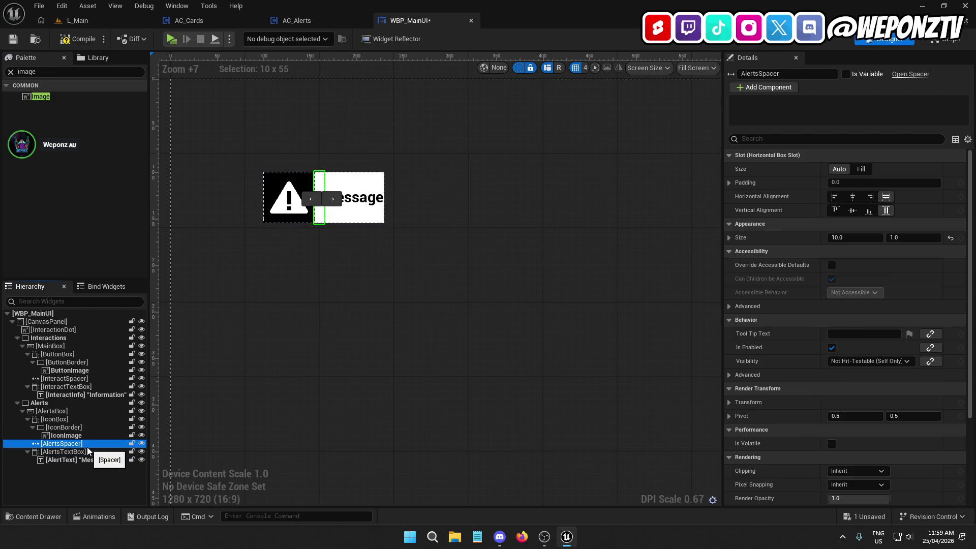
pyautogui.click(786, 73)
pyautogui.write('1')
pyautogui.press('Return')
pyautogui.rightClick(122, 443)
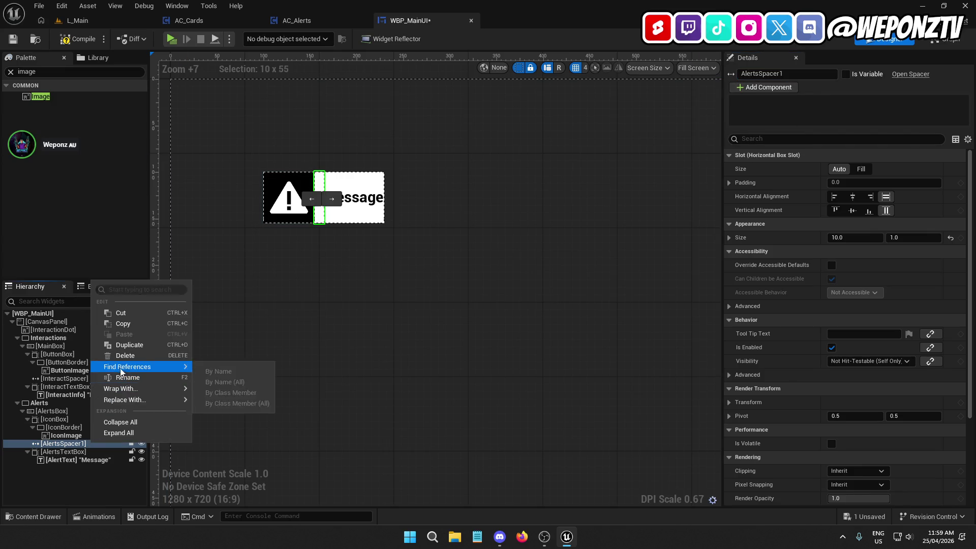
pyautogui.click(130, 345)
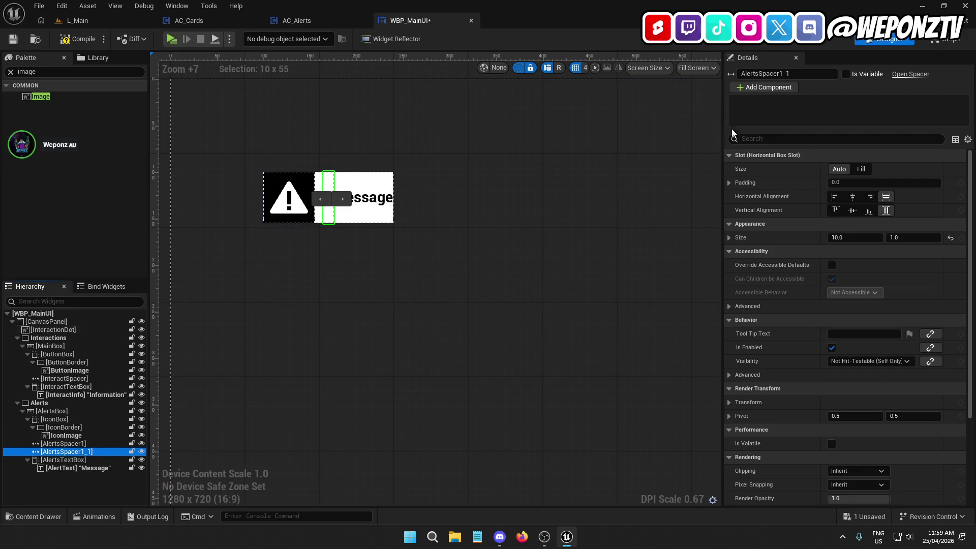
pyautogui.moveTo(779, 74); pyautogui.dragTo(836, 82)
pyautogui.write('2')
pyautogui.press('Return')
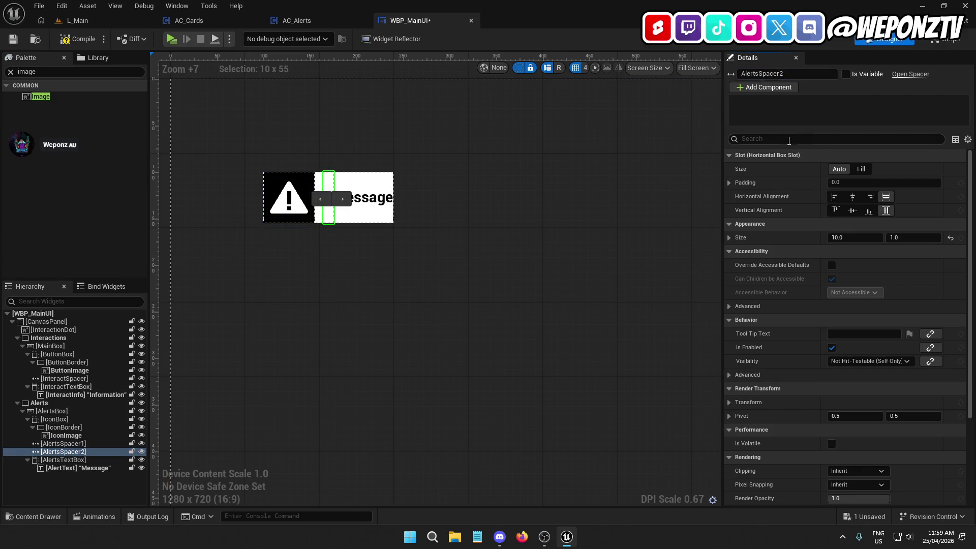
pyautogui.click(341, 199)
pyautogui.click(402, 305)
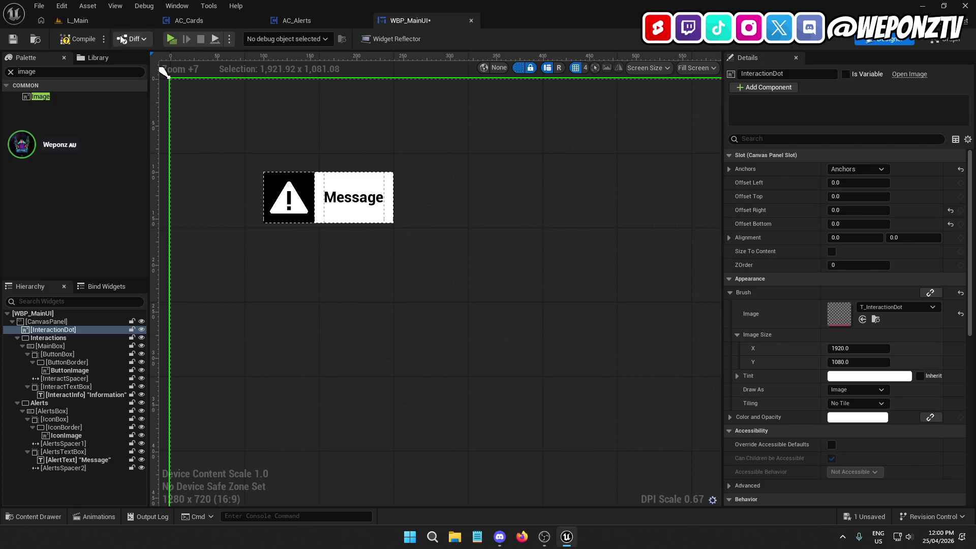
# Compile and save WBP_MainUI, collapse the Hierarchy branches and select the Alerts border.
pyautogui.click(80, 39)
pyautogui.click(13, 39)
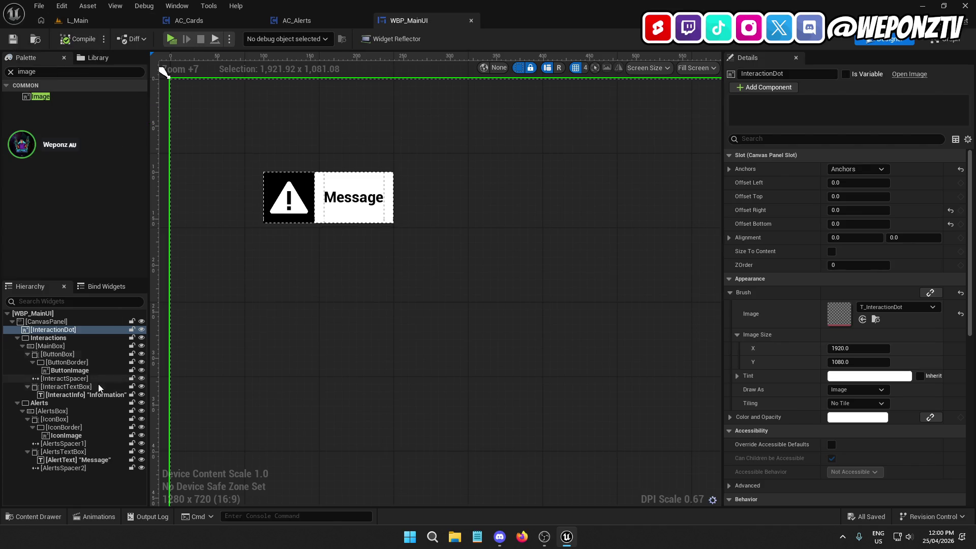
pyautogui.click(17, 402)
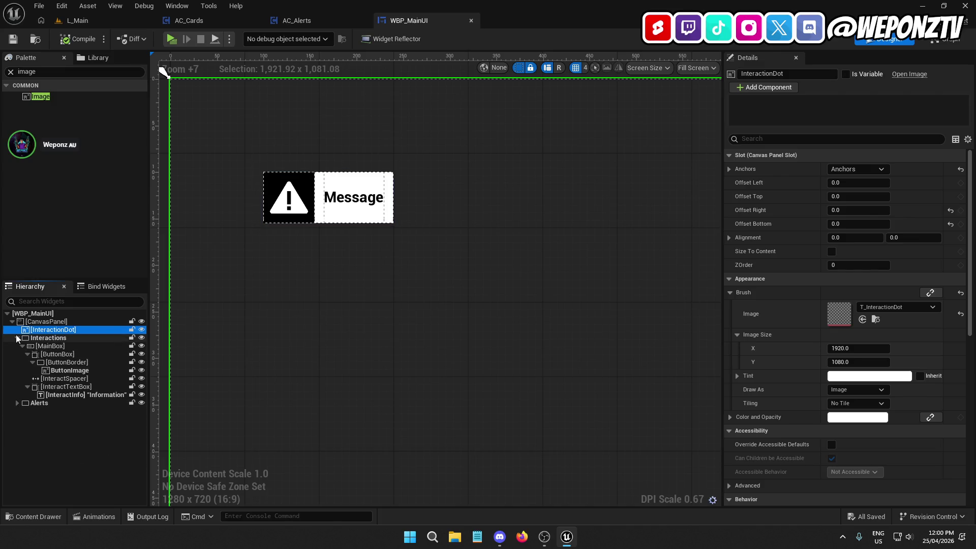
pyautogui.click(18, 338)
pyautogui.click(31, 346)
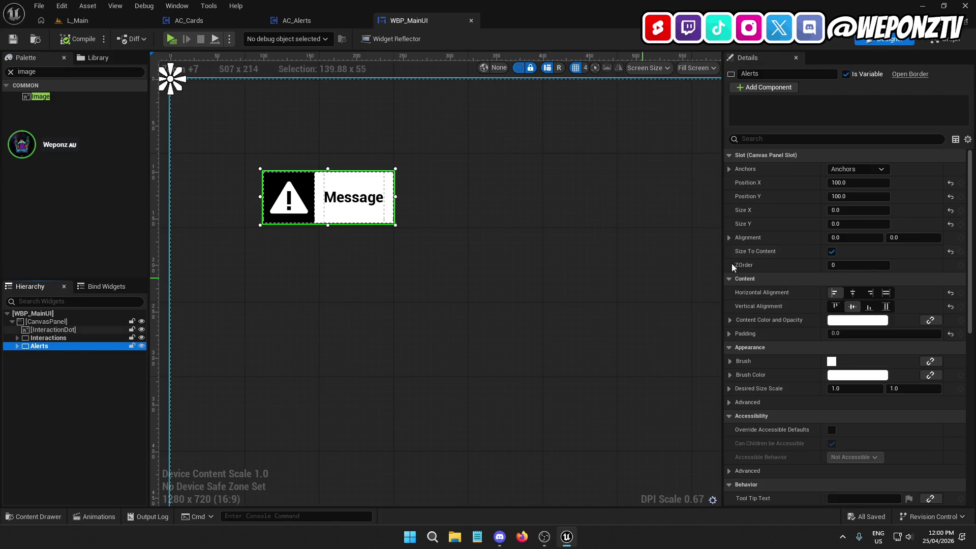
# Set the Alerts border's Render Opacity to 0, then compile and save.
pyautogui.scroll(-5, 903, 297)
pyautogui.scroll(-5, 903, 305)
pyautogui.click(842, 293)
pyautogui.write('0')
pyautogui.press('Return')
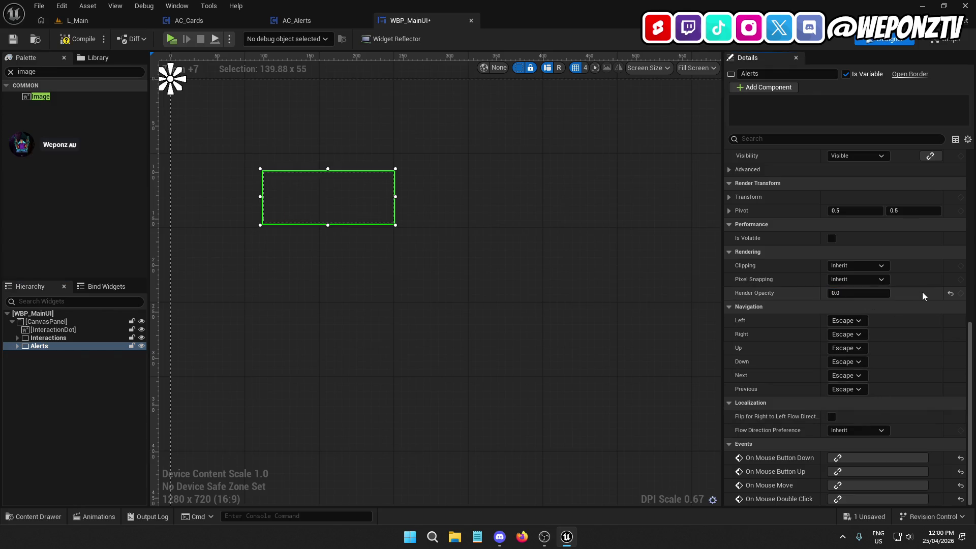
pyautogui.click(56, 44)
pyautogui.click(14, 39)
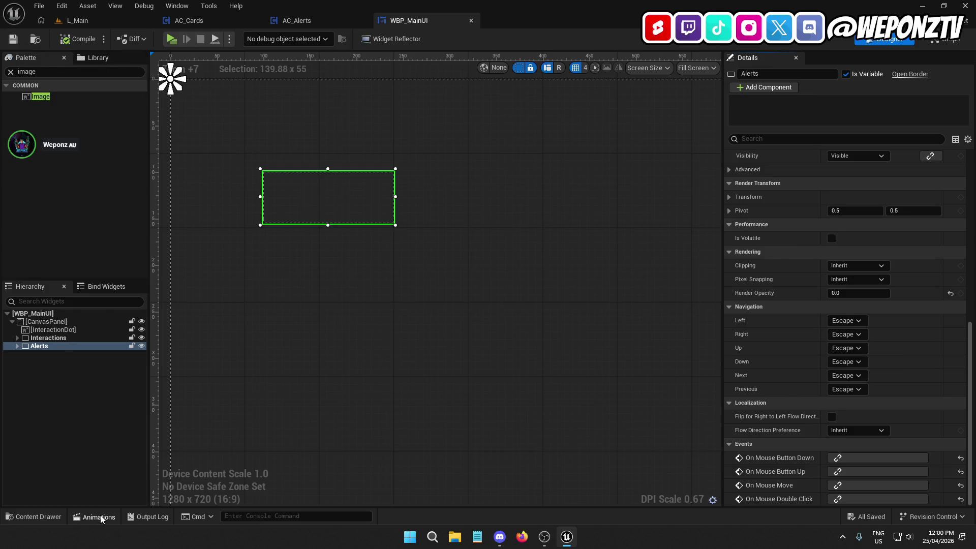
# Create an AlertsPopup animation with a track for the Alerts widget.
pyautogui.click(99, 517)
pyautogui.click(38, 340)
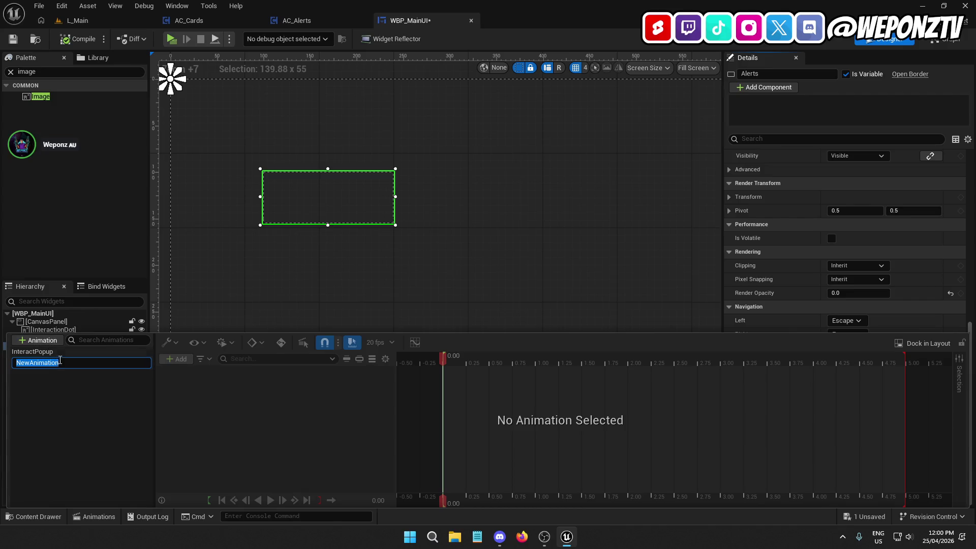
pyautogui.write('Alert')
pyautogui.write('sPopup')
pyautogui.press('Return')
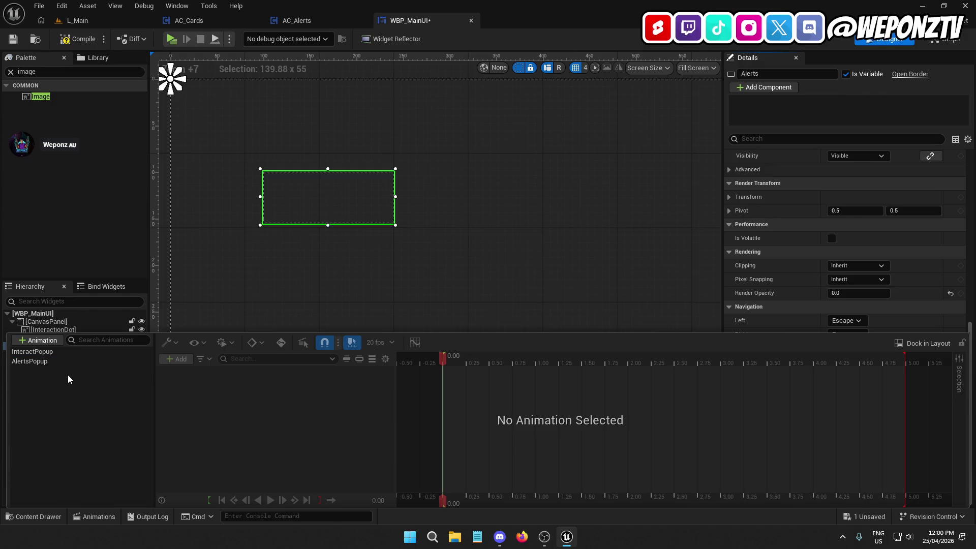
pyautogui.click(55, 362)
pyautogui.click(171, 362)
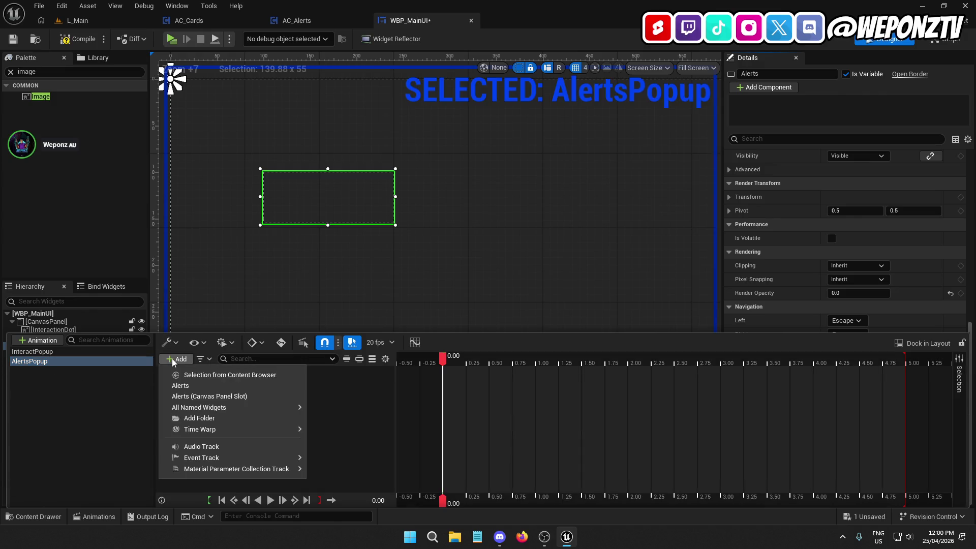
pyautogui.click(196, 388)
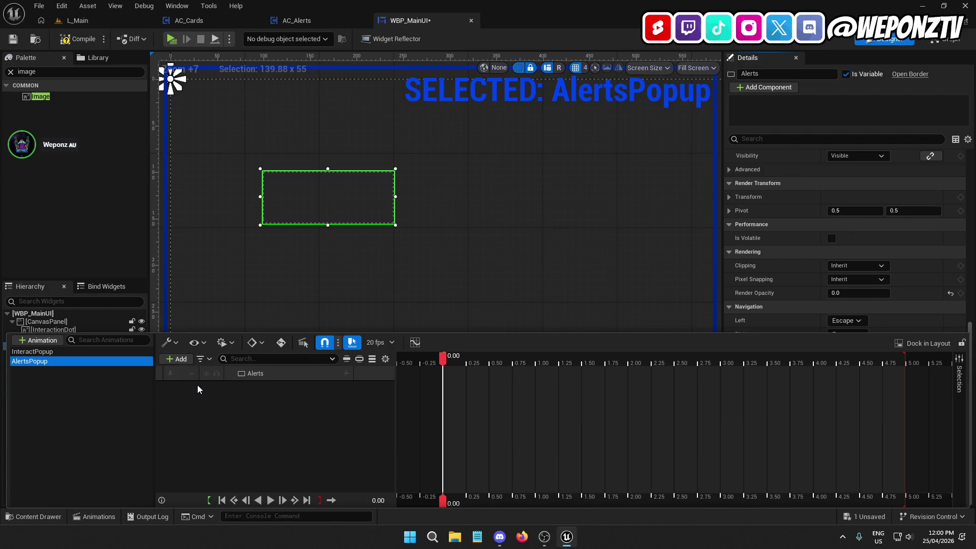
pyautogui.click(67, 352)
pyautogui.click(73, 362)
# Key Alerts Render Opacity from 0 at 0.00 to 1 at 0.25 and preview the fade.
pyautogui.click(346, 373)
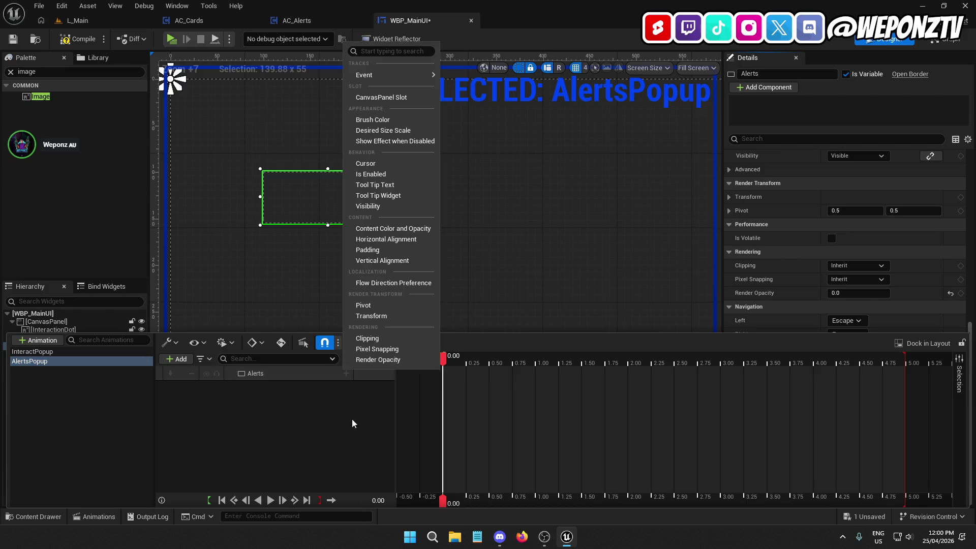
pyautogui.click(388, 360)
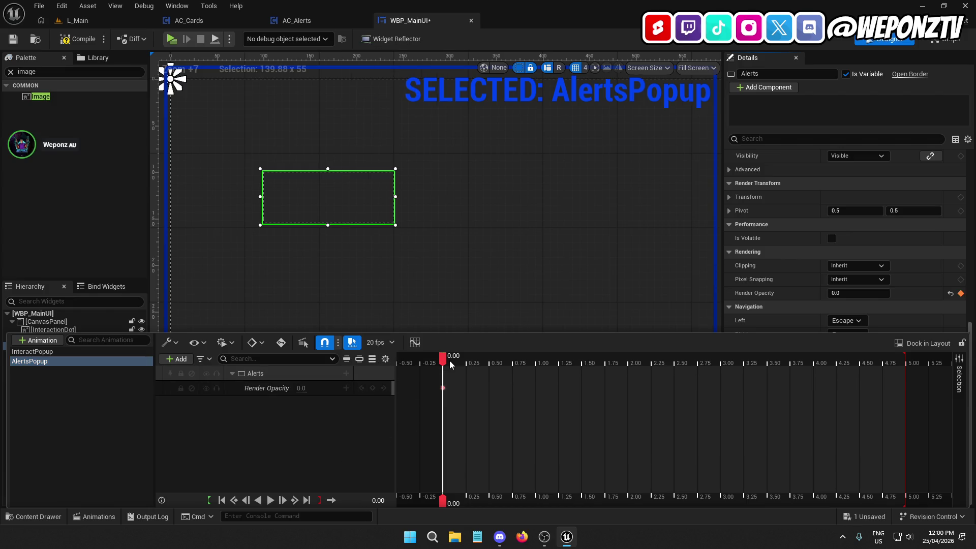
pyautogui.moveTo(444, 362); pyautogui.dragTo(467, 359)
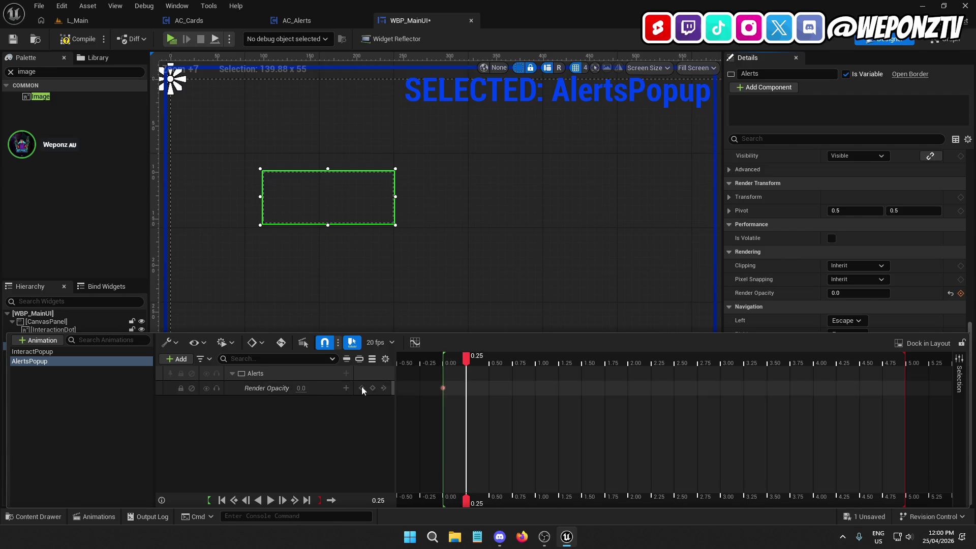
pyautogui.click(373, 388)
pyautogui.click(301, 388)
pyautogui.write('1')
pyautogui.press('Return')
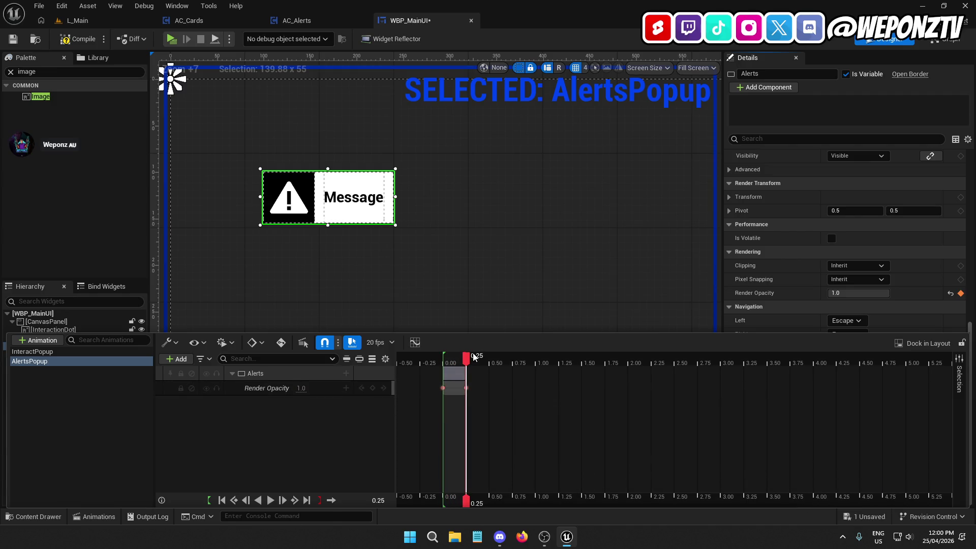
pyautogui.moveTo(464, 359)
pyautogui.mouseDown()
pyautogui.moveTo(429, 368)
pyautogui.moveTo(466, 366)
pyautogui.moveTo(442, 379)
pyautogui.mouseUp()
pyautogui.click(18, 48)
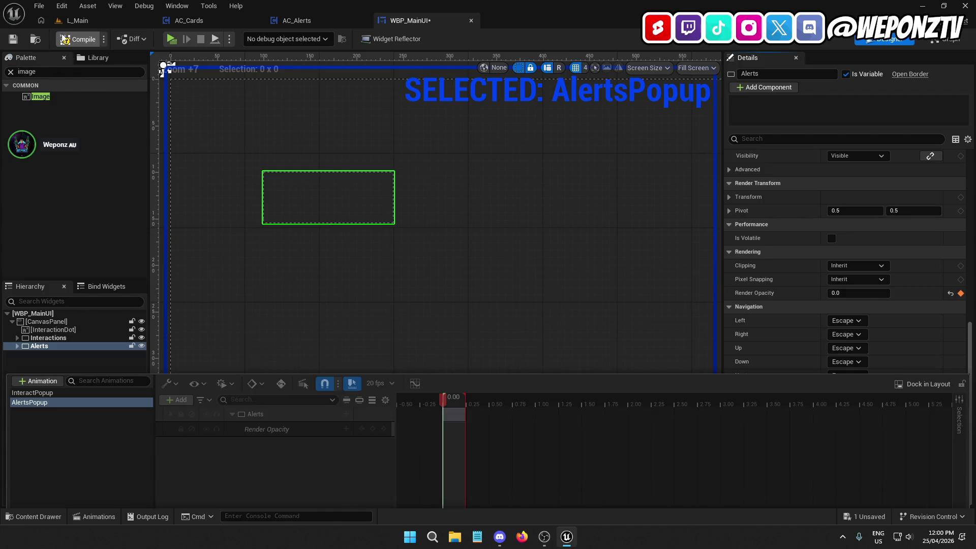
# Save WBP_MainUI, test-play L_Main, close the widget editor and return to AC_Alerts.
pyautogui.click(13, 40)
pyautogui.scroll(-10, 463, 291)
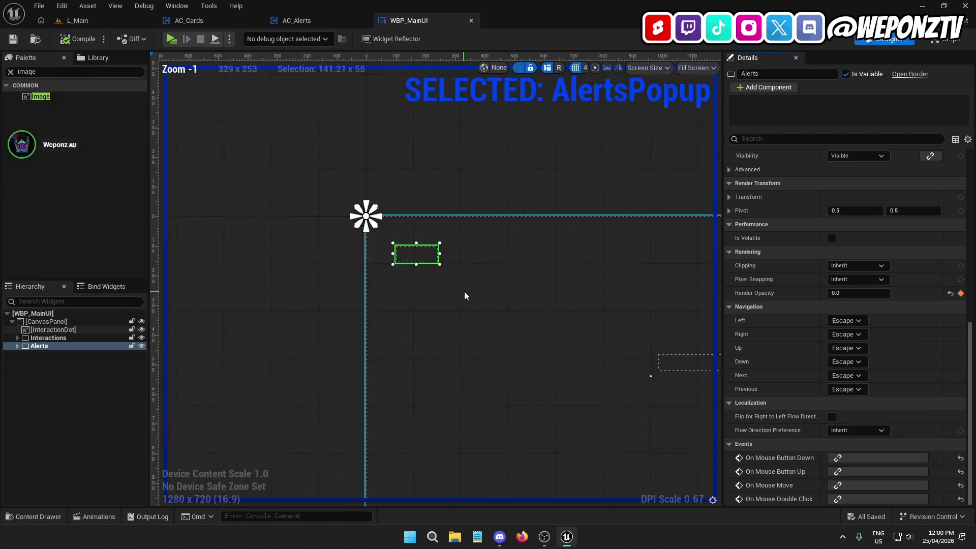
pyautogui.click(115, 6)
pyautogui.click(77, 20)
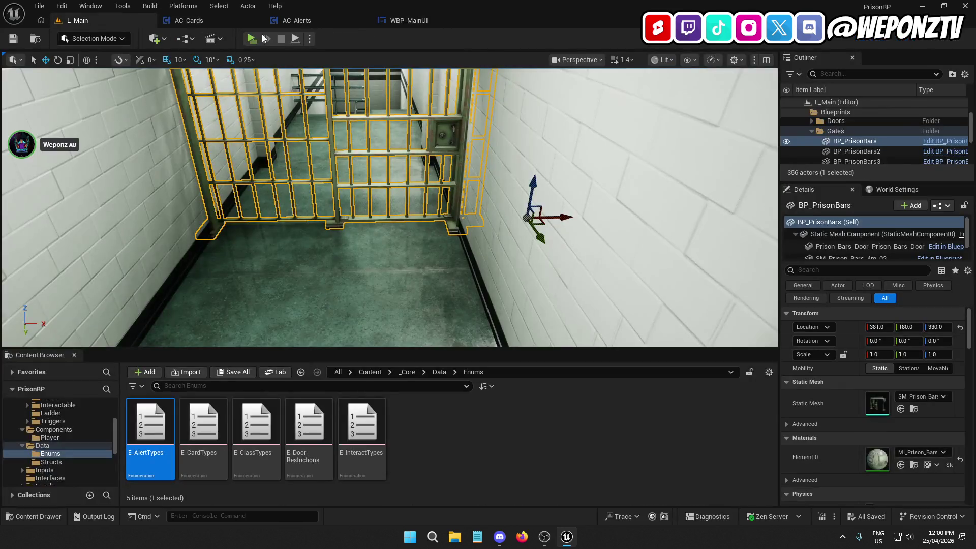
pyautogui.click(251, 39)
pyautogui.press('Escape')
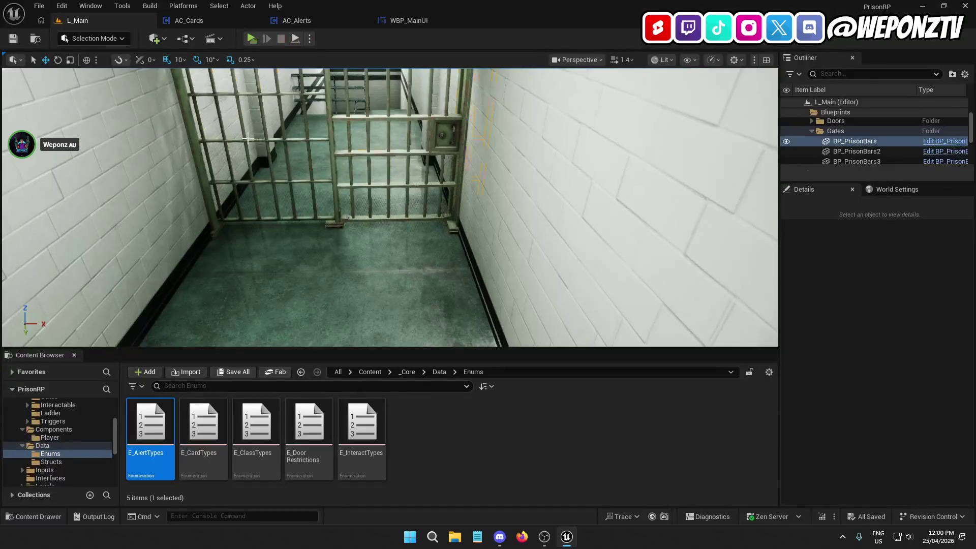
pyautogui.click(334, 20)
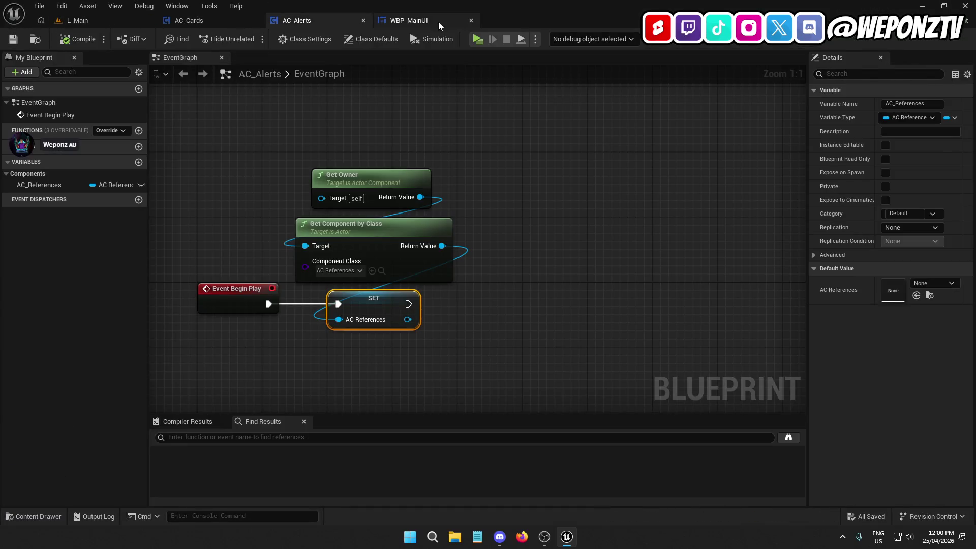
pyautogui.click(438, 23)
pyautogui.click(471, 20)
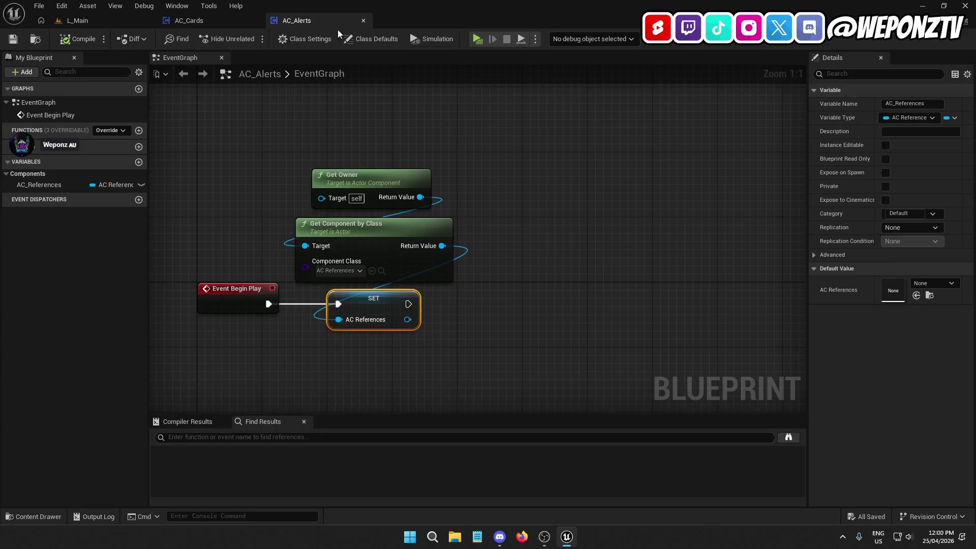
pyautogui.click(215, 17)
pyautogui.click(291, 23)
# Add a custom event named OC_SendAlert to the AC_Alerts event graph.
pyautogui.moveTo(486, 268); pyautogui.dragTo(403, 126)
pyautogui.scroll(-3, 446, 198)
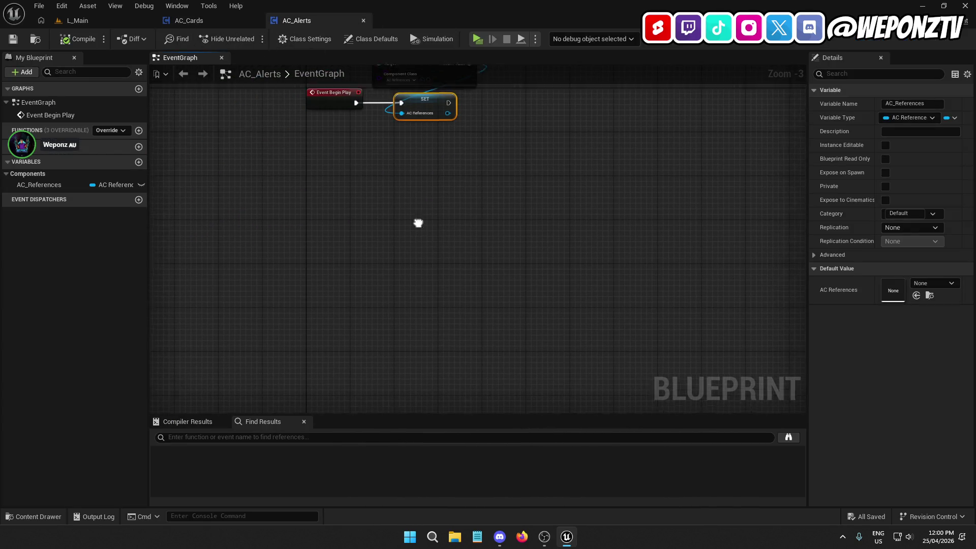
pyautogui.moveTo(420, 218); pyautogui.dragTo(369, 290)
pyautogui.rightClick(369, 292)
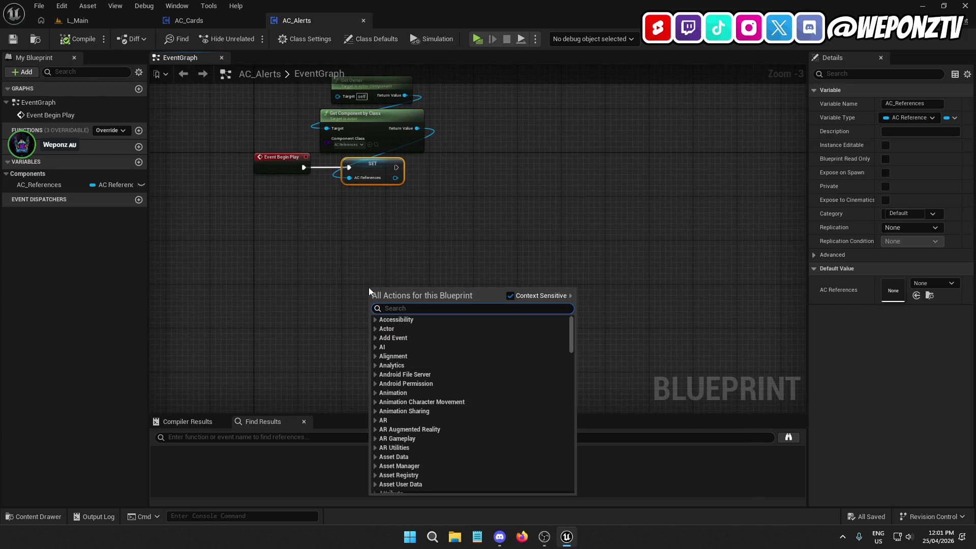
pyautogui.write('custom')
pyautogui.click(436, 329)
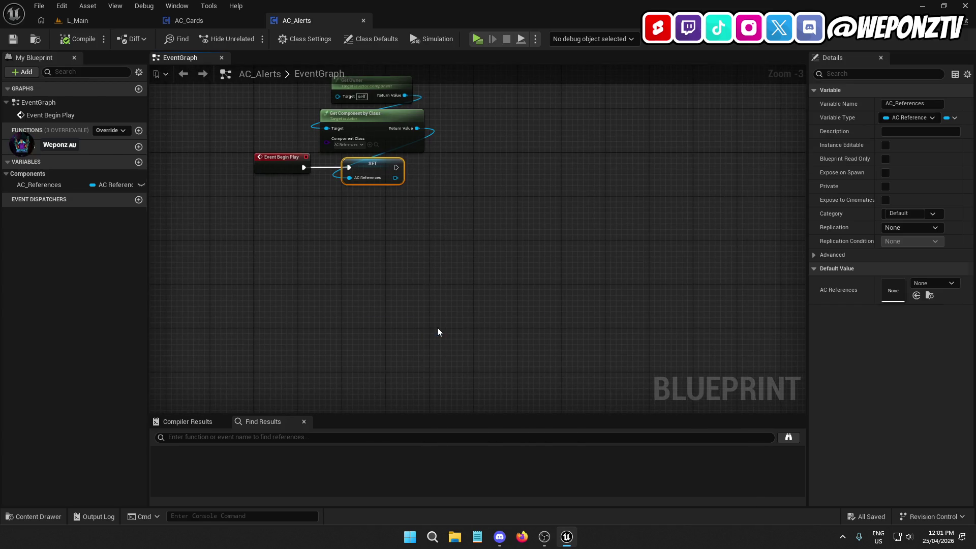
pyautogui.write('OC_Se')
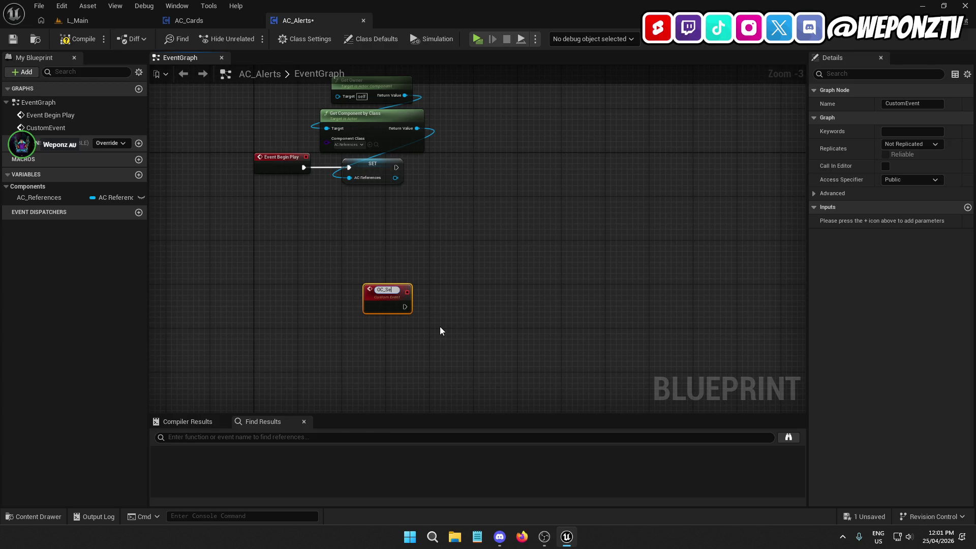
pyautogui.write('ndAlert')
pyautogui.press('Return')
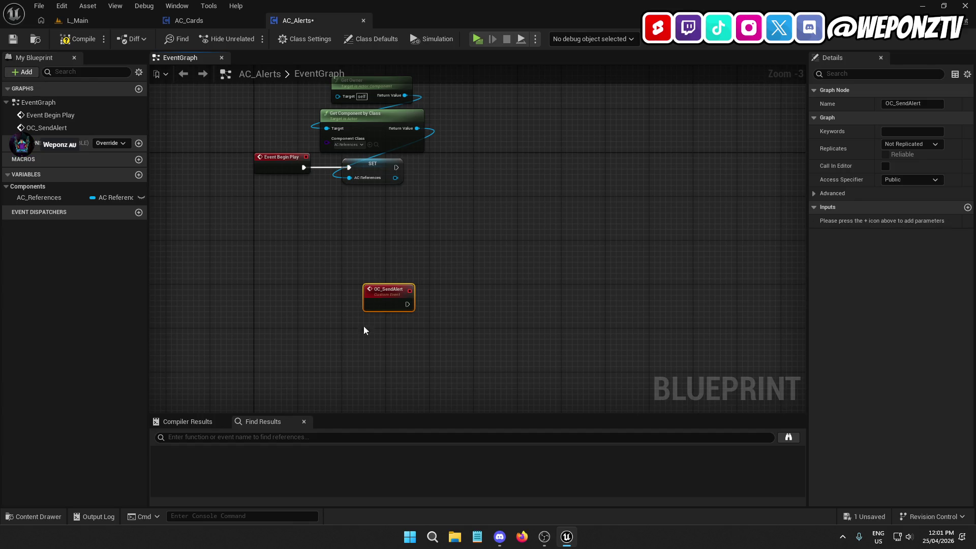
pyautogui.moveTo(387, 302)
pyautogui.mouseDown()
pyautogui.moveTo(293, 311)
pyautogui.moveTo(277, 300)
pyautogui.mouseUp()
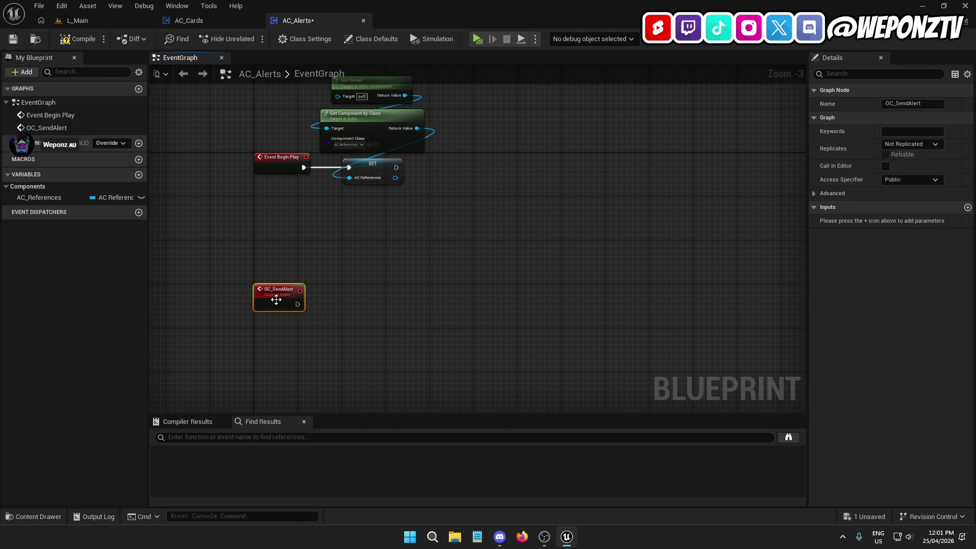
# Set OC_SendAlert to replicate Run on owning Client and mark it Reliable.
pyautogui.click(912, 143)
pyautogui.click(910, 192)
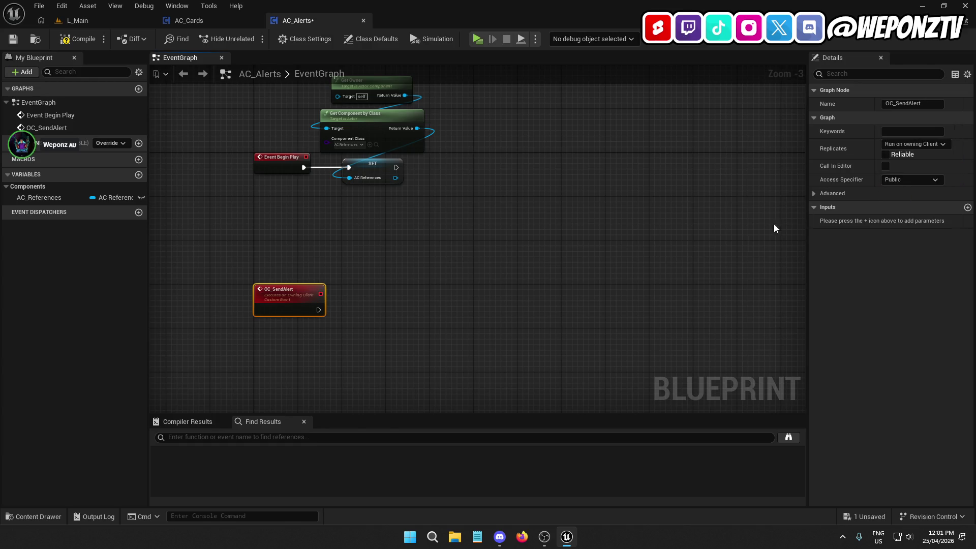
pyautogui.scroll(2, 314, 343)
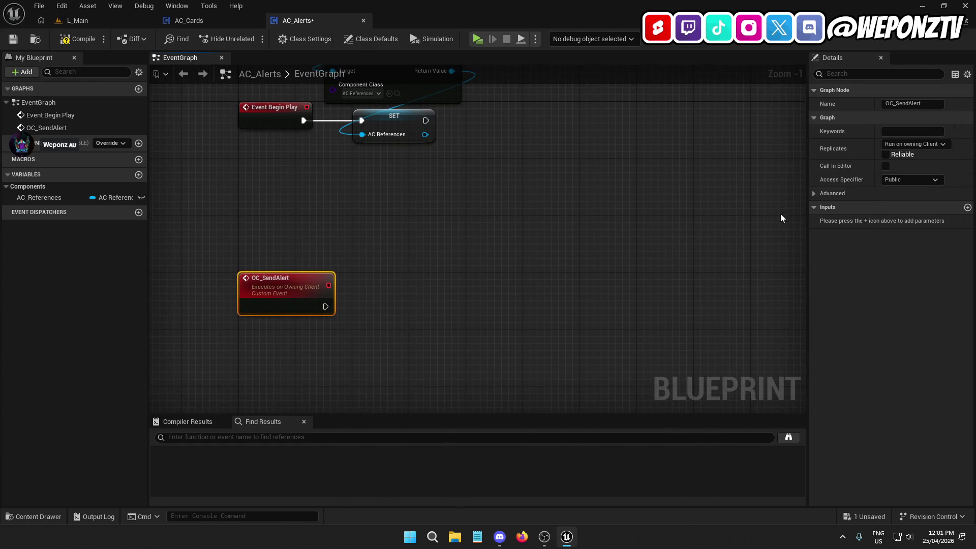
pyautogui.click(885, 155)
pyautogui.moveTo(469, 355); pyautogui.dragTo(440, 261)
pyautogui.click(312, 201)
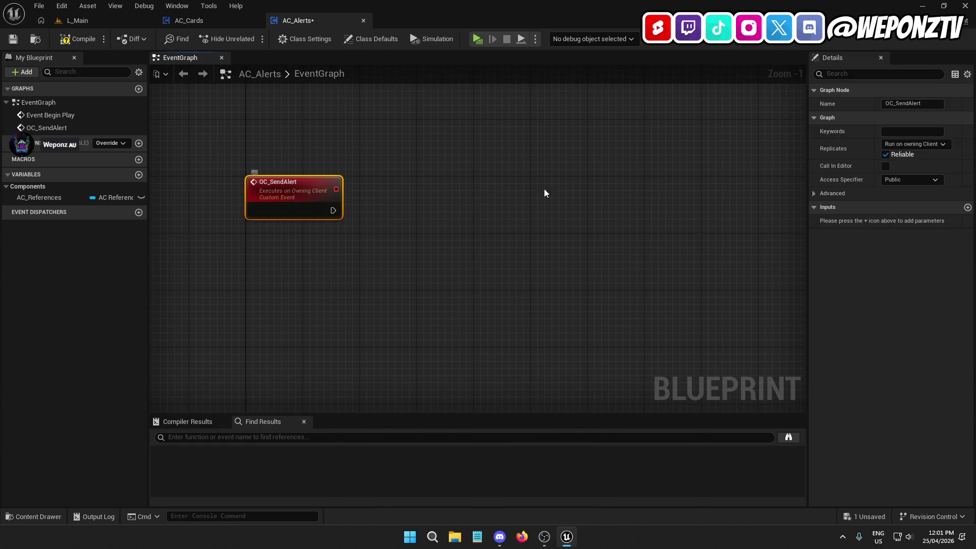
# Add an AlertType input of type E_AlertTypes to OC_SendAlert.
pyautogui.click(967, 207)
pyautogui.write('AlertType')
pyautogui.press('Return')
pyautogui.click(913, 221)
pyautogui.write('alert')
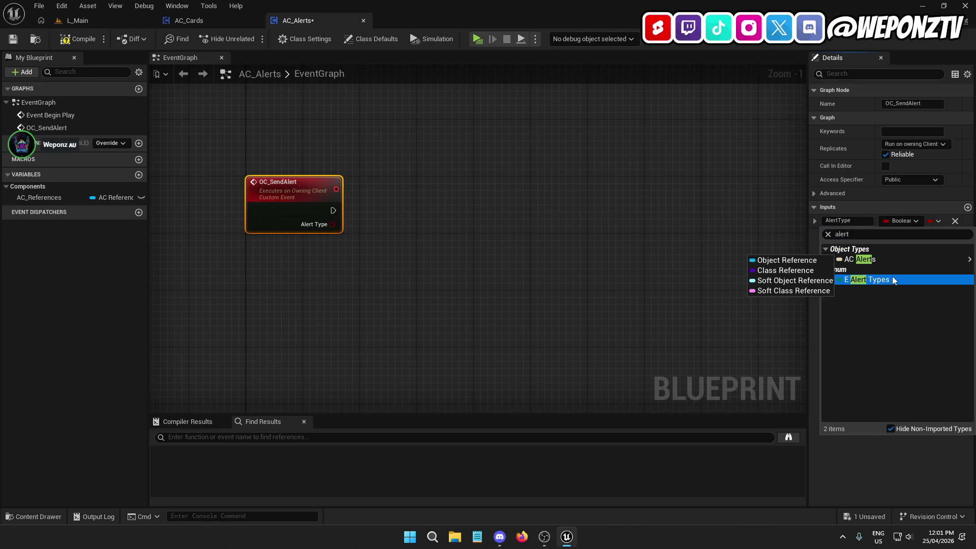
pyautogui.click(892, 276)
# Add an AlertText input of type Text and save the AC_Alerts blueprint.
pyautogui.click(967, 208)
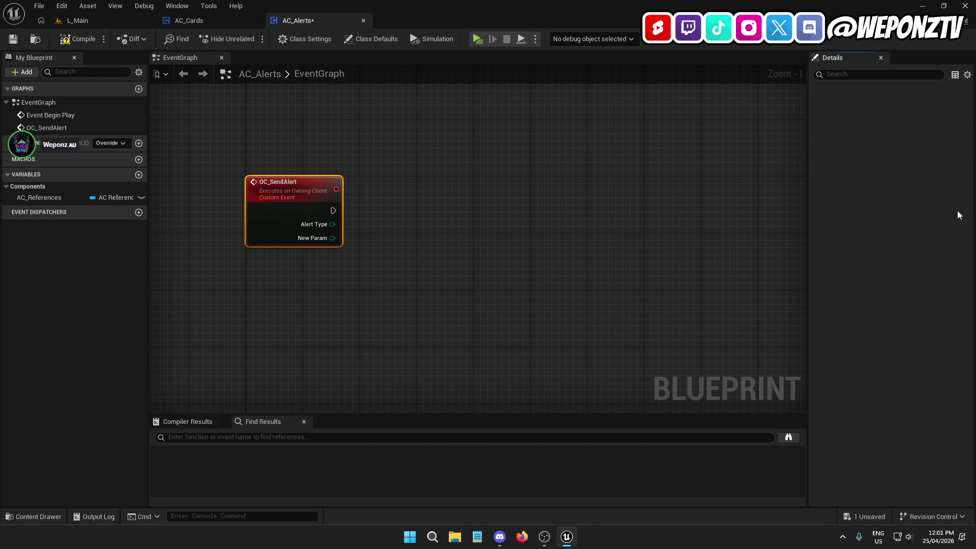
pyautogui.write('Message')
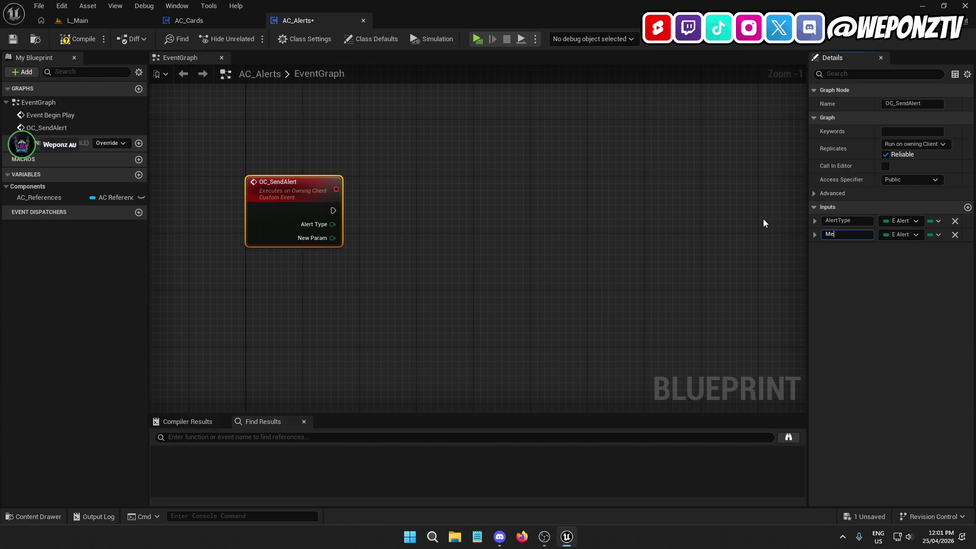
pyautogui.press('BackSpace')
pyautogui.press('BackSpace')
pyautogui.press('BackSpace')
pyautogui.write('Alert')
pyautogui.write('Text')
pyautogui.press('Return')
pyautogui.click(900, 234)
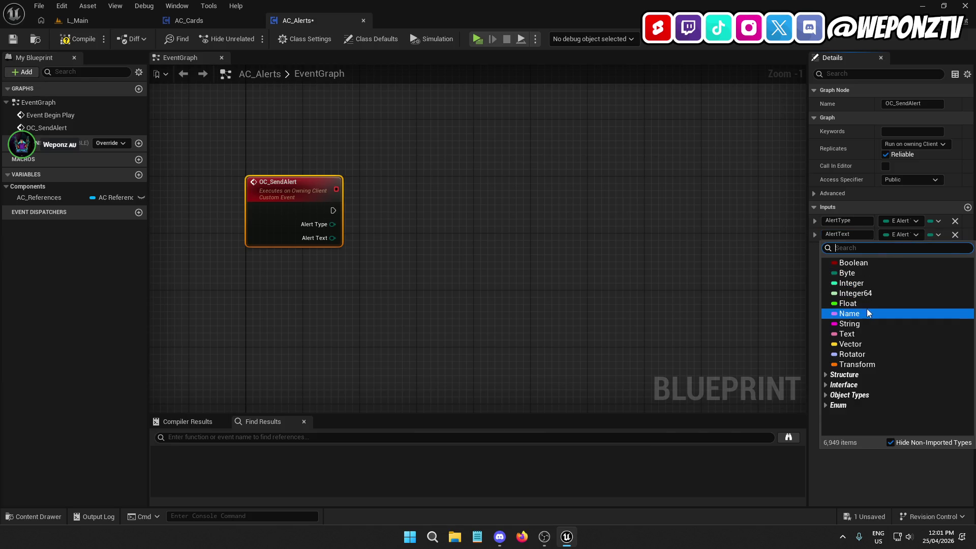
pyautogui.click(867, 334)
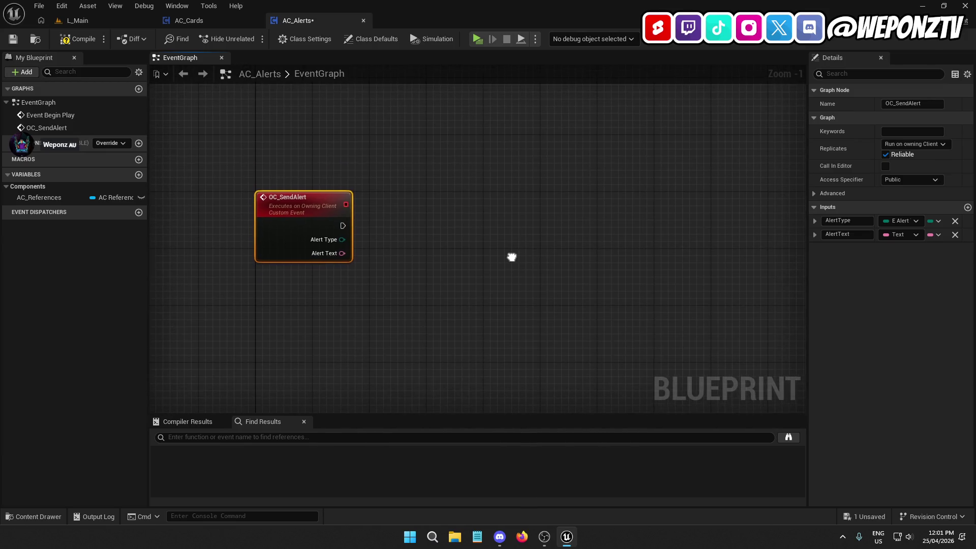
pyautogui.click(15, 40)
# Wire Alert Type into a new Switch on E_AlertTypes node.
pyautogui.moveTo(342, 240)
pyautogui.mouseDown()
pyautogui.moveTo(428, 234)
pyautogui.moveTo(464, 209)
pyautogui.moveTo(470, 227)
pyautogui.moveTo(436, 221)
pyautogui.moveTo(466, 224)
pyautogui.mouseUp()
pyautogui.write('switch')
pyautogui.click(505, 297)
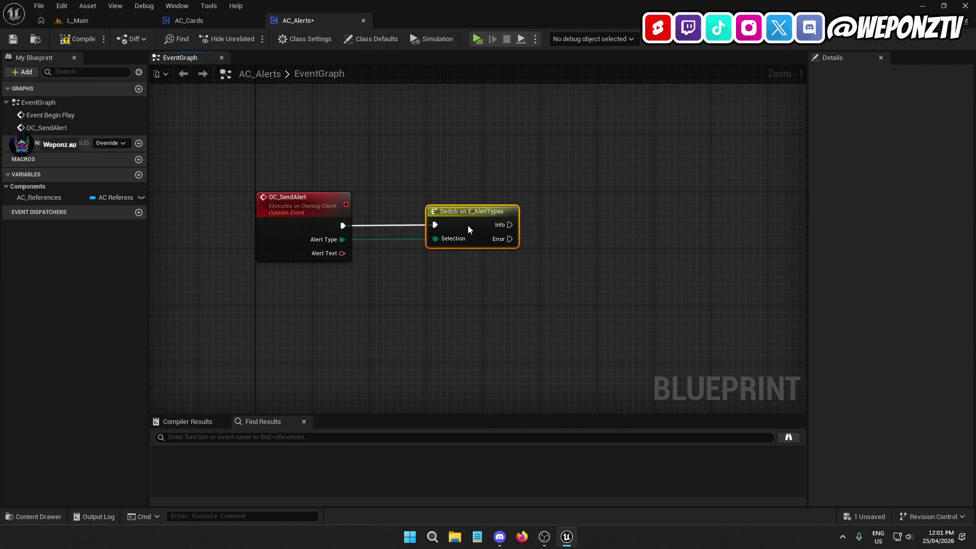
# Move OC_SendAlert and the Switch node lower to make room in the graph.
pyautogui.click(341, 218)
pyautogui.moveTo(395, 356)
pyautogui.mouseDown()
pyautogui.moveTo(399, 365)
pyautogui.moveTo(346, 395)
pyautogui.moveTo(424, 335)
pyautogui.mouseUp()
pyautogui.scroll(-2, 510, 307)
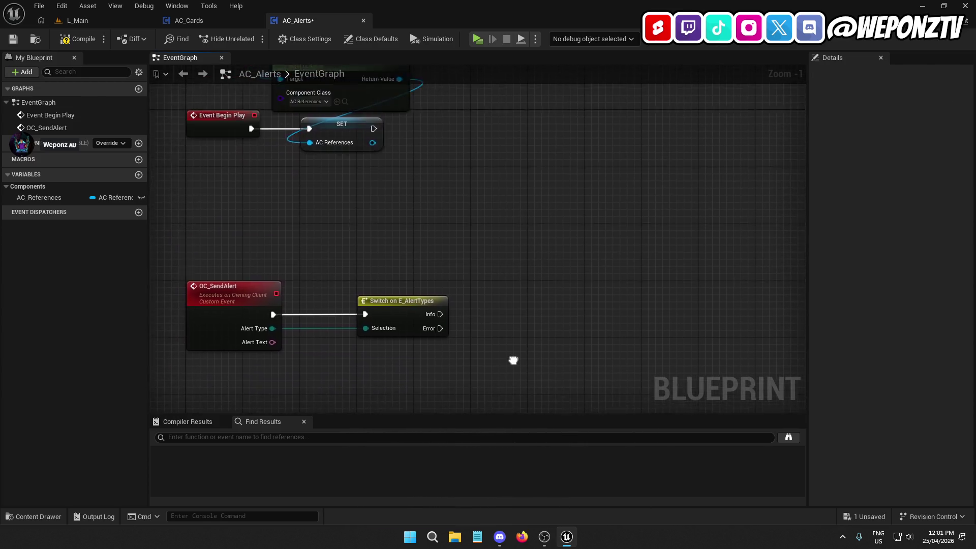
pyautogui.moveTo(511, 307)
pyautogui.mouseDown()
pyautogui.moveTo(287, 209)
pyautogui.moveTo(283, 285)
pyautogui.mouseUp()
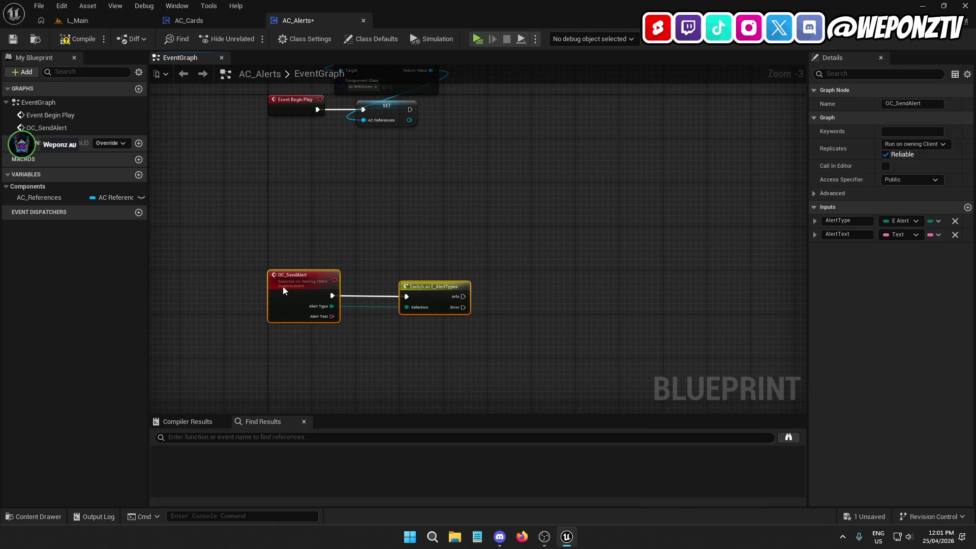
pyautogui.click(359, 244)
pyautogui.moveTo(385, 218)
pyautogui.mouseDown()
pyautogui.moveTo(355, 166)
pyautogui.moveTo(345, 221)
pyautogui.mouseUp()
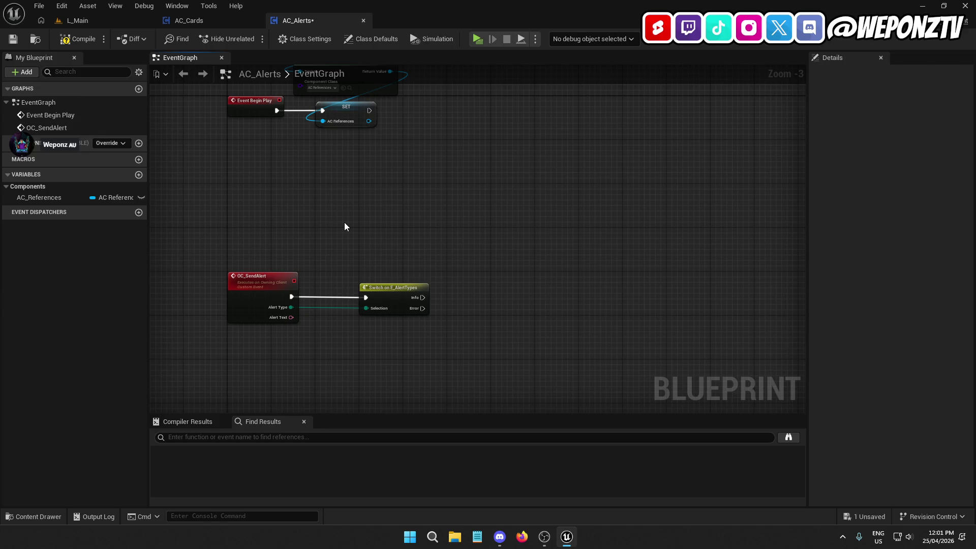
pyautogui.moveTo(404, 349); pyautogui.dragTo(298, 139)
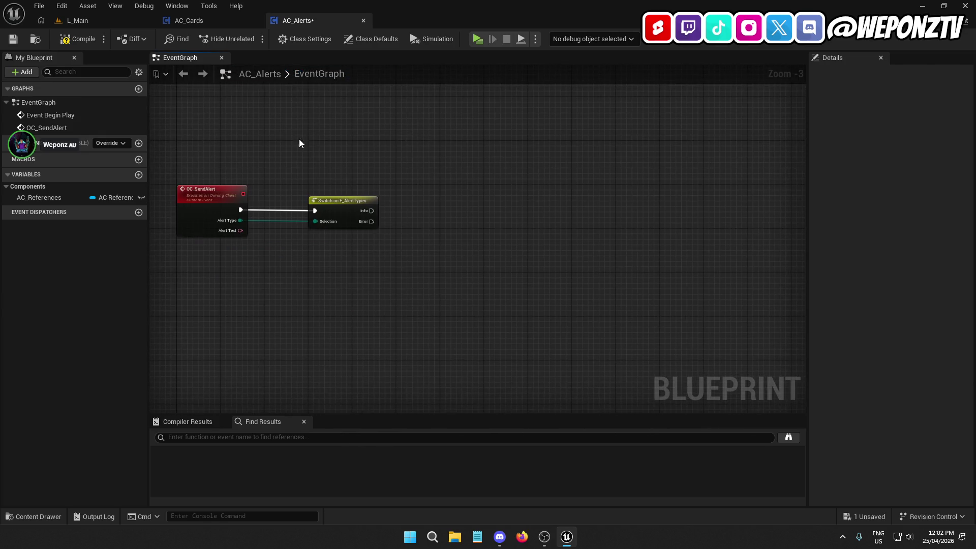
pyautogui.click(339, 197)
pyautogui.click(232, 203)
pyautogui.moveTo(307, 319)
pyautogui.mouseDown()
pyautogui.moveTo(263, 264)
pyautogui.moveTo(389, 288)
pyautogui.moveTo(324, 258)
pyautogui.mouseUp()
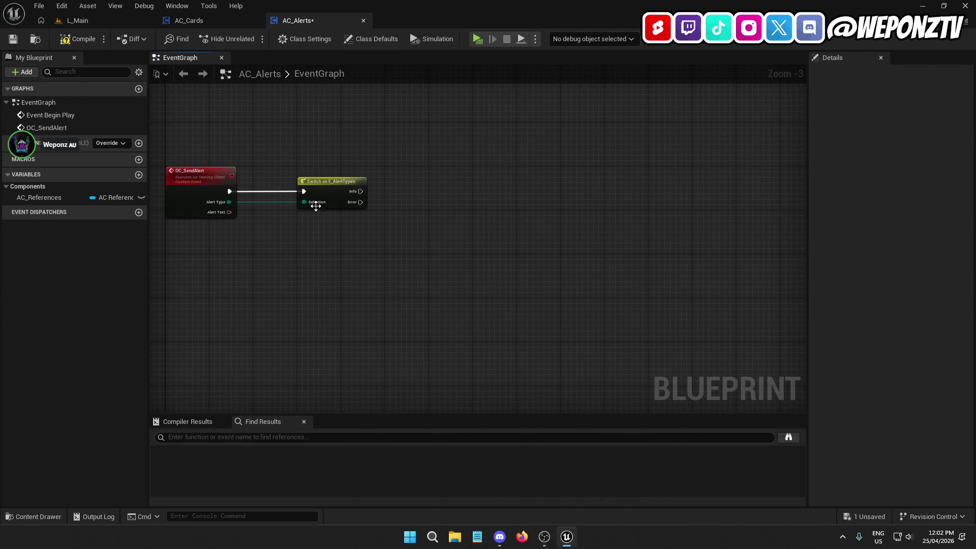
pyautogui.moveTo(206, 105); pyautogui.dragTo(204, 160)
# Add an AC_References getter and a Get BP Player Controller node from it.
pyautogui.moveTo(47, 198)
pyautogui.mouseDown()
pyautogui.moveTo(414, 193)
pyautogui.moveTo(438, 203)
pyautogui.mouseUp()
pyautogui.click(451, 211)
pyautogui.write('playerc')
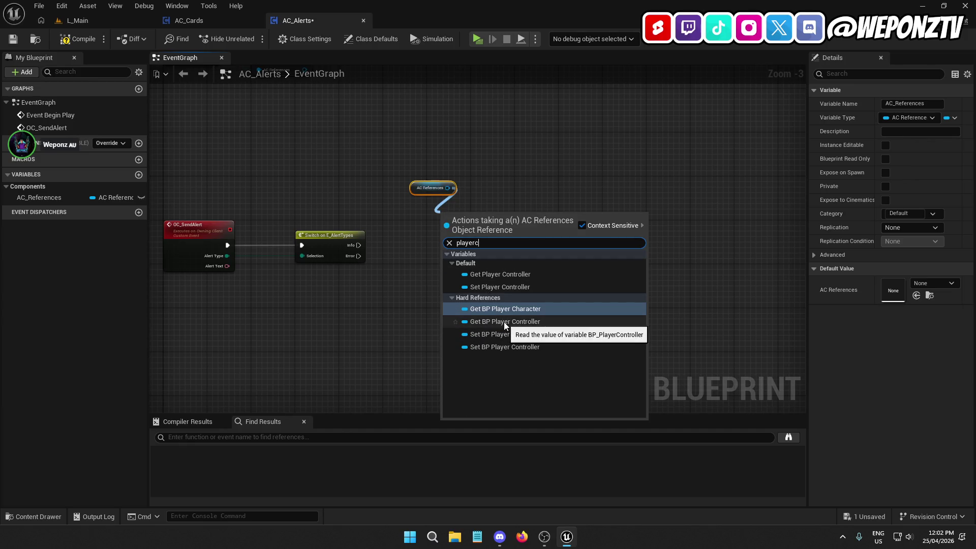
pyautogui.click(505, 322)
pyautogui.moveTo(465, 210)
pyautogui.mouseDown()
pyautogui.moveTo(422, 203)
pyautogui.moveTo(247, 327)
pyautogui.mouseUp()
pyautogui.keyDown('ctrl'); pyautogui.click(430, 188); pyautogui.keyUp('ctrl')
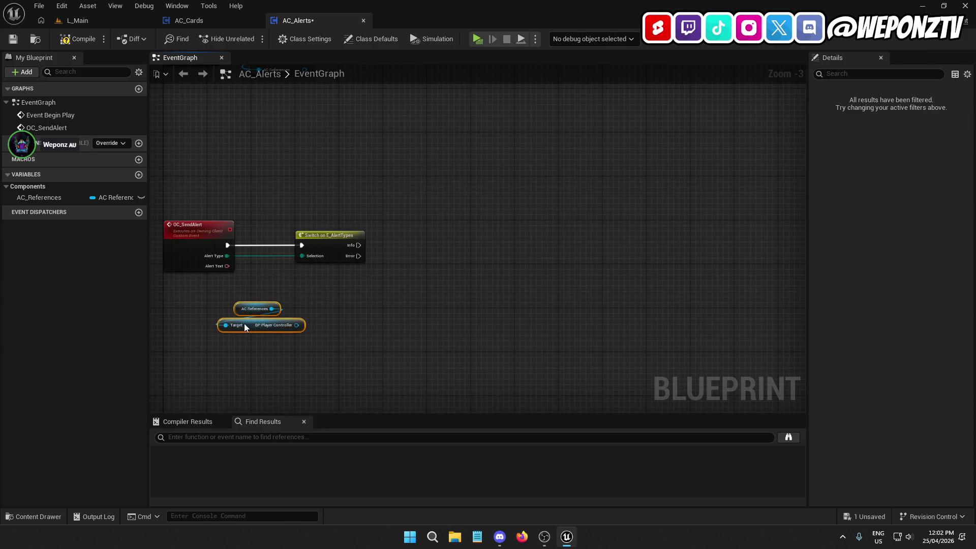
# Chain a Get Main UI node off the player controller, then Get Alerts.
pyautogui.moveTo(315, 263); pyautogui.dragTo(288, 281)
pyautogui.write('main')
pyautogui.click(384, 398)
pyautogui.moveTo(316, 283)
pyautogui.mouseDown()
pyautogui.moveTo(268, 279)
pyautogui.moveTo(293, 313)
pyautogui.mouseUp()
pyautogui.write('alert')
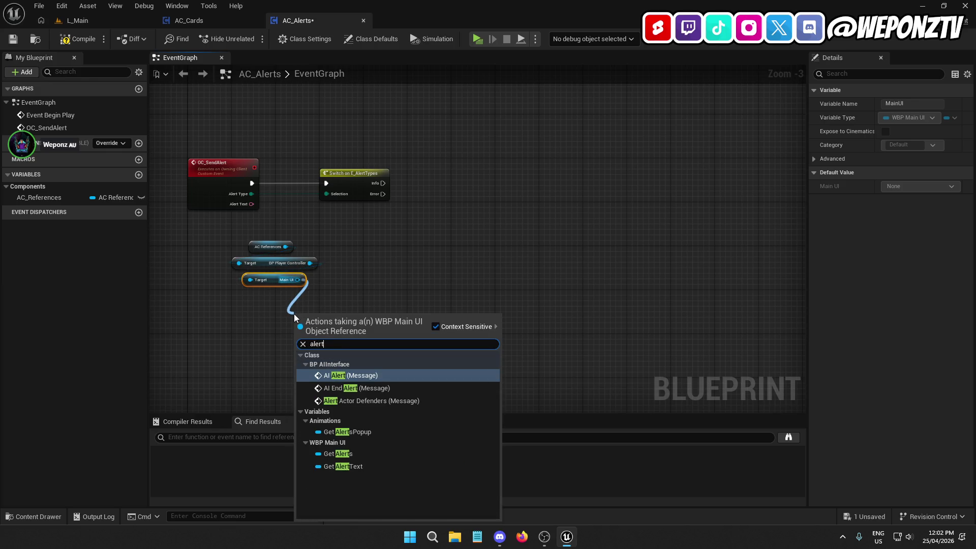
pyautogui.click(361, 455)
pyautogui.moveTo(324, 313)
pyautogui.mouseDown()
pyautogui.moveTo(277, 297)
pyautogui.moveTo(387, 248)
pyautogui.moveTo(379, 237)
pyautogui.moveTo(388, 255)
pyautogui.mouseUp()
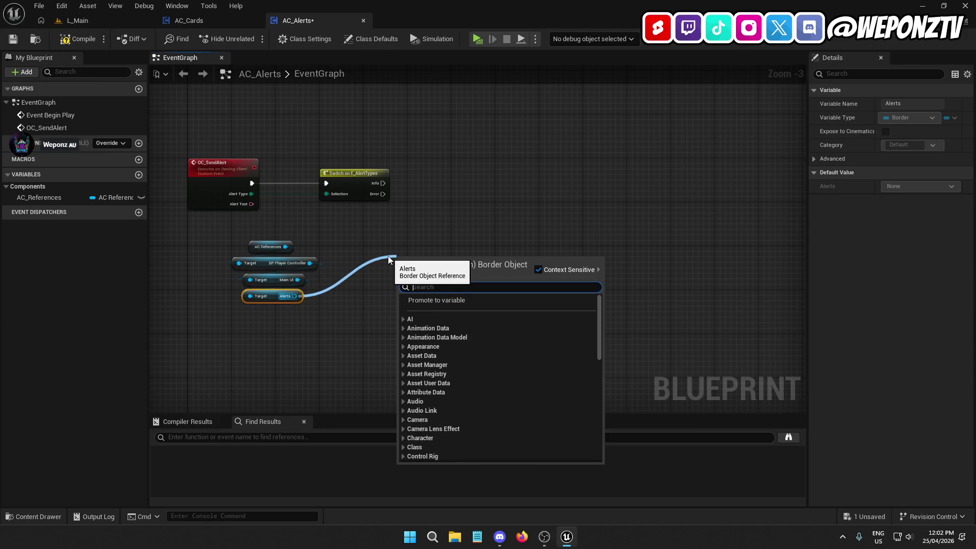
# Add a Get Alerts Popup node from the Main UI pin.
pyautogui.write('ispl')
pyautogui.click(421, 211)
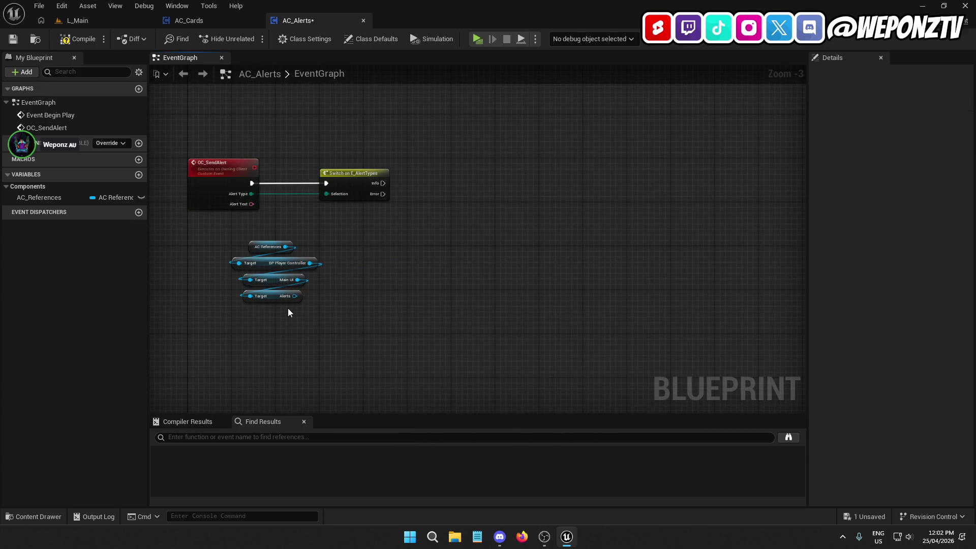
pyautogui.moveTo(294, 296); pyautogui.dragTo(285, 324)
pyautogui.write('pad')
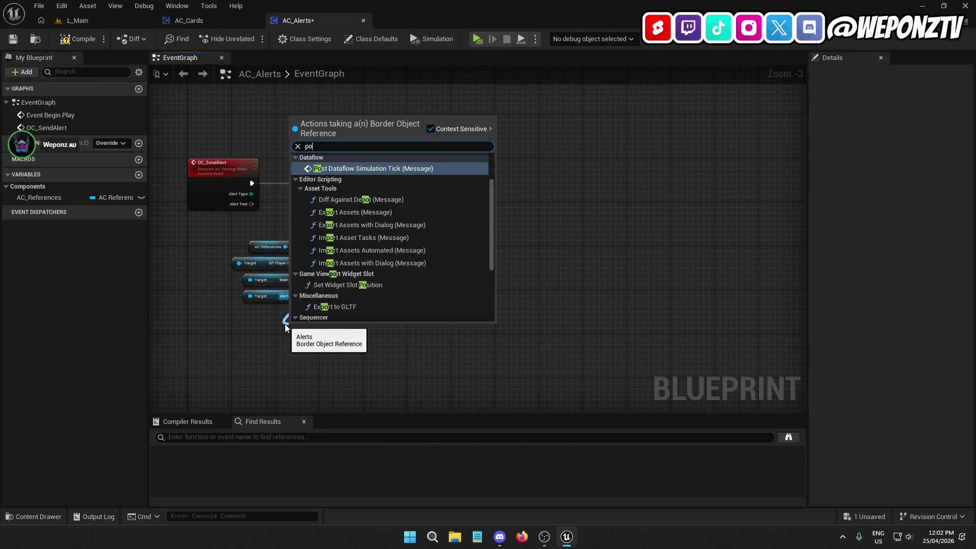
pyautogui.click(277, 328)
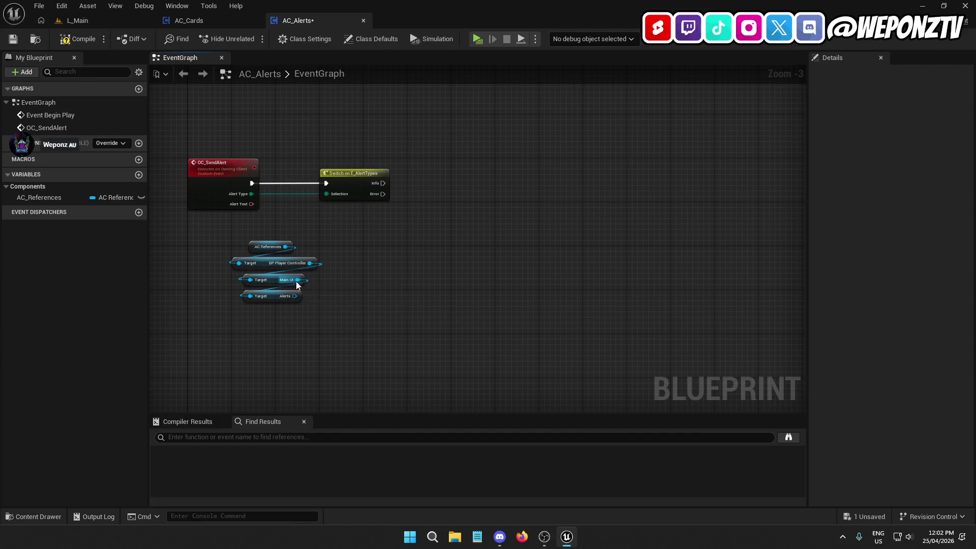
pyautogui.moveTo(298, 279); pyautogui.dragTo(270, 332)
pyautogui.write('pop')
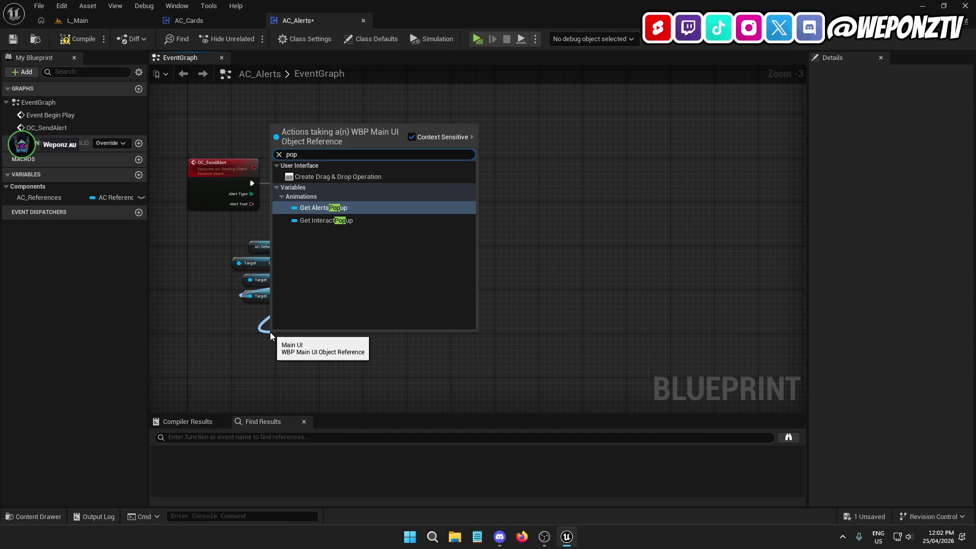
pyautogui.click(355, 223)
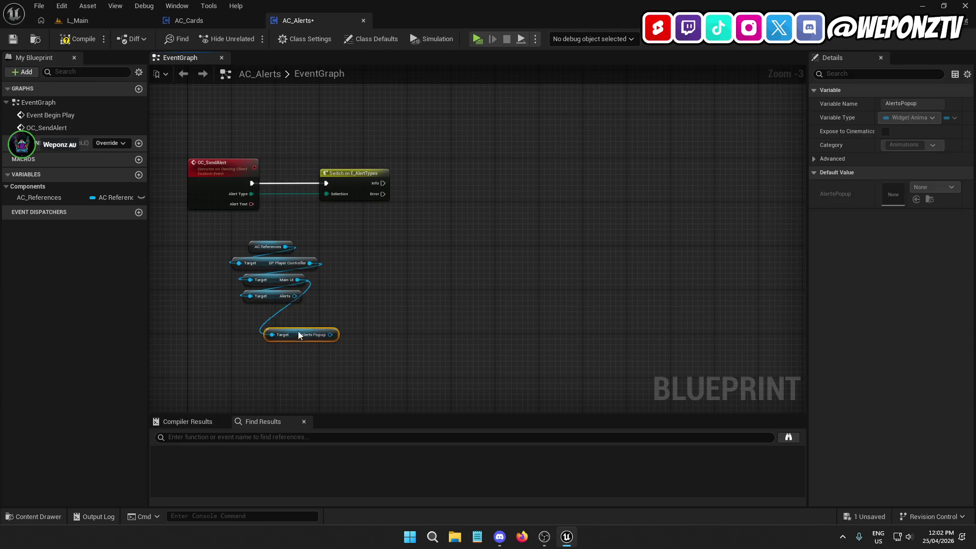
# Replace the Alerts getter with an Is Animation Playing Forward node fed by Alerts Popup.
pyautogui.click(285, 296)
pyautogui.press('Delete')
pyautogui.moveTo(297, 313)
pyautogui.mouseDown()
pyautogui.moveTo(320, 324)
pyautogui.moveTo(345, 290)
pyautogui.mouseUp()
pyautogui.write('p')
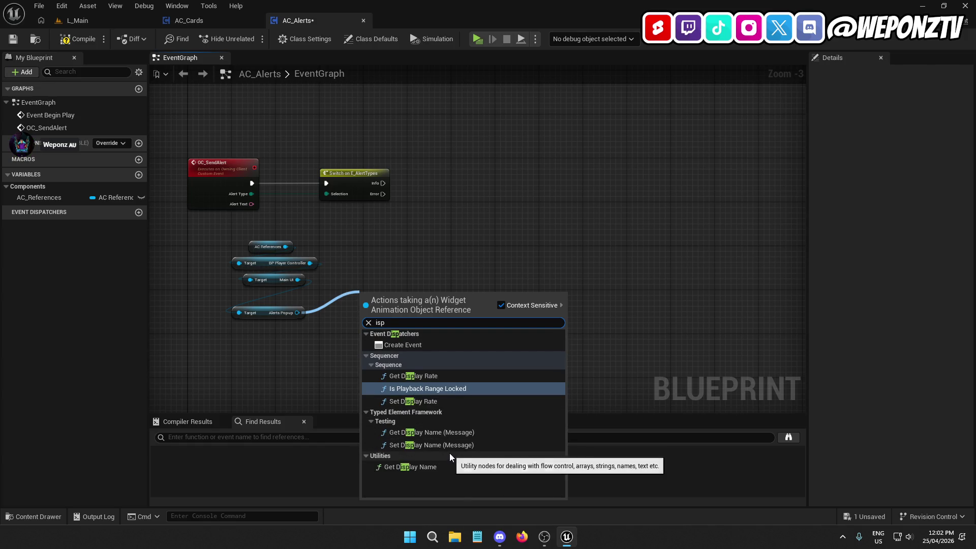
pyautogui.write('la')
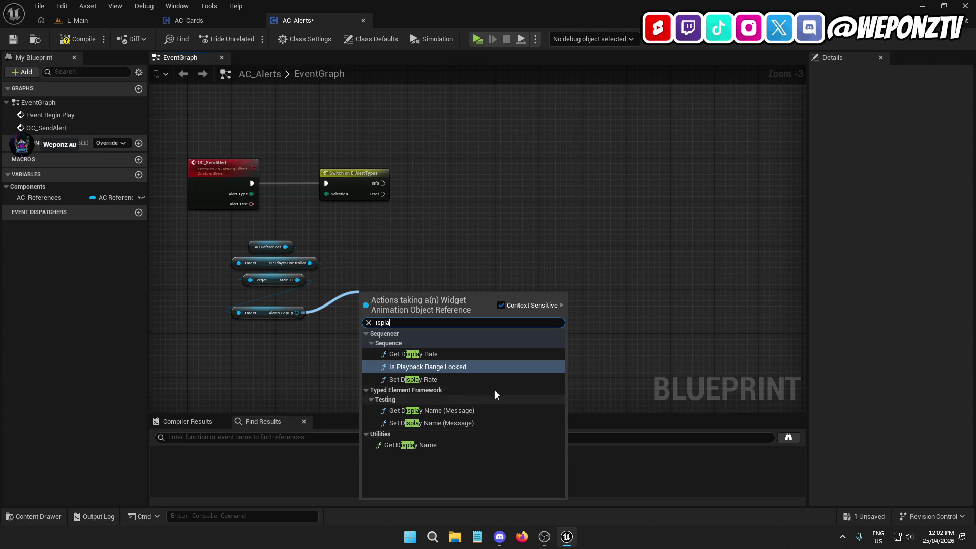
pyautogui.scroll(1, 291, 304)
pyautogui.write('play')
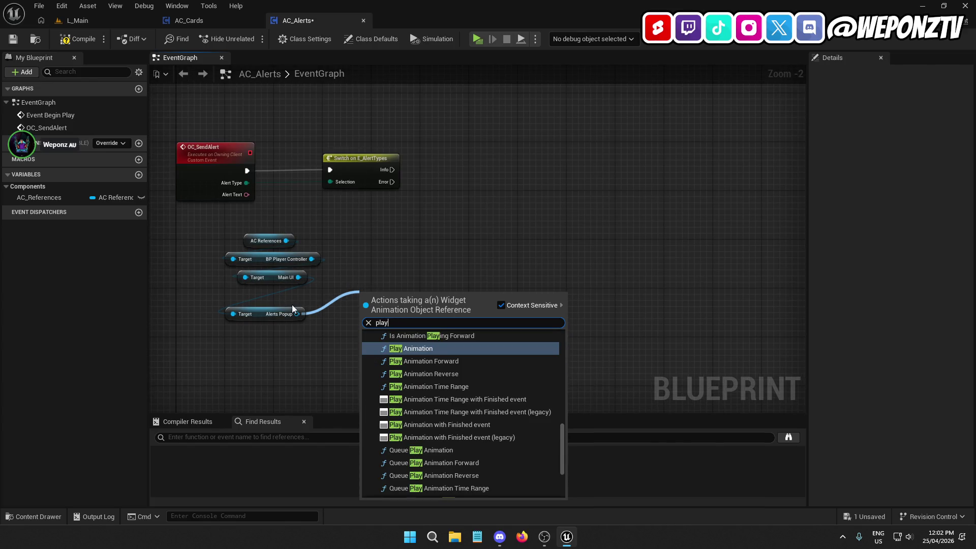
pyautogui.scroll(2, 432, 397)
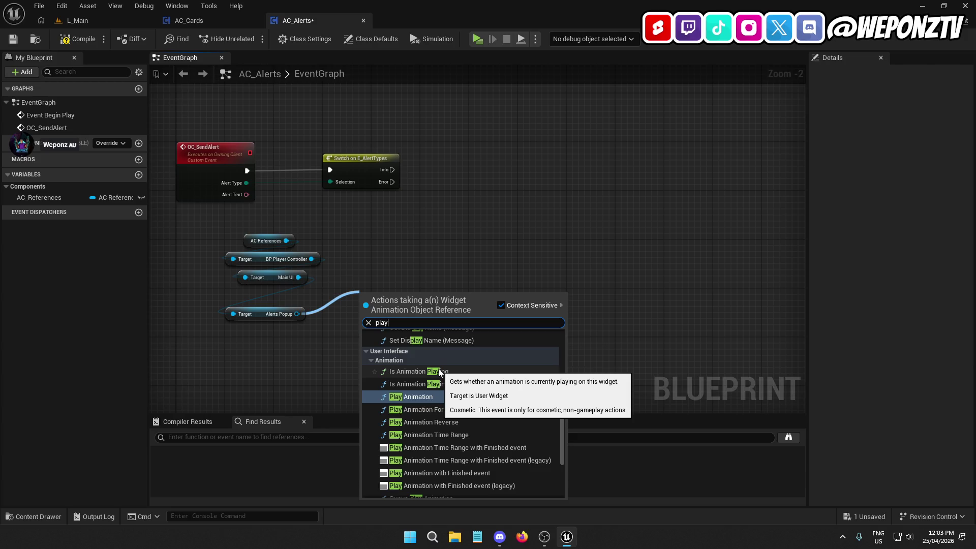
pyautogui.click(440, 381)
# Move the Is Animation Playing Forward node up beside the Switch on E_AlertTypes node.
pyautogui.moveTo(407, 297); pyautogui.dragTo(471, 167)
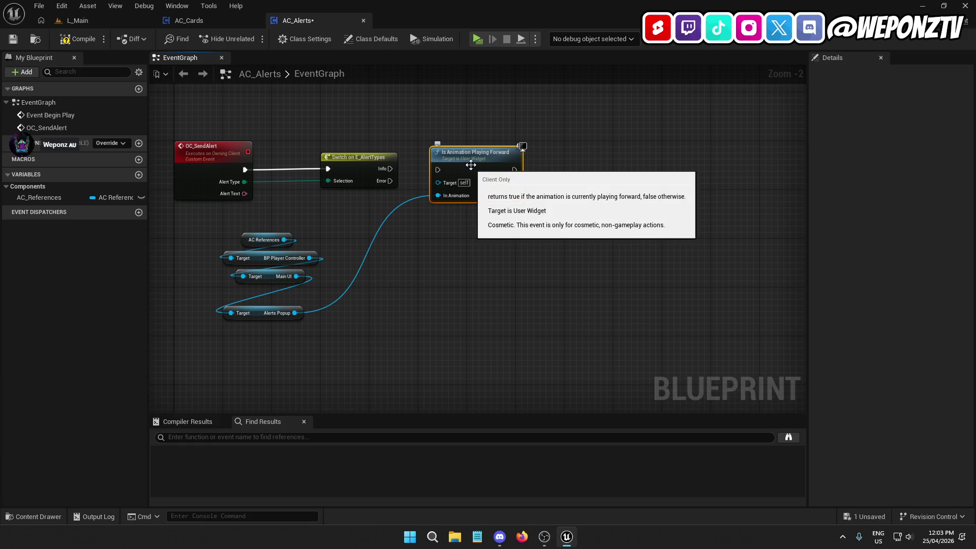
pyautogui.rightClick(468, 159)
pyautogui.click(422, 249)
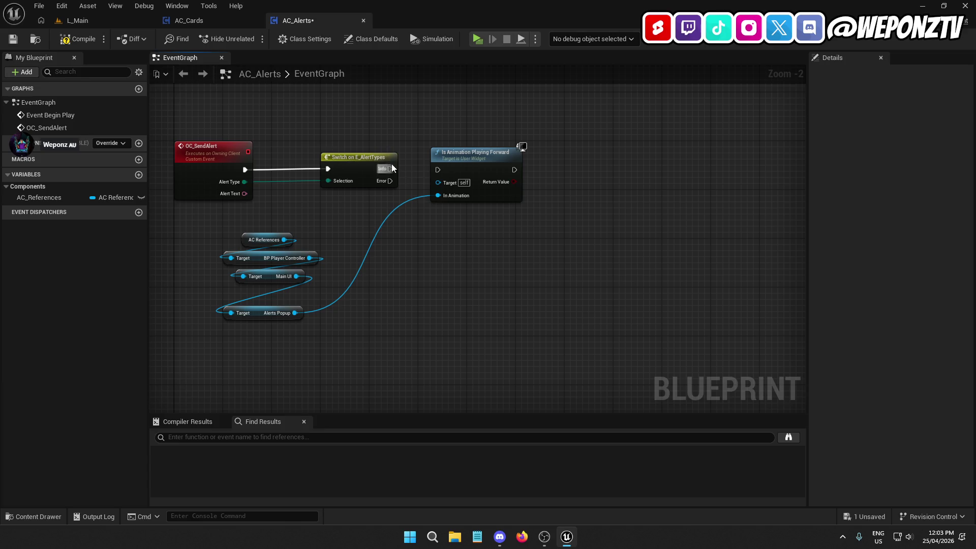
pyautogui.click(366, 161)
pyautogui.click(214, 162)
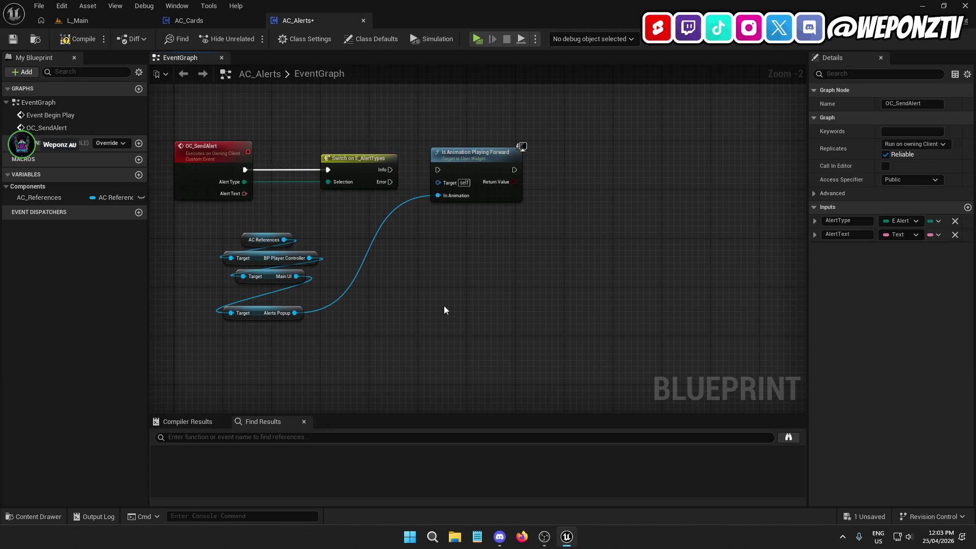
# Delete the Switch on E_AlertTypes node and place Is Animation Playing Forward beside the event.
pyautogui.click(443, 306)
pyautogui.moveTo(466, 298); pyautogui.dragTo(414, 256)
pyautogui.moveTo(413, 129)
pyautogui.mouseDown()
pyautogui.moveTo(376, 239)
pyautogui.moveTo(365, 244)
pyautogui.mouseUp()
pyautogui.moveTo(307, 129); pyautogui.dragTo(591, 135)
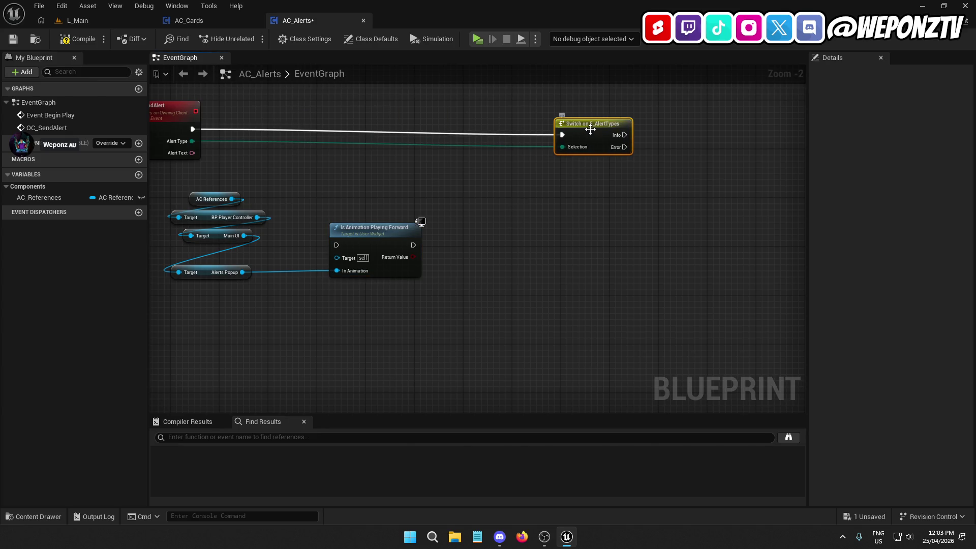
pyautogui.press('Delete')
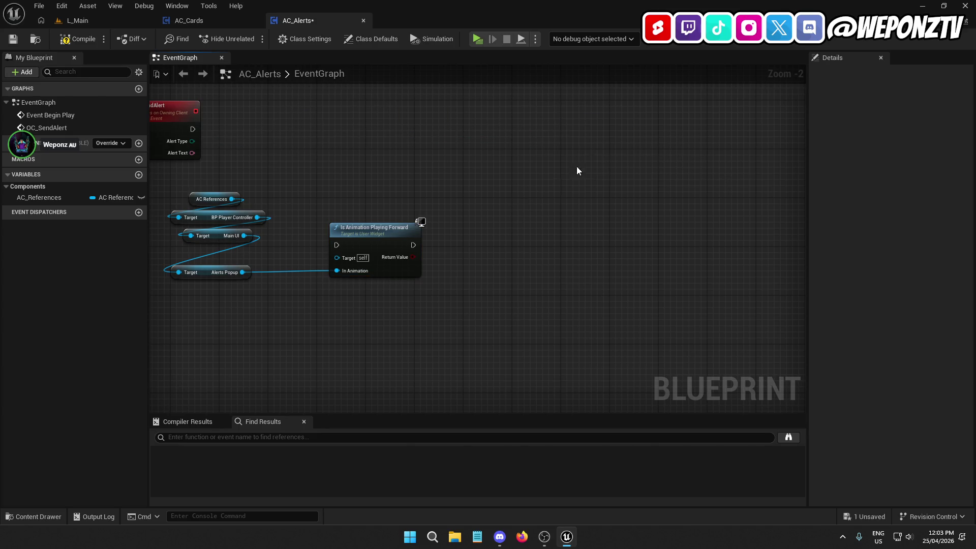
pyautogui.moveTo(584, 161); pyautogui.dragTo(724, 201)
pyautogui.moveTo(488, 283)
pyautogui.mouseDown()
pyautogui.moveTo(463, 165)
pyautogui.moveTo(473, 151)
pyautogui.moveTo(475, 160)
pyautogui.moveTo(450, 167)
pyautogui.moveTo(327, 181)
pyautogui.moveTo(330, 171)
pyautogui.mouseUp()
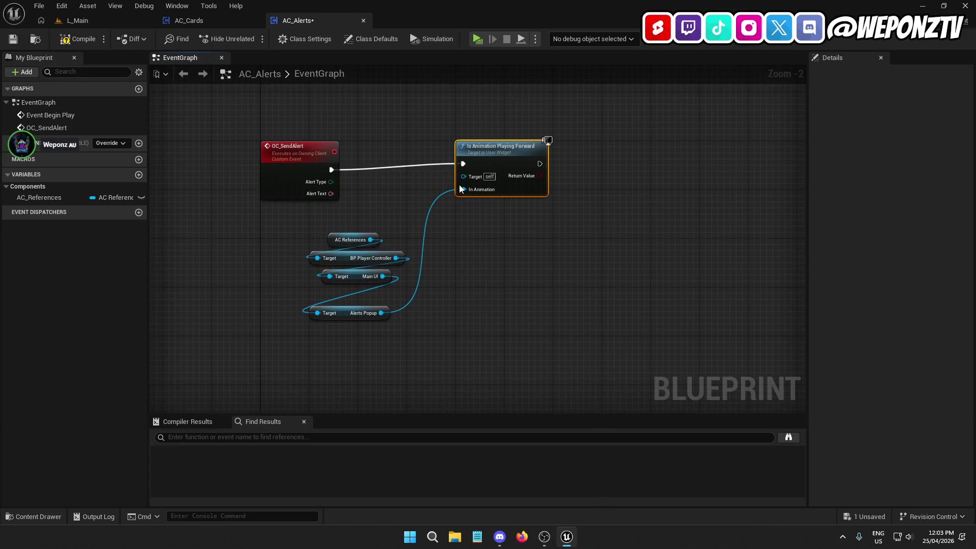
pyautogui.moveTo(487, 157); pyautogui.dragTo(440, 158)
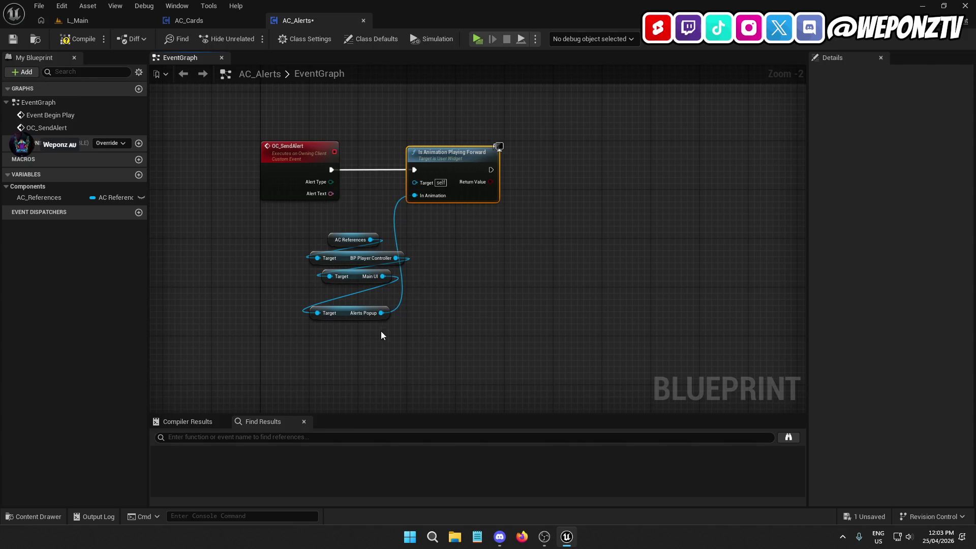
# Stack the getter chain above the check and feed Alerts Popup into its Target.
pyautogui.moveTo(344, 314); pyautogui.dragTo(349, 291)
pyautogui.moveTo(401, 315); pyautogui.dragTo(359, 244)
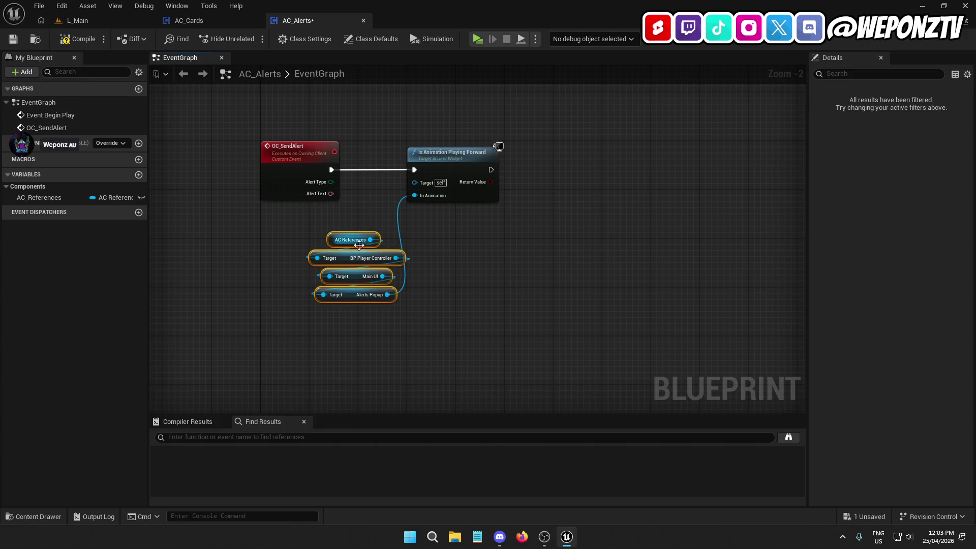
pyautogui.moveTo(352, 292)
pyautogui.mouseDown()
pyautogui.moveTo(448, 129)
pyautogui.moveTo(474, 141)
pyautogui.moveTo(416, 183)
pyautogui.mouseUp()
pyautogui.click(434, 252)
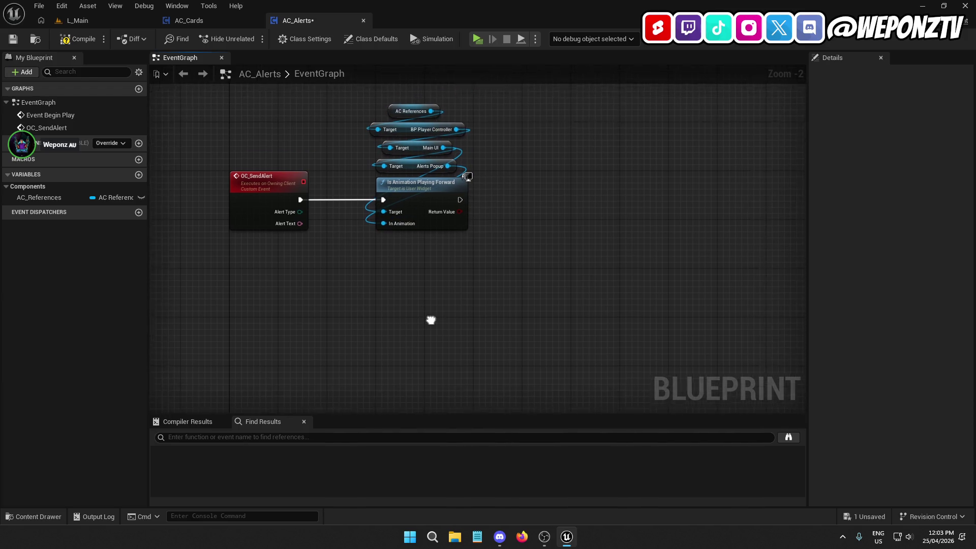
pyautogui.moveTo(577, 155); pyautogui.dragTo(535, 191)
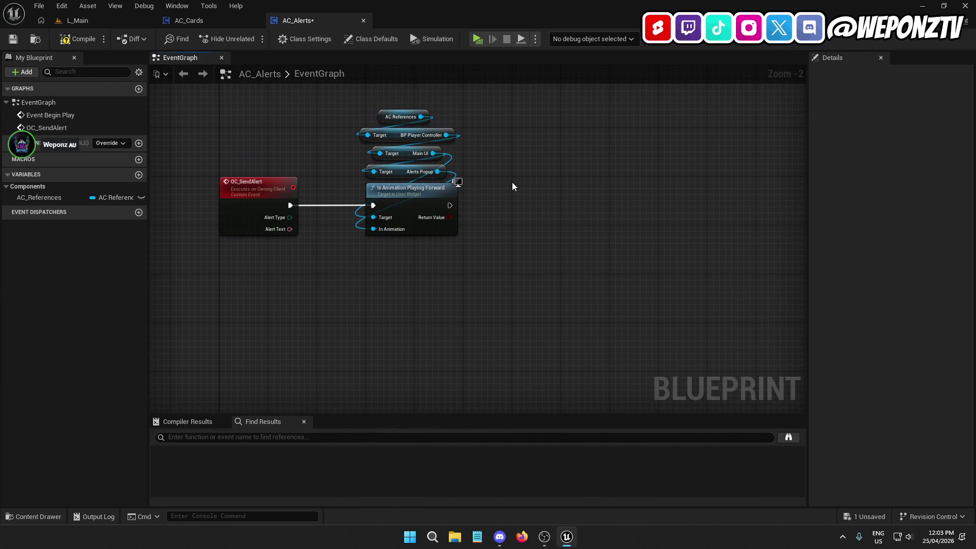
# Add a Branch node driven by Is Animation Playing Forward.
pyautogui.press('b')
pyautogui.click(512, 183)
pyautogui.moveTo(519, 198)
pyautogui.mouseDown()
pyautogui.moveTo(449, 206)
pyautogui.moveTo(540, 203)
pyautogui.moveTo(529, 219)
pyautogui.moveTo(448, 224)
pyautogui.moveTo(480, 191)
pyautogui.moveTo(376, 100)
pyautogui.mouseUp()
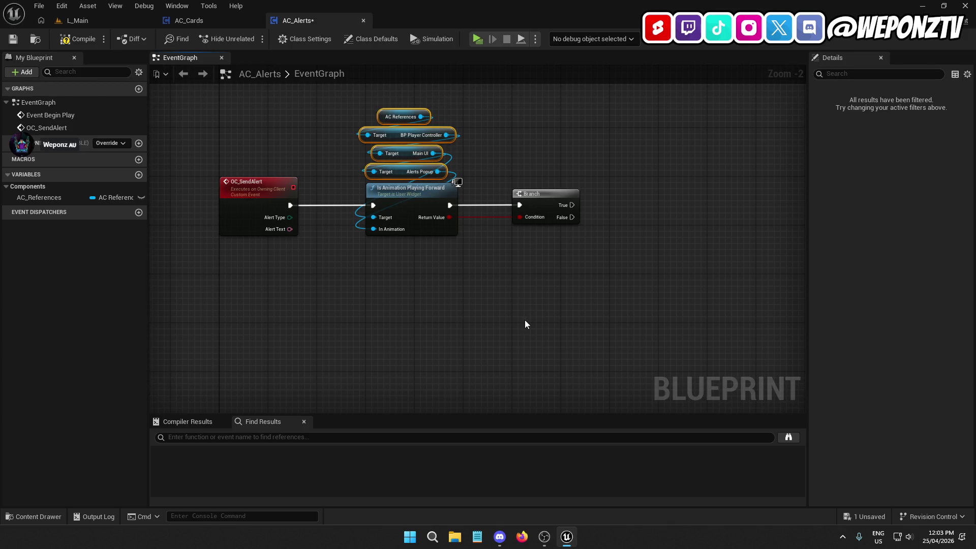
# Paste a second getter chain and run Stop Animation on Alerts Popup from Branch True.
pyautogui.hotkey('ctrl', 'c')
pyautogui.hotkey('ctrl', 'v')
pyautogui.moveTo(592, 177); pyautogui.dragTo(576, 206)
pyautogui.write('stop')
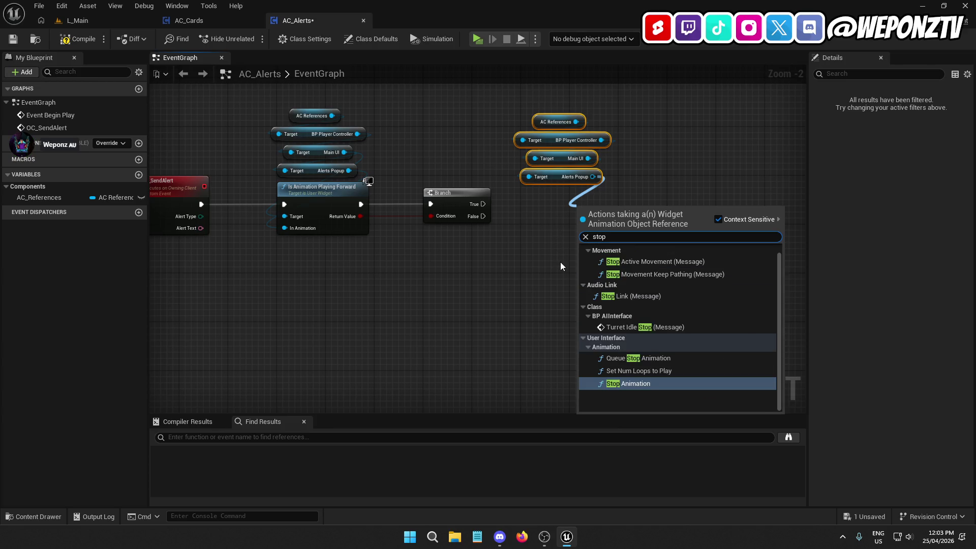
pyautogui.click(663, 385)
pyautogui.moveTo(612, 220)
pyautogui.mouseDown()
pyautogui.moveTo(569, 201)
pyautogui.moveTo(483, 203)
pyautogui.mouseUp()
pyautogui.moveTo(611, 277); pyautogui.dragTo(551, 98)
pyautogui.moveTo(561, 203)
pyautogui.mouseDown()
pyautogui.moveTo(550, 195)
pyautogui.moveTo(594, 202)
pyautogui.mouseUp()
pyautogui.click(529, 286)
pyautogui.scroll(-2, 431, 268)
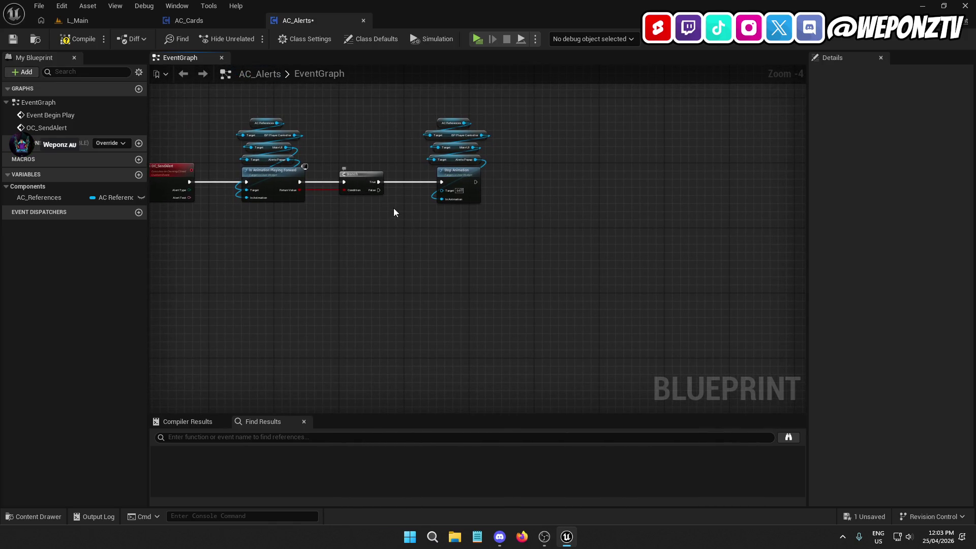
# Add Switch on E_AlertTypes fed by Alert Type and wire Branch False into it.
pyautogui.scroll(1, 512, 275)
pyautogui.moveTo(285, 186)
pyautogui.mouseDown()
pyautogui.moveTo(444, 270)
pyautogui.moveTo(686, 225)
pyautogui.moveTo(749, 169)
pyautogui.moveTo(670, 176)
pyautogui.mouseUp()
pyautogui.write('switch')
pyautogui.click(535, 340)
pyautogui.moveTo(540, 188); pyautogui.dragTo(622, 177)
# Add reroute points to tidy the Alert Type and Branch False wires.
pyautogui.scroll(1, 651, 181)
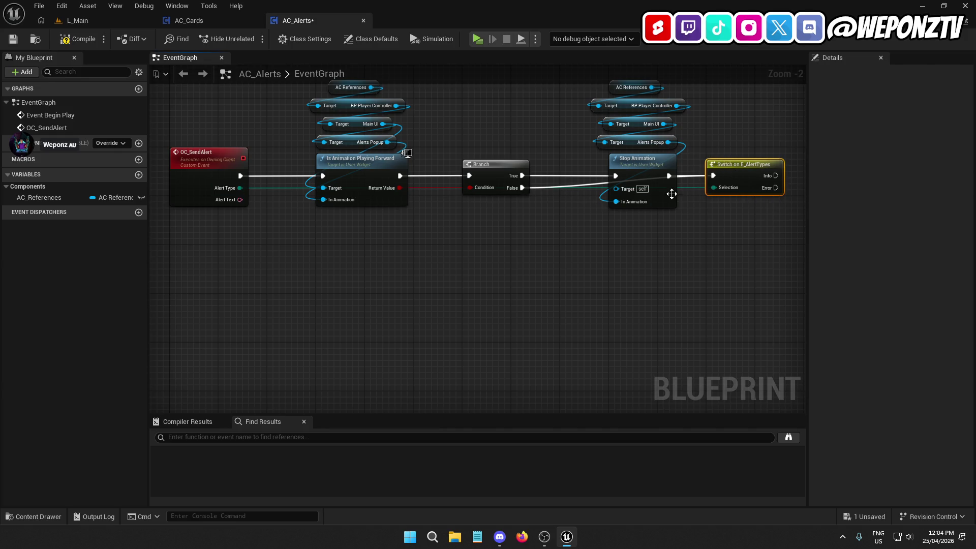
pyautogui.doubleClick(692, 187)
pyautogui.moveTo(695, 184); pyautogui.dragTo(665, 246)
pyautogui.doubleClick(460, 217)
pyautogui.moveTo(465, 213); pyautogui.dragTo(312, 243)
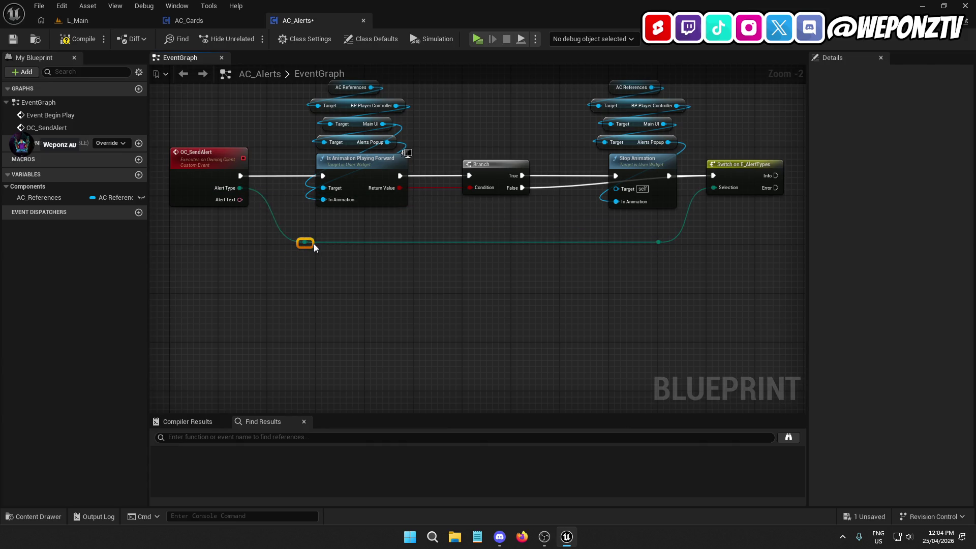
pyautogui.moveTo(541, 231); pyautogui.dragTo(446, 229)
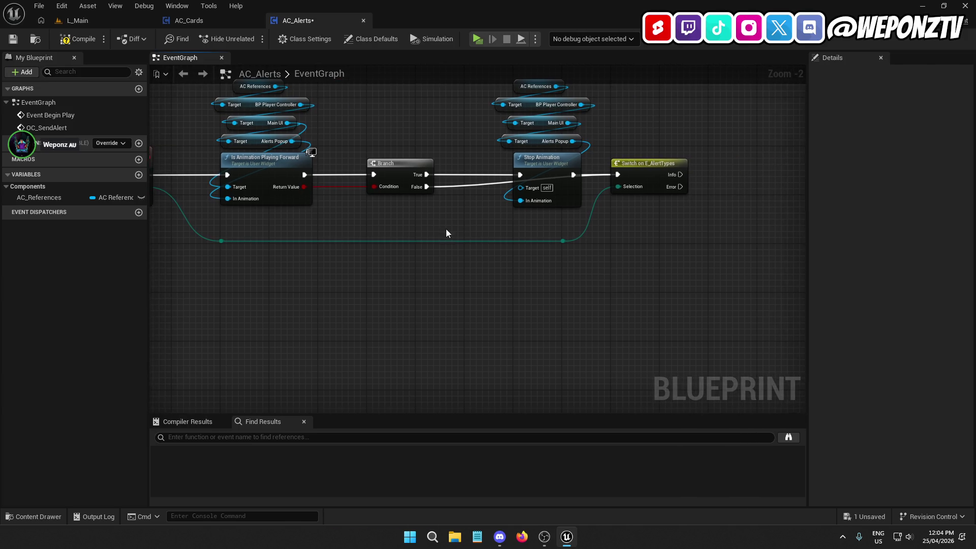
pyautogui.doubleClick(456, 184)
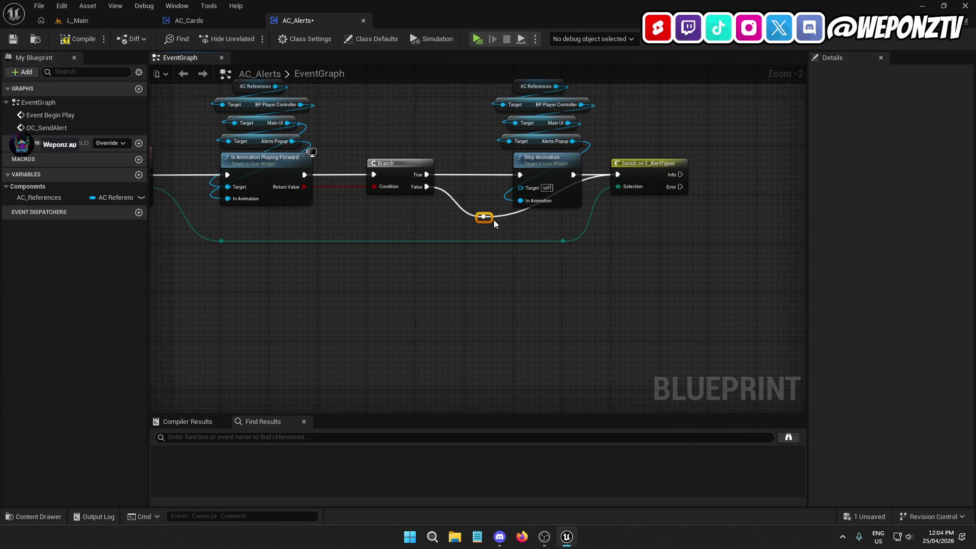
pyautogui.doubleClick(590, 179)
pyautogui.moveTo(583, 176); pyautogui.dragTo(575, 226)
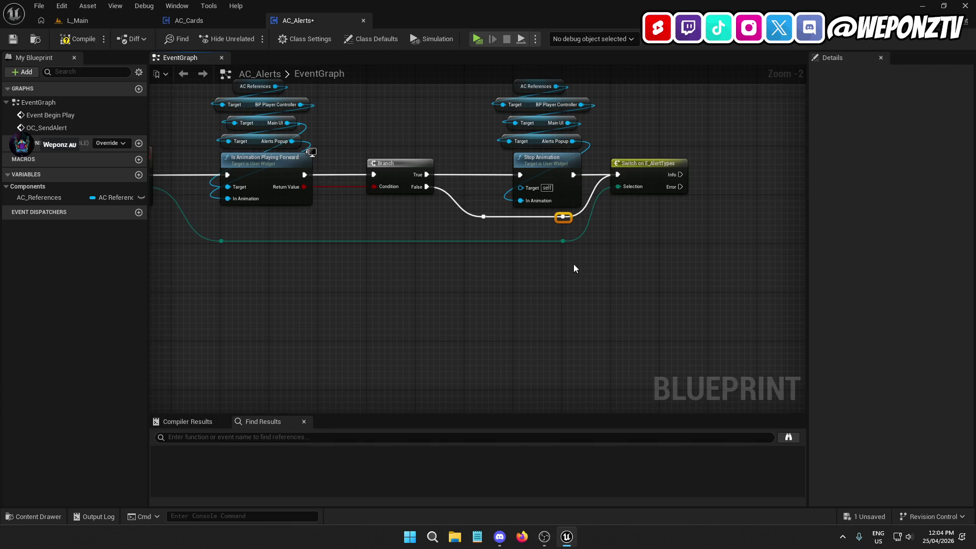
# Shift the Switch right, align the two reroutes, and save the Blueprint.
pyautogui.scroll(1, 573, 264)
pyautogui.moveTo(545, 320); pyautogui.dragTo(483, 323)
pyautogui.moveTo(542, 158); pyautogui.dragTo(599, 159)
pyautogui.click(557, 266)
pyautogui.moveTo(493, 224)
pyautogui.mouseDown()
pyautogui.moveTo(466, 234)
pyautogui.moveTo(418, 217)
pyautogui.mouseUp()
pyautogui.moveTo(432, 251); pyautogui.dragTo(487, 252)
pyautogui.click(477, 307)
pyautogui.scroll(-4, 397, 307)
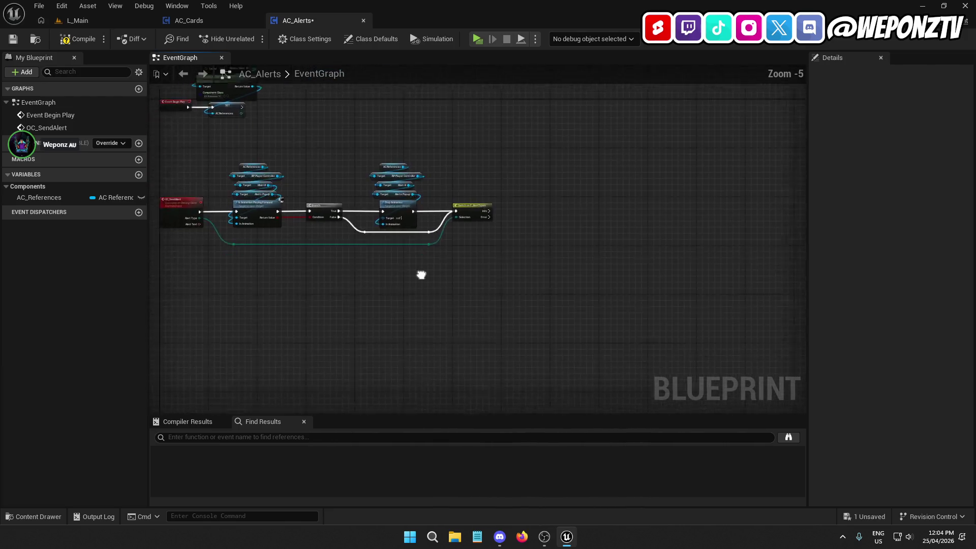
pyautogui.scroll(6, 492, 203)
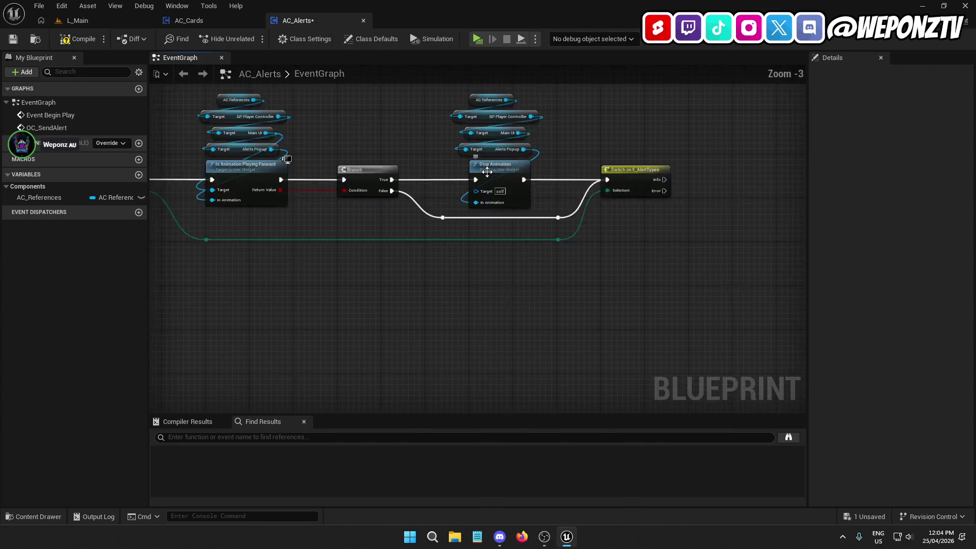
pyautogui.hotkey('ctrl', 's')
pyautogui.scroll(-5, 508, 312)
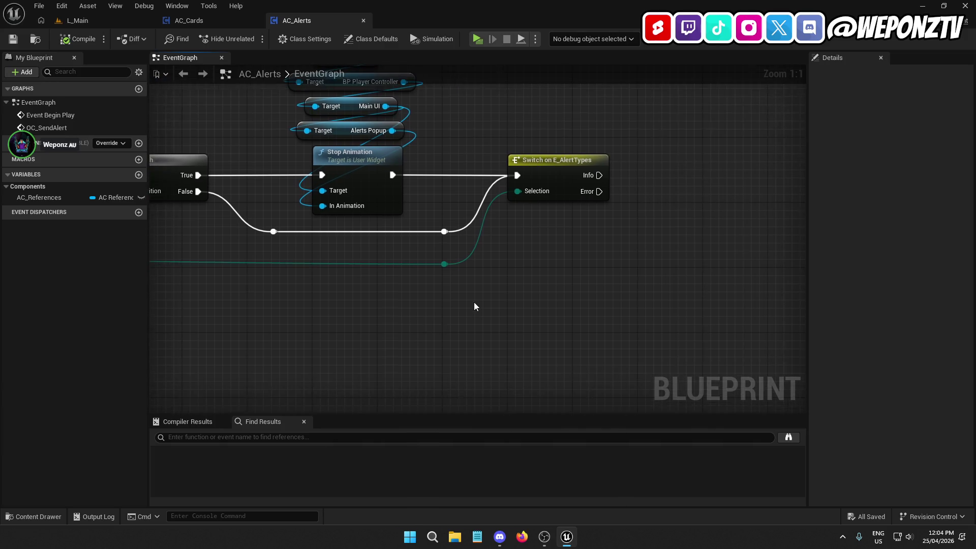
# Paste a copy of the four-getter chain below the Switch node.
pyautogui.scroll(1, 272, 265)
pyautogui.moveTo(472, 183); pyautogui.dragTo(365, 141)
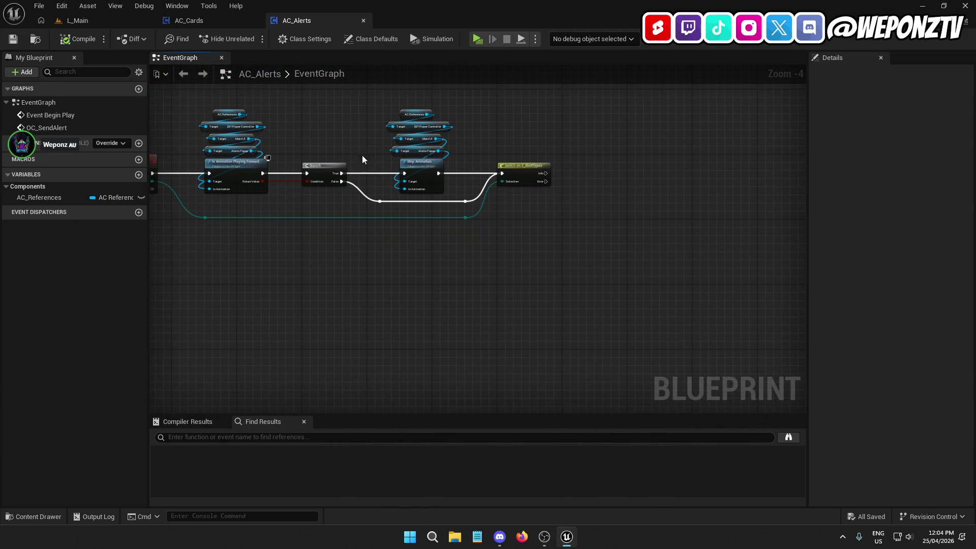
pyautogui.moveTo(431, 289)
pyautogui.mouseDown()
pyautogui.moveTo(573, 283)
pyautogui.moveTo(315, 304)
pyautogui.mouseUp()
pyautogui.scroll(3, 443, 218)
pyautogui.moveTo(443, 217)
pyautogui.mouseDown()
pyautogui.moveTo(422, 239)
pyautogui.moveTo(701, 157)
pyautogui.moveTo(716, 269)
pyautogui.mouseUp()
pyautogui.moveTo(531, 198); pyautogui.dragTo(438, 127)
pyautogui.moveTo(636, 237)
pyautogui.mouseDown()
pyautogui.moveTo(557, 224)
pyautogui.moveTo(543, 172)
pyautogui.mouseUp()
pyautogui.hotkey('ctrl', 'c')
pyautogui.hotkey('ctrl', 'v')
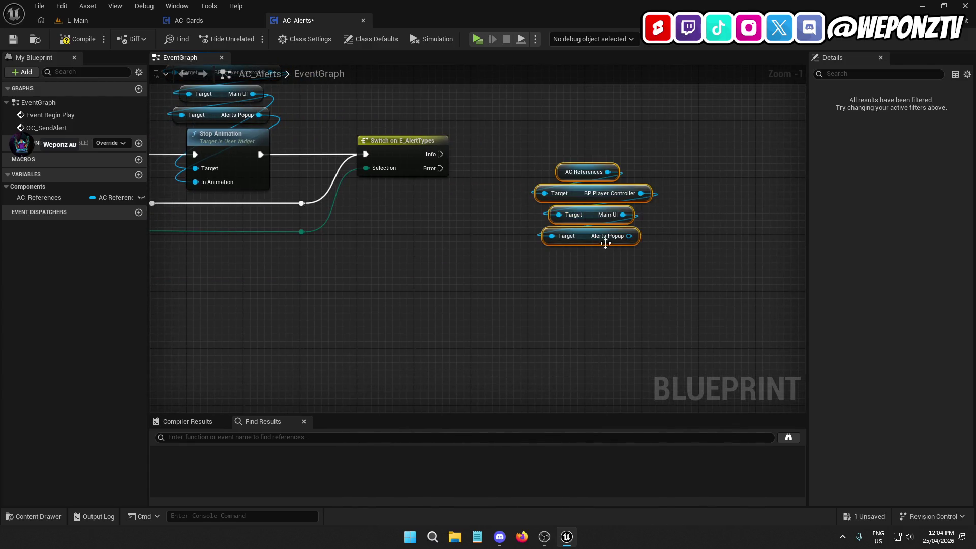
pyautogui.moveTo(592, 237)
pyautogui.mouseDown()
pyautogui.moveTo(574, 287)
pyautogui.moveTo(554, 266)
pyautogui.mouseUp()
pyautogui.moveTo(631, 246); pyautogui.dragTo(518, 189)
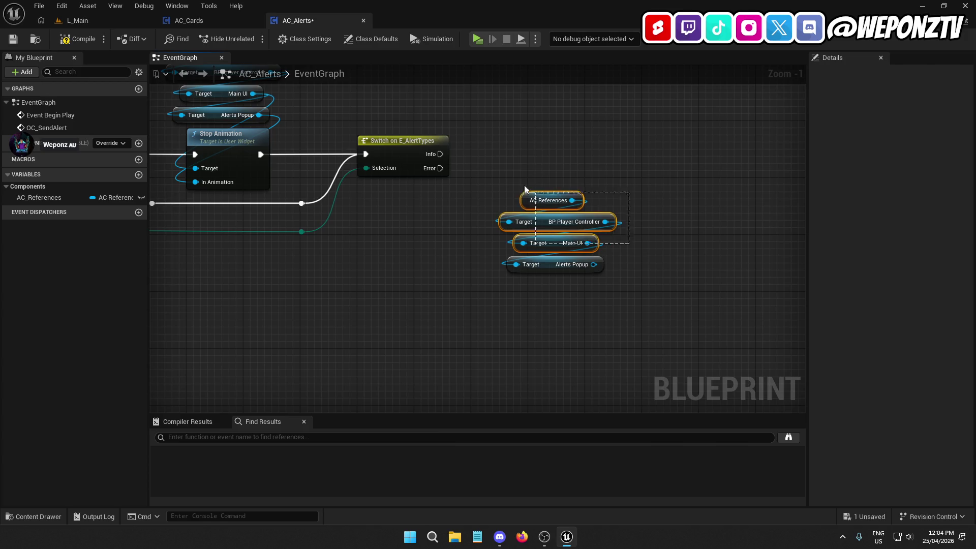
pyautogui.moveTo(557, 248)
pyautogui.mouseDown()
pyautogui.moveTo(408, 248)
pyautogui.moveTo(389, 296)
pyautogui.mouseUp()
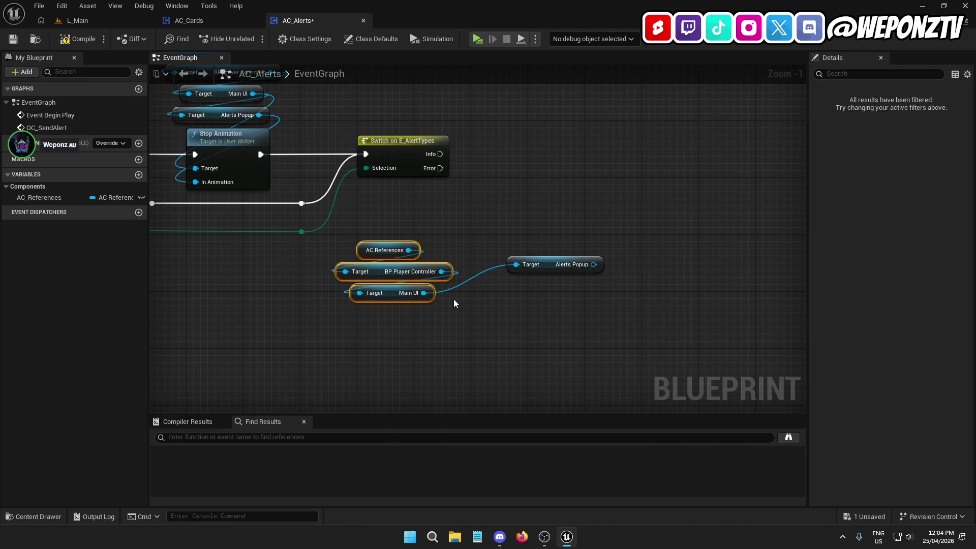
# Add Play Animation Forward for Alerts Popup, left unlinked from the Switch's Info output.
pyautogui.moveTo(593, 264); pyautogui.dragTo(641, 250)
pyautogui.write('play')
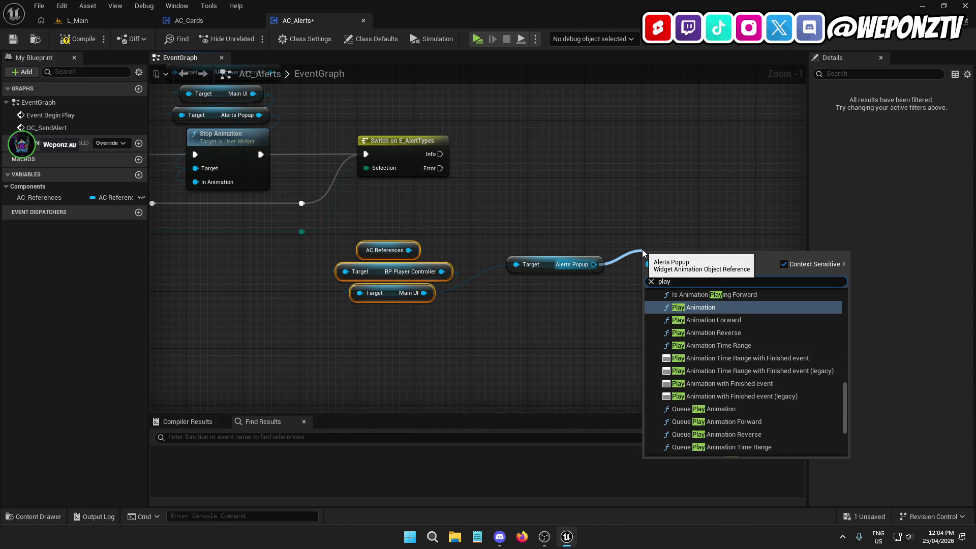
pyautogui.click(722, 320)
pyautogui.moveTo(658, 239)
pyautogui.mouseDown()
pyautogui.moveTo(503, 167)
pyautogui.moveTo(440, 154)
pyautogui.mouseUp()
pyautogui.moveTo(688, 215)
pyautogui.mouseDown()
pyautogui.moveTo(684, 143)
pyautogui.moveTo(745, 262)
pyautogui.mouseUp()
pyautogui.rightClick(440, 155)
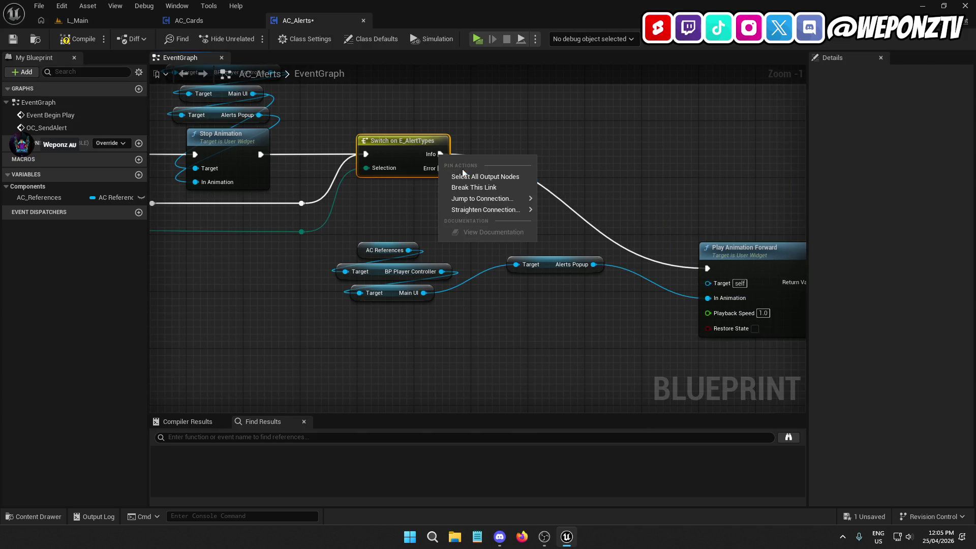
pyautogui.click(473, 187)
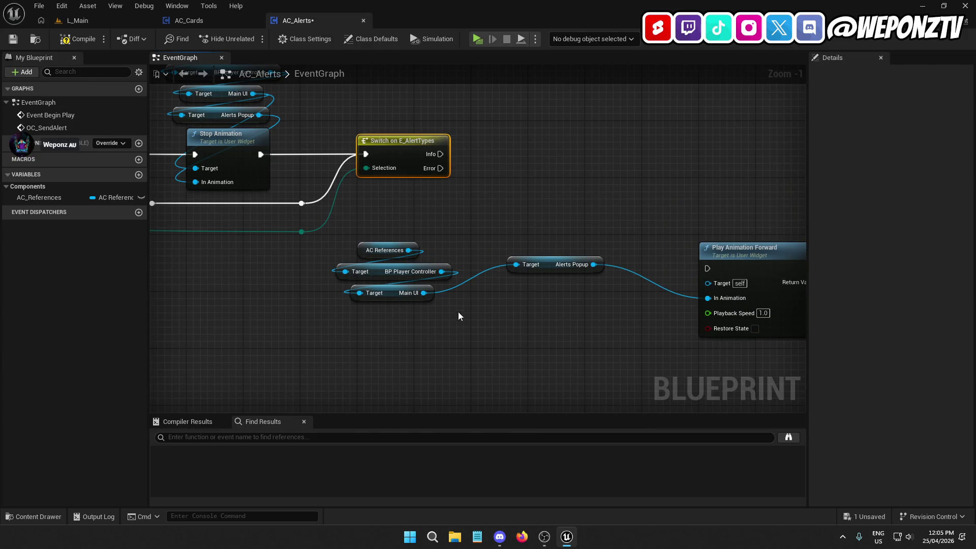
# Paste another AC References, BP Player Controller, Main UI chain and search Main UI for 'alert'.
pyautogui.moveTo(464, 309); pyautogui.dragTo(380, 237)
pyautogui.moveTo(520, 183); pyautogui.dragTo(477, 165)
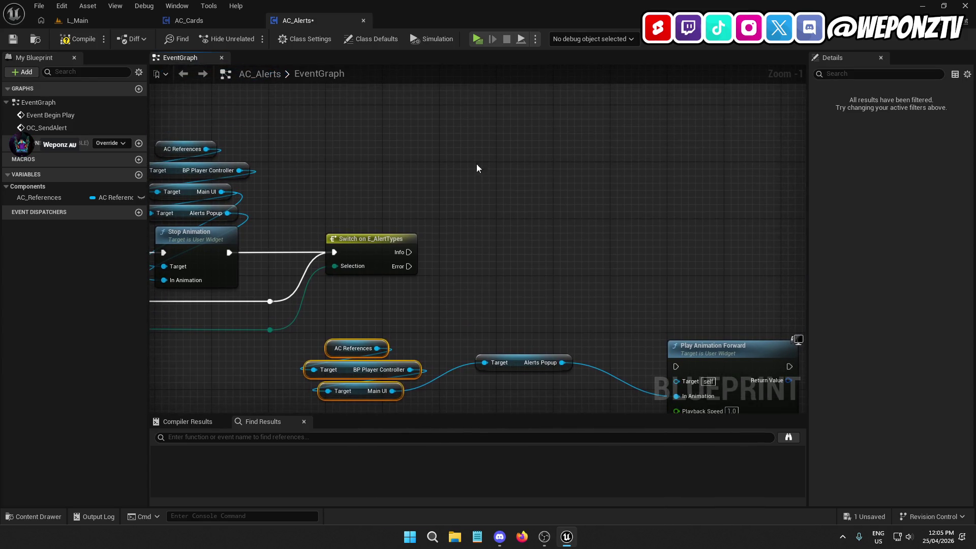
pyautogui.hotkey('ctrl', 'v')
pyautogui.moveTo(549, 170); pyautogui.dragTo(542, 224)
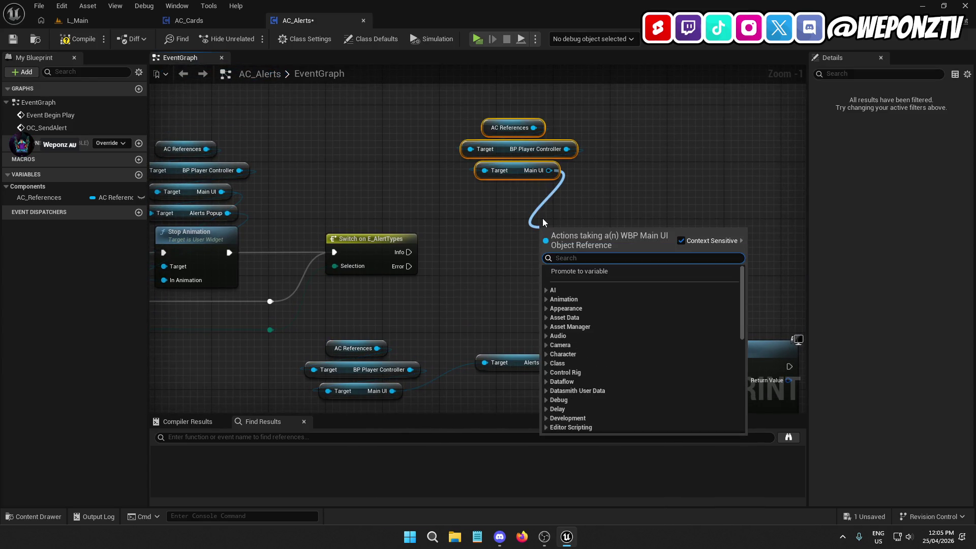
pyautogui.write('alert')
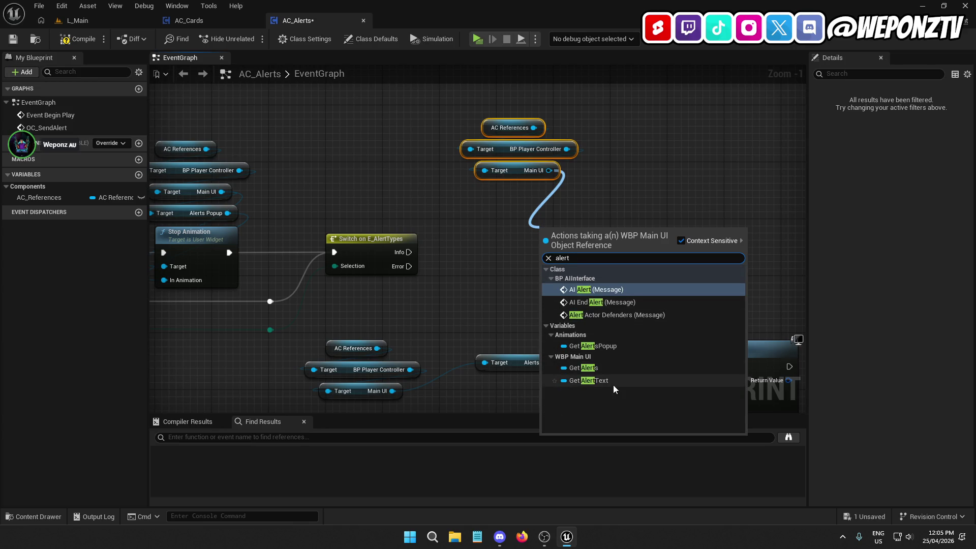
pyautogui.click(147, 21)
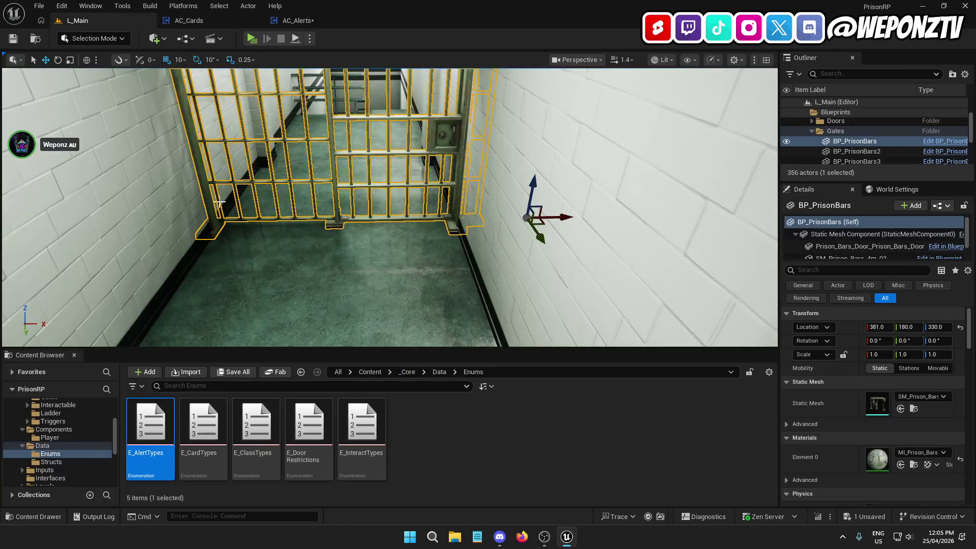
# Open the WBP_MainUI widget blueprint from the _Core > UI folder.
pyautogui.click(407, 372)
pyautogui.doubleClick(625, 421)
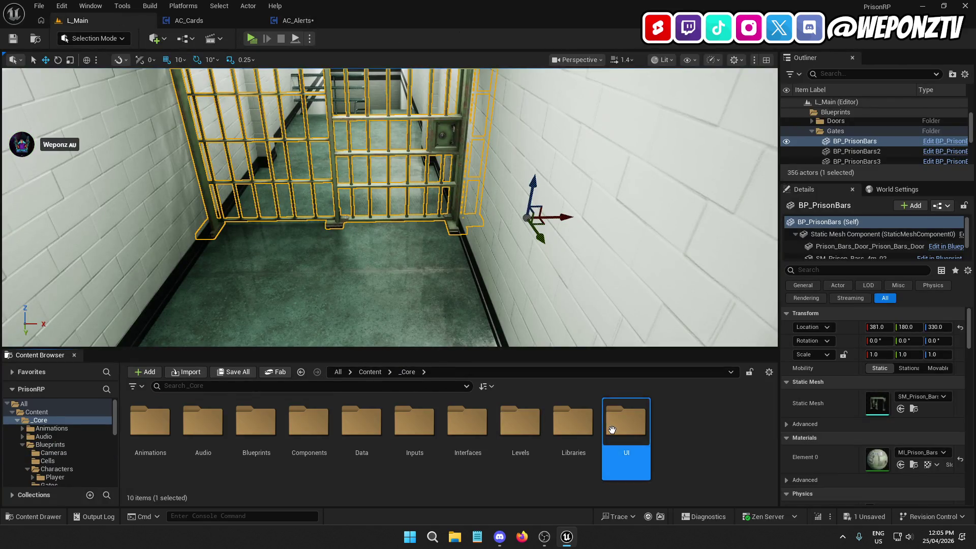
pyautogui.click(202, 431)
pyautogui.doubleClick(202, 431)
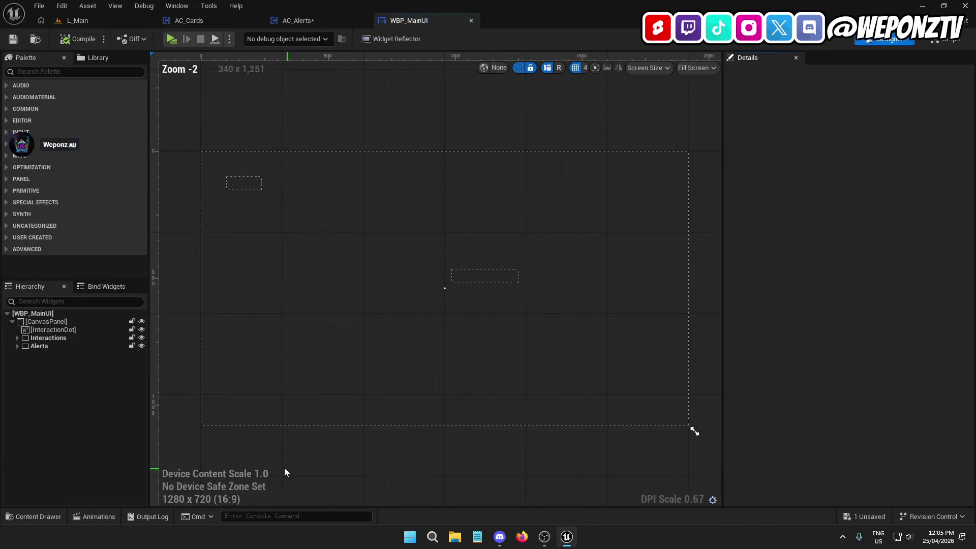
# Expand the Alerts and Interactions hierarchy groups down to IconImage and ButtonImage.
pyautogui.click(17, 348)
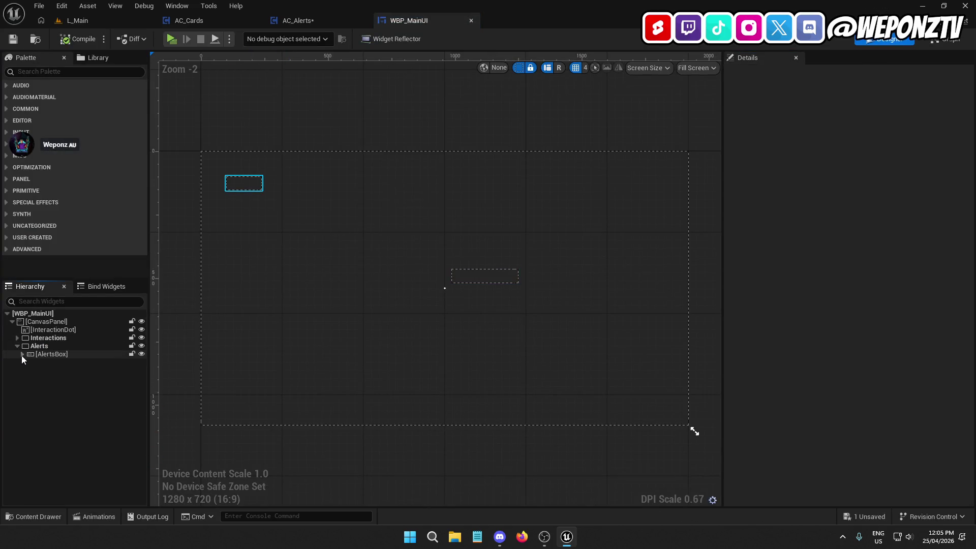
pyautogui.click(23, 354)
pyautogui.click(28, 362)
pyautogui.click(33, 370)
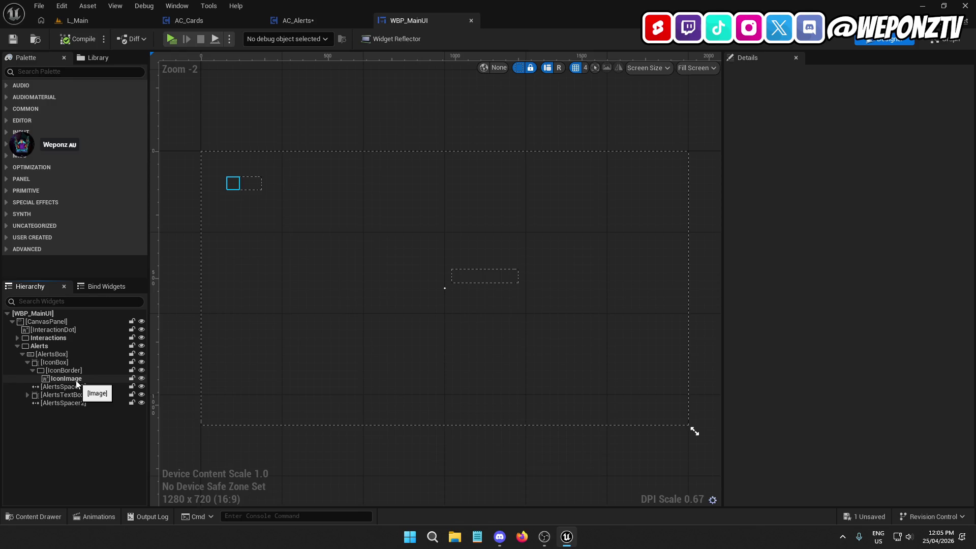
pyautogui.click(17, 338)
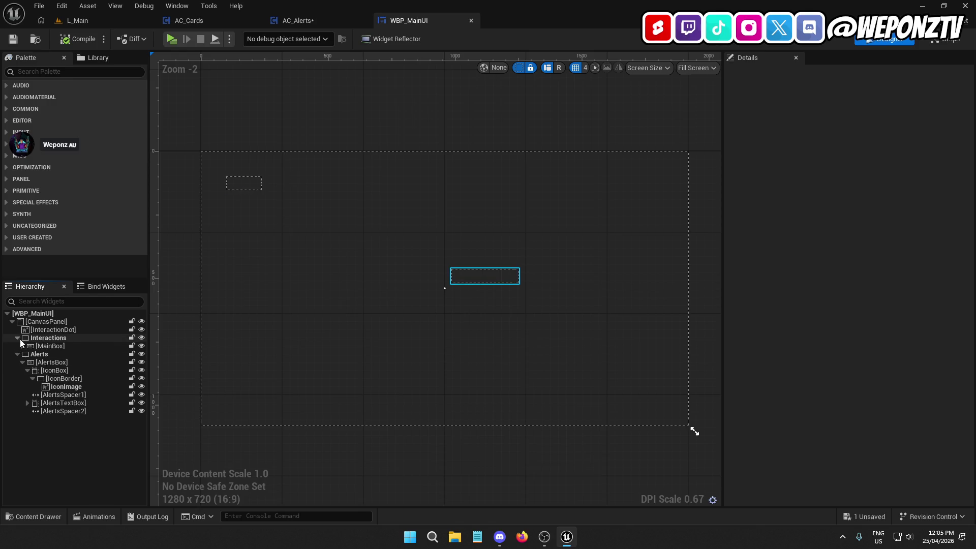
pyautogui.click(22, 346)
pyautogui.click(28, 354)
pyautogui.click(32, 363)
# Rename the ButtonImage widget to ButtonIcon.
pyautogui.click(65, 371)
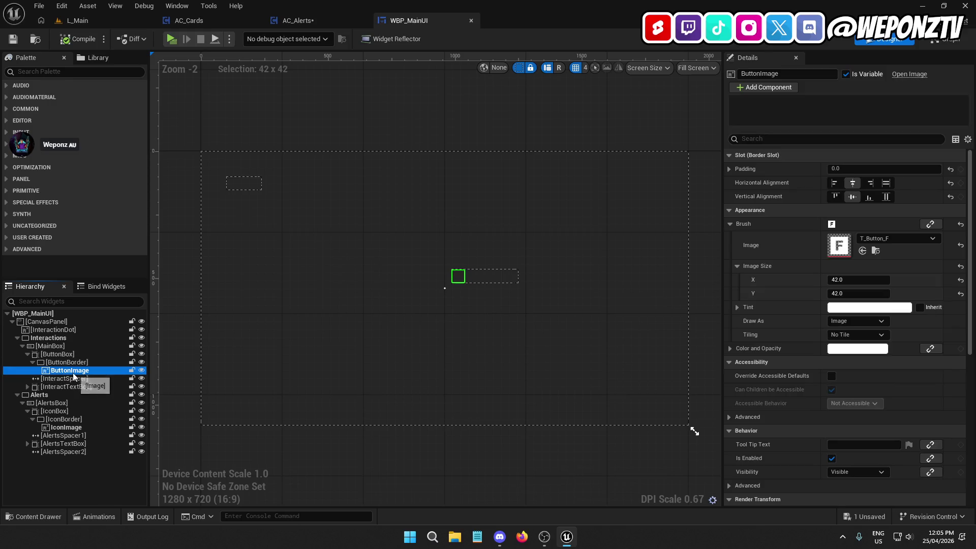
pyautogui.click(73, 373)
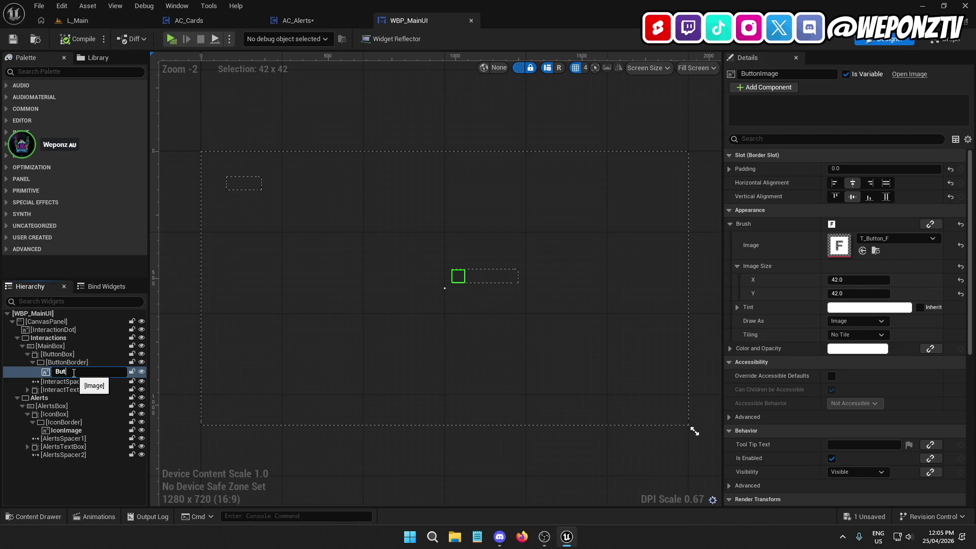
pyautogui.press('Return')
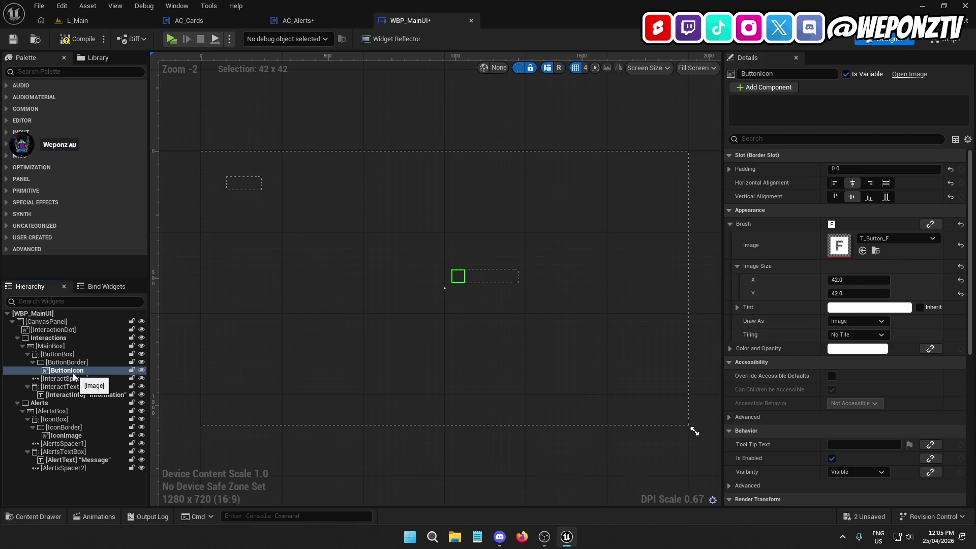
# Rename the IconImage widget to AlertsIcon and save the widget blueprint.
pyautogui.click(27, 387)
pyautogui.click(28, 451)
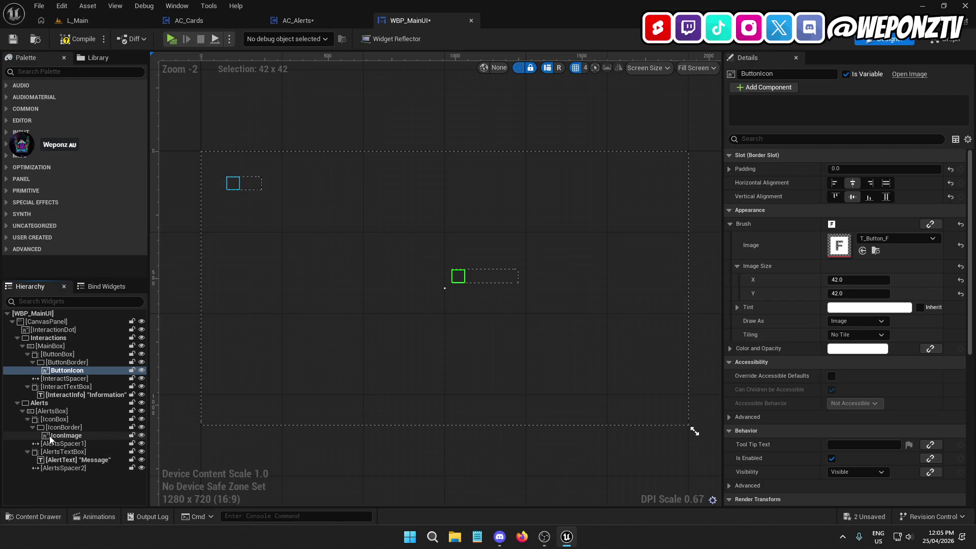
pyautogui.click(61, 437)
pyautogui.click(74, 435)
pyautogui.write('Alert')
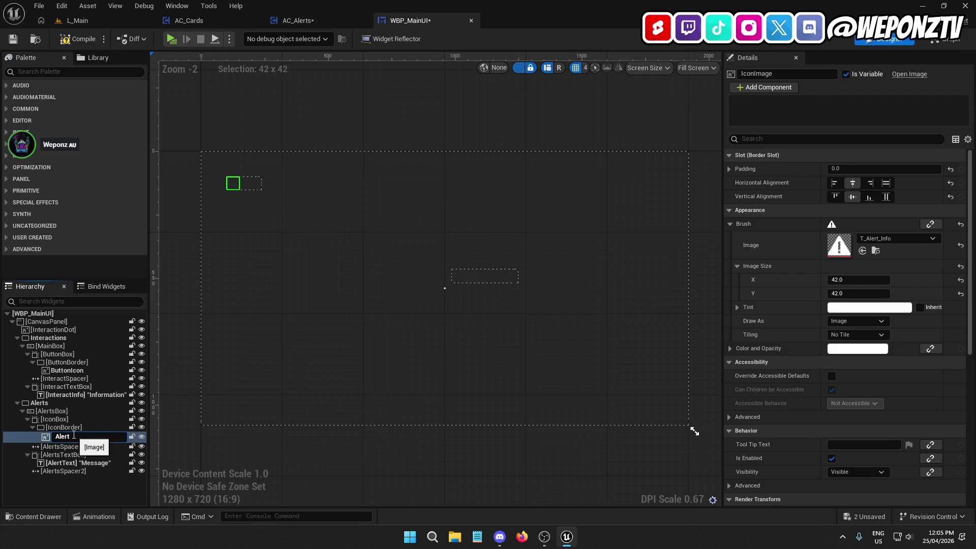
pyautogui.write('sIcon')
pyautogui.press('Return')
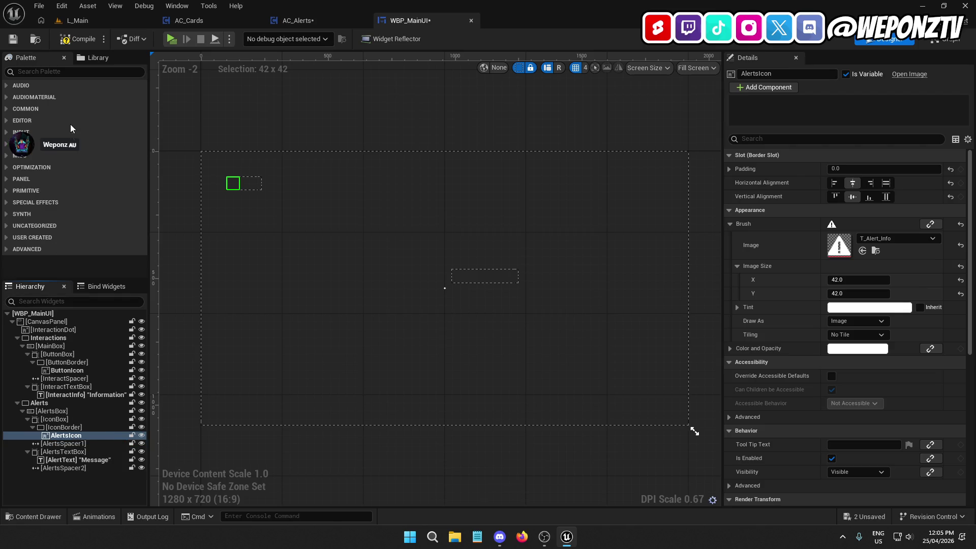
pyautogui.click(11, 43)
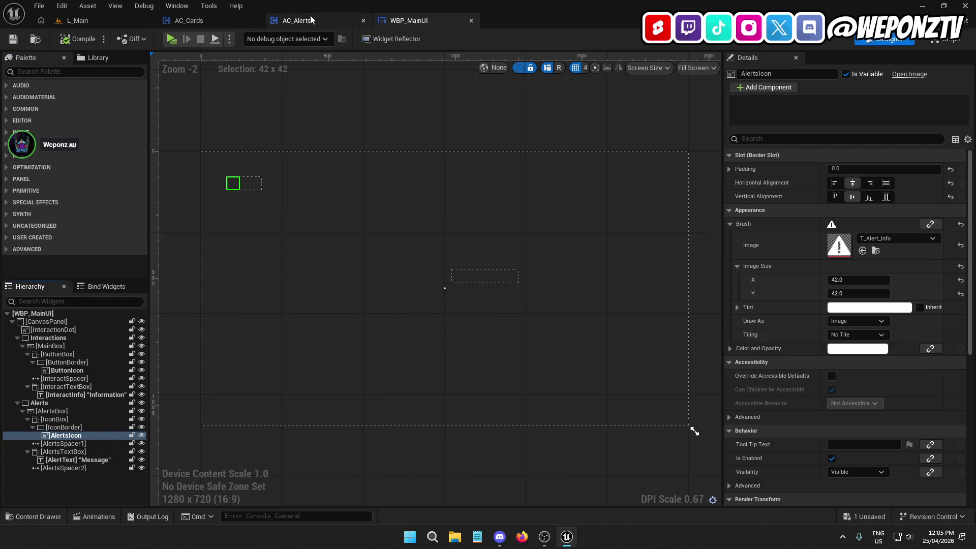
pyautogui.click(297, 21)
# Compile, then add a Set Brush from Texture node on Main UI's Alerts Icon.
pyautogui.click(71, 45)
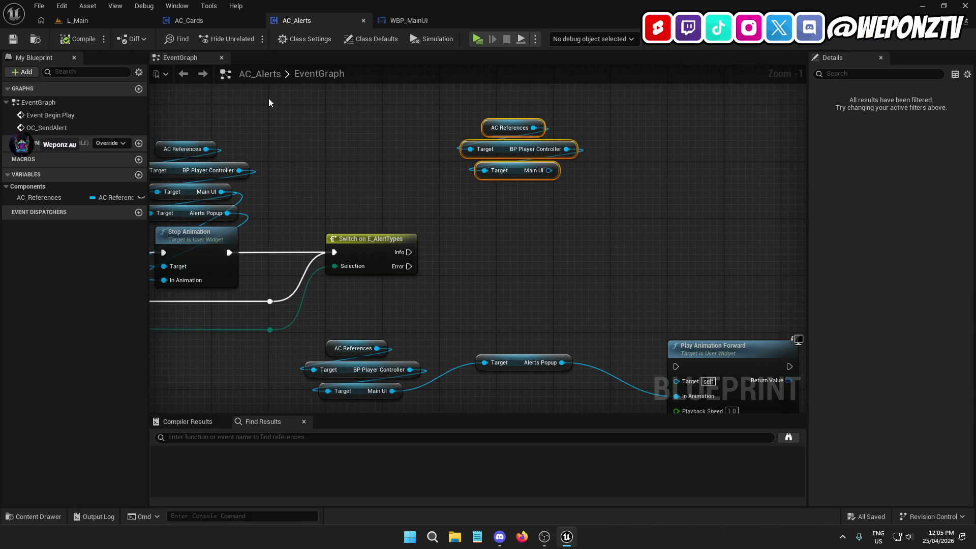
pyautogui.moveTo(549, 170); pyautogui.dragTo(517, 216)
pyautogui.write('ic')
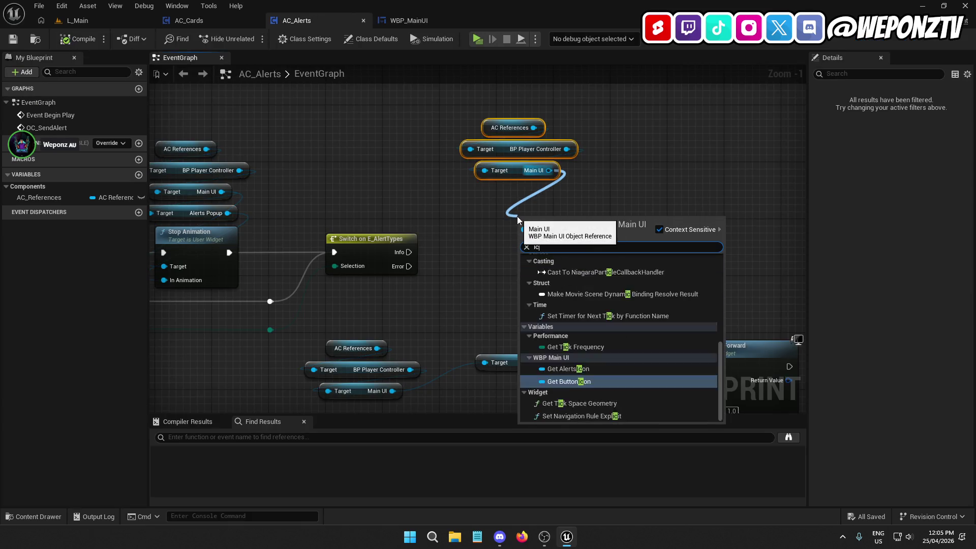
pyautogui.write('on')
pyautogui.click(601, 277)
pyautogui.moveTo(549, 222)
pyautogui.mouseDown()
pyautogui.moveTo(511, 193)
pyautogui.moveTo(546, 236)
pyautogui.mouseUp()
pyautogui.write('set')
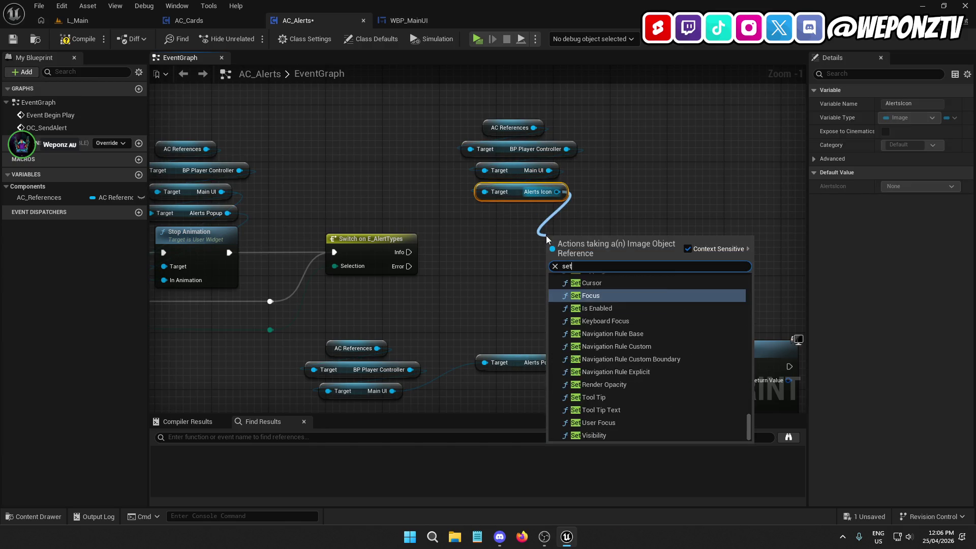
pyautogui.write('b')
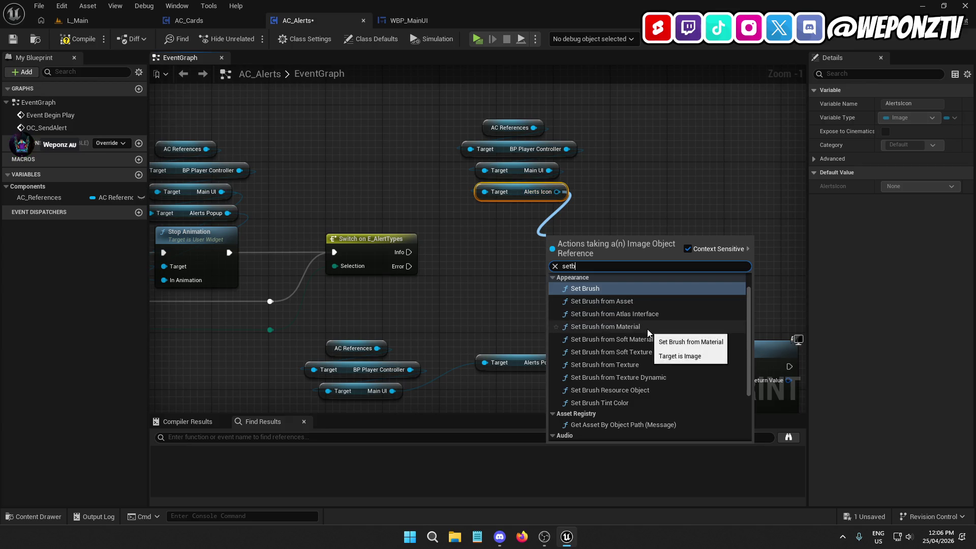
pyautogui.click(637, 364)
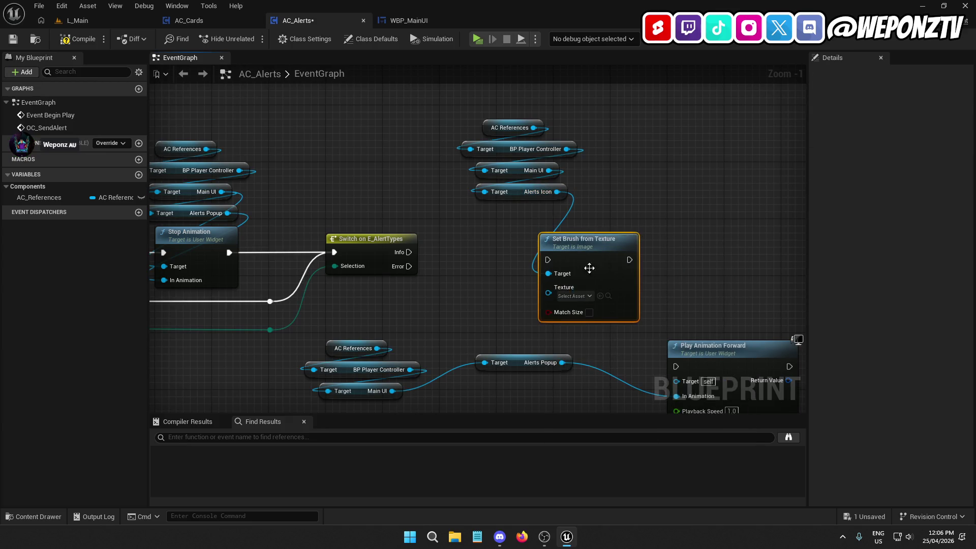
# Connect Set Brush from Texture to the Switch's Info output.
pyautogui.moveTo(660, 199); pyautogui.dragTo(585, 172)
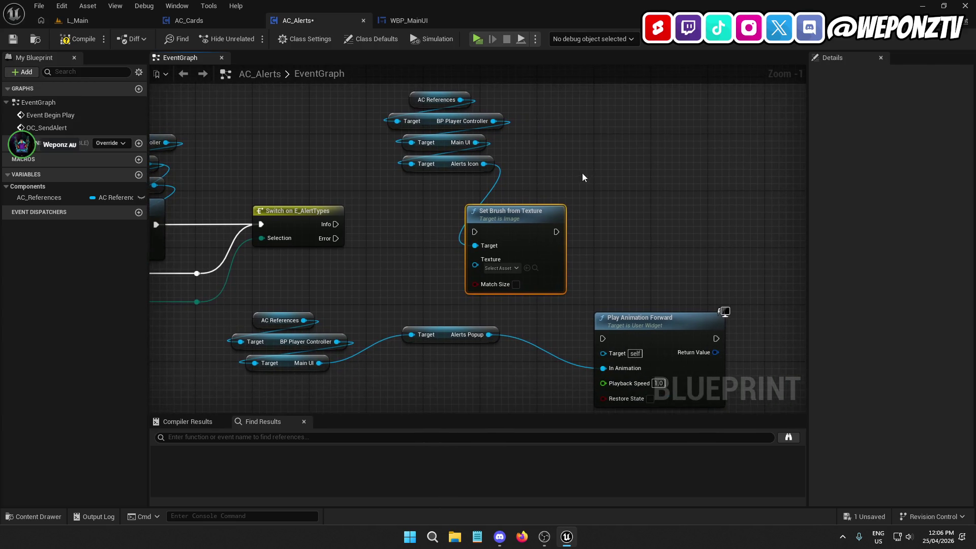
pyautogui.moveTo(576, 335); pyautogui.dragTo(606, 256)
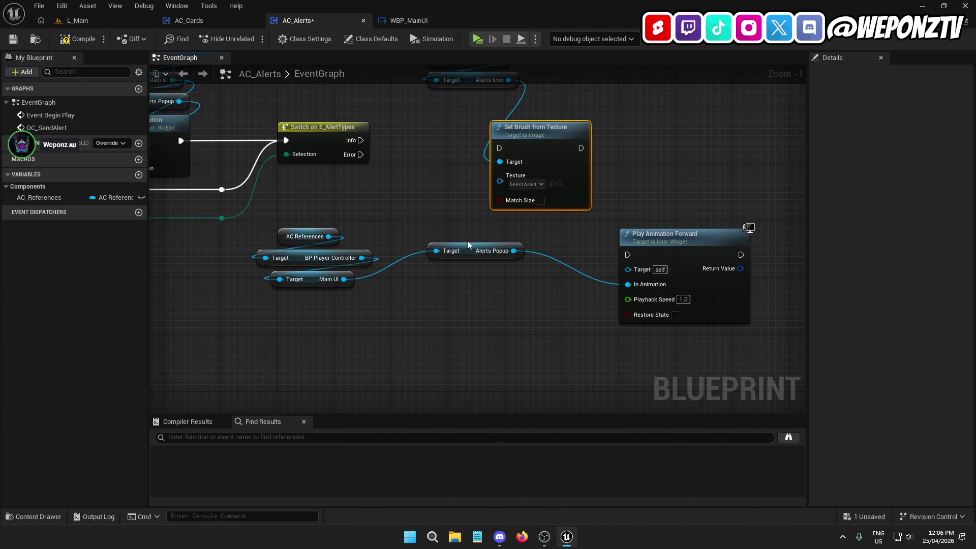
pyautogui.scroll(-1, 474, 245)
pyautogui.moveTo(450, 251); pyautogui.dragTo(395, 343)
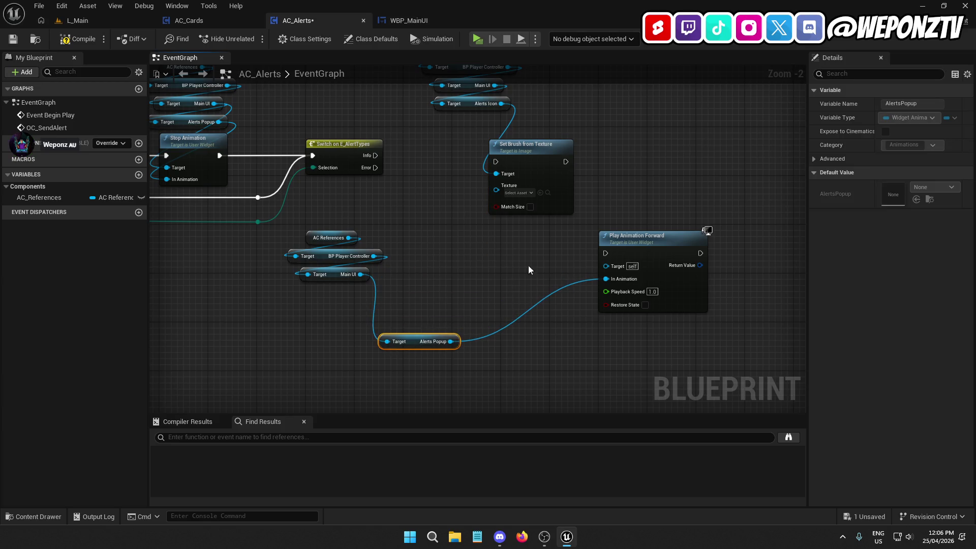
pyautogui.moveTo(520, 148)
pyautogui.mouseDown()
pyautogui.moveTo(482, 136)
pyautogui.moveTo(375, 156)
pyautogui.mouseUp()
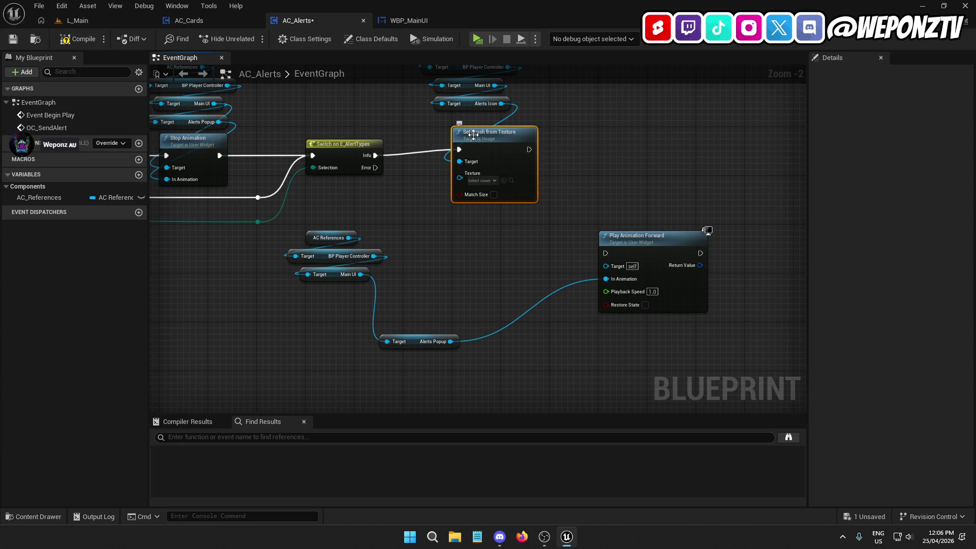
# Arrange the getter chains and wire Main UI into Play Animation Forward's Target.
pyautogui.moveTo(416, 240); pyautogui.dragTo(390, 333)
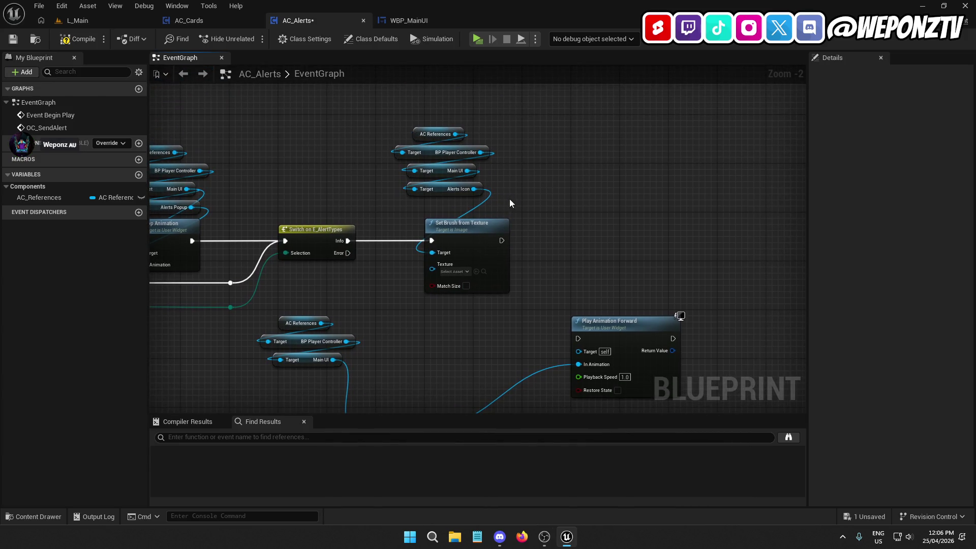
pyautogui.moveTo(512, 205); pyautogui.dragTo(392, 125)
pyautogui.moveTo(443, 188); pyautogui.dragTo(457, 209)
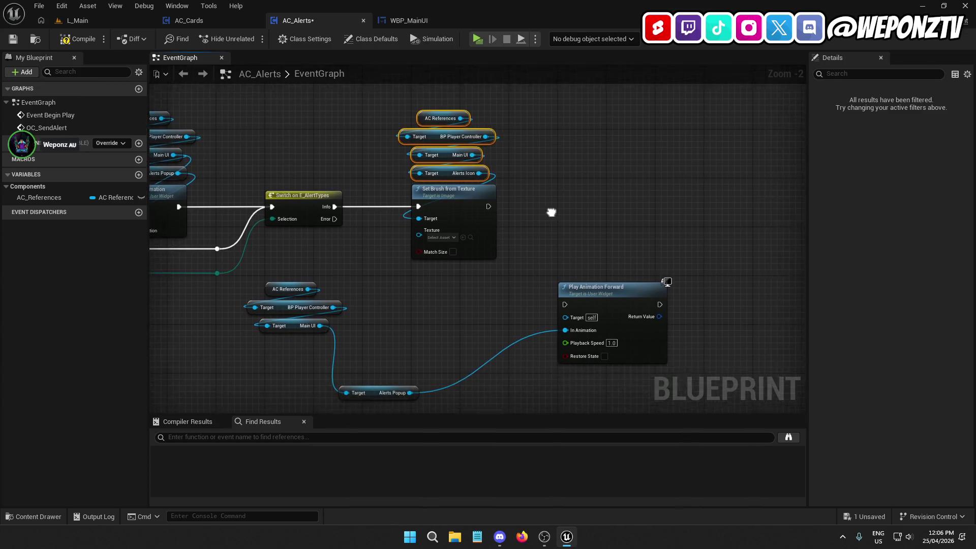
pyautogui.moveTo(358, 277)
pyautogui.mouseDown()
pyautogui.moveTo(267, 243)
pyautogui.moveTo(272, 226)
pyautogui.mouseUp()
pyautogui.moveTo(277, 269)
pyautogui.mouseDown()
pyautogui.moveTo(350, 292)
pyautogui.moveTo(356, 282)
pyautogui.moveTo(386, 314)
pyautogui.mouseUp()
pyautogui.moveTo(436, 360); pyautogui.dragTo(351, 238)
pyautogui.moveTo(376, 336); pyautogui.dragTo(612, 212)
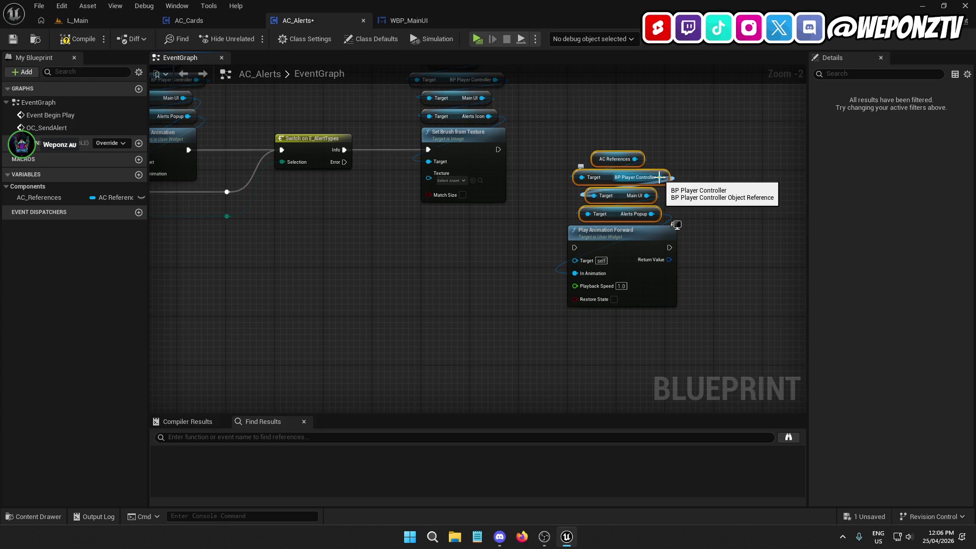
pyautogui.moveTo(647, 195)
pyautogui.mouseDown()
pyautogui.moveTo(575, 260)
pyautogui.moveTo(741, 323)
pyautogui.moveTo(693, 299)
pyautogui.mouseUp()
pyautogui.keyDown('ctrl'); pyautogui.click(670, 297); pyautogui.keyUp('ctrl')
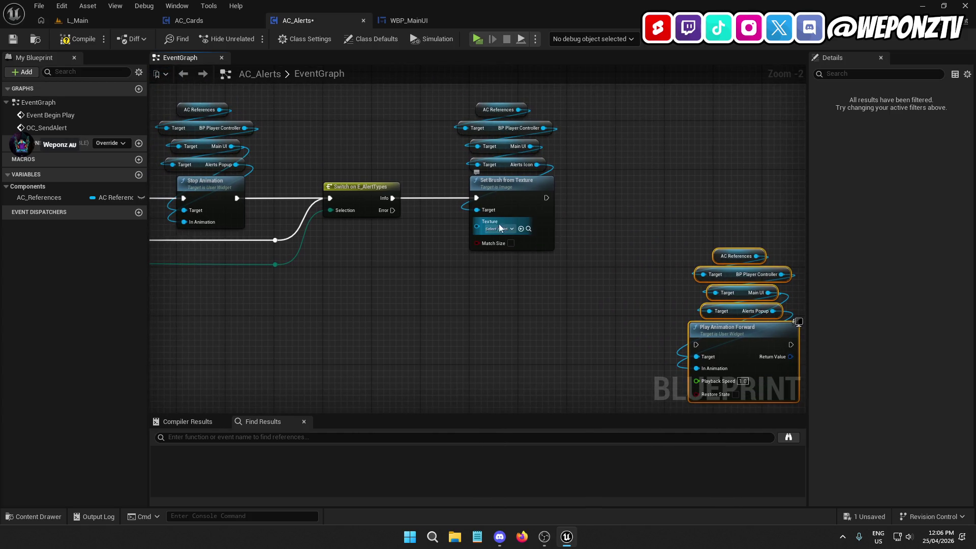
# Set the brush texture to T_Alert_Info and duplicate the Set Brush from Texture node.
pyautogui.click(493, 230)
pyautogui.write('alert')
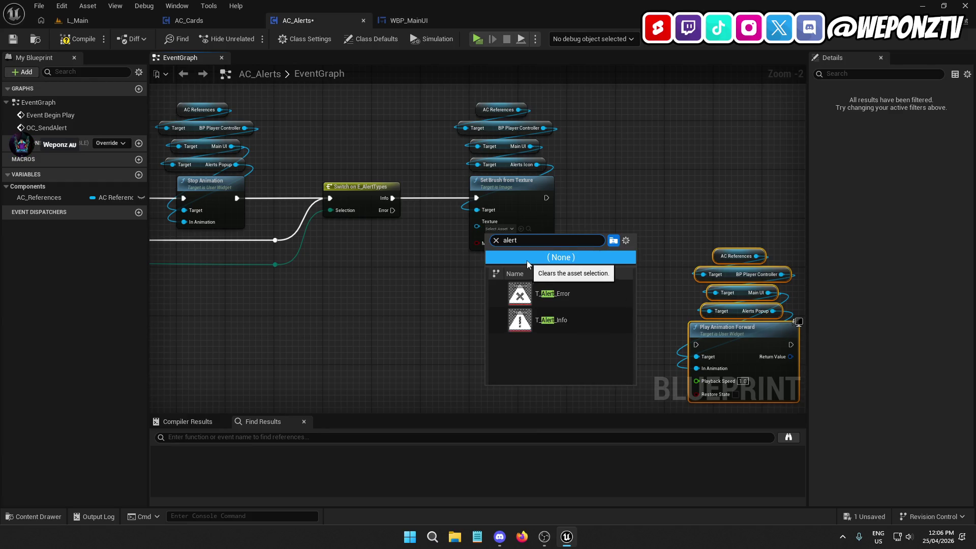
pyautogui.click(557, 319)
pyautogui.click(507, 191)
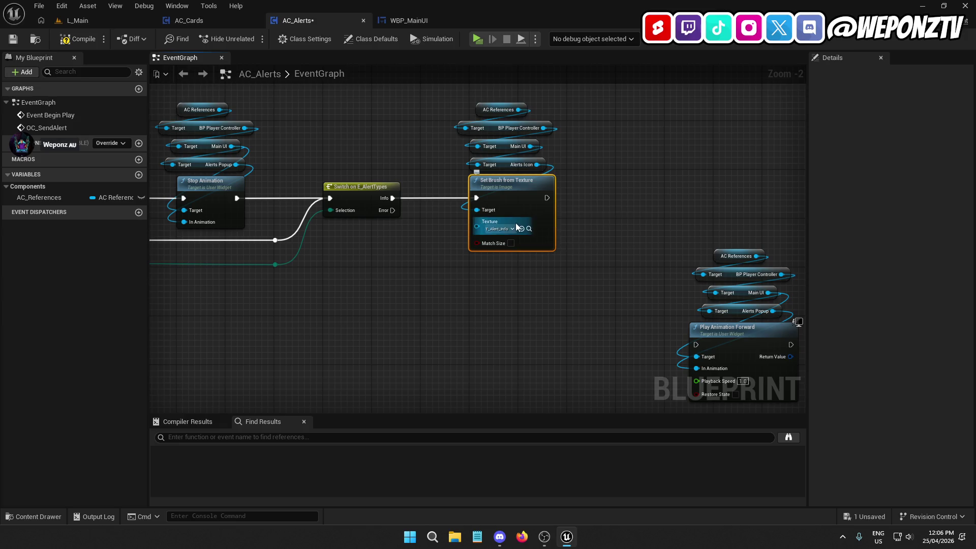
pyautogui.hotkey('ctrl', 'c')
pyautogui.hotkey('ctrl', 'v')
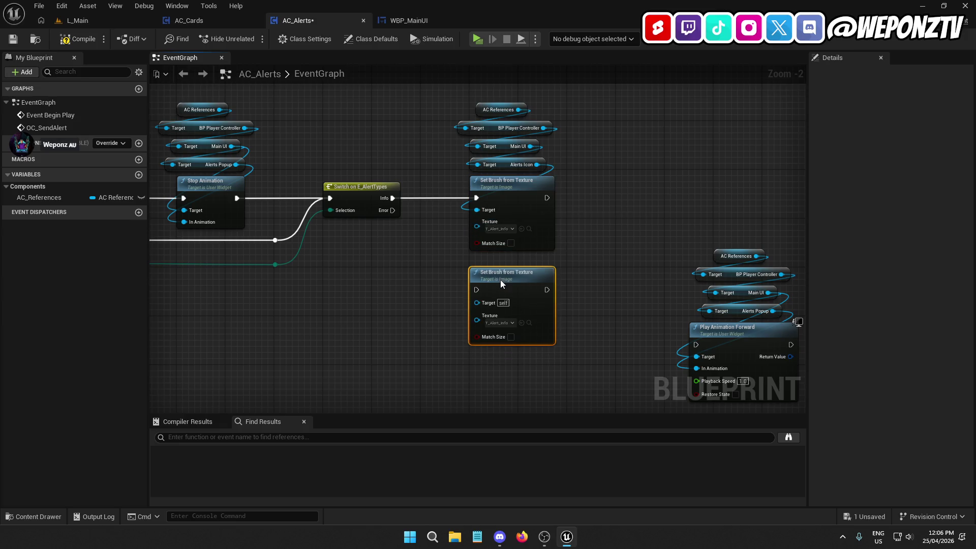
# Connect the copied Set Brush node to the Switch's Error output and set its texture to T_Alert_Error.
pyautogui.moveTo(480, 290); pyautogui.dragTo(394, 211)
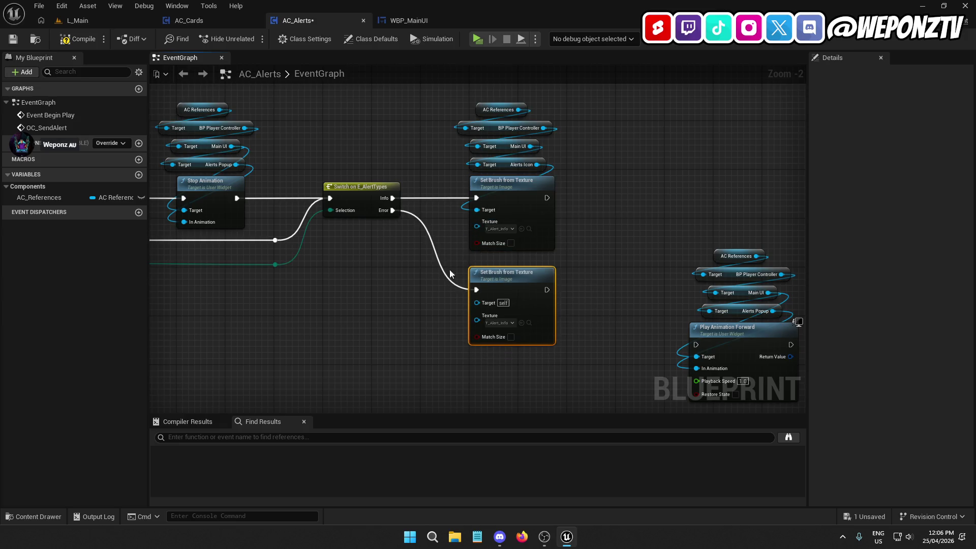
pyautogui.click(499, 323)
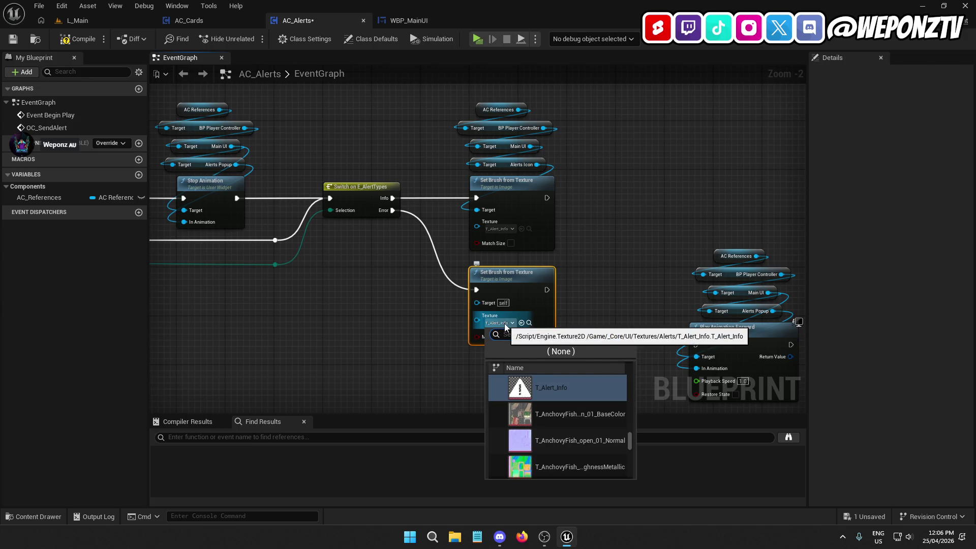
pyautogui.hotkey('ctrl', 'v')
pyautogui.hotkey('ctrl', 'a')
pyautogui.write('alert')
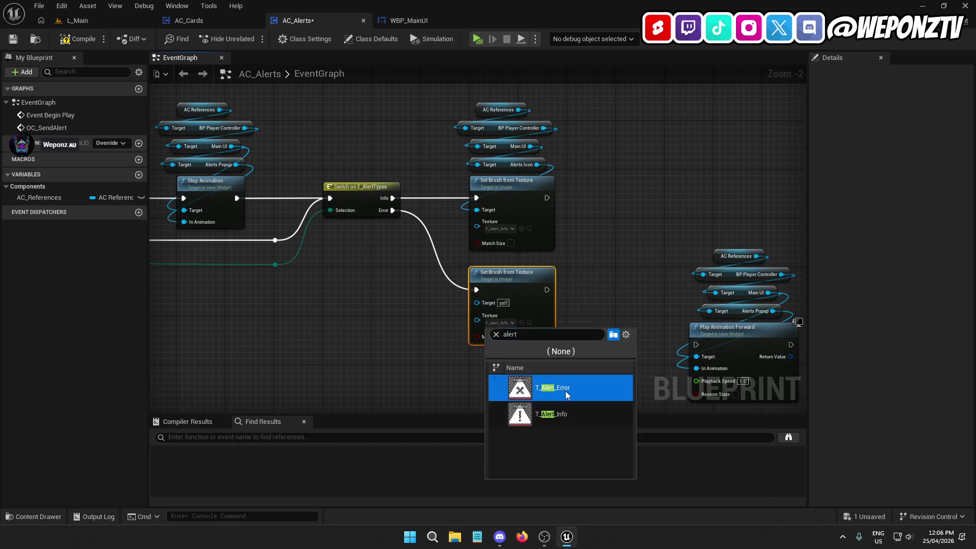
pyautogui.click(566, 392)
# Arrange the icon getters under the Switch and wire Alerts Icon into the Error brush node's Target.
pyautogui.moveTo(555, 153); pyautogui.dragTo(467, 96)
pyautogui.moveTo(504, 165)
pyautogui.mouseDown()
pyautogui.moveTo(401, 239)
pyautogui.moveTo(352, 312)
pyautogui.moveTo(347, 294)
pyautogui.moveTo(480, 302)
pyautogui.mouseUp()
pyautogui.moveTo(395, 355)
pyautogui.mouseDown()
pyautogui.moveTo(421, 307)
pyautogui.moveTo(385, 212)
pyautogui.mouseUp()
pyautogui.moveTo(390, 259)
pyautogui.mouseDown()
pyautogui.moveTo(422, 274)
pyautogui.moveTo(355, 211)
pyautogui.mouseUp()
pyautogui.click(439, 265)
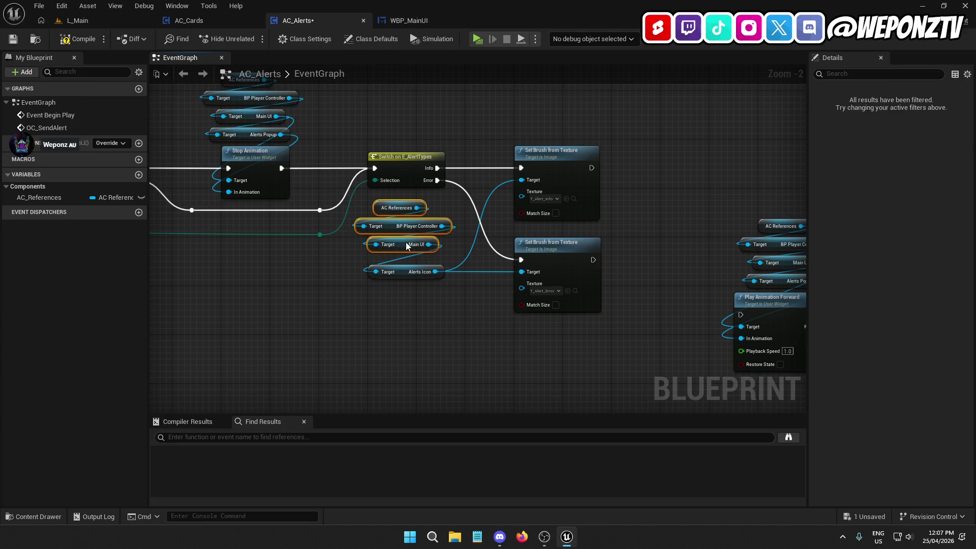
pyautogui.click(442, 346)
pyautogui.moveTo(472, 374); pyautogui.dragTo(374, 327)
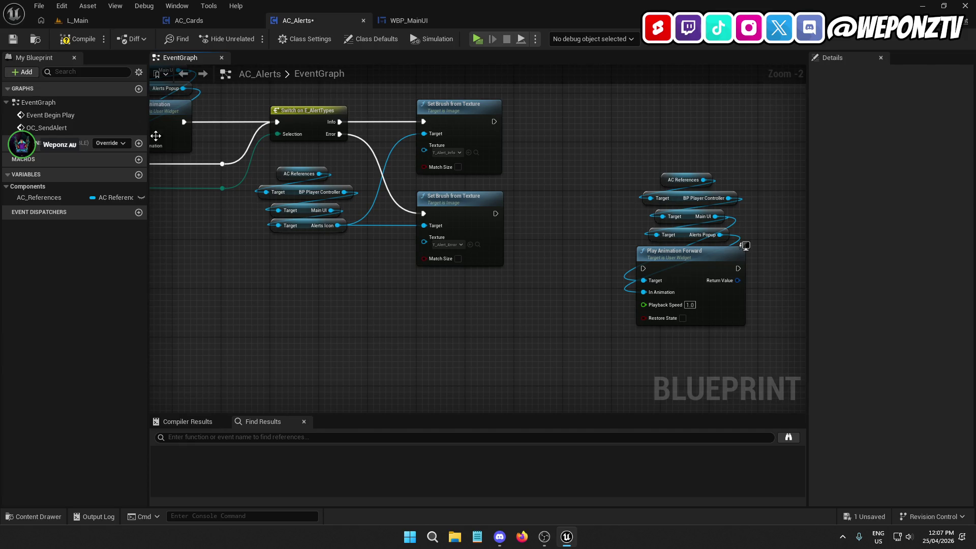
# Compile and save AC_Alerts, then return to the L_Main level viewport.
pyautogui.click(73, 38)
pyautogui.click(13, 39)
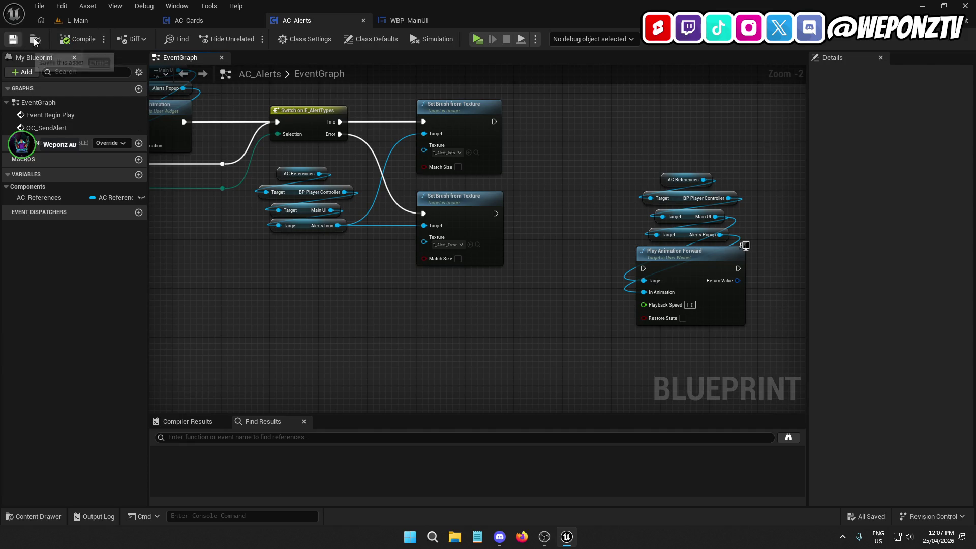
pyautogui.click(120, 20)
pyautogui.moveTo(7, 73); pyautogui.dragTo(7, 72)
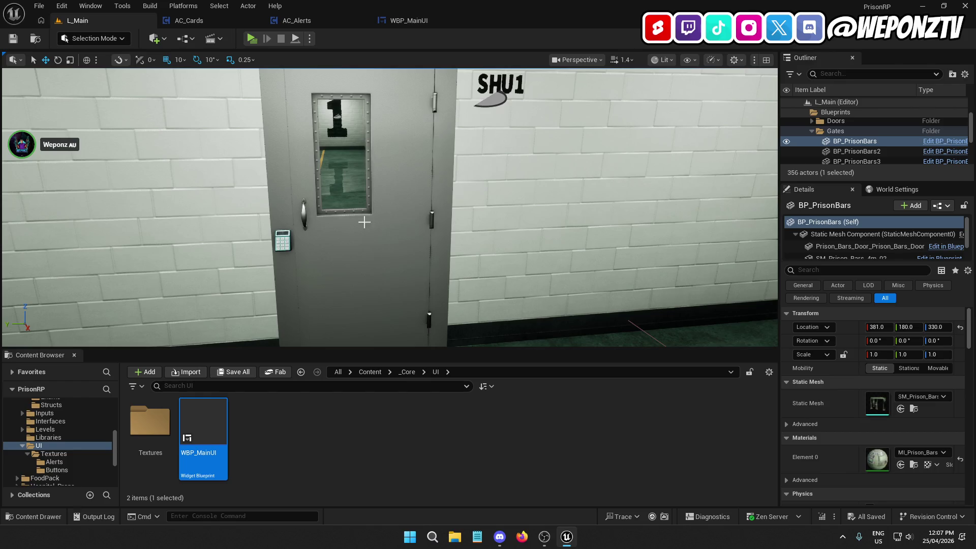
# Check the AlertsIcon widget in WBP_MainUI, then return to the AC_Alerts Switch section.
pyautogui.click(409, 21)
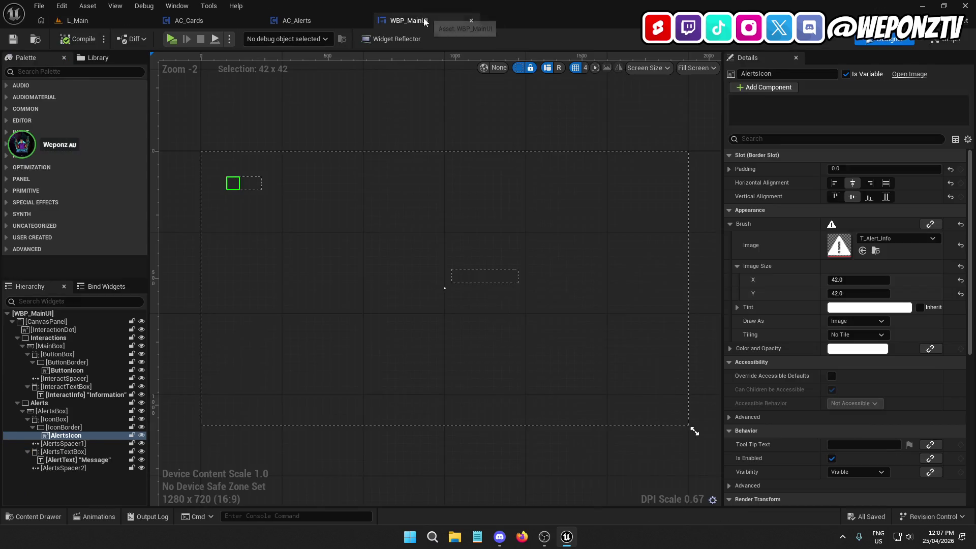
pyautogui.click(327, 20)
pyautogui.moveTo(582, 169)
pyautogui.mouseDown()
pyautogui.moveTo(512, 172)
pyautogui.moveTo(568, 220)
pyautogui.moveTo(745, 178)
pyautogui.mouseUp()
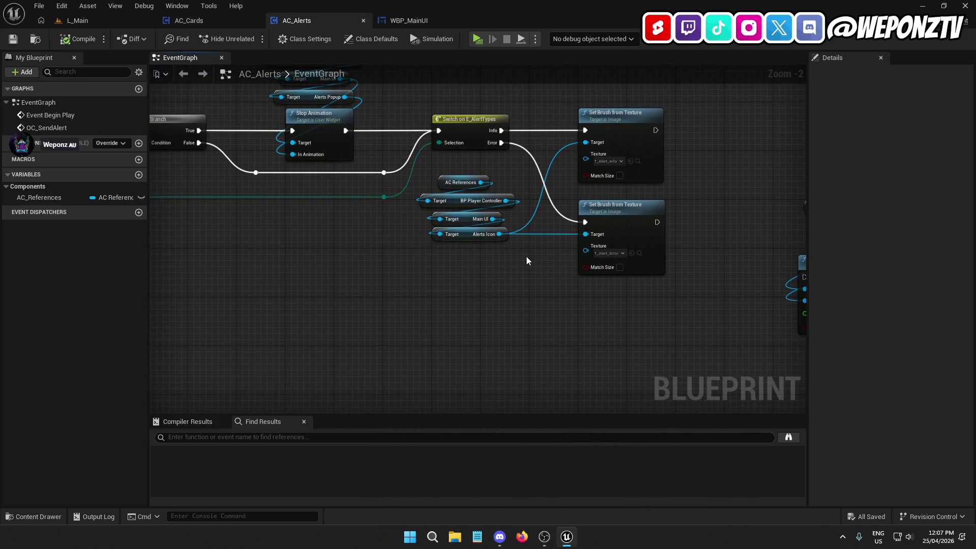
# Paste copies of the AC References, BP Player Controller and Main UI getters and add an Alert Text getter.
pyautogui.moveTo(519, 223); pyautogui.dragTo(455, 166)
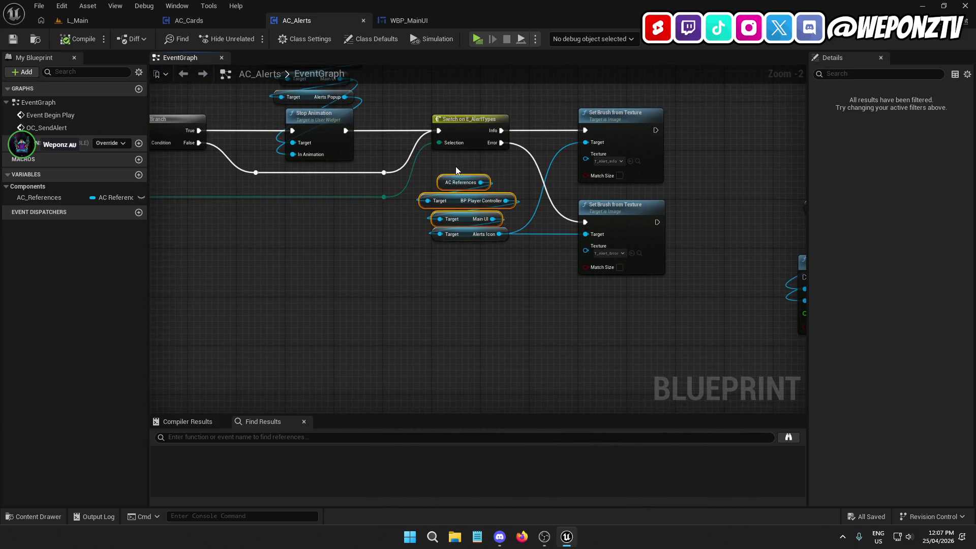
pyautogui.moveTo(535, 273); pyautogui.dragTo(305, 297)
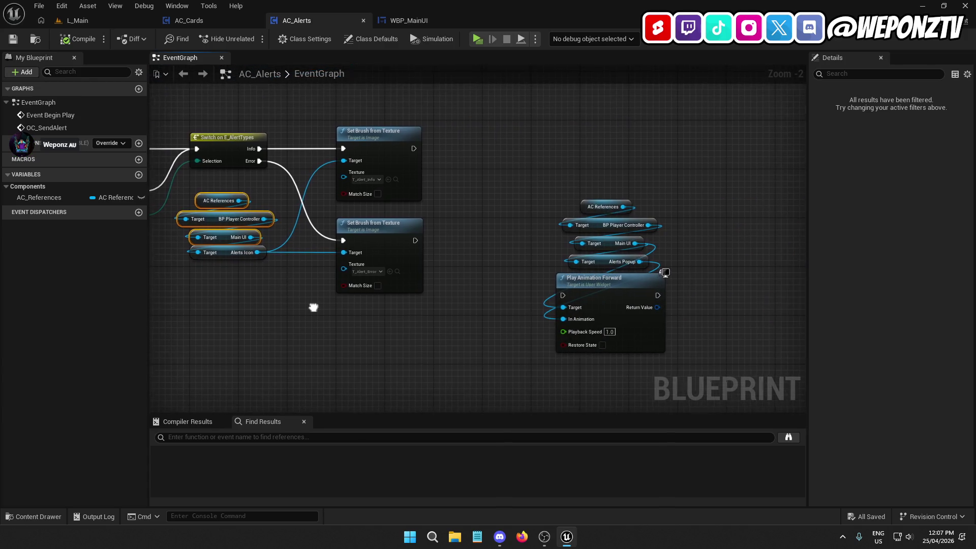
pyautogui.hotkey('ctrl', 'v')
pyautogui.moveTo(572, 121); pyautogui.dragTo(553, 150)
pyautogui.write('aler')
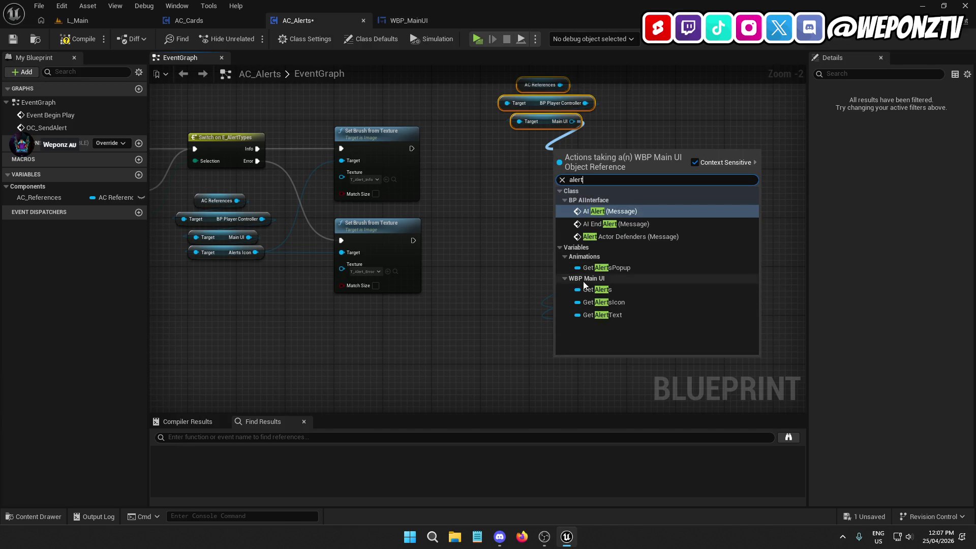
pyautogui.click(602, 315)
pyautogui.moveTo(581, 148); pyautogui.dragTo(528, 181)
# Add a SetText (Text) node for Alert Text and wire both brush nodes' exec outputs into it.
pyautogui.write('s')
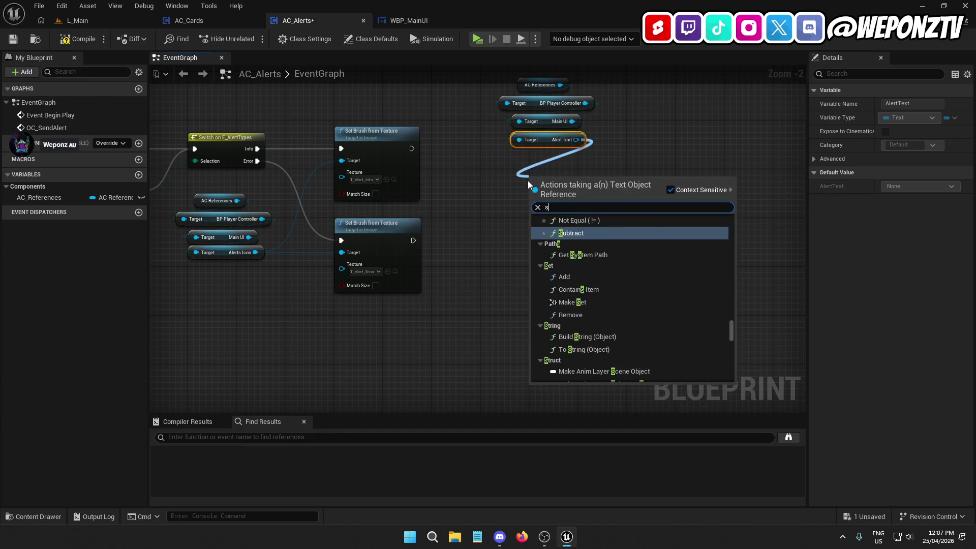
pyautogui.write('et text')
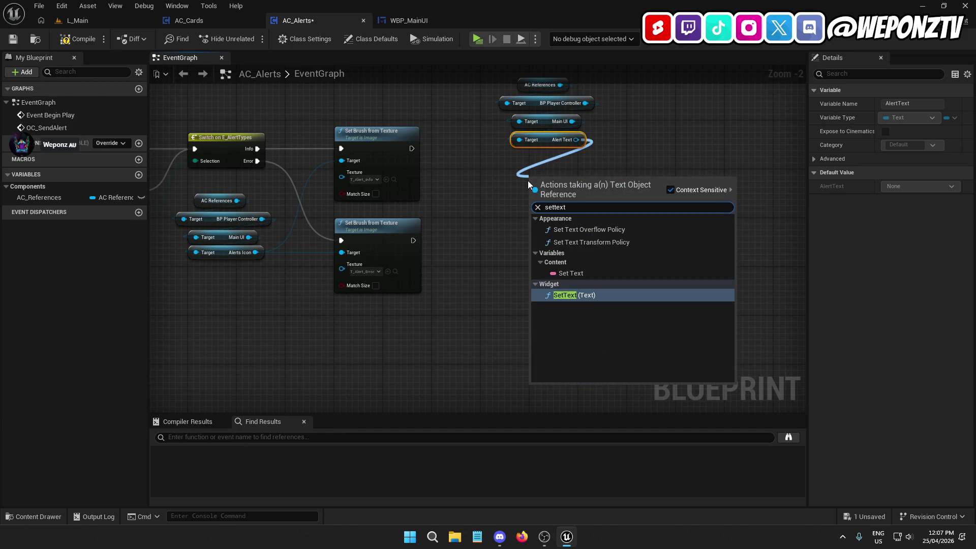
pyautogui.click(593, 293)
pyautogui.moveTo(565, 184); pyautogui.dragTo(559, 160)
pyautogui.moveTo(710, 317)
pyautogui.mouseDown()
pyautogui.moveTo(638, 272)
pyautogui.moveTo(605, 204)
pyautogui.mouseUp()
pyautogui.moveTo(610, 320)
pyautogui.mouseDown()
pyautogui.moveTo(641, 291)
pyautogui.moveTo(775, 239)
pyautogui.mouseUp()
pyautogui.moveTo(642, 237); pyautogui.dragTo(532, 165)
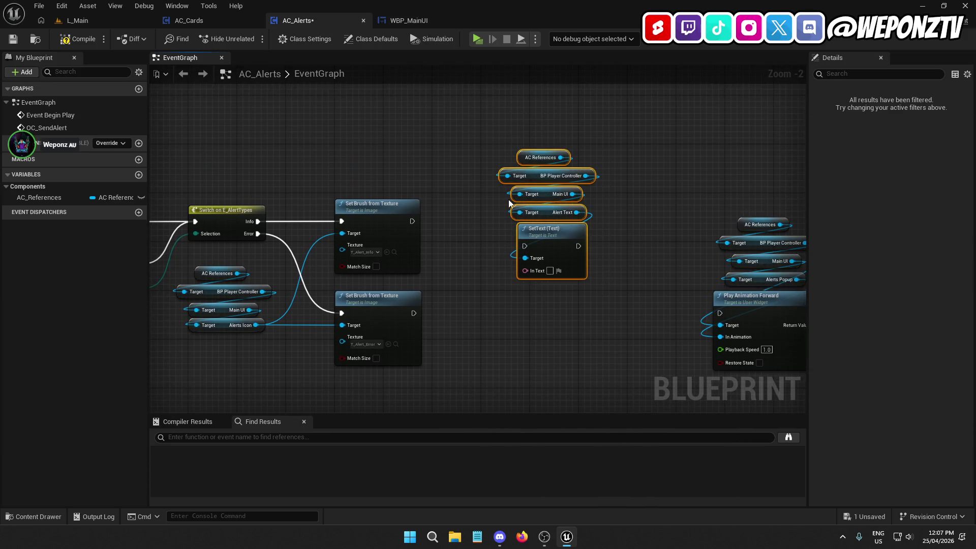
pyautogui.moveTo(548, 234)
pyautogui.mouseDown()
pyautogui.moveTo(562, 209)
pyautogui.moveTo(412, 221)
pyautogui.mouseUp()
pyautogui.click(469, 256)
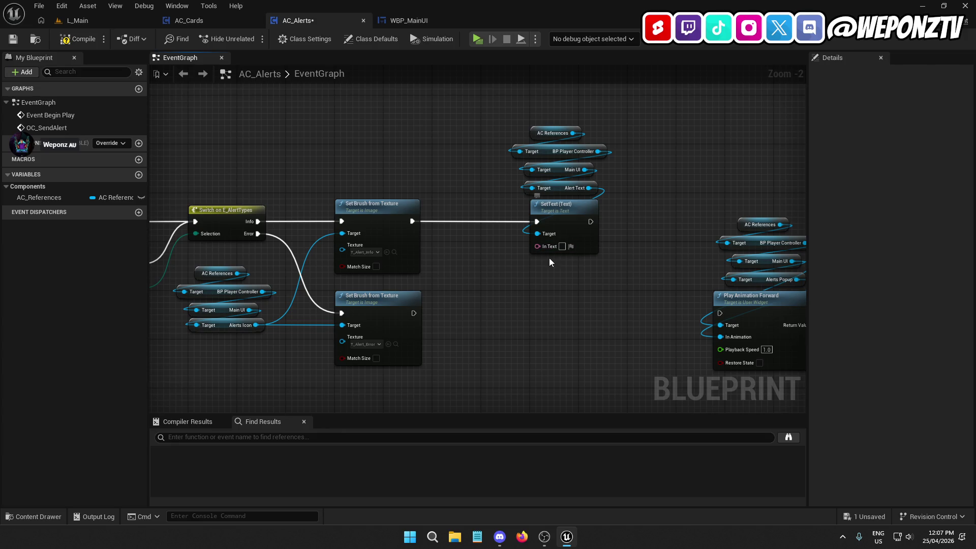
pyautogui.moveTo(414, 313)
pyautogui.mouseDown()
pyautogui.moveTo(446, 305)
pyautogui.moveTo(537, 221)
pyautogui.mouseUp()
pyautogui.click(648, 165)
# Wire OC_SendAlert's Alert Text into SetText's In Text, routed lower through reroute points.
pyautogui.keyDown('ctrl'); pyautogui.click(508, 162); pyautogui.keyUp('ctrl')
pyautogui.click(593, 294)
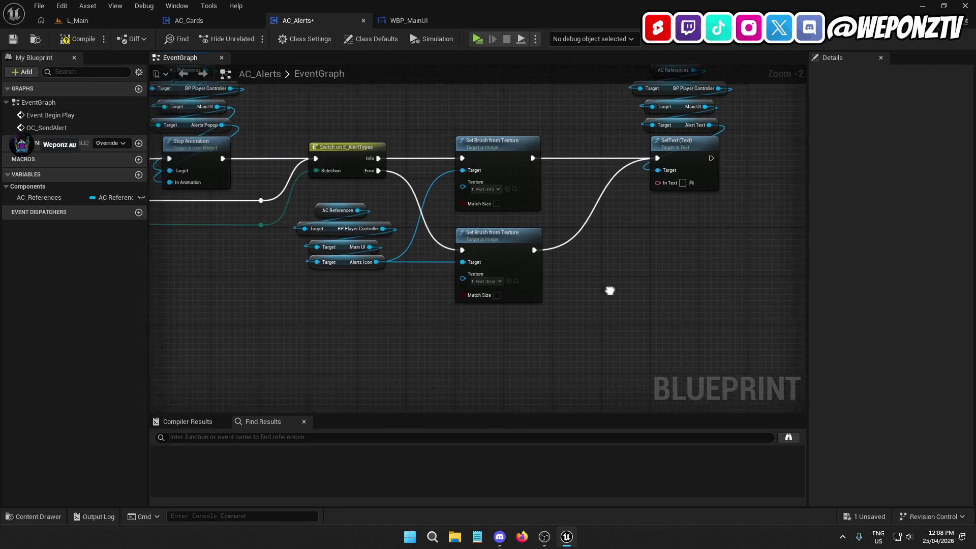
pyautogui.moveTo(340, 166)
pyautogui.mouseDown()
pyautogui.moveTo(716, 185)
pyautogui.moveTo(614, 165)
pyautogui.moveTo(517, 305)
pyautogui.mouseUp()
pyautogui.doubleClick(590, 163)
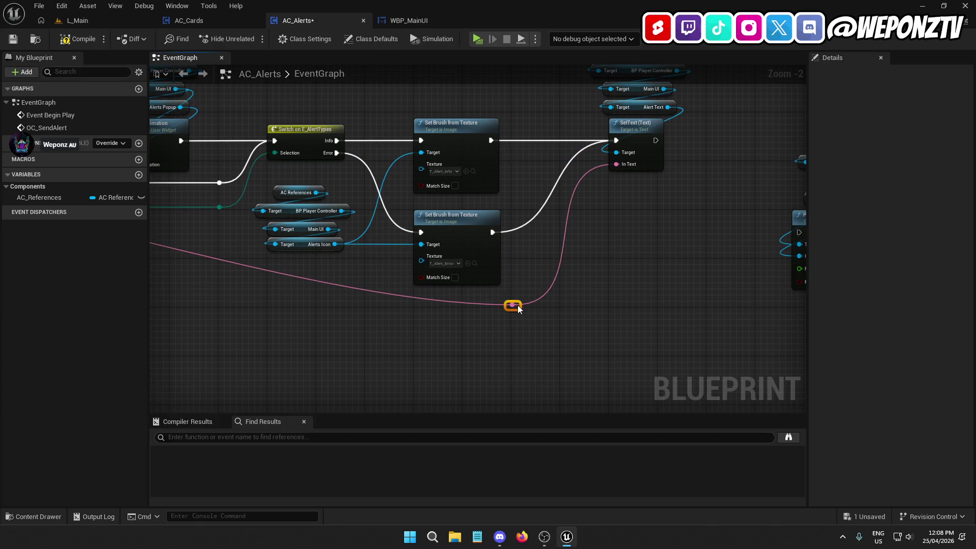
pyautogui.doubleClick(473, 178)
pyautogui.moveTo(474, 182)
pyautogui.mouseDown()
pyautogui.moveTo(214, 258)
pyautogui.moveTo(253, 269)
pyautogui.moveTo(209, 263)
pyautogui.mouseUp()
pyautogui.click(295, 212)
# Place the Play Animation Forward group beside SetText and align it to SetText's exec output.
pyautogui.moveTo(612, 218)
pyautogui.mouseDown()
pyautogui.moveTo(224, 209)
pyautogui.moveTo(445, 293)
pyautogui.mouseUp()
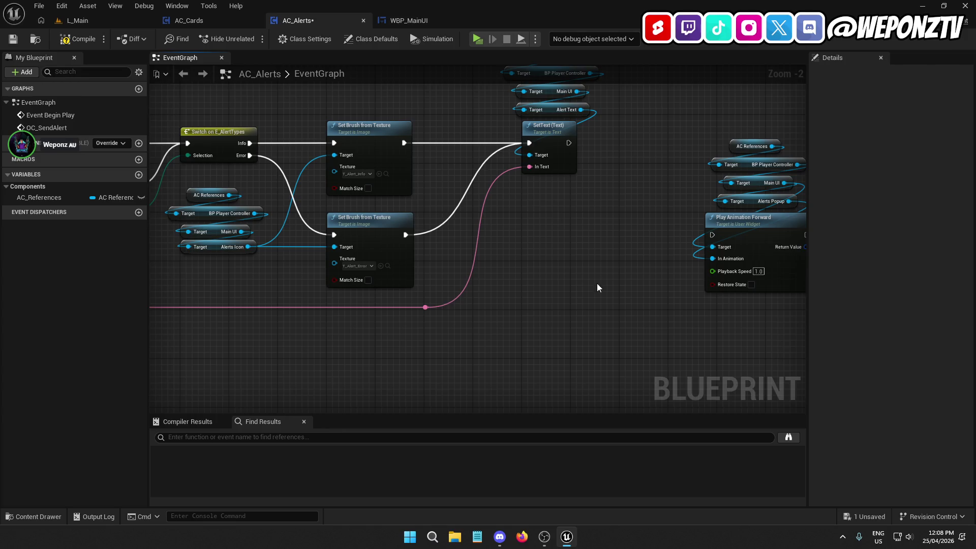
pyautogui.moveTo(598, 288); pyautogui.dragTo(450, 344)
pyautogui.moveTo(716, 352); pyautogui.dragTo(572, 214)
pyautogui.moveTo(595, 287)
pyautogui.mouseDown()
pyautogui.moveTo(588, 227)
pyautogui.moveTo(618, 193)
pyautogui.moveTo(423, 203)
pyautogui.mouseUp()
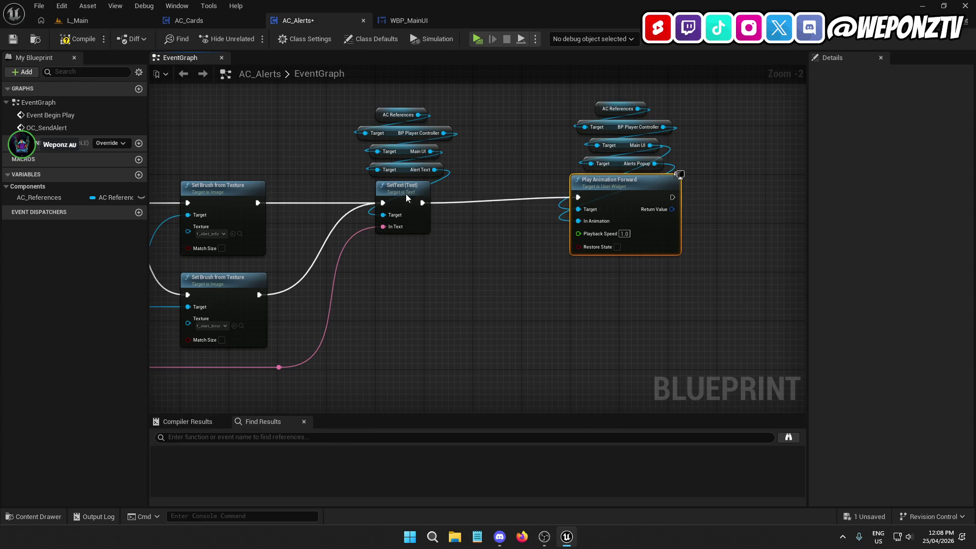
pyautogui.press('q')
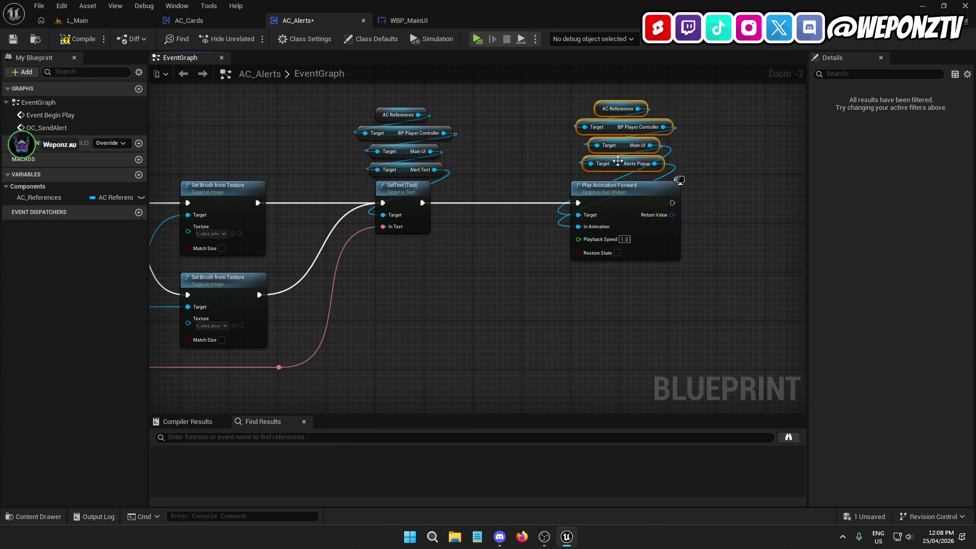
pyautogui.click(705, 234)
# Add a Set members in Widget Animation Handle node, then delete it.
pyautogui.moveTo(706, 233)
pyautogui.mouseDown()
pyautogui.moveTo(528, 223)
pyautogui.moveTo(569, 229)
pyautogui.mouseUp()
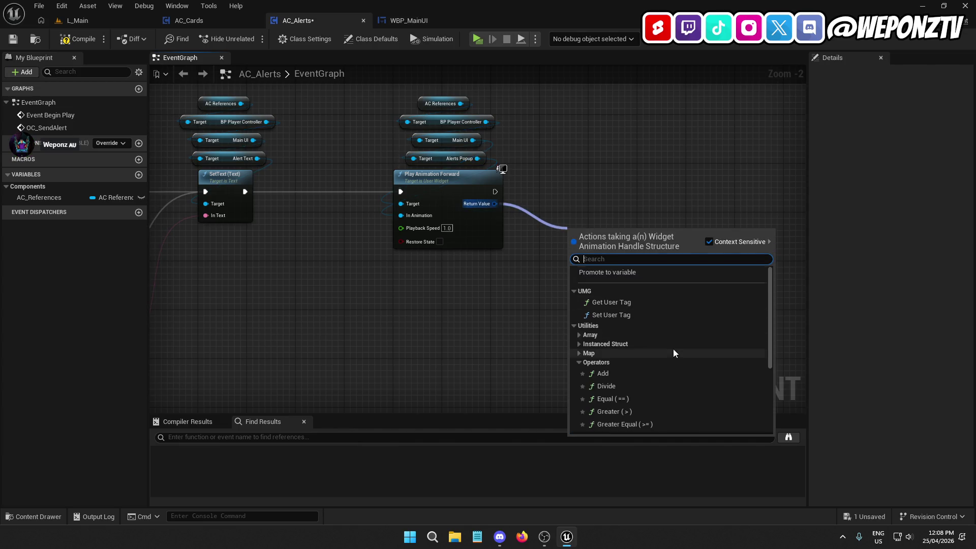
pyautogui.scroll(-5, 673, 348)
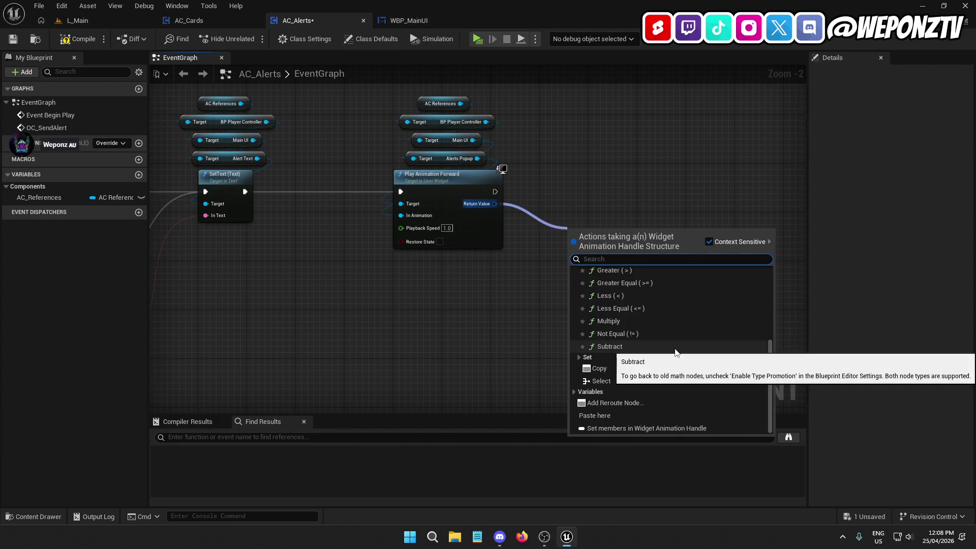
pyautogui.click(673, 427)
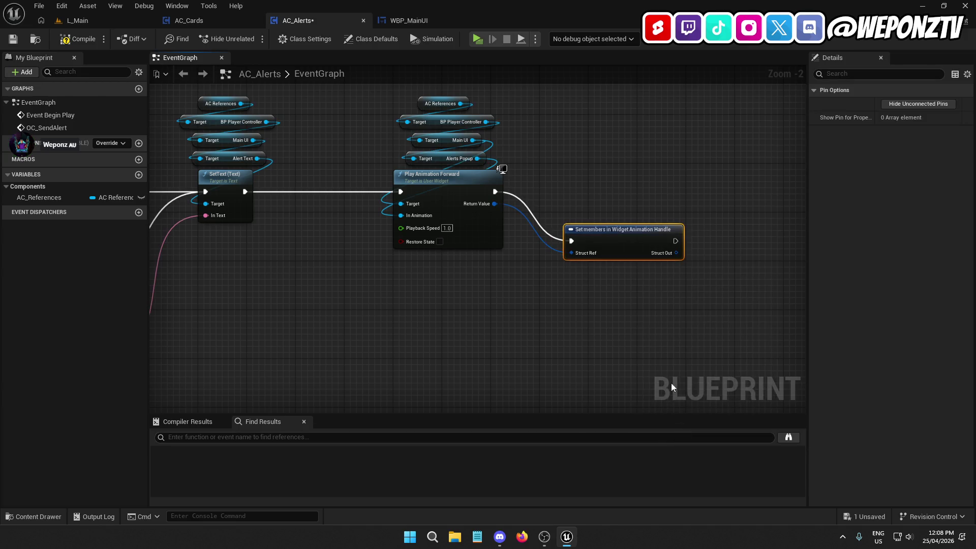
pyautogui.rightClick(669, 256)
pyautogui.click(644, 276)
pyautogui.rightClick(662, 254)
pyautogui.click(638, 273)
pyautogui.moveTo(638, 274); pyautogui.dragTo(615, 204)
pyautogui.press('Delete')
pyautogui.moveTo(609, 267); pyautogui.dragTo(670, 252)
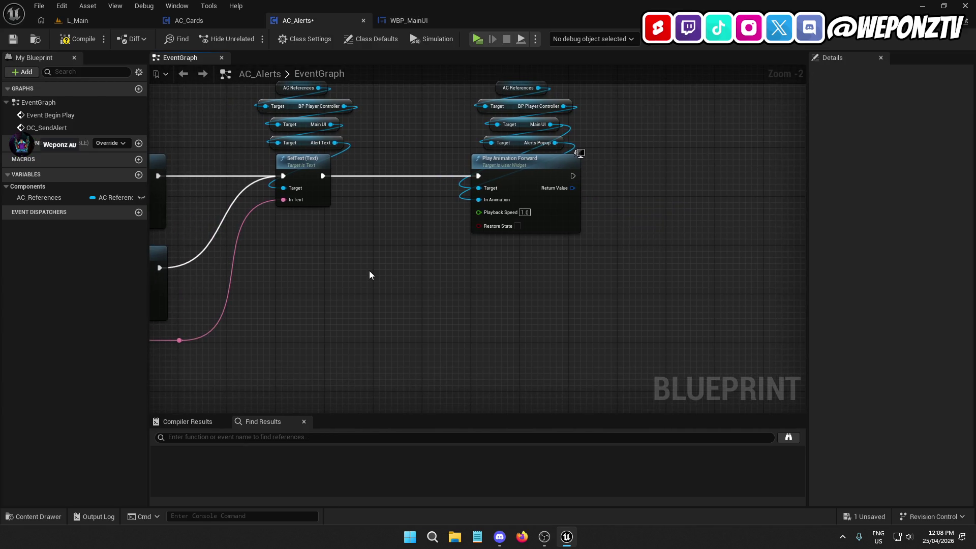
# Compile AC_Alerts and search 'playan' for play-animation actions from Alerts Popup.
pyautogui.click(86, 44)
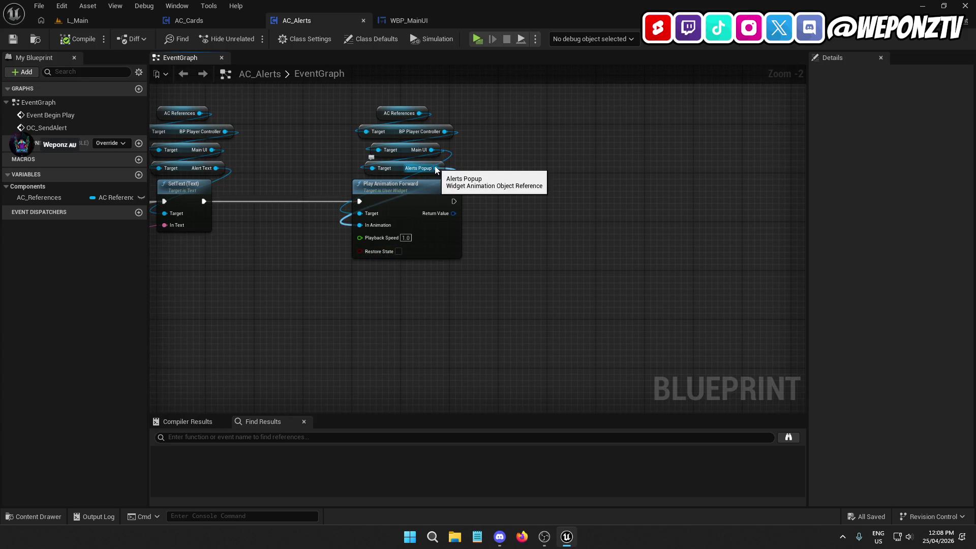
pyautogui.moveTo(436, 168)
pyautogui.mouseDown()
pyautogui.moveTo(388, 316)
pyautogui.moveTo(378, 305)
pyautogui.mouseUp()
pyautogui.write('playan')
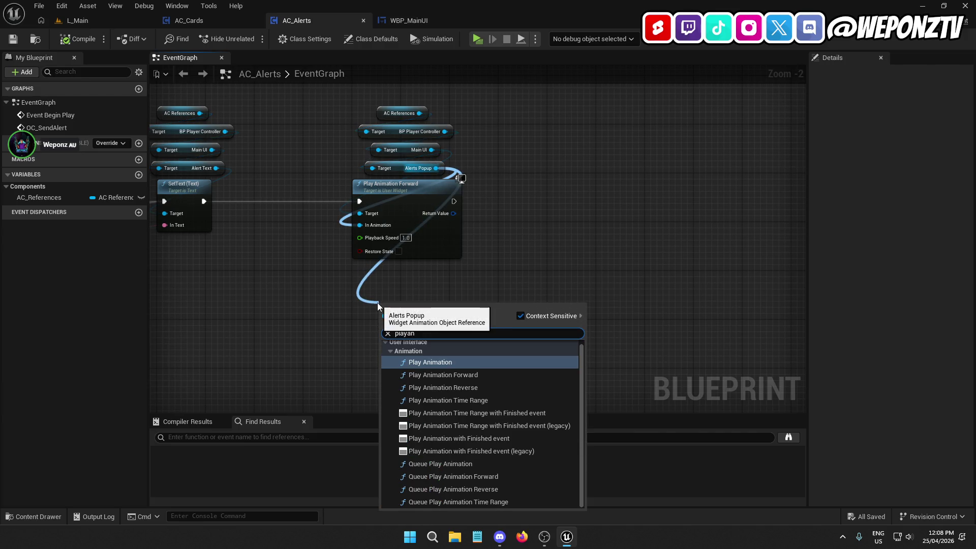
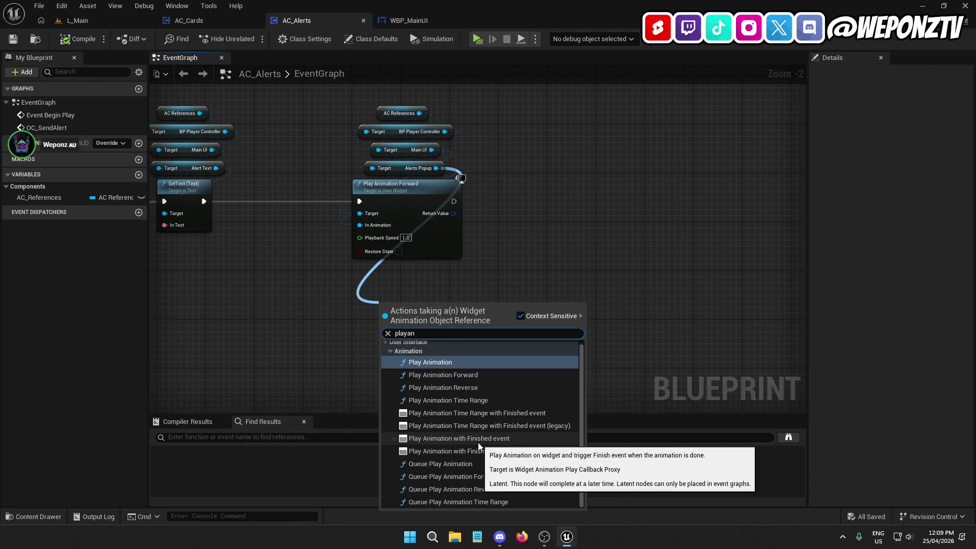
# Add a Play Animation Time Range with Finished event node and delete Play Animation Forward.
pyautogui.click(478, 414)
pyautogui.moveTo(446, 323); pyautogui.dragTo(410, 295)
pyautogui.click(485, 222)
pyautogui.moveTo(486, 226); pyautogui.dragTo(367, 100)
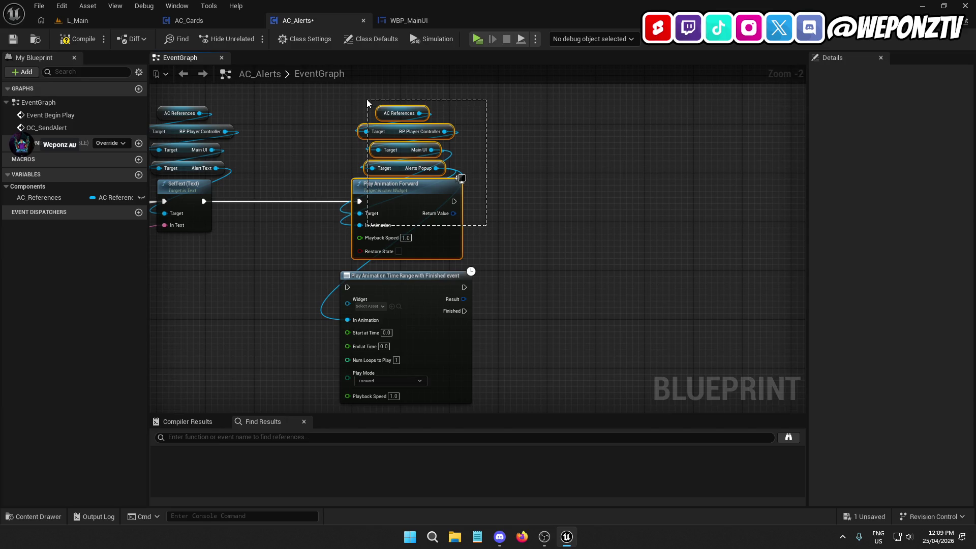
pyautogui.moveTo(367, 102); pyautogui.dragTo(429, 216)
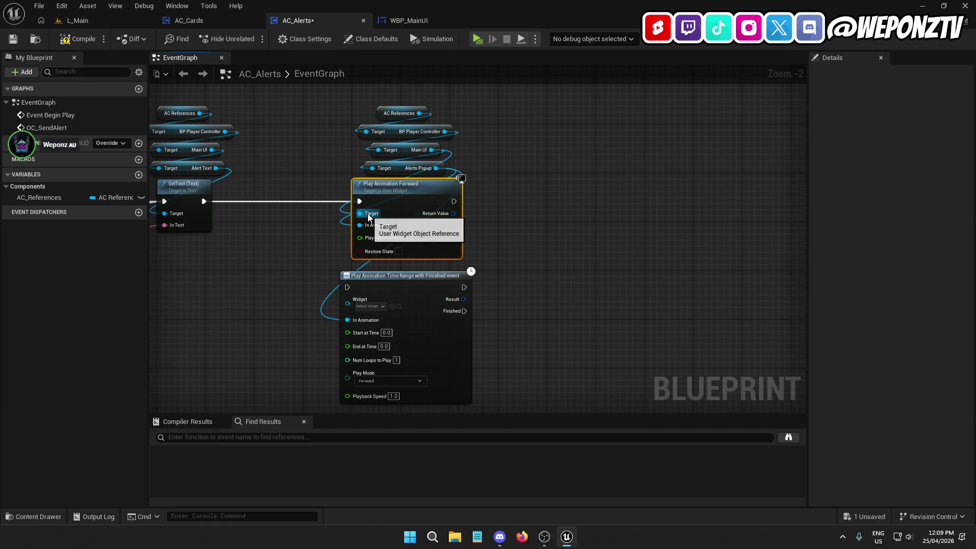
pyautogui.press('Delete')
# Run the time-range node after SetText with Main UI as Widget, and set End at Time to 4.0.
pyautogui.moveTo(429, 282)
pyautogui.mouseDown()
pyautogui.moveTo(429, 206)
pyautogui.moveTo(203, 201)
pyautogui.mouseUp()
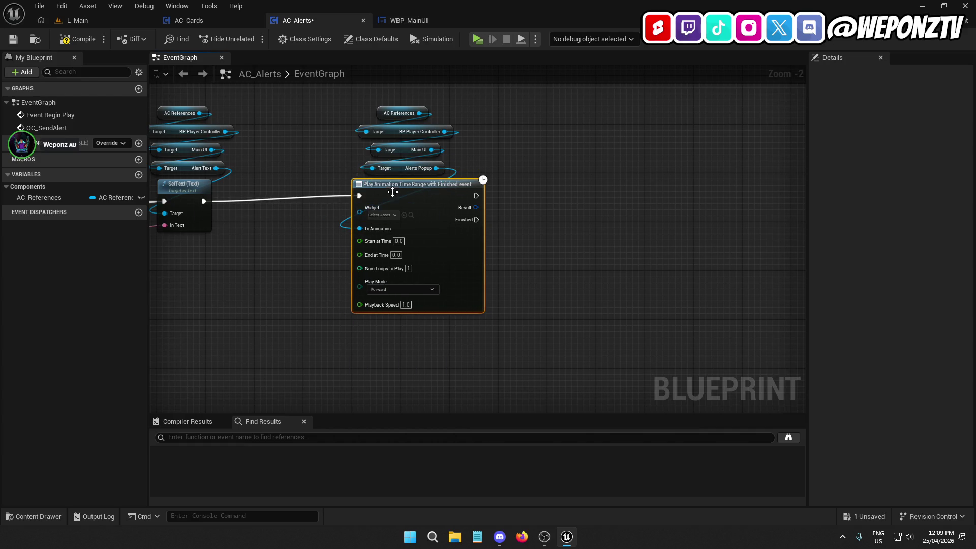
pyautogui.moveTo(392, 193); pyautogui.dragTo(392, 199)
pyautogui.click(422, 150)
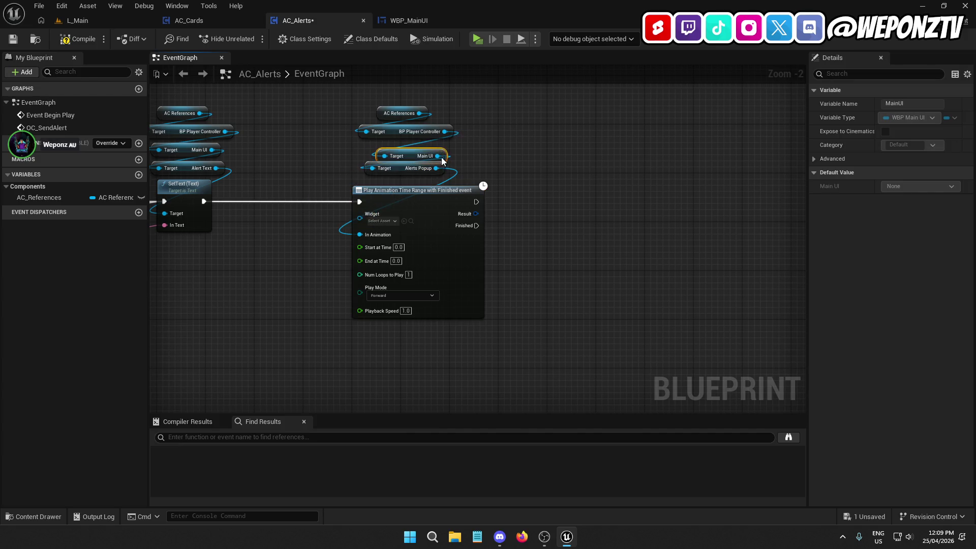
pyautogui.moveTo(431, 150)
pyautogui.mouseDown()
pyautogui.moveTo(359, 198)
pyautogui.moveTo(359, 214)
pyautogui.mouseUp()
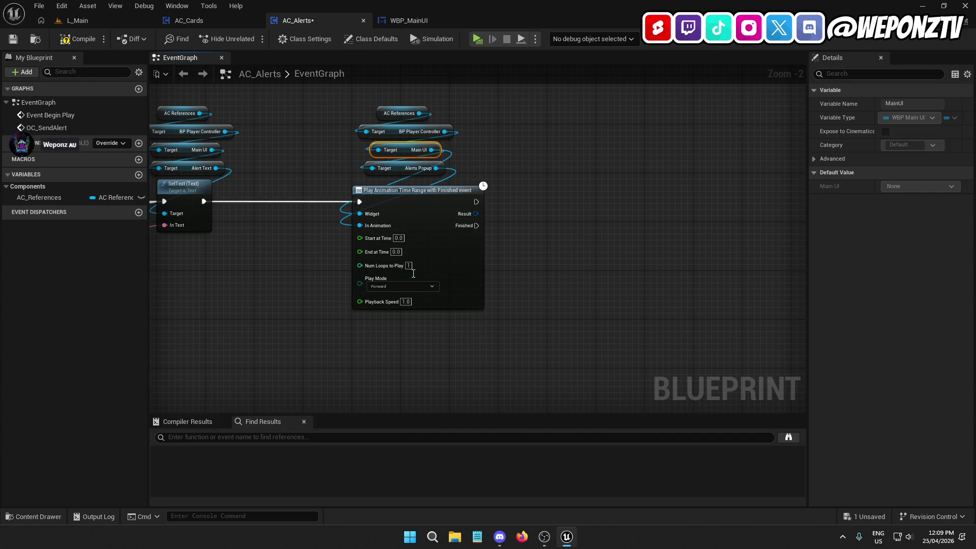
pyautogui.click(445, 359)
pyautogui.click(396, 252)
pyautogui.write('4')
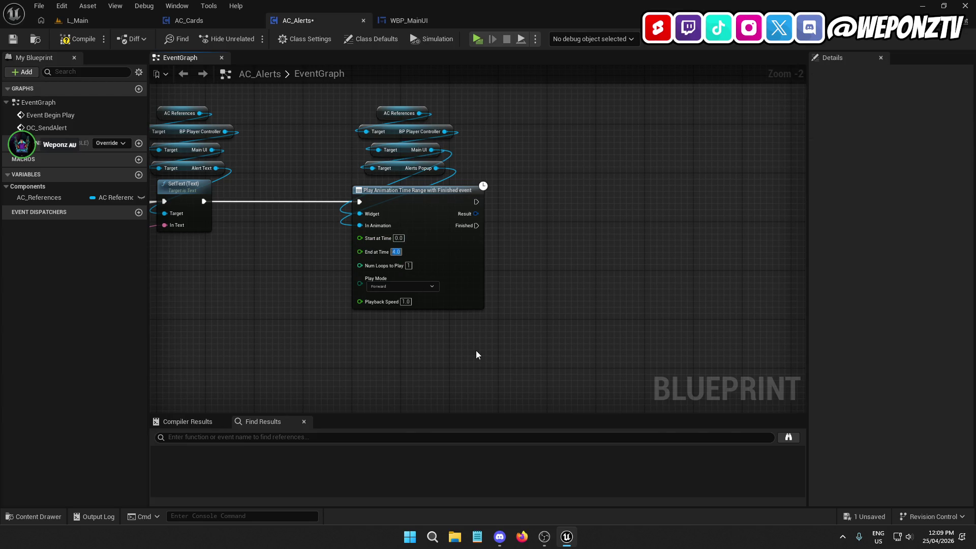
pyautogui.click(398, 290)
pyautogui.click(400, 299)
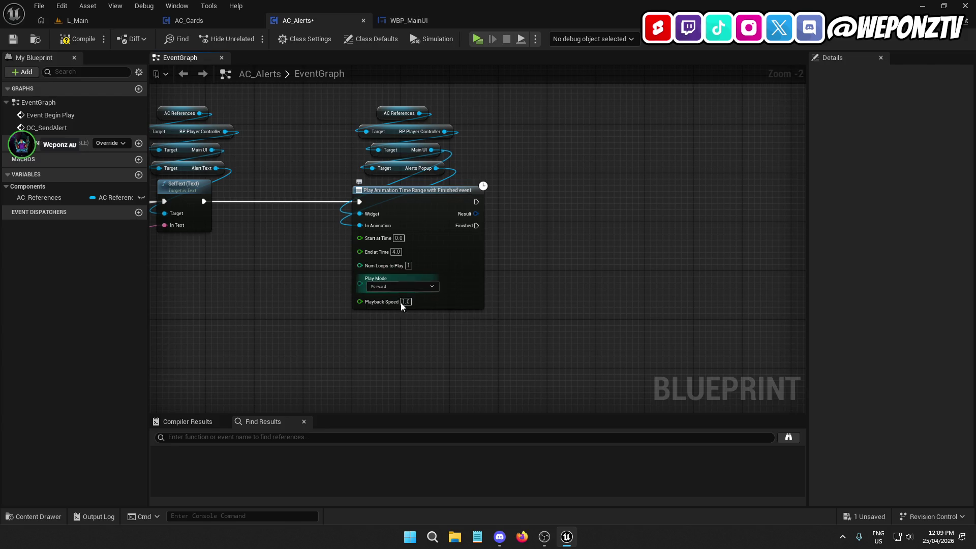
# Copy the four reference getter nodes and paste a duplicate to the right.
pyautogui.moveTo(462, 176); pyautogui.dragTo(387, 91)
pyautogui.hotkey('ctrl', 'c')
pyautogui.click(565, 186)
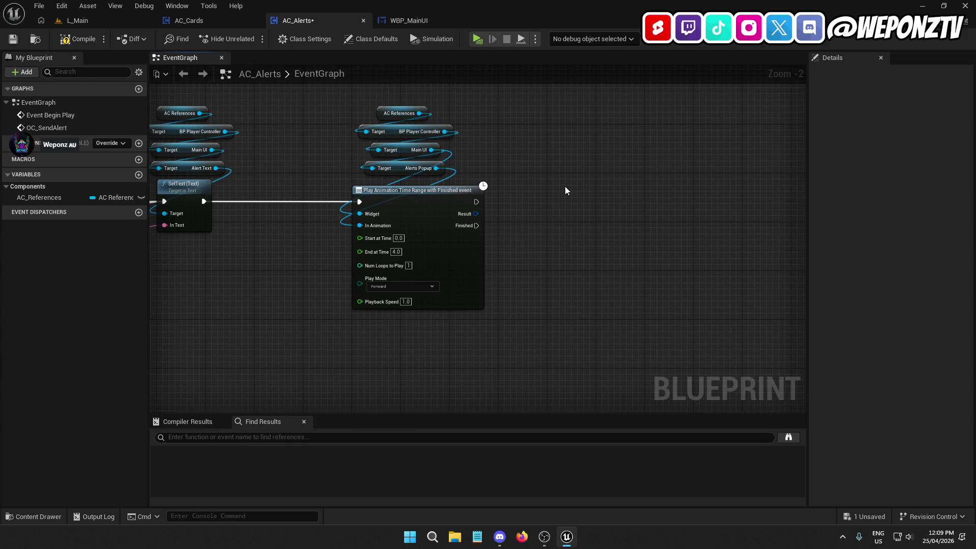
pyautogui.hotkey('ctrl', 'v')
pyautogui.moveTo(636, 224); pyautogui.dragTo(602, 265)
# Add Play Animation Reverse targeting Alerts Popup, triggered by the time-range node's Finished pin.
pyautogui.scroll(1, 603, 265)
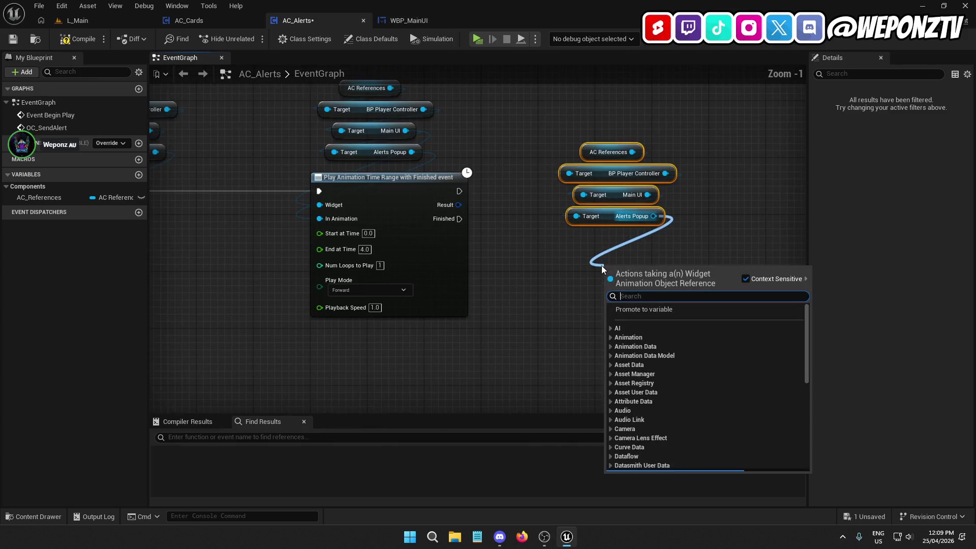
pyautogui.write('play')
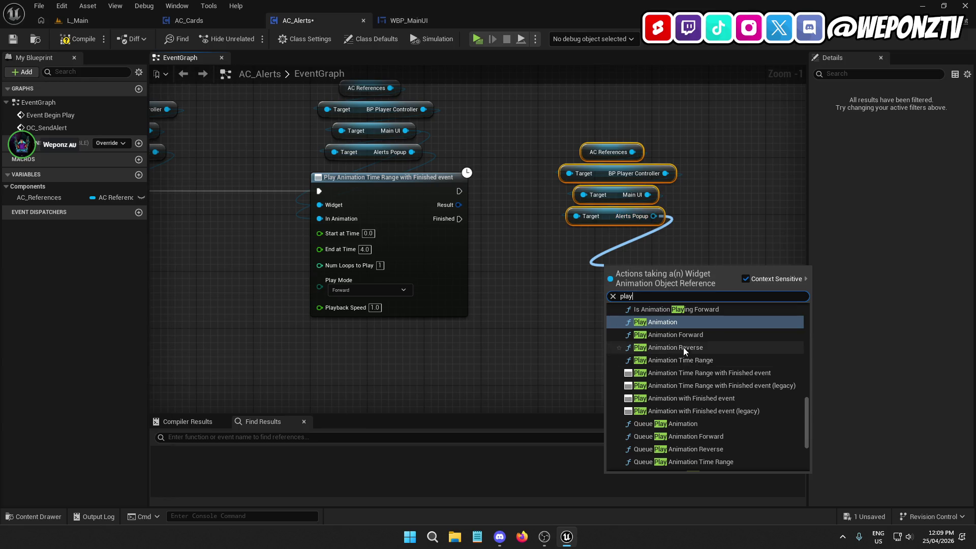
pyautogui.click(685, 348)
pyautogui.moveTo(654, 272); pyautogui.dragTo(606, 242)
pyautogui.moveTo(653, 216)
pyautogui.mouseDown()
pyautogui.moveTo(566, 270)
pyautogui.moveTo(457, 219)
pyautogui.mouseUp()
pyautogui.moveTo(709, 338); pyautogui.dragTo(541, 102)
pyautogui.moveTo(597, 242); pyautogui.dragTo(583, 206)
pyautogui.click(582, 207)
# Pan across the graph to review the chain, then search 'is' from the Alerts Popup connection.
pyautogui.click(403, 200)
pyautogui.click(512, 325)
pyautogui.moveTo(511, 325)
pyautogui.mouseDown()
pyautogui.moveTo(638, 324)
pyautogui.moveTo(449, 116)
pyautogui.mouseUp()
pyautogui.scroll(-3, 392, 293)
pyautogui.scroll(4, 449, 222)
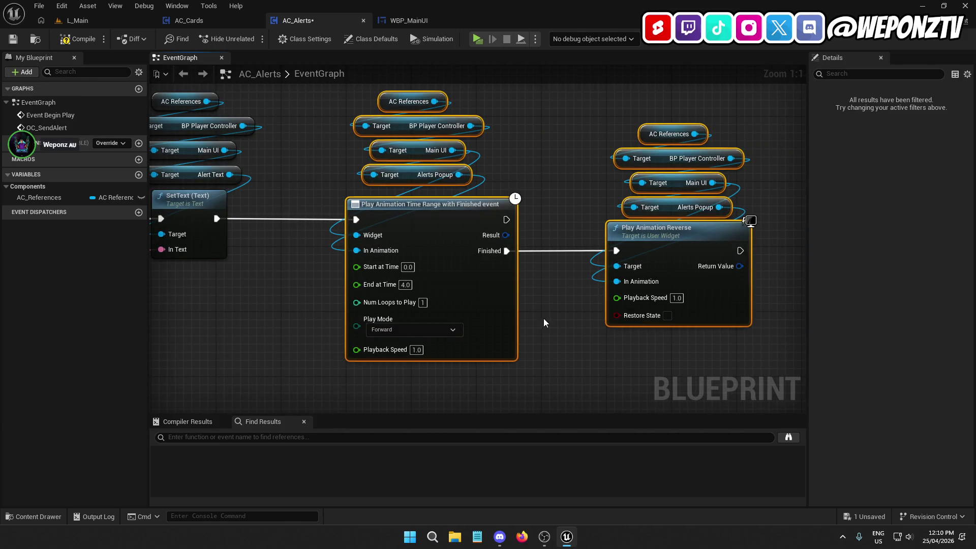
pyautogui.click(542, 318)
pyautogui.moveTo(595, 314); pyautogui.dragTo(525, 266)
pyautogui.scroll(-4, 556, 260)
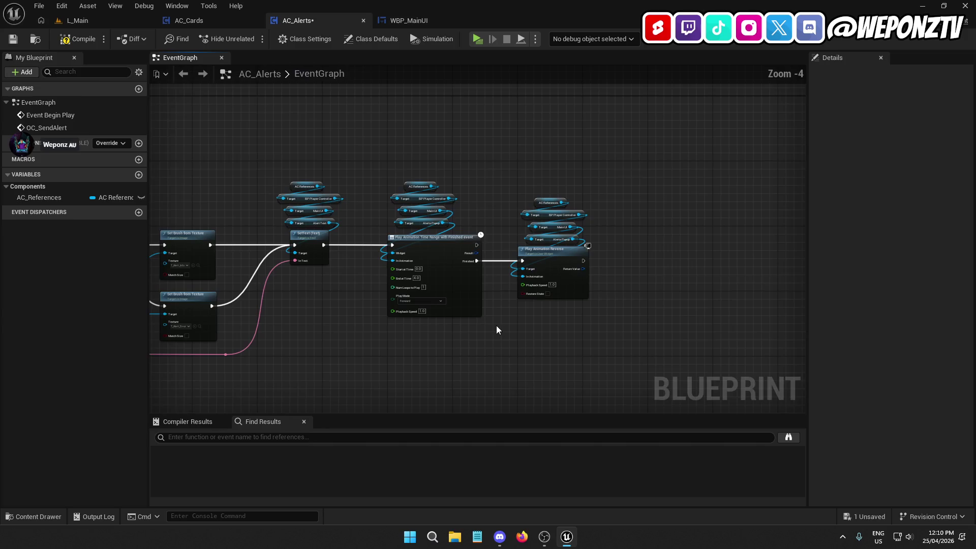
pyautogui.moveTo(554, 254); pyautogui.dragTo(527, 274)
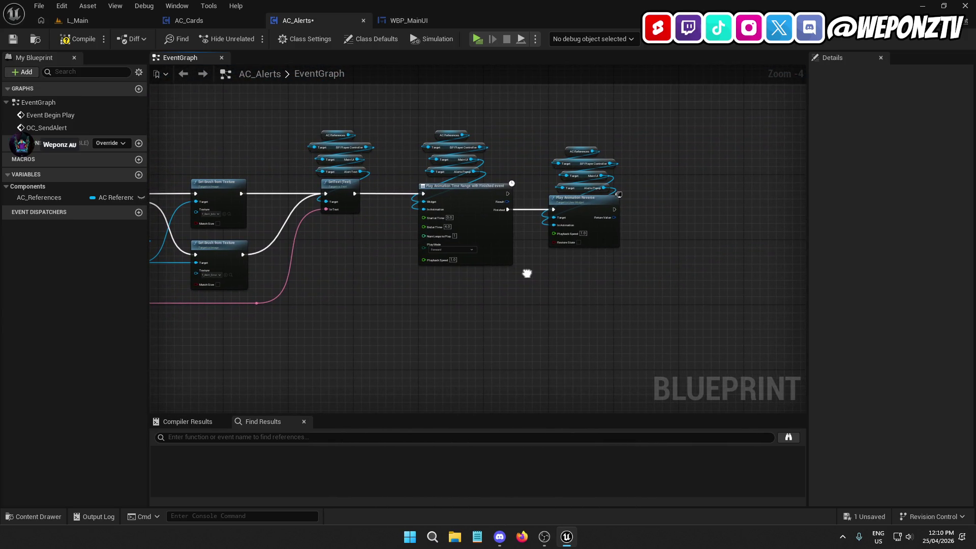
pyautogui.moveTo(526, 274); pyautogui.dragTo(528, 274)
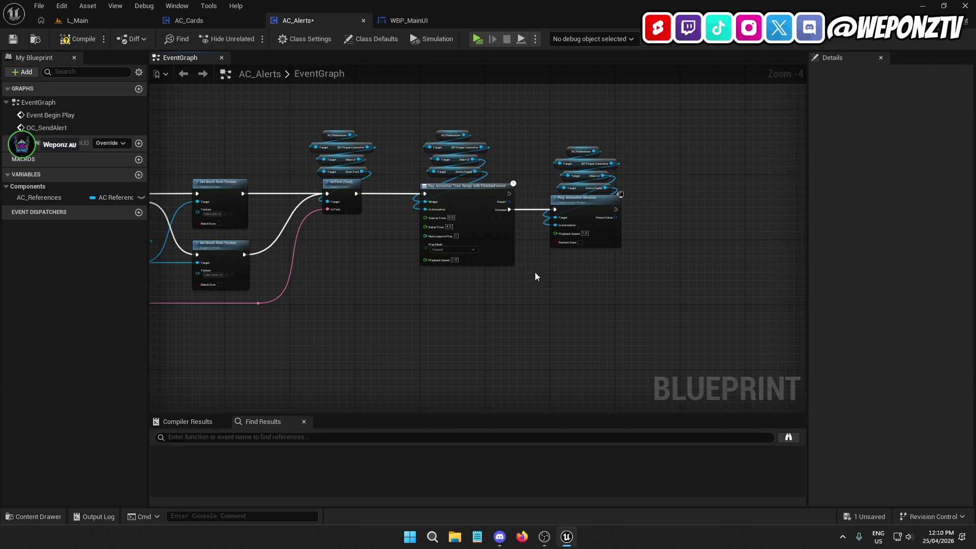
pyautogui.moveTo(479, 211)
pyautogui.mouseDown()
pyautogui.moveTo(529, 257)
pyautogui.moveTo(279, 161)
pyautogui.mouseUp()
pyautogui.moveTo(677, 281); pyautogui.dragTo(663, 269)
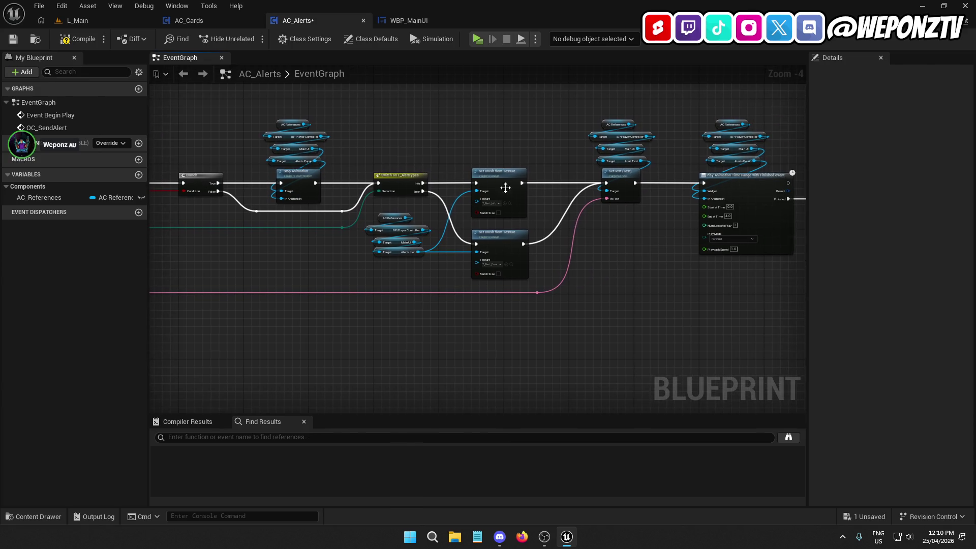
pyautogui.moveTo(692, 306); pyautogui.dragTo(438, 303)
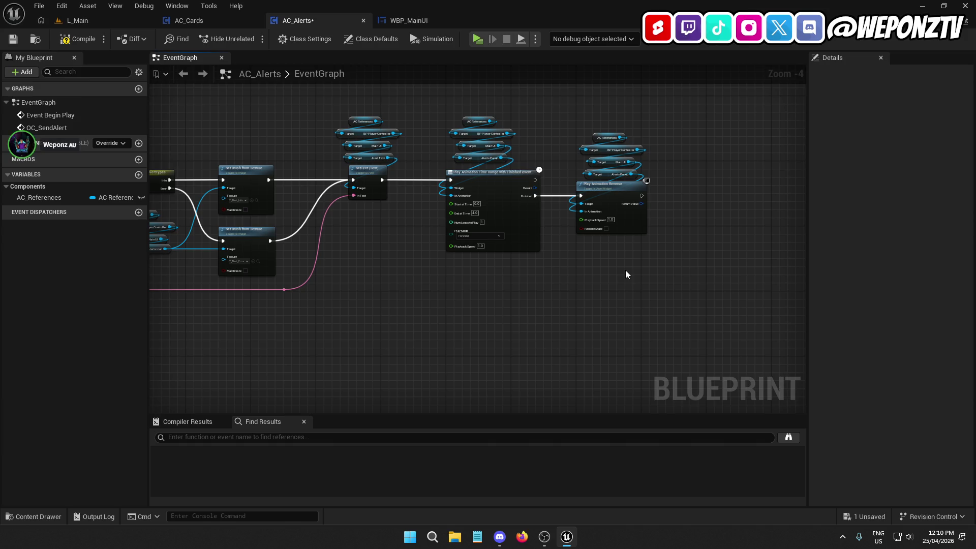
pyautogui.scroll(4, 625, 275)
pyautogui.moveTo(617, 146)
pyautogui.mouseDown()
pyautogui.moveTo(596, 173)
pyautogui.moveTo(563, 285)
pyautogui.mouseUp()
pyautogui.write('is')
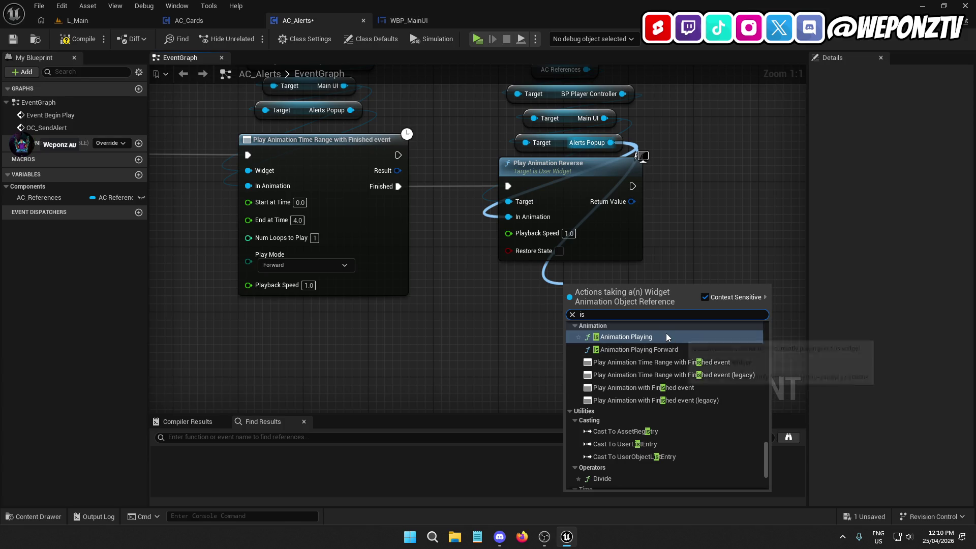
# Add an Is Animation Playing node between the animation nodes, shifting the reverse group right.
pyautogui.click(663, 337)
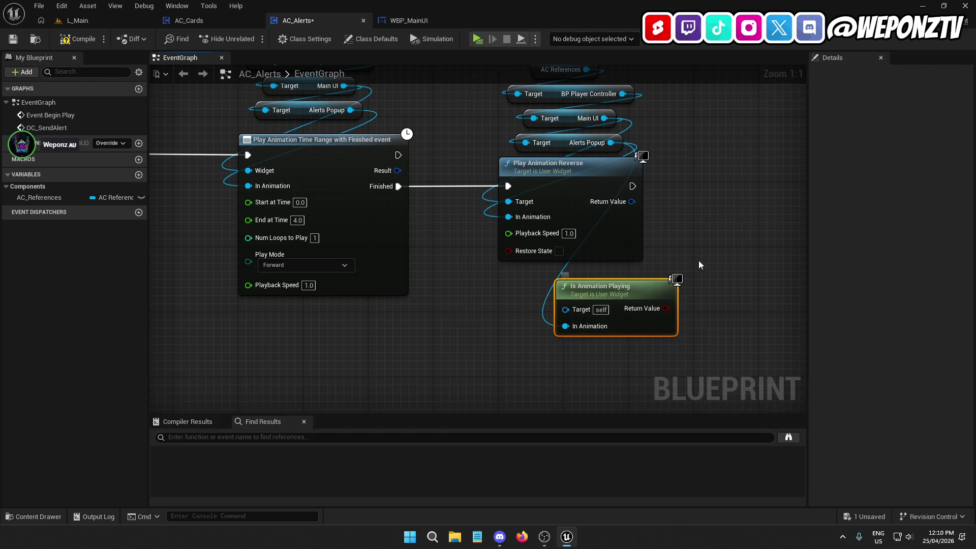
pyautogui.moveTo(697, 261); pyautogui.dragTo(645, 317)
pyautogui.moveTo(654, 261); pyautogui.dragTo(447, 114)
pyautogui.moveTo(540, 222); pyautogui.dragTo(735, 224)
pyautogui.moveTo(571, 351); pyautogui.dragTo(523, 275)
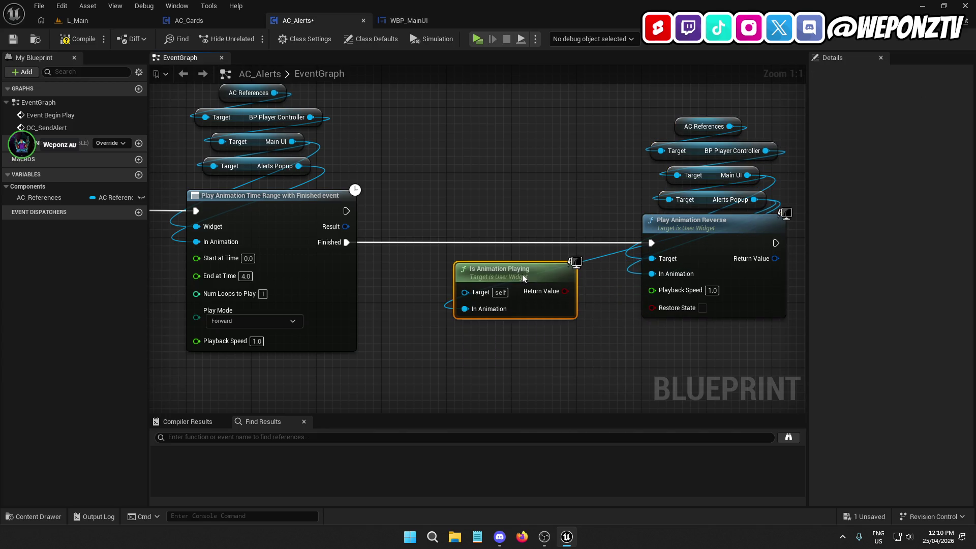
# Paste copied getters and wire Alerts Popup into Is Animation Playing's Target and In Animation.
pyautogui.moveTo(774, 209); pyautogui.dragTo(681, 105)
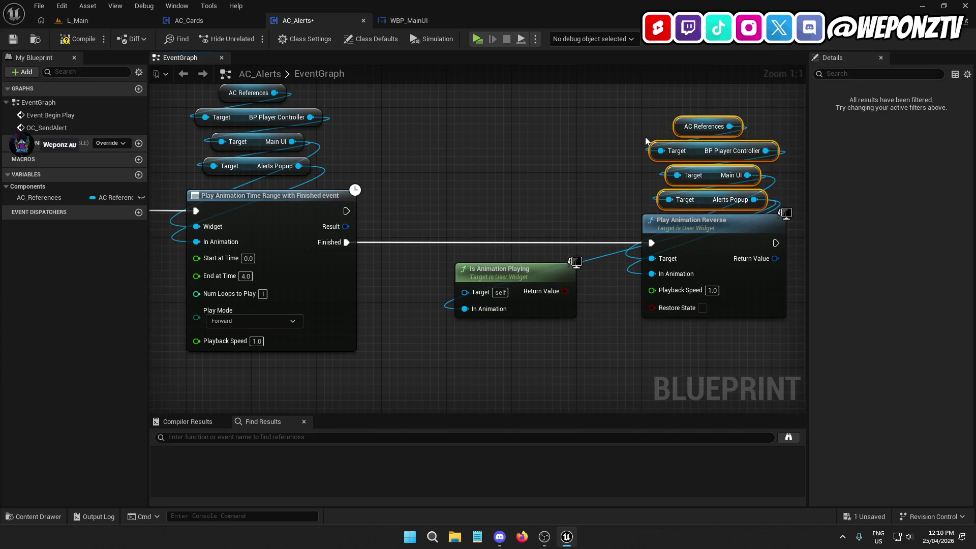
pyautogui.hotkey('ctrl', 'c')
pyautogui.hotkey('ctrl', 'v')
pyautogui.scroll(1, 458, 160)
pyautogui.moveTo(564, 208)
pyautogui.mouseDown()
pyautogui.moveTo(531, 273)
pyautogui.moveTo(483, 329)
pyautogui.mouseUp()
pyautogui.click(525, 225)
pyautogui.moveTo(556, 177)
pyautogui.mouseDown()
pyautogui.moveTo(472, 319)
pyautogui.moveTo(465, 352)
pyautogui.mouseUp()
pyautogui.scroll(1, 471, 327)
pyautogui.scroll(-7, 534, 315)
pyautogui.scroll(4, 498, 285)
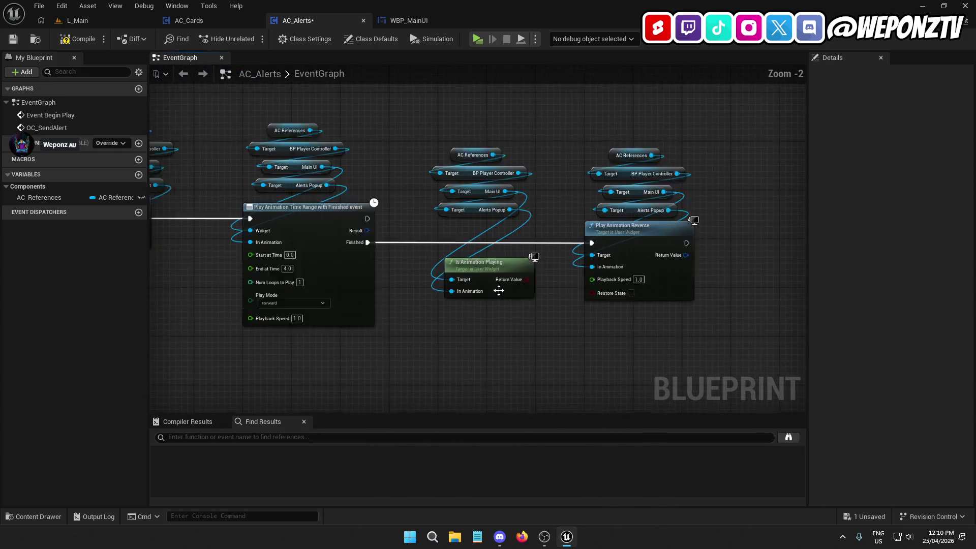
# Place Is Animation Playing and its getters above the execution line and add a Branch.
pyautogui.moveTo(498, 270); pyautogui.dragTo(486, 230)
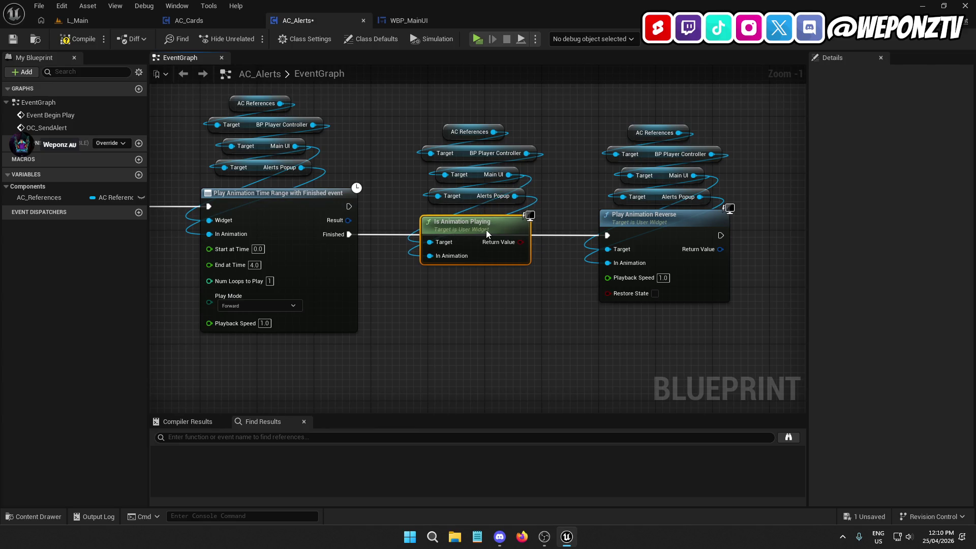
pyautogui.moveTo(534, 269); pyautogui.dragTo(437, 93)
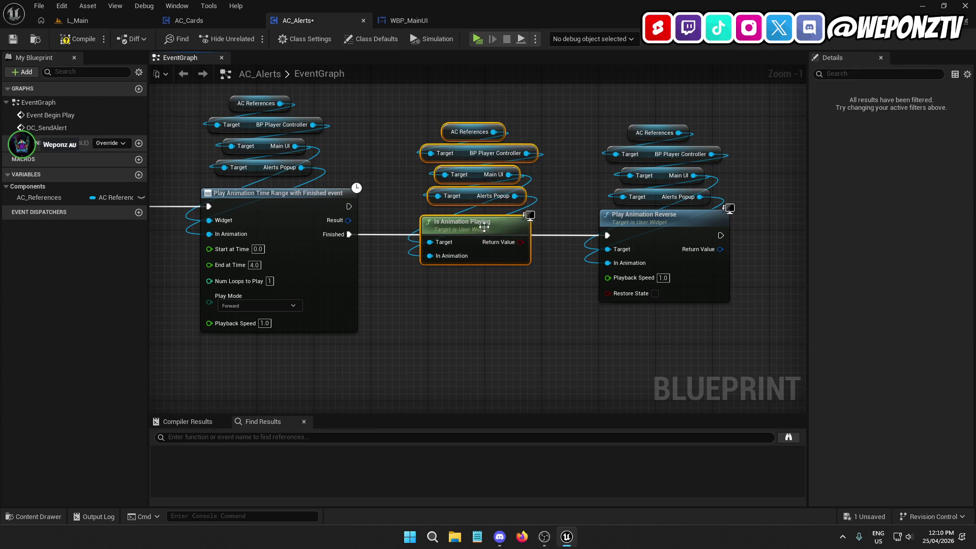
pyautogui.moveTo(488, 224); pyautogui.dragTo(481, 153)
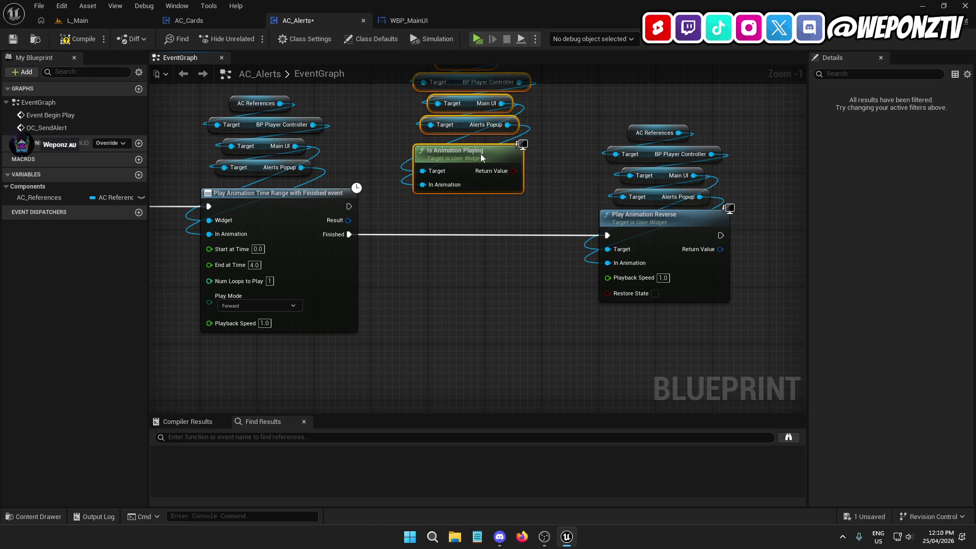
pyautogui.click(449, 209)
pyautogui.scroll(-3, 456, 260)
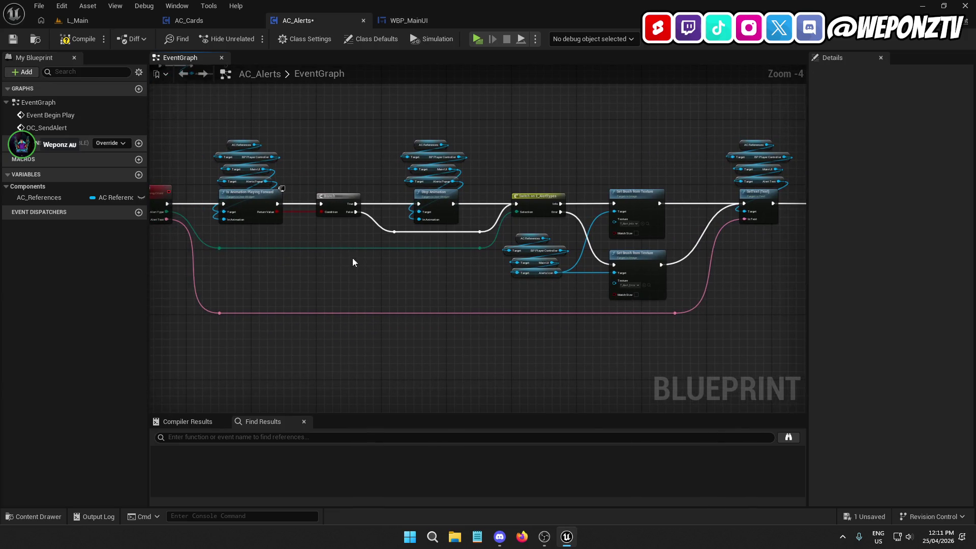
pyautogui.scroll(1, 437, 191)
pyautogui.moveTo(711, 249); pyautogui.dragTo(272, 233)
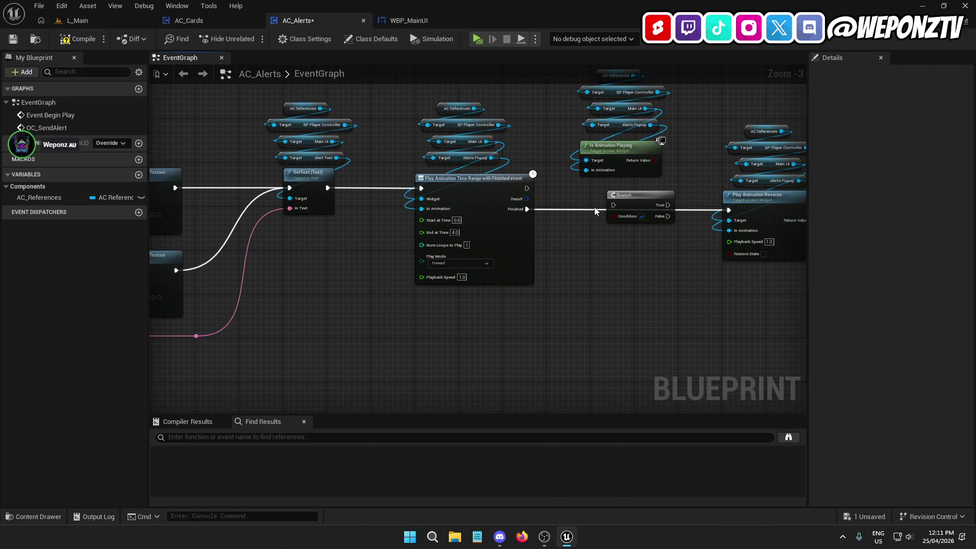
pyautogui.moveTo(613, 259); pyautogui.dragTo(565, 261)
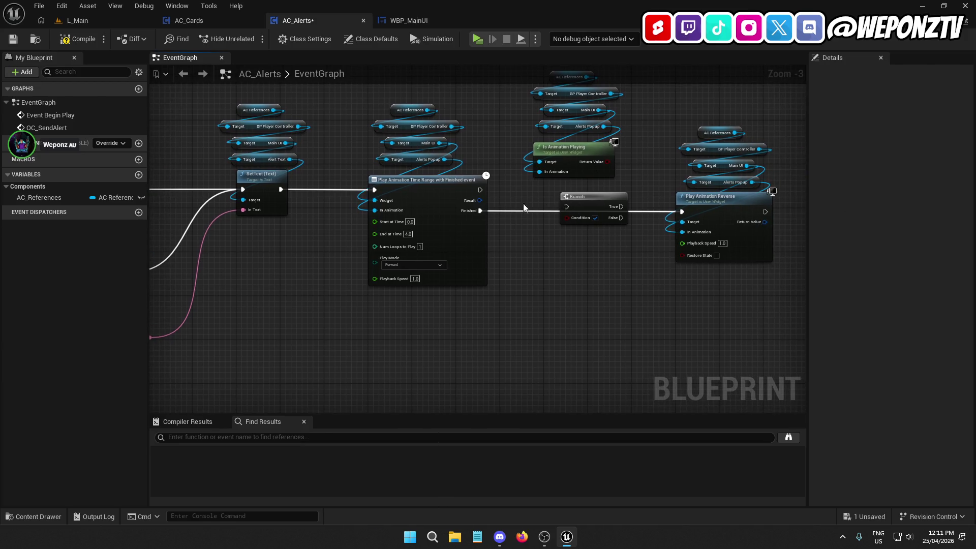
# Feed Is Animation Playing into the Branch condition and run Play Animation Reverse on True.
pyautogui.click(721, 205)
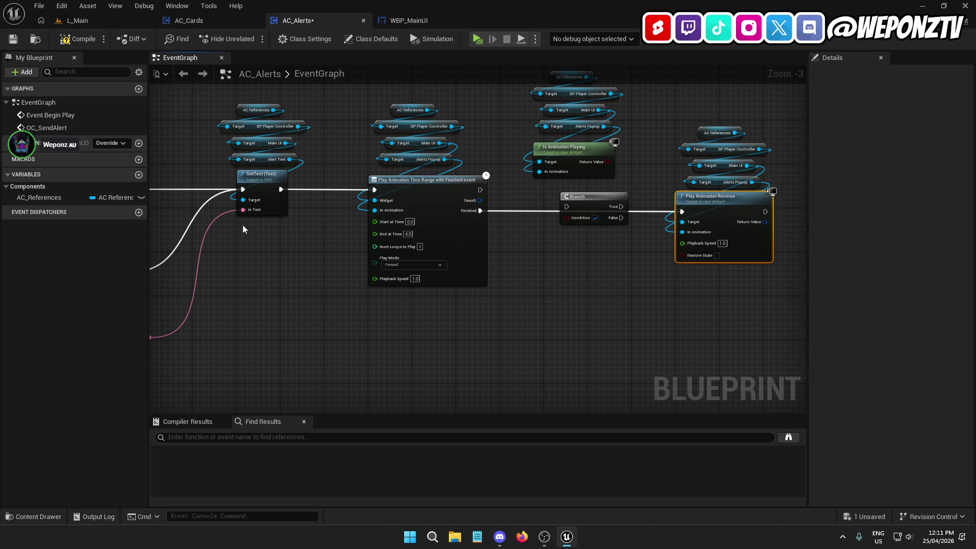
pyautogui.moveTo(553, 221); pyautogui.dragTo(530, 305)
pyautogui.moveTo(494, 233); pyautogui.dragTo(463, 236)
pyautogui.moveTo(504, 191)
pyautogui.mouseDown()
pyautogui.moveTo(453, 258)
pyautogui.moveTo(465, 233)
pyautogui.moveTo(452, 243)
pyautogui.moveTo(375, 240)
pyautogui.mouseUp()
pyautogui.moveTo(493, 242); pyautogui.dragTo(577, 241)
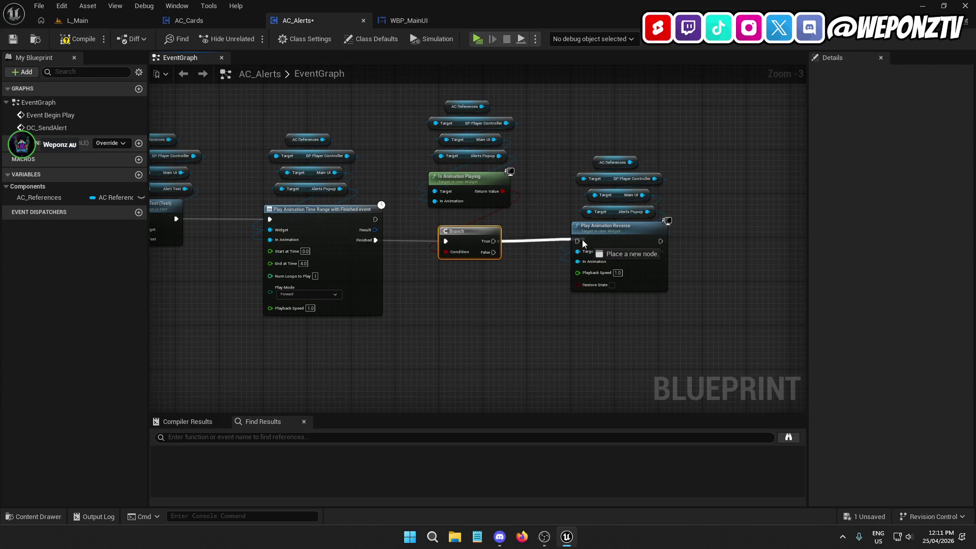
# Tidy the Is Animation Playing group's position and compile the AC_Alerts blueprint.
pyautogui.click(341, 220)
pyautogui.click(483, 323)
pyautogui.moveTo(516, 211); pyautogui.dragTo(429, 83)
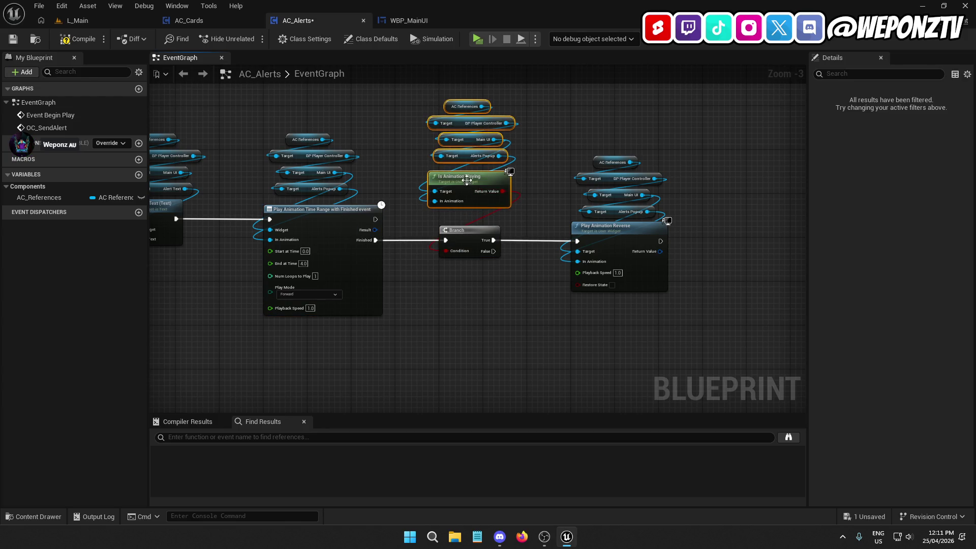
pyautogui.moveTo(467, 181); pyautogui.dragTo(468, 191)
pyautogui.click(611, 237)
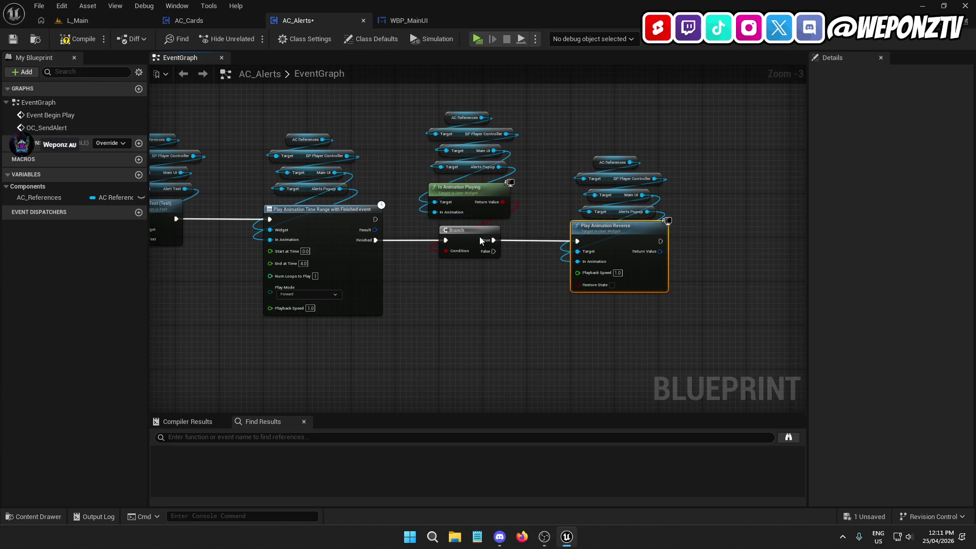
pyautogui.click(559, 303)
pyautogui.scroll(-1, 722, 276)
pyautogui.scroll(-1, 604, 267)
pyautogui.moveTo(458, 270); pyautogui.dragTo(569, 269)
pyautogui.moveTo(300, 163); pyautogui.dragTo(584, 153)
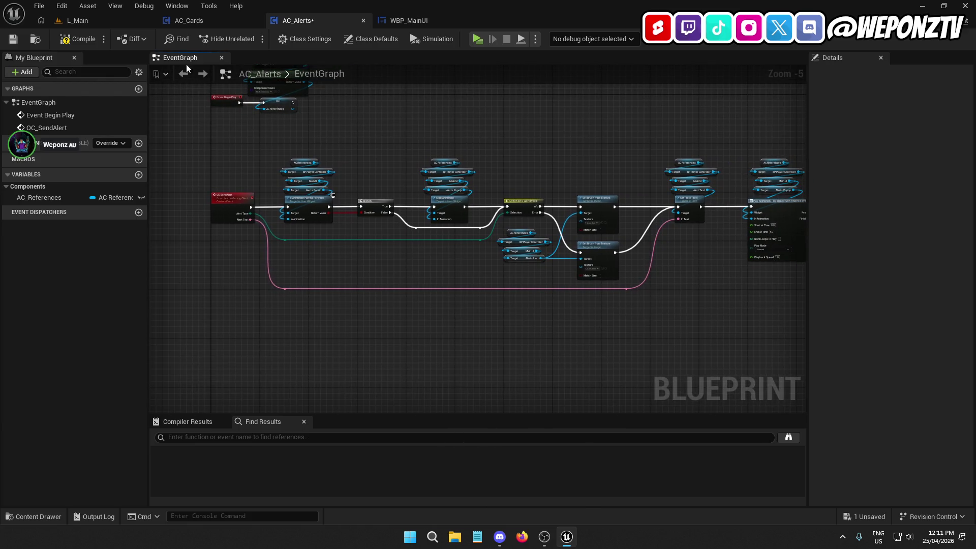
pyautogui.click(77, 38)
# Save AC_Alerts, then in AC_Cards drive a Switch on E_CardTypes from GiveCard's Card Type.
pyautogui.click(12, 40)
pyautogui.click(234, 21)
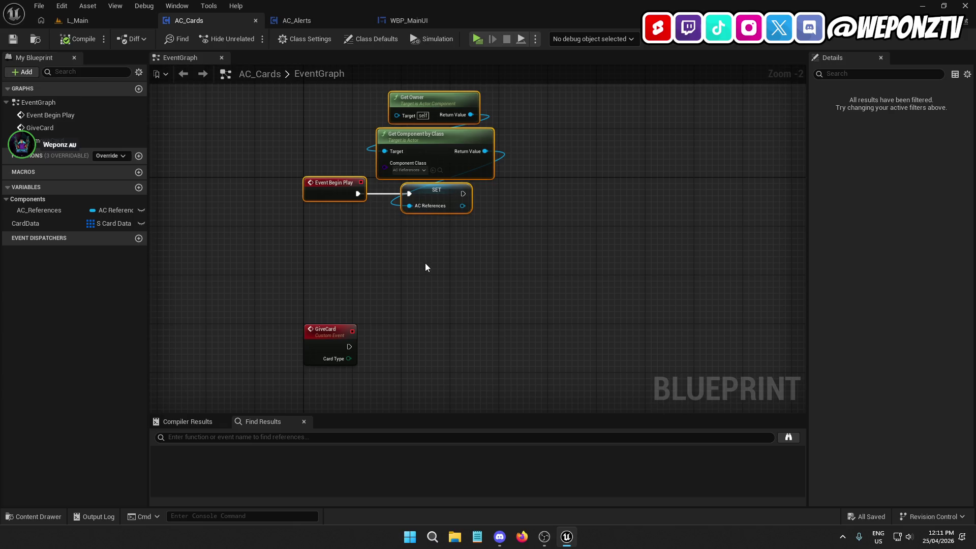
pyautogui.moveTo(425, 265); pyautogui.dragTo(417, 134)
pyautogui.moveTo(339, 230)
pyautogui.mouseDown()
pyautogui.moveTo(405, 219)
pyautogui.moveTo(431, 138)
pyautogui.moveTo(327, 292)
pyautogui.moveTo(333, 270)
pyautogui.moveTo(334, 318)
pyautogui.mouseUp()
pyautogui.write('sw')
pyautogui.click(482, 284)
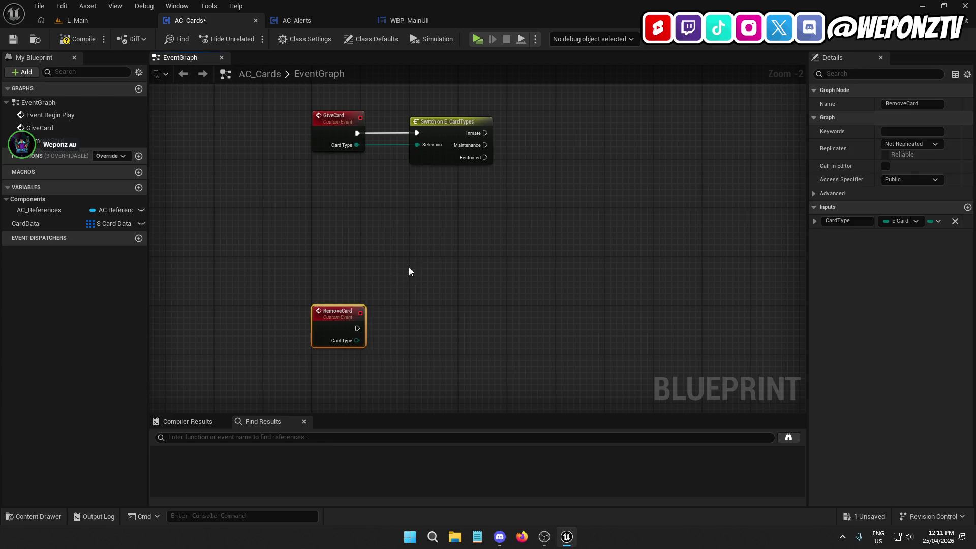
pyautogui.click(397, 277)
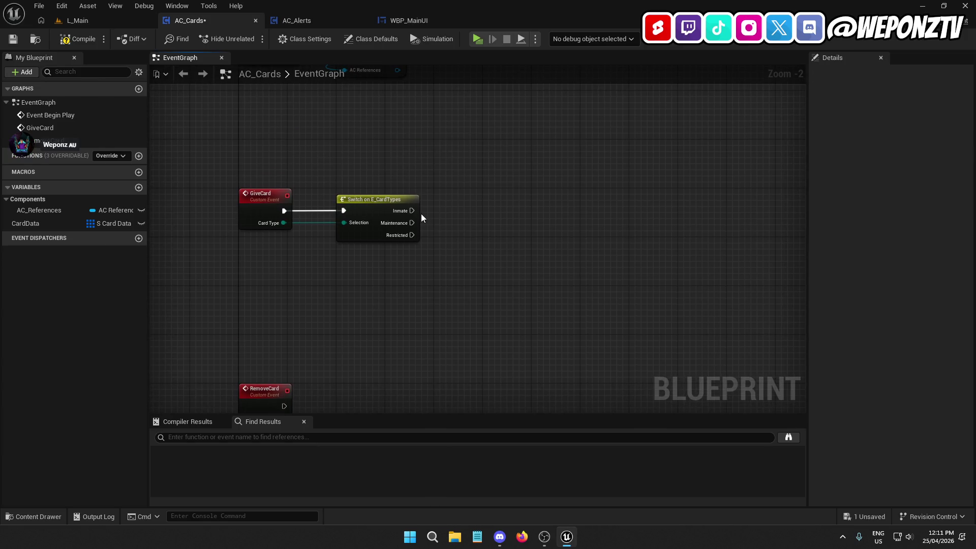
# Add a Card Data getter and a For Each Loop with Break node.
pyautogui.moveTo(89, 224); pyautogui.dragTo(480, 167)
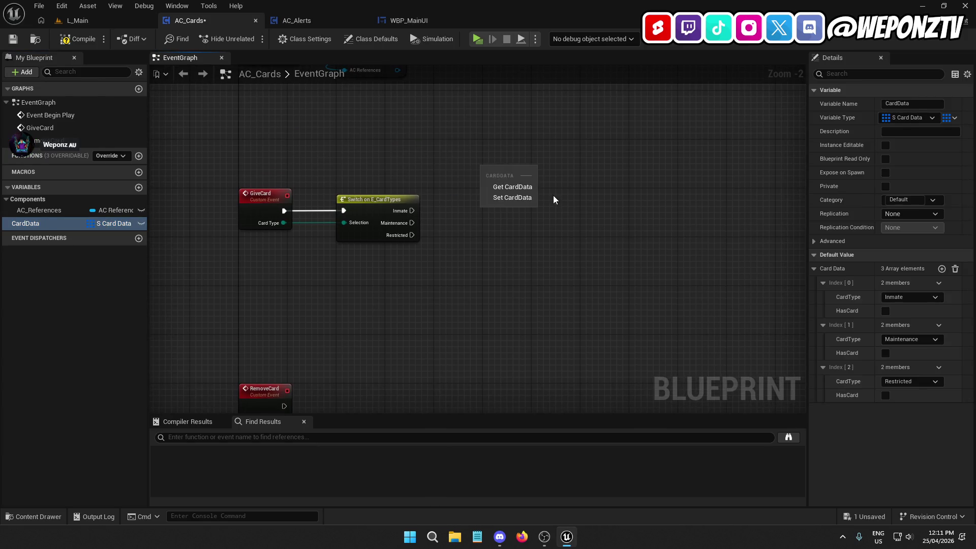
pyautogui.click(514, 187)
pyautogui.rightClick(519, 172)
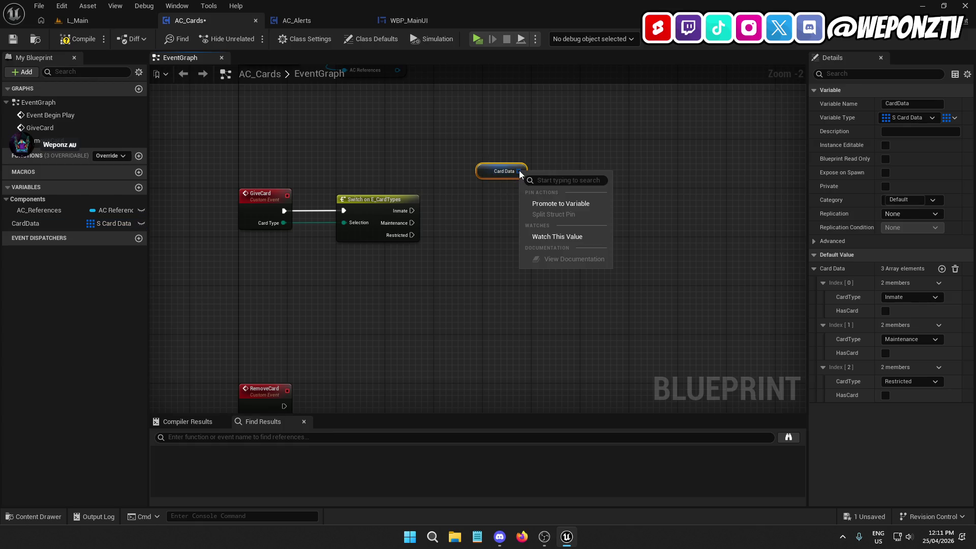
pyautogui.click(564, 166)
pyautogui.moveTo(546, 179)
pyautogui.mouseDown()
pyautogui.moveTo(480, 162)
pyautogui.moveTo(524, 223)
pyautogui.mouseUp()
pyautogui.click(533, 168)
pyautogui.write('fore')
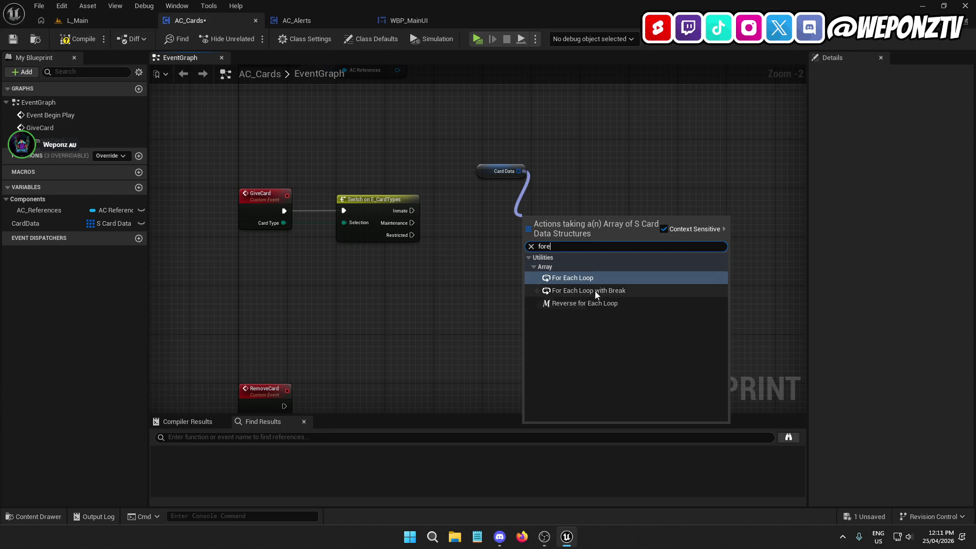
pyautogui.click(563, 291)
pyautogui.moveTo(549, 218)
pyautogui.mouseDown()
pyautogui.moveTo(521, 215)
pyautogui.moveTo(515, 203)
pyautogui.moveTo(405, 220)
pyautogui.moveTo(412, 210)
pyautogui.mouseUp()
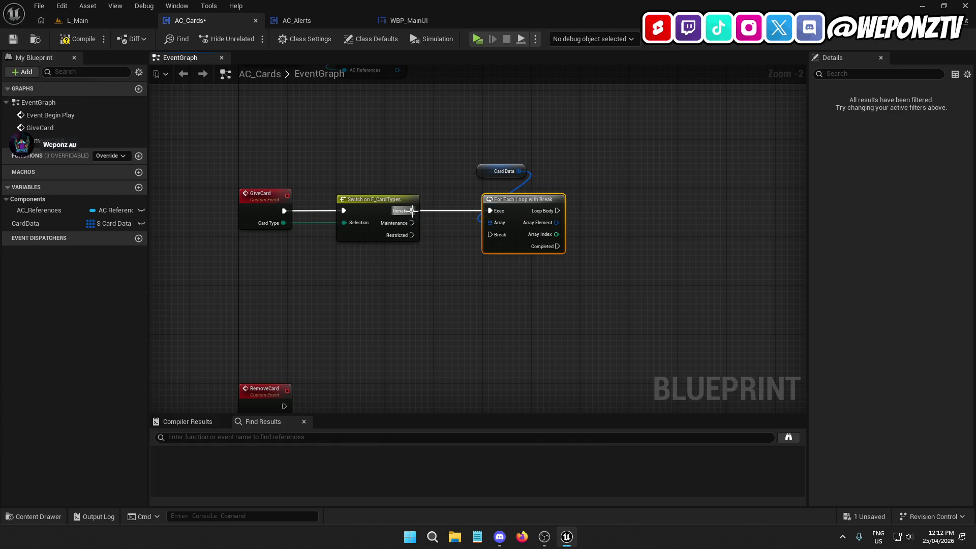
# Move the For Each Loop further right with the Card Data getter just above it.
pyautogui.click(452, 264)
pyautogui.moveTo(518, 218)
pyautogui.mouseDown()
pyautogui.moveTo(732, 220)
pyautogui.moveTo(714, 218)
pyautogui.mouseUp()
pyautogui.moveTo(523, 181); pyautogui.dragTo(477, 133)
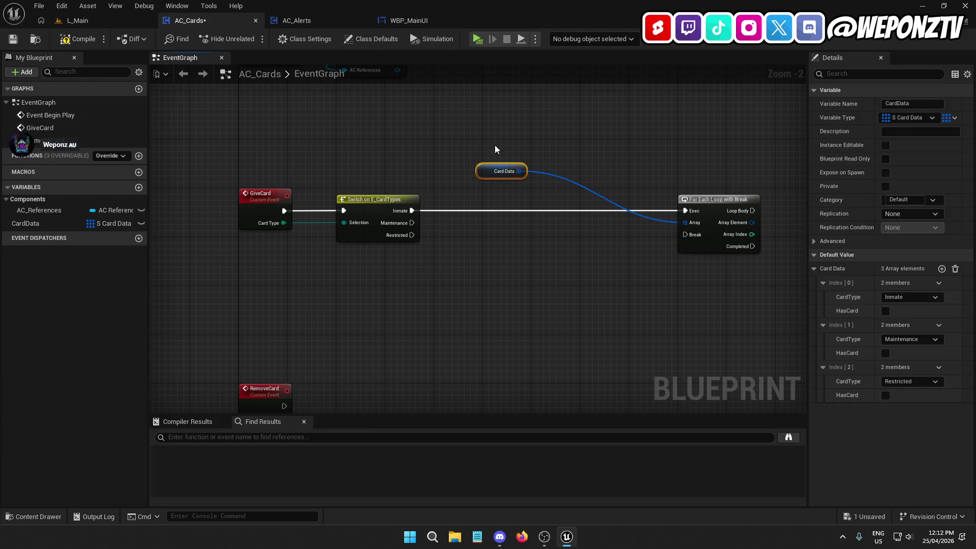
pyautogui.moveTo(488, 173)
pyautogui.mouseDown()
pyautogui.moveTo(682, 192)
pyautogui.moveTo(702, 181)
pyautogui.moveTo(704, 192)
pyautogui.mouseUp()
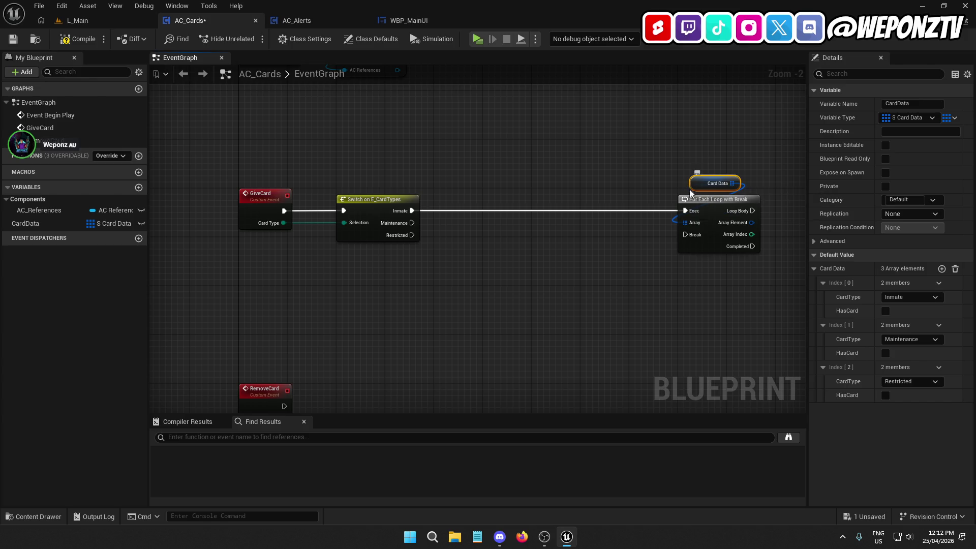
# Duplicate Card Data, add a Get (a copy) node, and split its output into Card Type and Has Card.
pyautogui.hotkey('ctrl', 'c')
pyautogui.hotkey('ctrl', 'v')
pyautogui.moveTo(502, 160)
pyautogui.mouseDown()
pyautogui.moveTo(481, 176)
pyautogui.moveTo(499, 189)
pyautogui.mouseUp()
pyautogui.write('getc')
pyautogui.press('BackSpace')
pyautogui.press('BackSpace')
pyautogui.press('BackSpace')
pyautogui.write('cop')
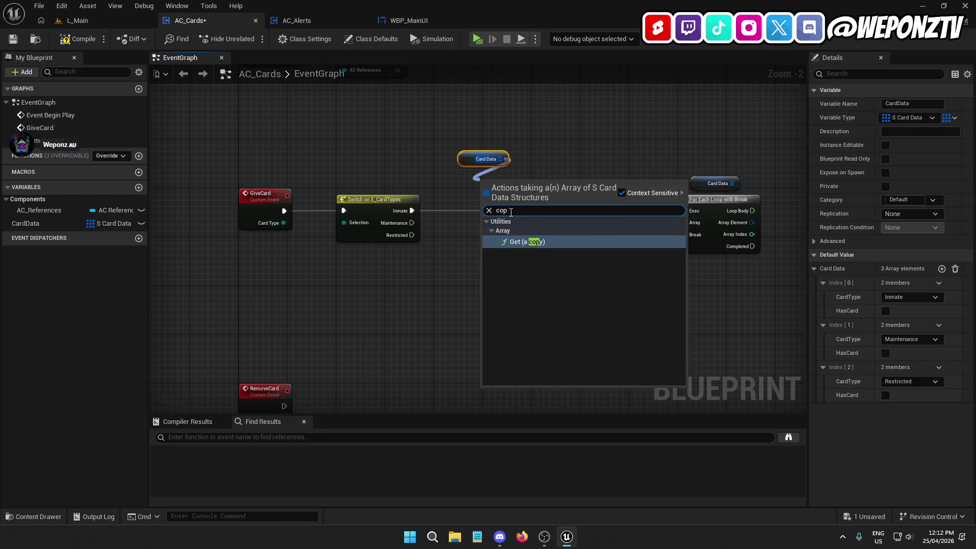
pyautogui.click(551, 242)
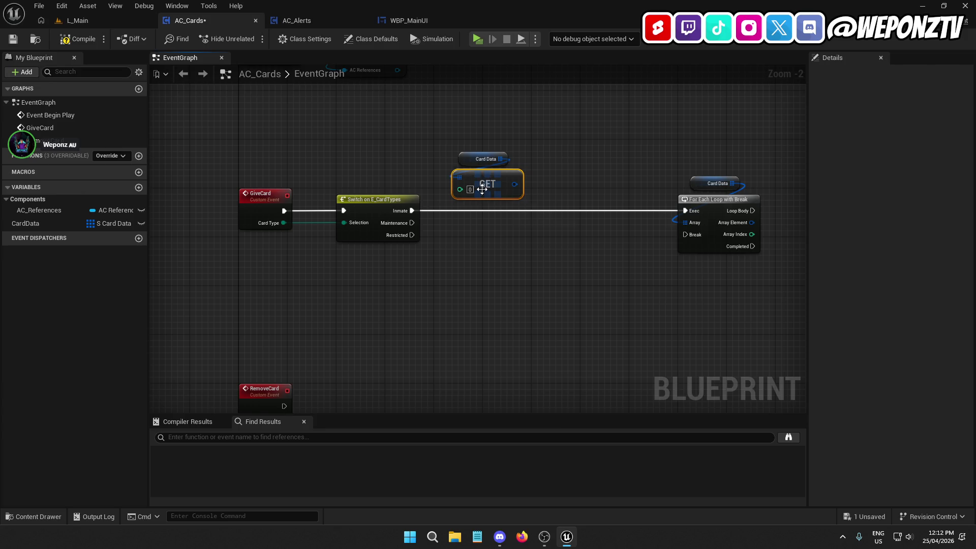
pyautogui.rightClick(512, 189)
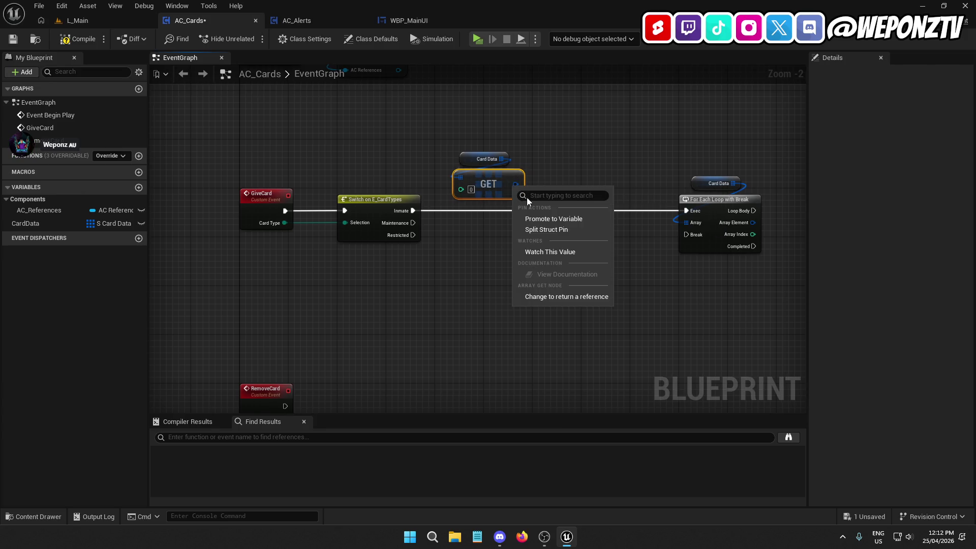
pyautogui.click(554, 229)
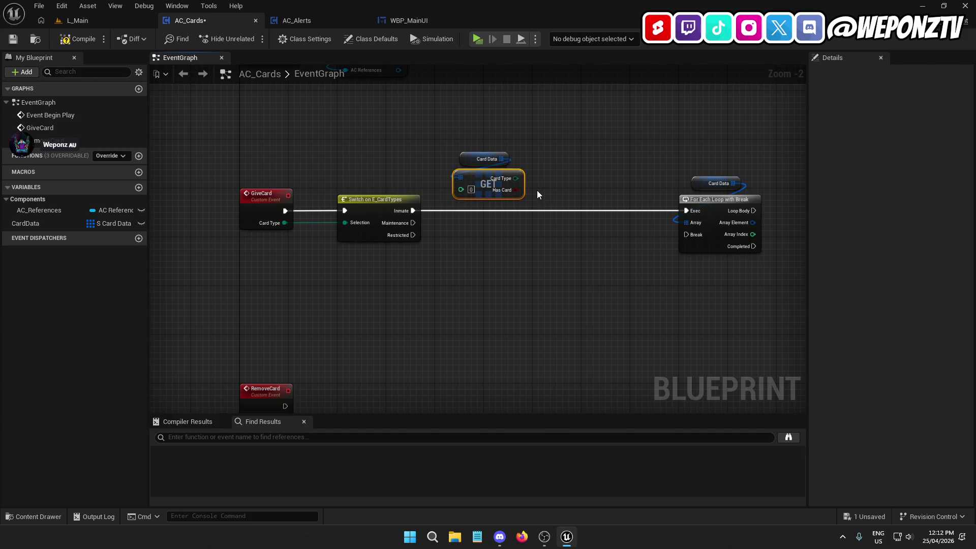
pyautogui.click(544, 192)
# Route the Switch's Inmate case into the Branch and rearrange the Card Data, GET and loop nodes.
pyautogui.moveTo(574, 199)
pyautogui.mouseDown()
pyautogui.moveTo(539, 214)
pyautogui.moveTo(543, 223)
pyautogui.mouseUp()
pyautogui.moveTo(538, 189); pyautogui.dragTo(463, 146)
pyautogui.moveTo(490, 186); pyautogui.dragTo(563, 174)
pyautogui.click(588, 263)
pyautogui.moveTo(588, 264); pyautogui.dragTo(468, 274)
pyautogui.moveTo(659, 279); pyautogui.dragTo(571, 180)
pyautogui.moveTo(587, 213)
pyautogui.mouseDown()
pyautogui.moveTo(705, 213)
pyautogui.moveTo(679, 214)
pyautogui.mouseUp()
pyautogui.moveTo(413, 212); pyautogui.dragTo(287, 212)
pyautogui.click(462, 278)
# Add an AC References getter and pull a Get AC Alerts node from it.
pyautogui.scroll(-1, 491, 285)
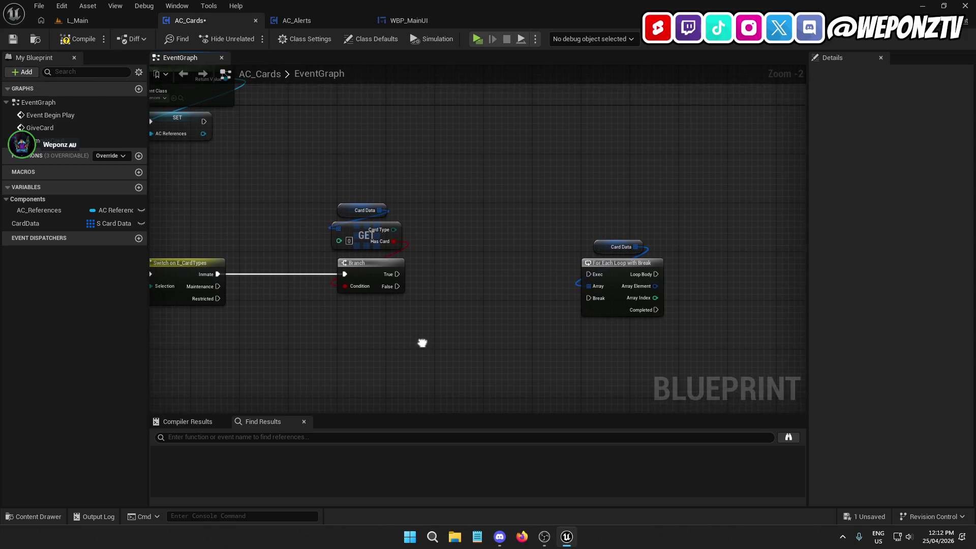
pyautogui.scroll(-3, 629, 286)
pyautogui.moveTo(630, 280)
pyautogui.mouseDown()
pyautogui.moveTo(405, 198)
pyautogui.moveTo(424, 244)
pyautogui.mouseUp()
pyautogui.scroll(5, 423, 178)
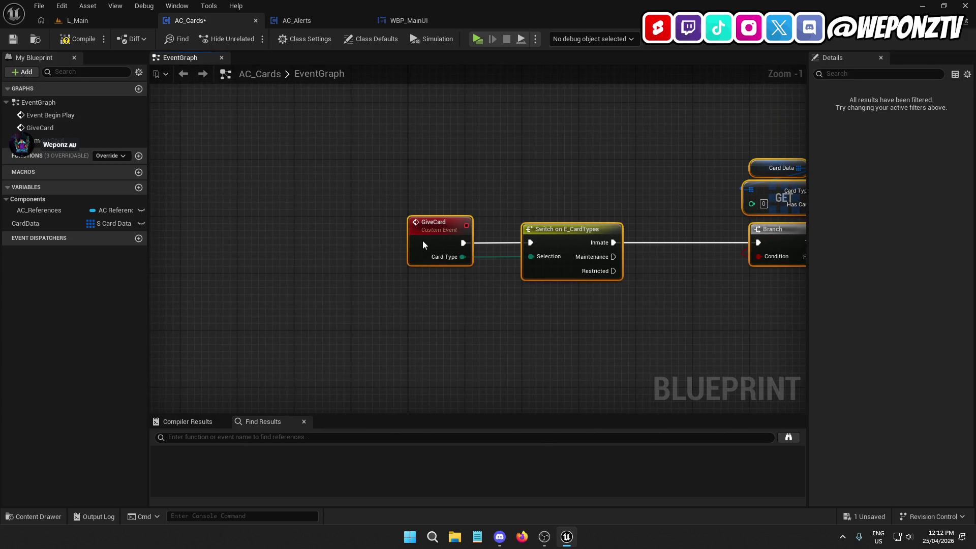
pyautogui.click(625, 198)
pyautogui.moveTo(625, 198)
pyautogui.mouseDown()
pyautogui.moveTo(372, 215)
pyautogui.moveTo(526, 229)
pyautogui.mouseUp()
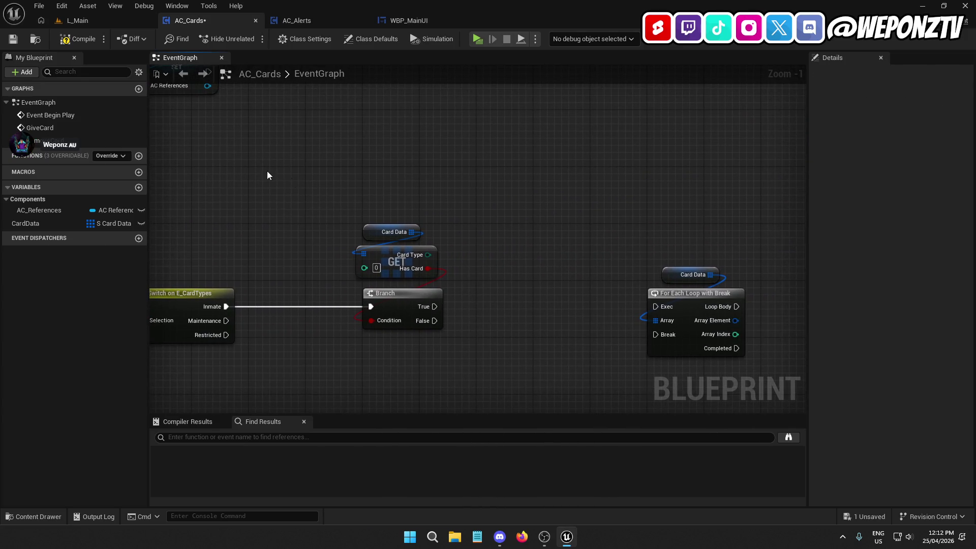
pyautogui.moveTo(71, 208)
pyautogui.mouseDown()
pyautogui.moveTo(495, 173)
pyautogui.moveTo(514, 236)
pyautogui.moveTo(533, 213)
pyautogui.moveTo(530, 199)
pyautogui.moveTo(518, 243)
pyautogui.mouseUp()
pyautogui.click(533, 190)
pyautogui.write('alert')
pyautogui.click(552, 345)
# Add an OC Send Alert call on AC Alerts and move it with its reference nodes up and right.
pyautogui.write('send')
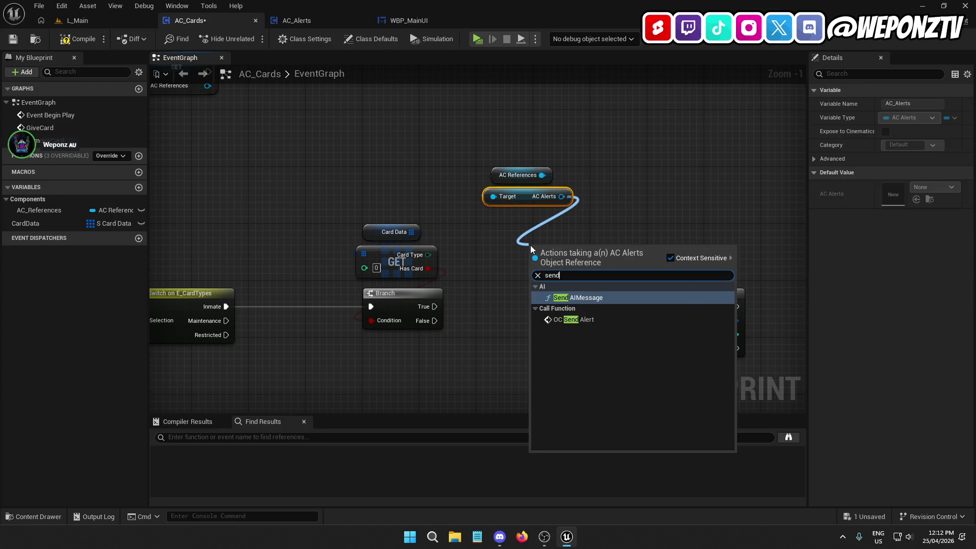
pyautogui.click(604, 319)
pyautogui.moveTo(555, 239); pyautogui.dragTo(510, 232)
pyautogui.moveTo(630, 239); pyautogui.dragTo(468, 135)
pyautogui.moveTo(525, 218)
pyautogui.mouseDown()
pyautogui.moveTo(610, 175)
pyautogui.moveTo(598, 121)
pyautogui.mouseUp()
# Shift the GiveCard chain and alert nodes lower so the Branch and Send Alert sit together.
pyautogui.scroll(-5, 532, 203)
pyautogui.moveTo(639, 329); pyautogui.dragTo(355, 183)
pyautogui.scroll(3, 401, 255)
pyautogui.moveTo(497, 188); pyautogui.dragTo(493, 233)
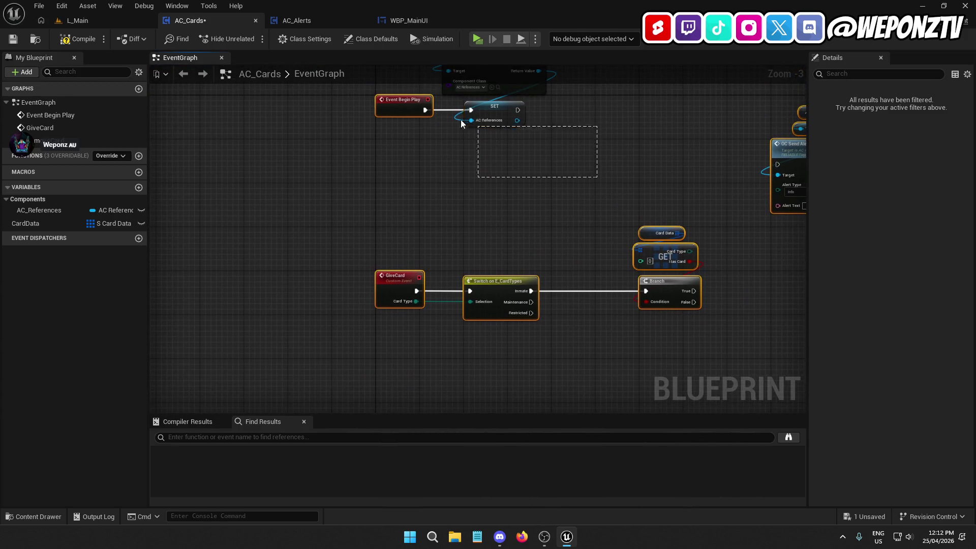
pyautogui.moveTo(392, 292); pyautogui.dragTo(392, 374)
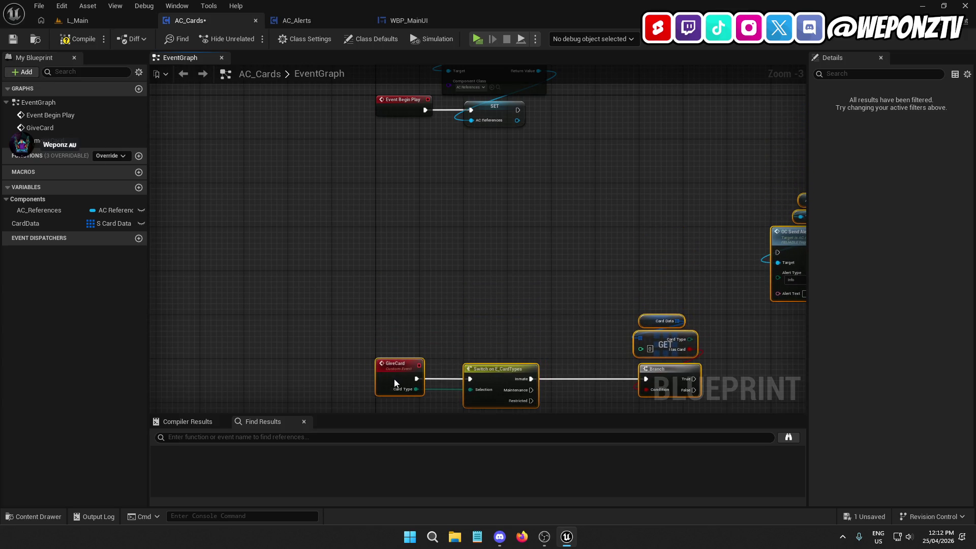
pyautogui.scroll(3, 446, 257)
pyautogui.click(542, 290)
pyautogui.moveTo(587, 237)
pyautogui.mouseDown()
pyautogui.moveTo(476, 295)
pyautogui.moveTo(632, 146)
pyautogui.moveTo(630, 94)
pyautogui.mouseUp()
pyautogui.moveTo(497, 168)
pyautogui.mouseDown()
pyautogui.moveTo(605, 166)
pyautogui.moveTo(555, 170)
pyautogui.mouseUp()
pyautogui.click(472, 311)
pyautogui.moveTo(473, 311); pyautogui.dragTo(548, 248)
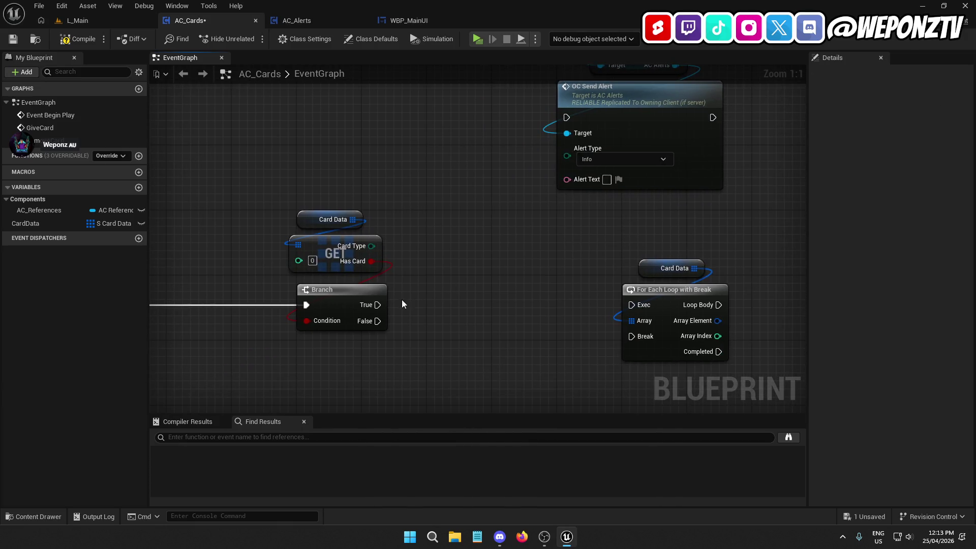
# Wire Branch True to the alert, set type Error, and enter 'You already have an Inmate access card'.
pyautogui.moveTo(376, 305); pyautogui.dragTo(566, 119)
pyautogui.click(599, 155)
pyautogui.click(609, 183)
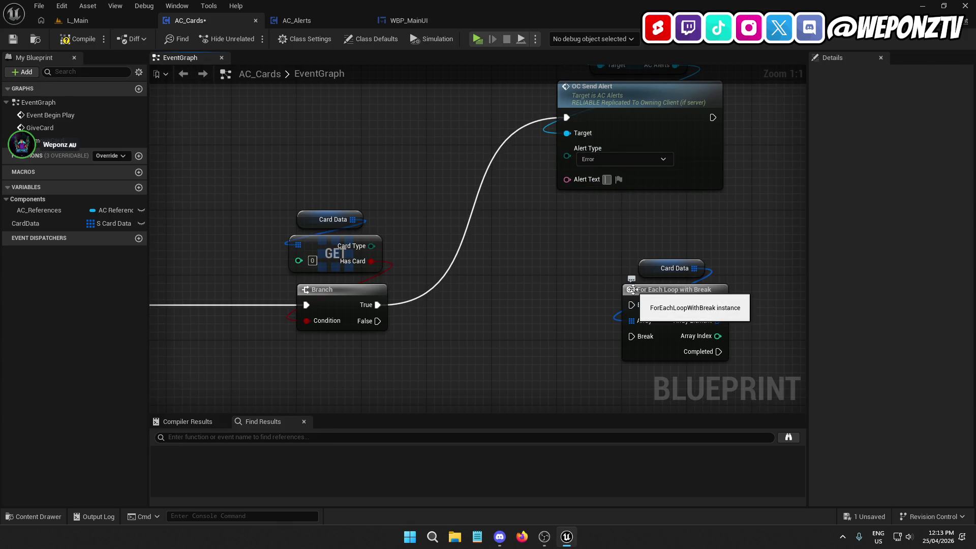
pyautogui.write('You alread')
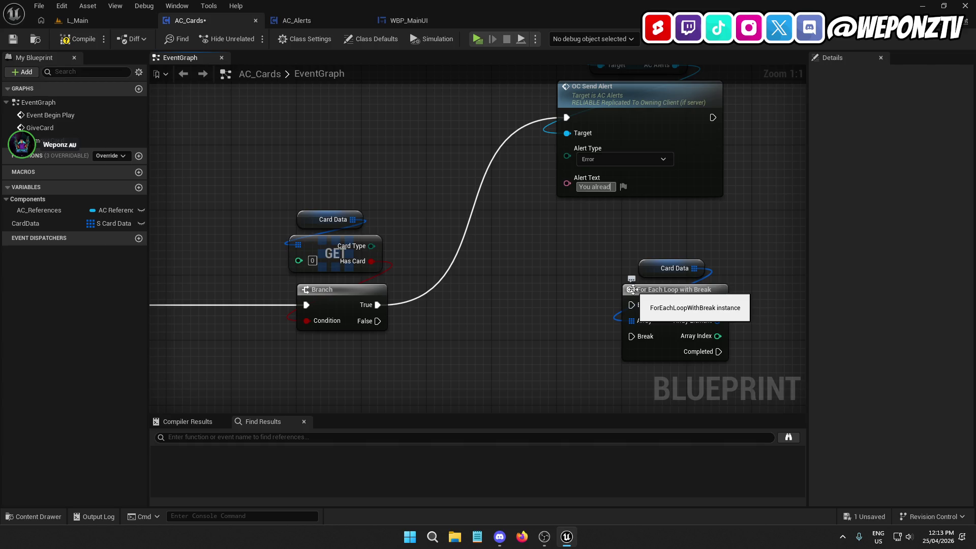
pyautogui.write('y have')
pyautogui.write('s')
pyautogui.write('e acces')
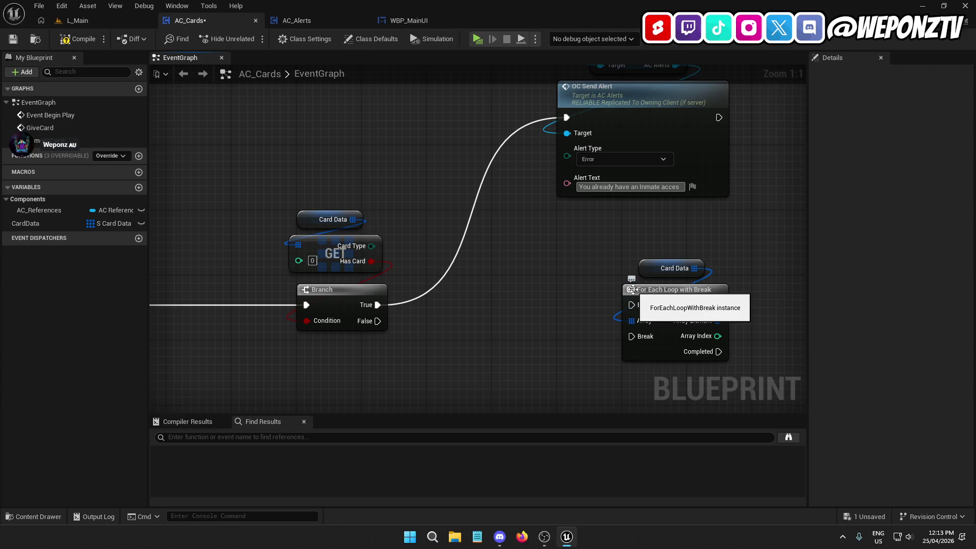
pyautogui.write('s card')
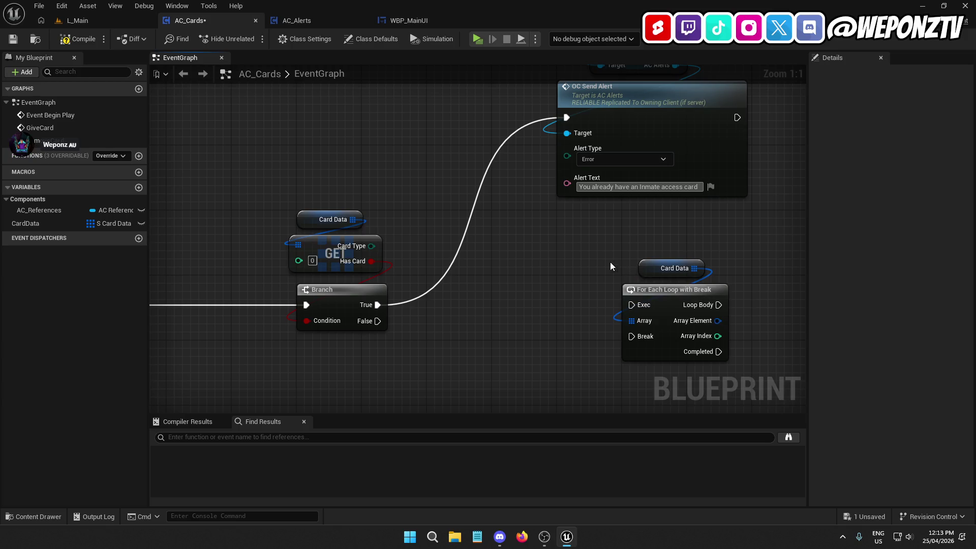
pyautogui.moveTo(606, 247); pyautogui.dragTo(543, 252)
pyautogui.scroll(-3, 542, 252)
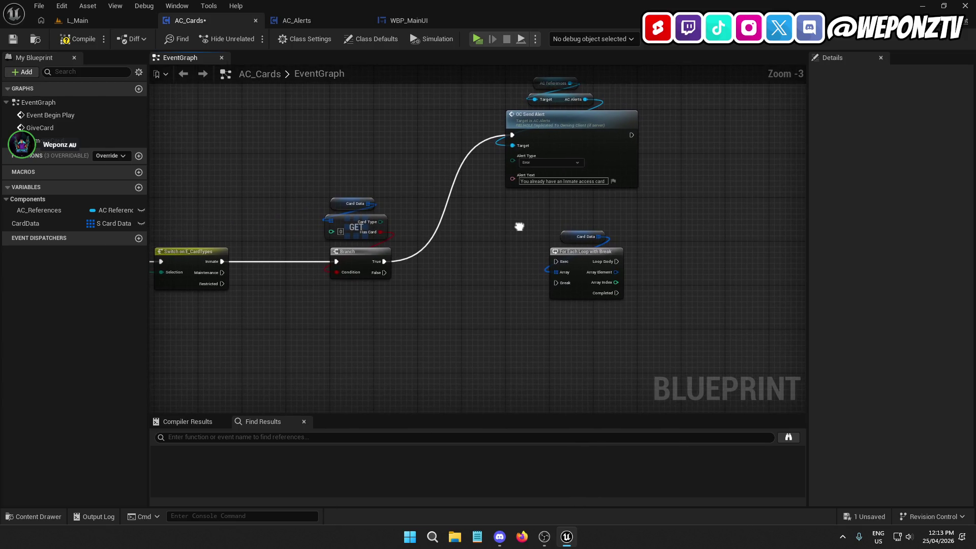
# Run the For Each Loop on the not-owned path and split its element into Card Type and Has Card.
pyautogui.moveTo(385, 273)
pyautogui.mouseDown()
pyautogui.moveTo(559, 260)
pyautogui.moveTo(489, 283)
pyautogui.moveTo(481, 269)
pyautogui.moveTo(546, 260)
pyautogui.moveTo(513, 243)
pyautogui.mouseUp()
pyautogui.click(570, 268)
pyautogui.rightClick(514, 233)
pyautogui.click(543, 271)
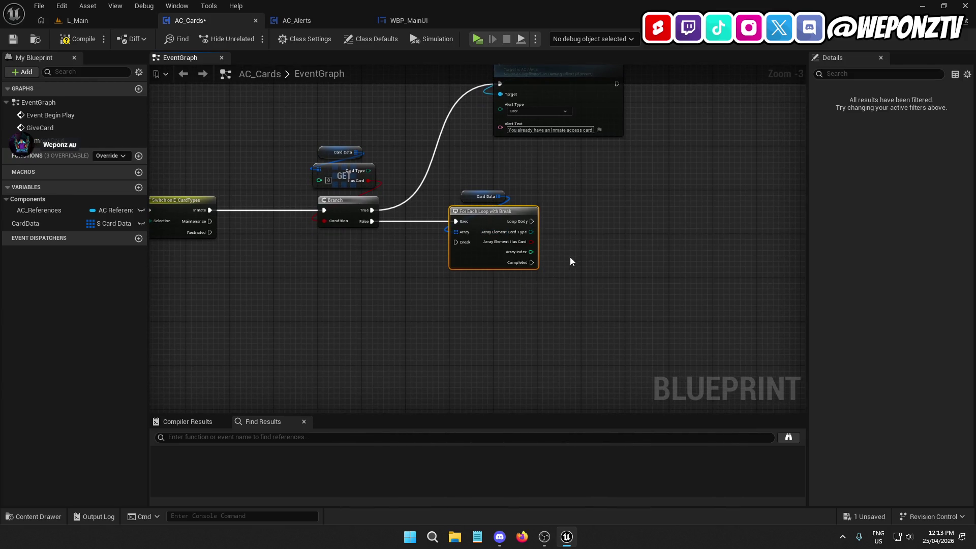
pyautogui.moveTo(498, 233); pyautogui.dragTo(579, 229)
pyautogui.moveTo(293, 212)
pyautogui.mouseDown()
pyautogui.moveTo(455, 231)
pyautogui.moveTo(342, 216)
pyautogui.mouseUp()
# Add an == equality check off the element's Card Type, undoing a stray wire.
pyautogui.rightClick(346, 224)
pyautogui.moveTo(609, 199); pyautogui.dragTo(653, 208)
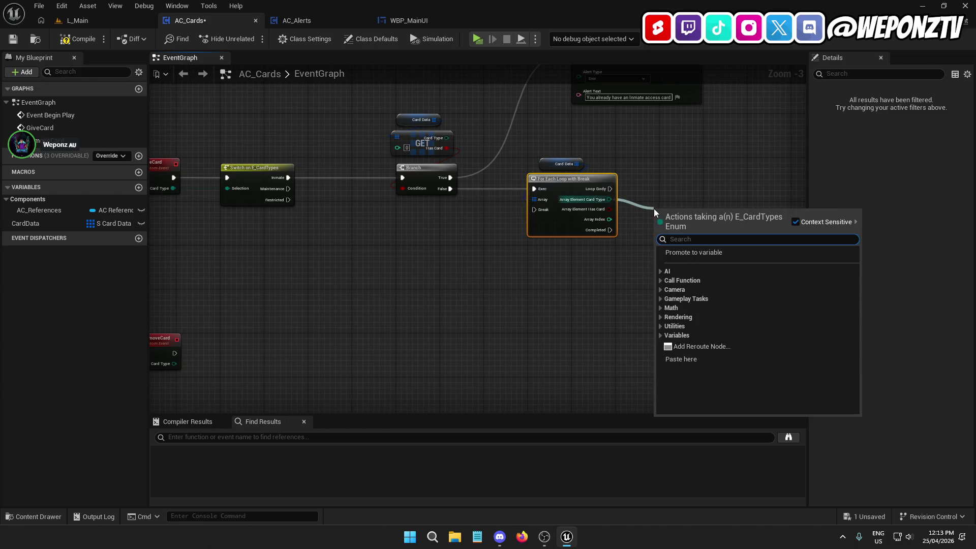
pyautogui.write('==')
pyautogui.click(709, 271)
pyautogui.moveTo(695, 233)
pyautogui.mouseDown()
pyautogui.moveTo(709, 231)
pyautogui.moveTo(710, 254)
pyautogui.moveTo(213, 201)
pyautogui.moveTo(173, 188)
pyautogui.mouseUp()
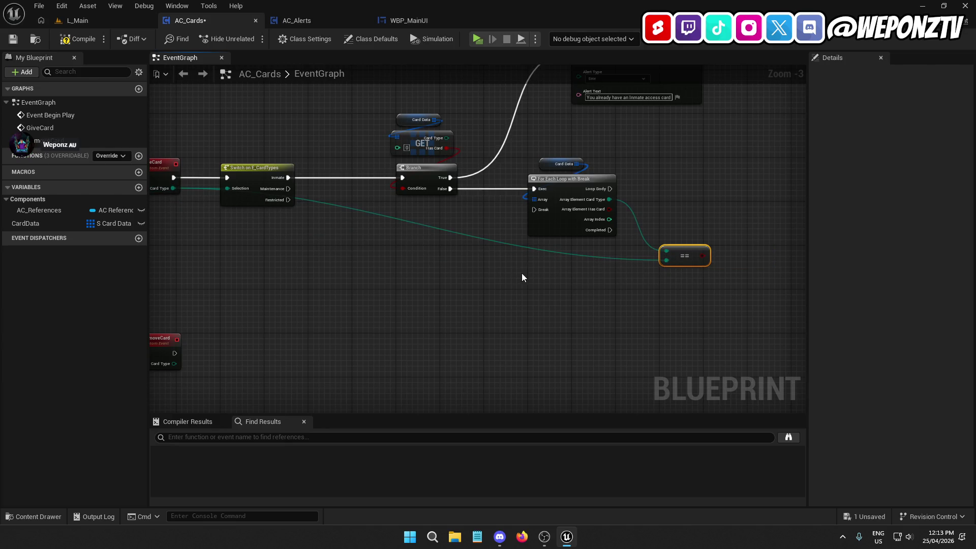
pyautogui.hotkey('ctrl', 'z')
pyautogui.moveTo(709, 264)
pyautogui.mouseDown()
pyautogui.moveTo(513, 172)
pyautogui.moveTo(760, 208)
pyautogui.mouseUp()
pyautogui.scroll(1, 528, 180)
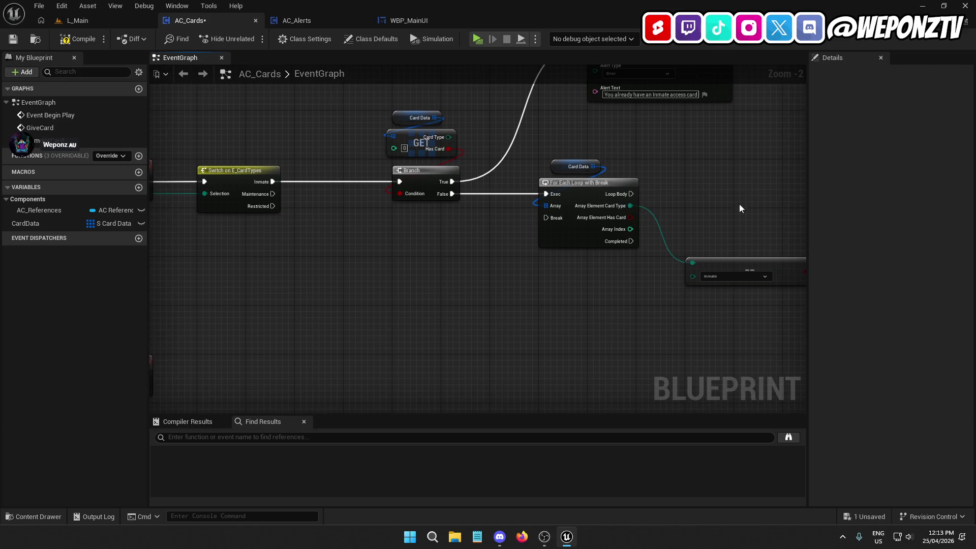
pyautogui.moveTo(537, 279)
pyautogui.mouseDown()
pyautogui.moveTo(511, 238)
pyautogui.moveTo(522, 202)
pyautogui.mouseUp()
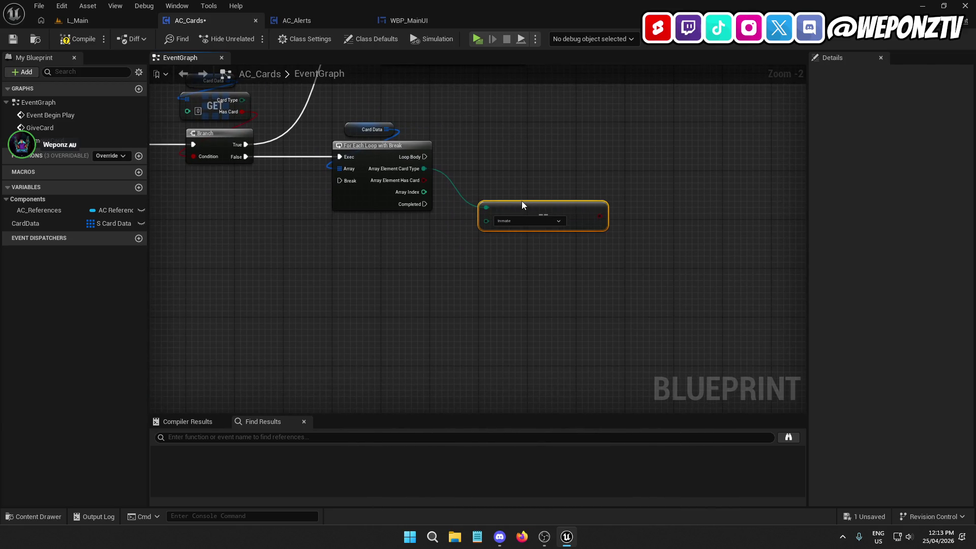
# Place a Branch fed by the loop body with the comparison result as its condition.
pyautogui.click(635, 142)
pyautogui.moveTo(643, 155); pyautogui.dragTo(422, 157)
pyautogui.moveTo(685, 145); pyautogui.dragTo(673, 148)
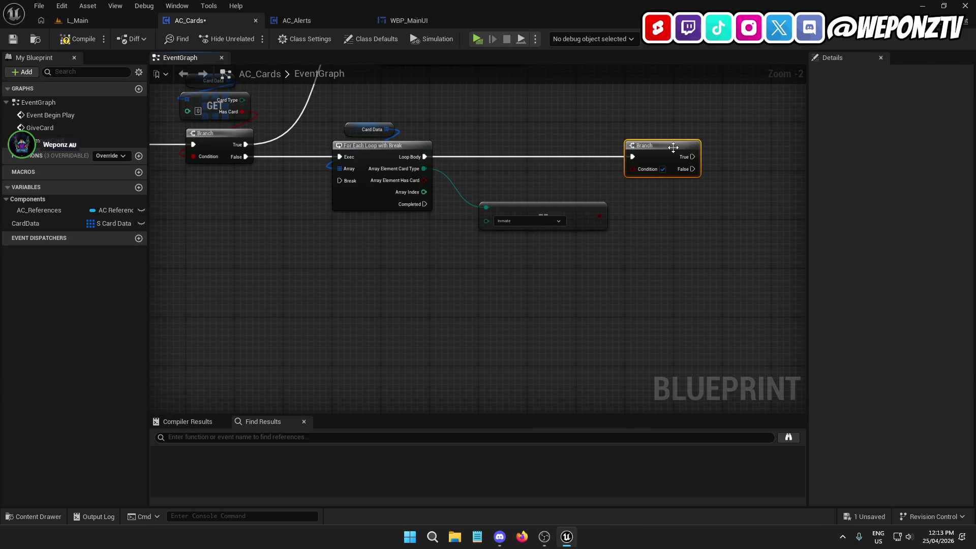
pyautogui.click(396, 151)
pyautogui.click(532, 211)
pyautogui.click(649, 208)
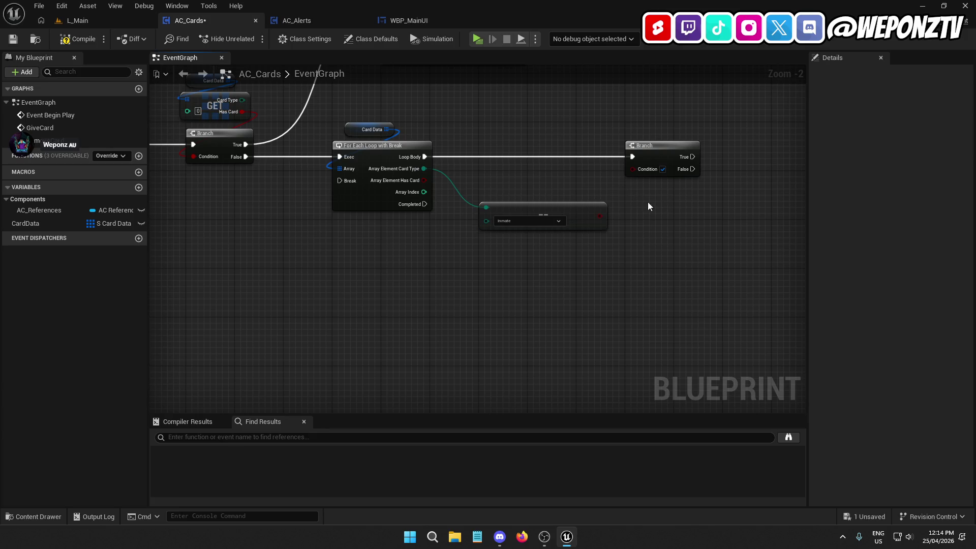
pyautogui.moveTo(599, 216); pyautogui.dragTo(635, 169)
pyautogui.rightClick(649, 228)
pyautogui.click(587, 275)
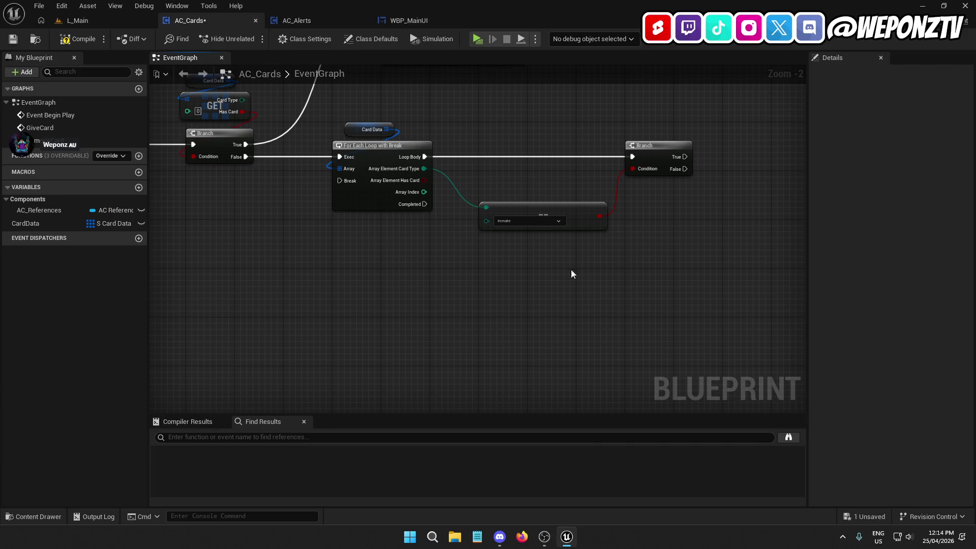
# Delete the For Each Loop, == comparison and Branch nodes.
pyautogui.scroll(-2, 270, 191)
pyautogui.moveTo(717, 259)
pyautogui.mouseDown()
pyautogui.moveTo(503, 193)
pyautogui.moveTo(438, 194)
pyautogui.mouseUp()
pyautogui.press('Delete')
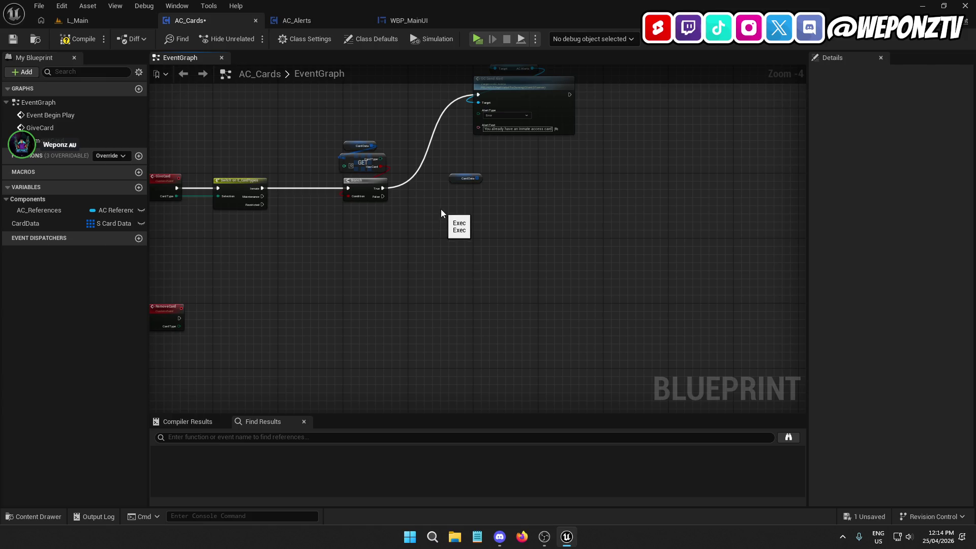
pyautogui.scroll(2, 449, 204)
# Add a Card Data GET split into Card Type and Has Card, above a new Branch.
pyautogui.moveTo(487, 167); pyautogui.dragTo(468, 197)
pyautogui.write('getc')
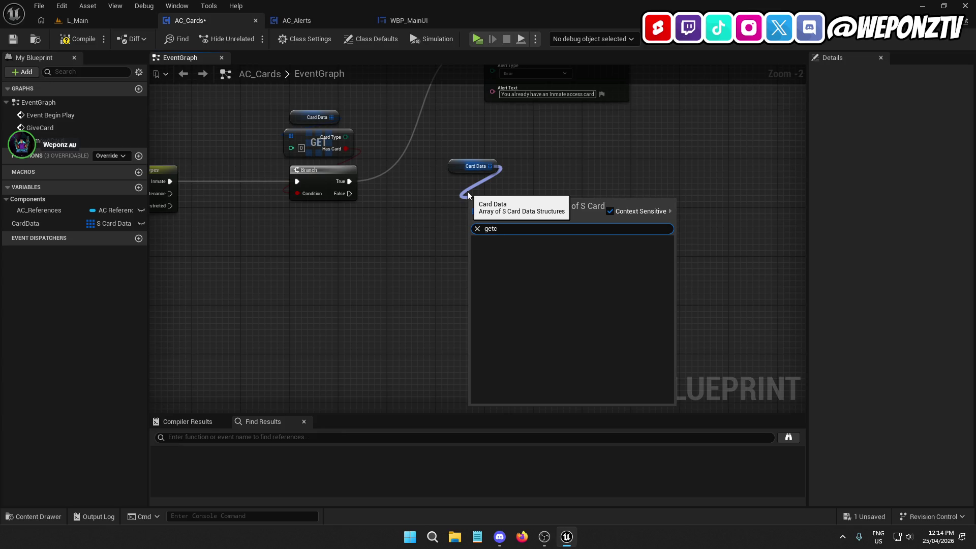
pyautogui.click(548, 263)
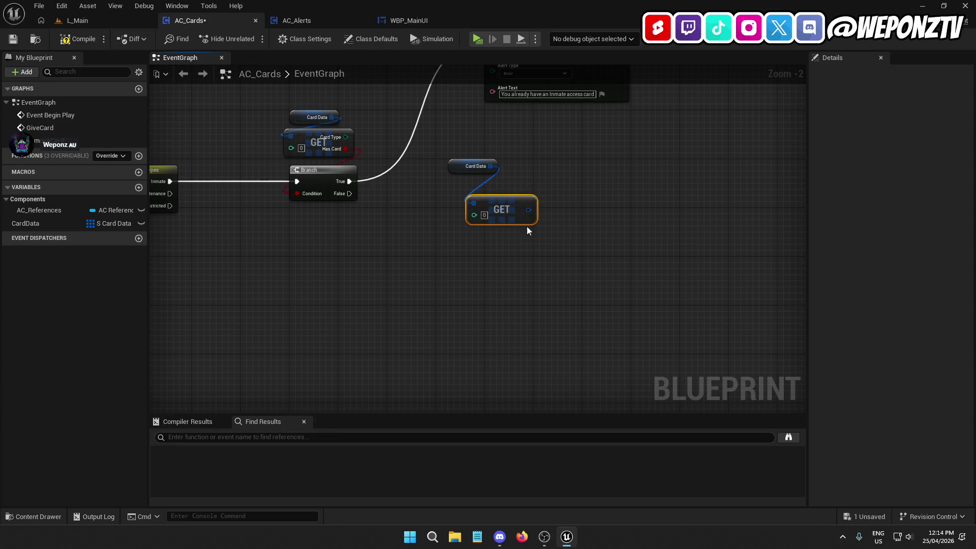
pyautogui.moveTo(496, 197); pyautogui.dragTo(487, 189)
pyautogui.rightClick(499, 198)
pyautogui.click(531, 238)
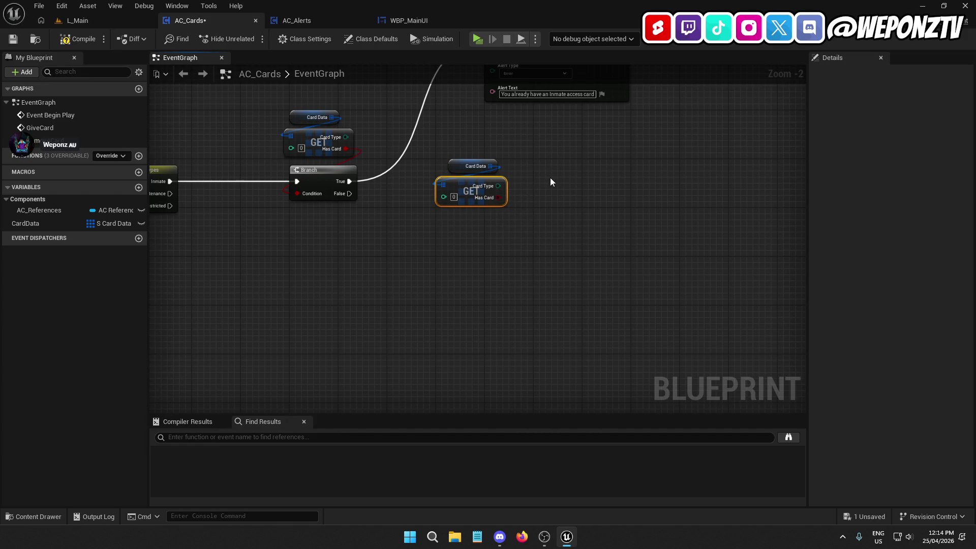
pyautogui.press('b')
pyautogui.click(561, 169)
pyautogui.moveTo(504, 222)
pyautogui.mouseDown()
pyautogui.moveTo(480, 161)
pyautogui.moveTo(591, 149)
pyautogui.mouseUp()
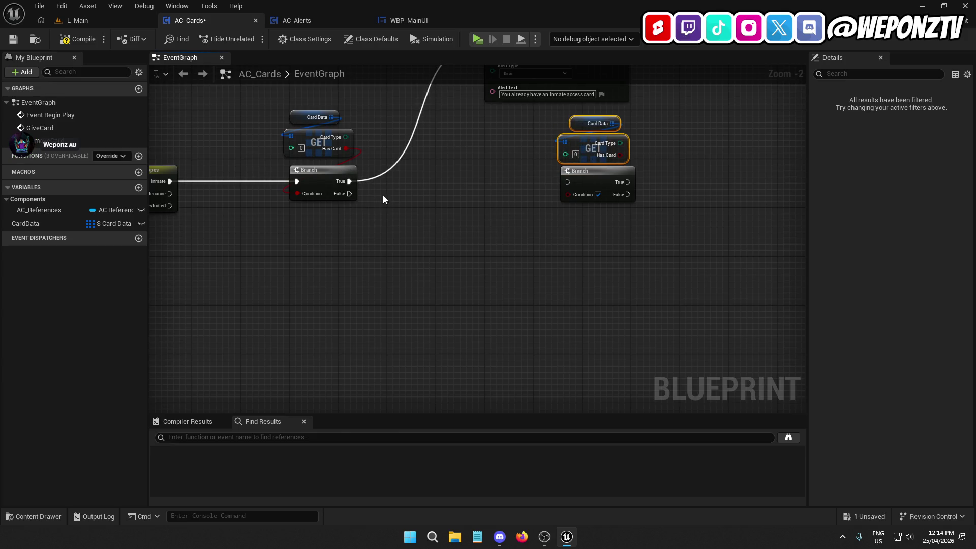
# Undo the extra Branch and add a Set members in S Card Data node off the GET output.
pyautogui.moveTo(650, 147); pyautogui.dragTo(612, 141)
pyautogui.moveTo(551, 141); pyautogui.dragTo(644, 140)
pyautogui.hotkey('ctrl', 'z')
pyautogui.hotkey('ctrl', 'z')
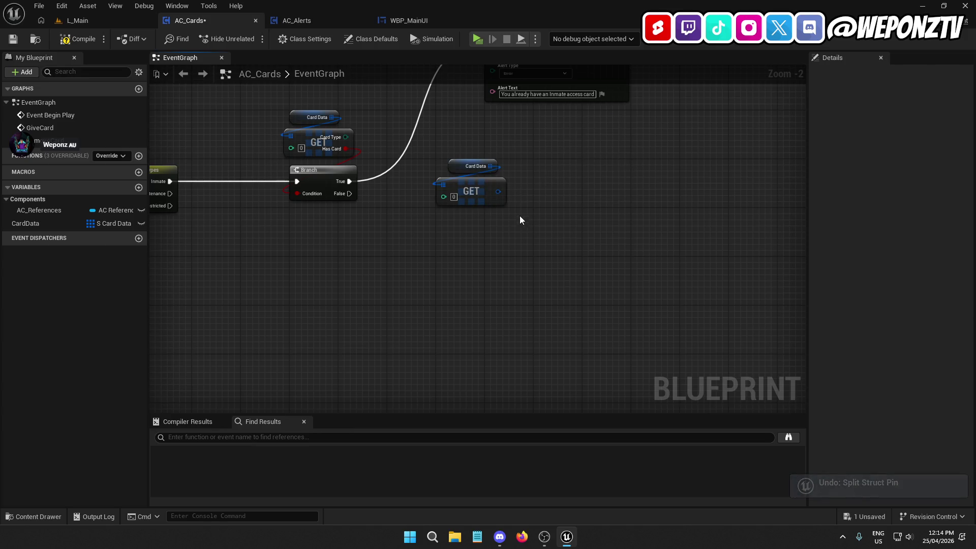
pyautogui.moveTo(498, 192); pyautogui.dragTo(534, 205)
pyautogui.write('set')
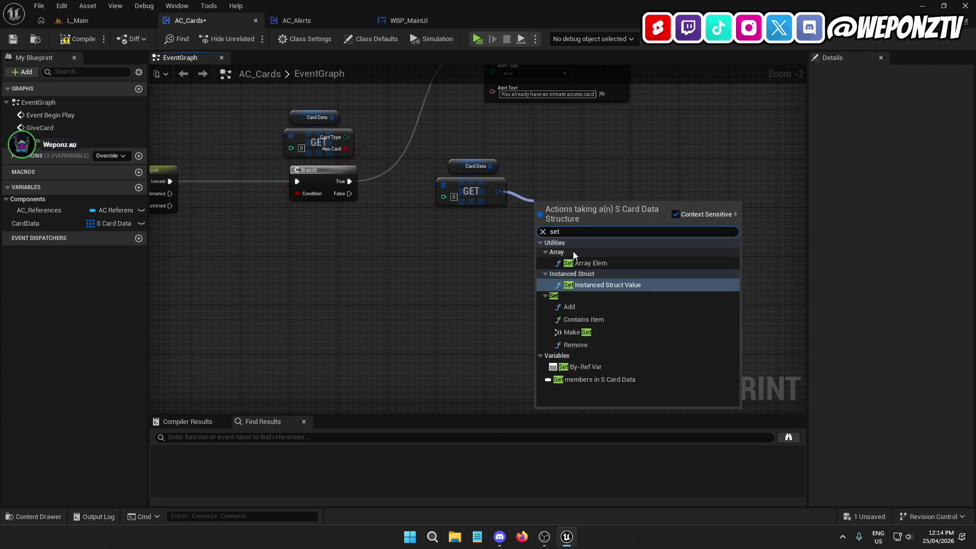
pyautogui.click(613, 379)
pyautogui.moveTo(572, 209); pyautogui.dragTo(584, 215)
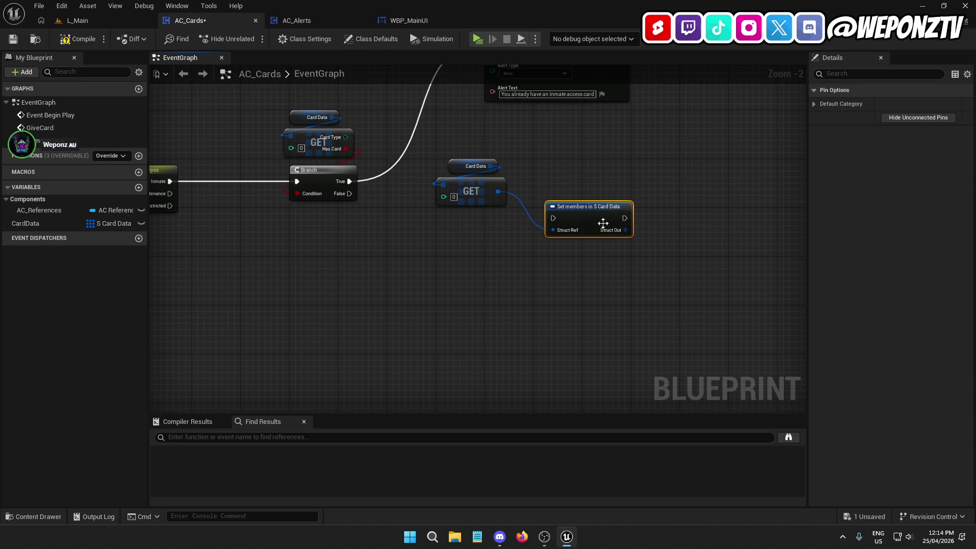
# Expose Has Card as an input on Set members and set it to true.
pyautogui.click(814, 104)
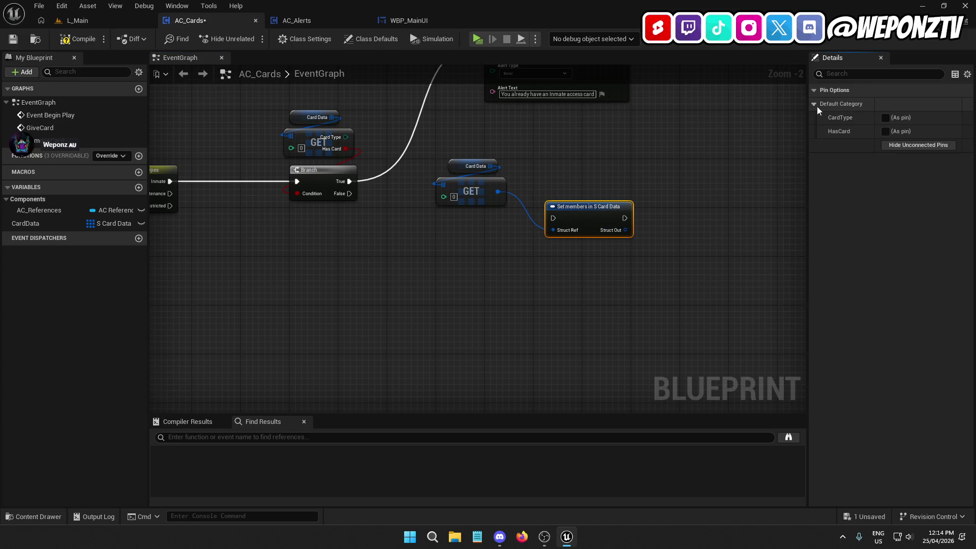
pyautogui.click(885, 131)
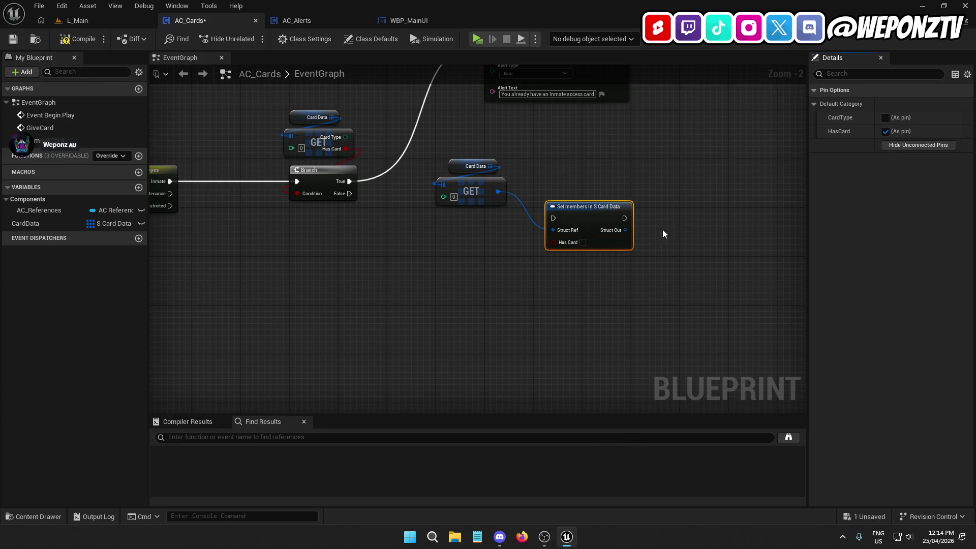
pyautogui.moveTo(587, 212)
pyautogui.mouseDown()
pyautogui.moveTo(632, 188)
pyautogui.moveTo(475, 182)
pyautogui.moveTo(350, 193)
pyautogui.mouseUp()
pyautogui.click(619, 212)
# Align the Card Data, GET and Set members nodes next to the first Branch.
pyautogui.moveTo(443, 221); pyautogui.dragTo(469, 139)
pyautogui.moveTo(480, 183); pyautogui.dragTo(632, 145)
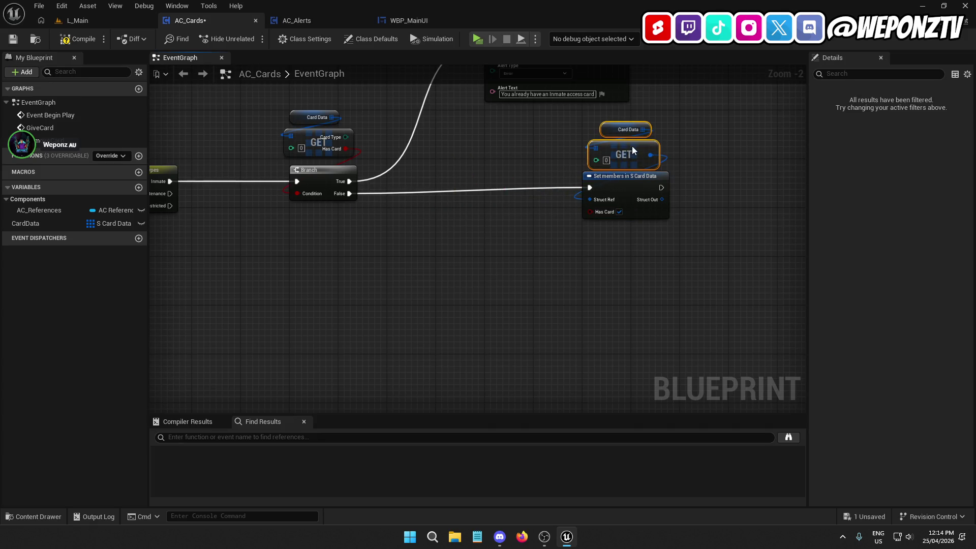
pyautogui.moveTo(660, 251); pyautogui.dragTo(578, 119)
pyautogui.moveTo(611, 193)
pyautogui.mouseDown()
pyautogui.moveTo(492, 202)
pyautogui.moveTo(517, 205)
pyautogui.mouseUp()
pyautogui.click(528, 158)
pyautogui.keyDown('ctrl'); pyautogui.click(533, 141); pyautogui.keyUp('ctrl')
pyautogui.moveTo(536, 151); pyautogui.dragTo(536, 150)
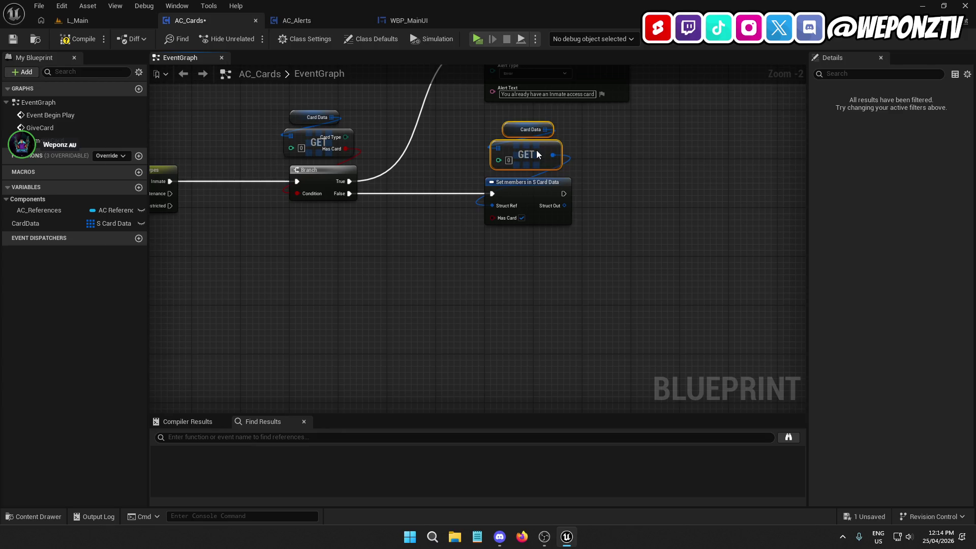
pyautogui.click(529, 254)
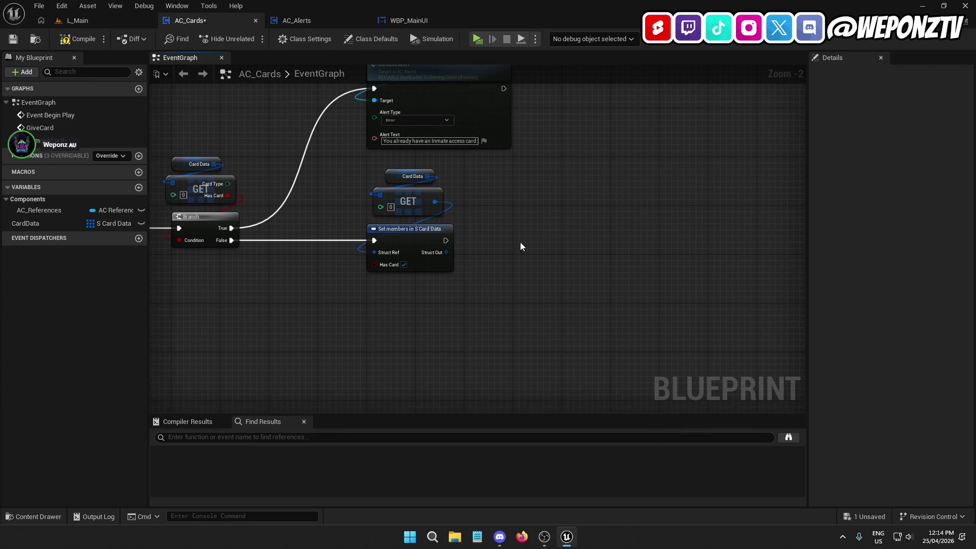
pyautogui.moveTo(567, 167)
pyautogui.mouseDown()
pyautogui.moveTo(470, 109)
pyautogui.moveTo(426, 69)
pyautogui.moveTo(402, 163)
pyautogui.mouseUp()
# Duplicate the alert nodes, run the copy after Set members, and make it an Info alert.
pyautogui.moveTo(568, 306); pyautogui.dragTo(545, 208)
pyautogui.hotkey('ctrl', 'c')
pyautogui.hotkey('ctrl', 'v')
pyautogui.moveTo(561, 257)
pyautogui.mouseDown()
pyautogui.moveTo(579, 245)
pyautogui.moveTo(433, 248)
pyautogui.mouseUp()
pyautogui.moveTo(628, 256); pyautogui.dragTo(579, 256)
pyautogui.click(545, 281)
pyautogui.click(541, 295)
# Change the info alert message to 'You now have an Inmate access card'.
pyautogui.scroll(1, 553, 303)
pyautogui.click(553, 304)
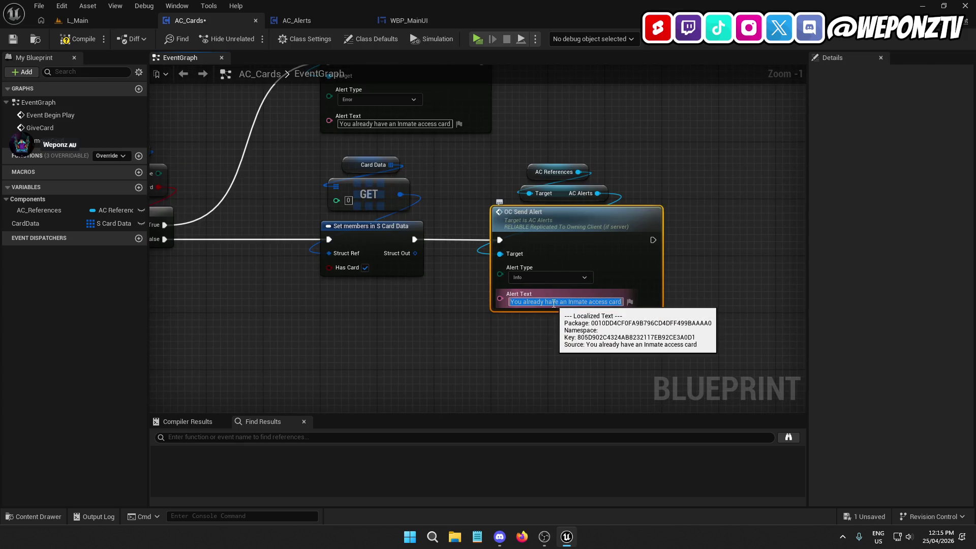
pyautogui.write('You')
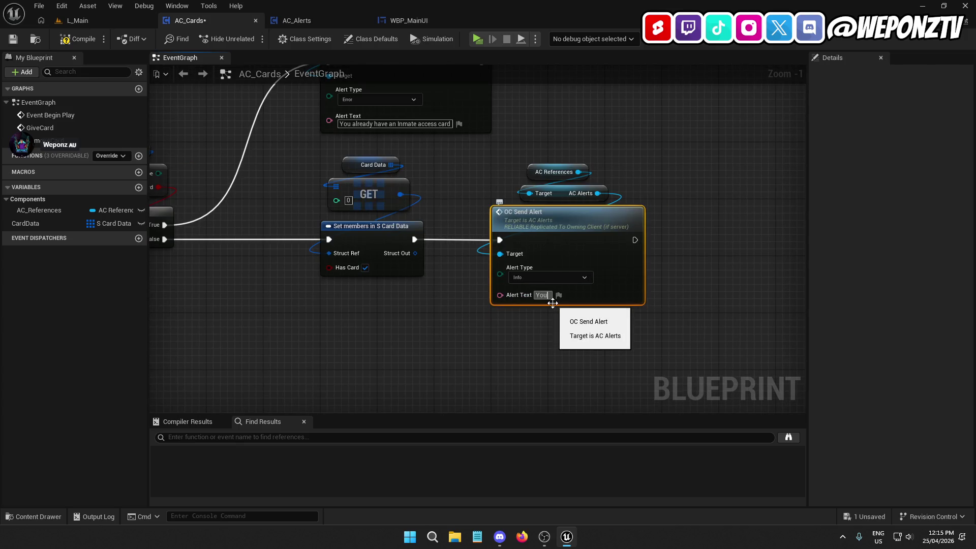
pyautogui.write(' no')
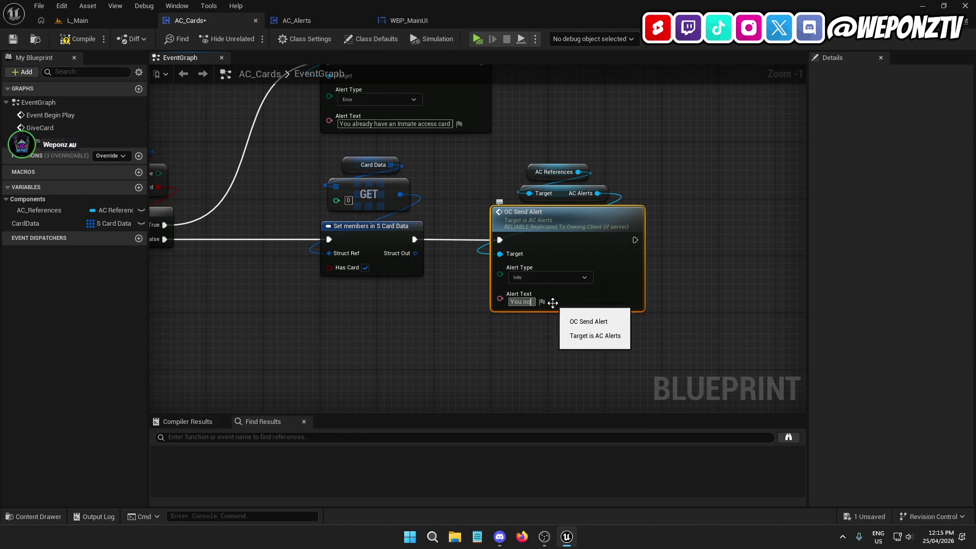
pyautogui.write('w have an Inmate access card')
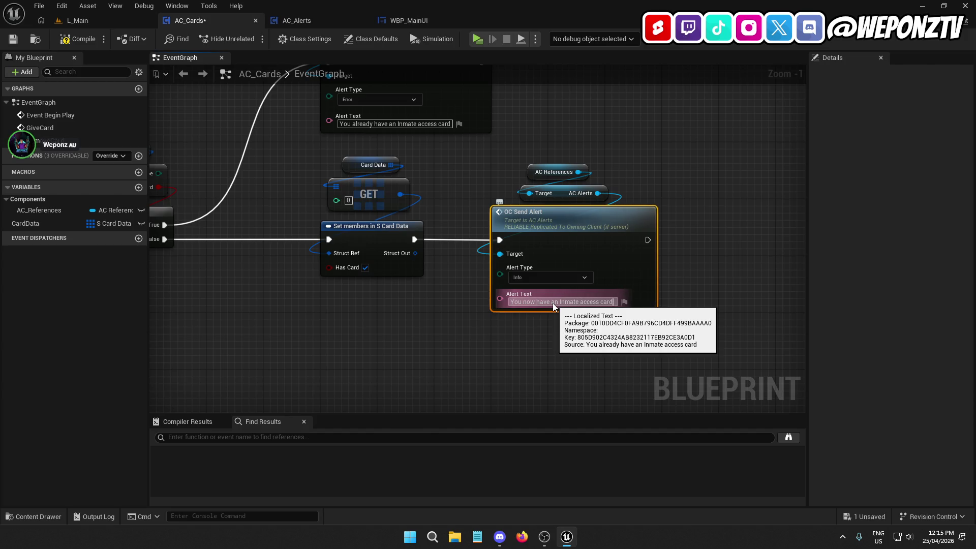
pyautogui.press('Return')
pyautogui.moveTo(709, 233); pyautogui.dragTo(642, 196)
# Inspect the CardData variable's three default card entries, including the Restricted one.
pyautogui.click(66, 224)
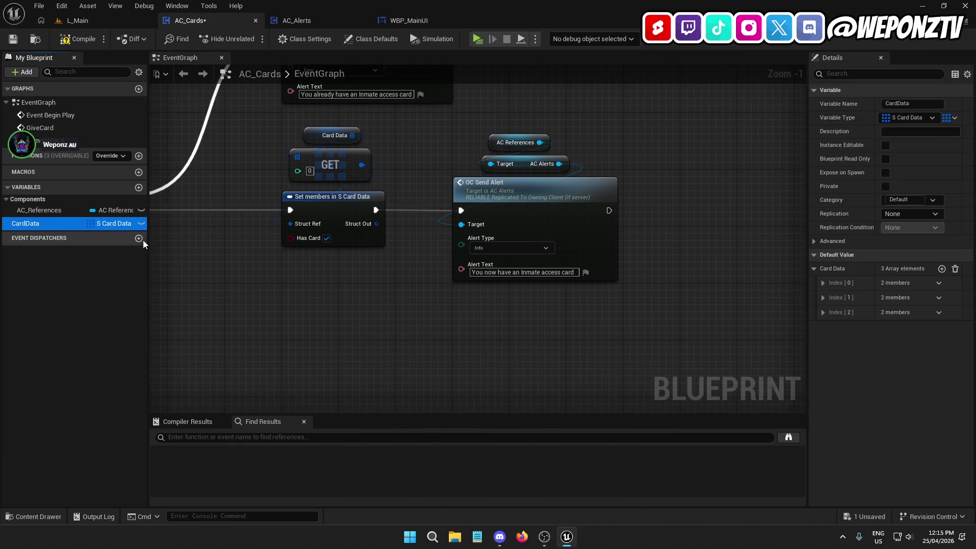
pyautogui.click(822, 283)
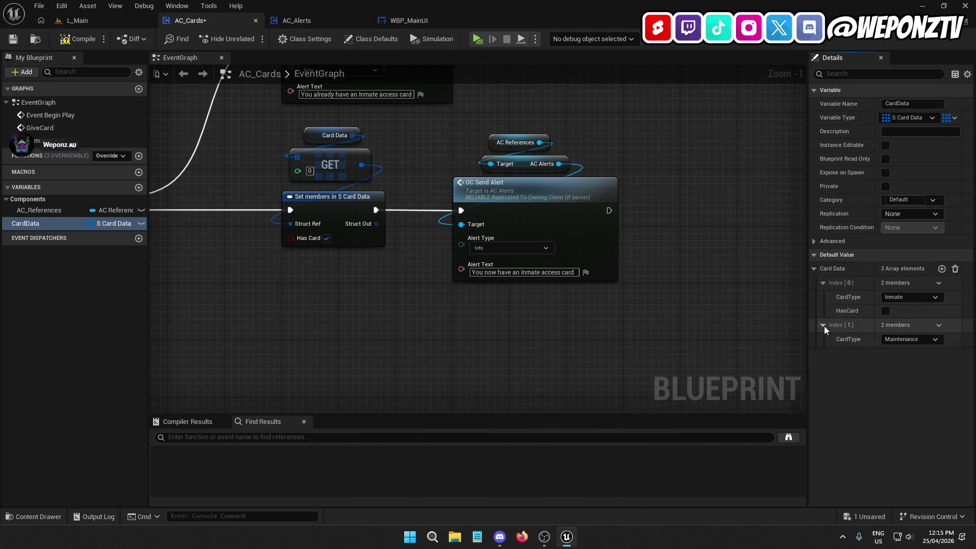
pyautogui.click(823, 325)
pyautogui.click(822, 367)
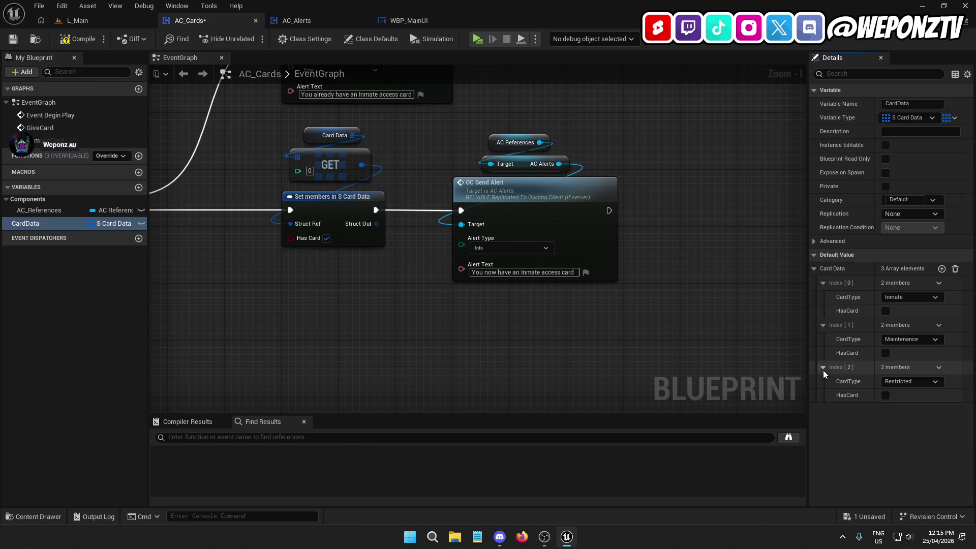
pyautogui.click(822, 367)
pyautogui.click(823, 324)
pyautogui.click(822, 283)
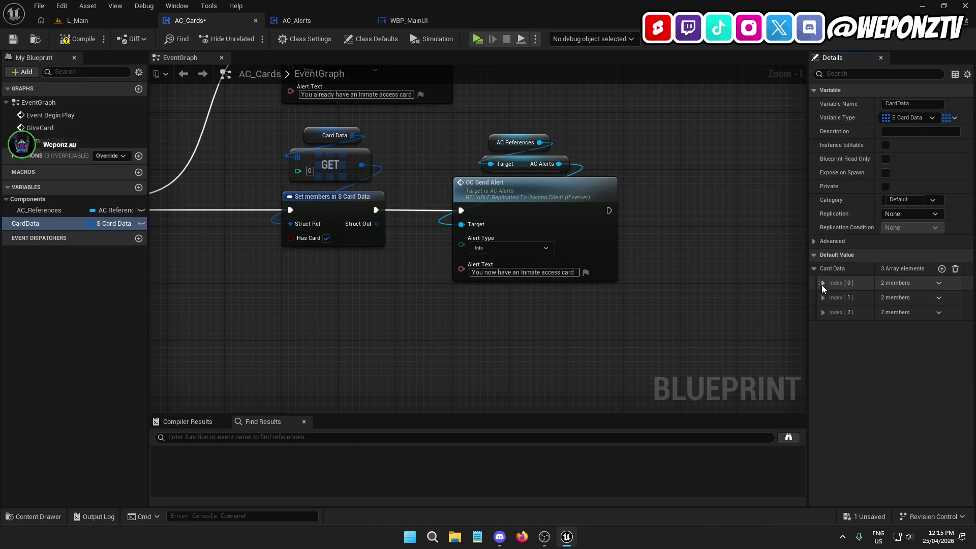
# Tidy the AC References nodes and save the AC_Cards blueprint.
pyautogui.moveTo(670, 262); pyautogui.dragTo(644, 248)
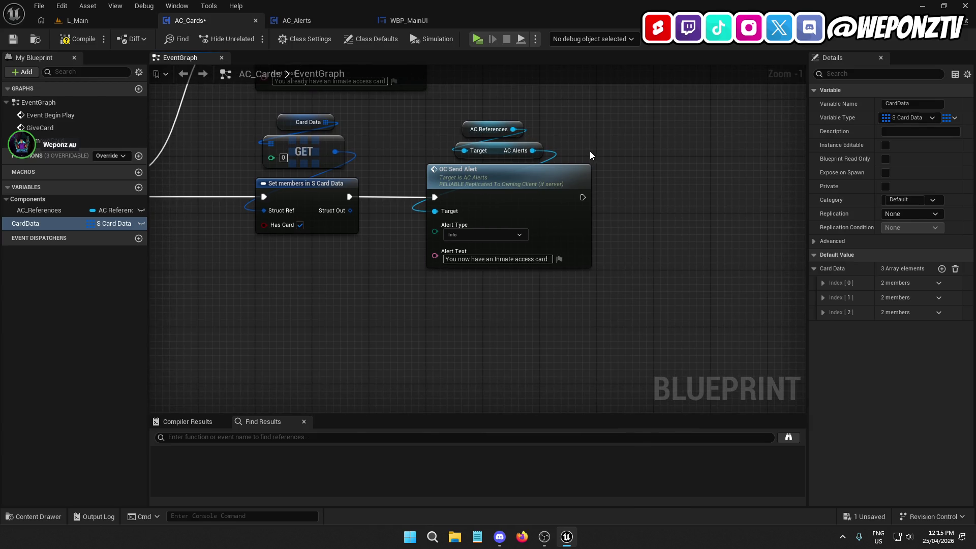
pyautogui.moveTo(592, 156); pyautogui.dragTo(458, 122)
pyautogui.moveTo(498, 151); pyautogui.dragTo(505, 151)
pyautogui.click(512, 301)
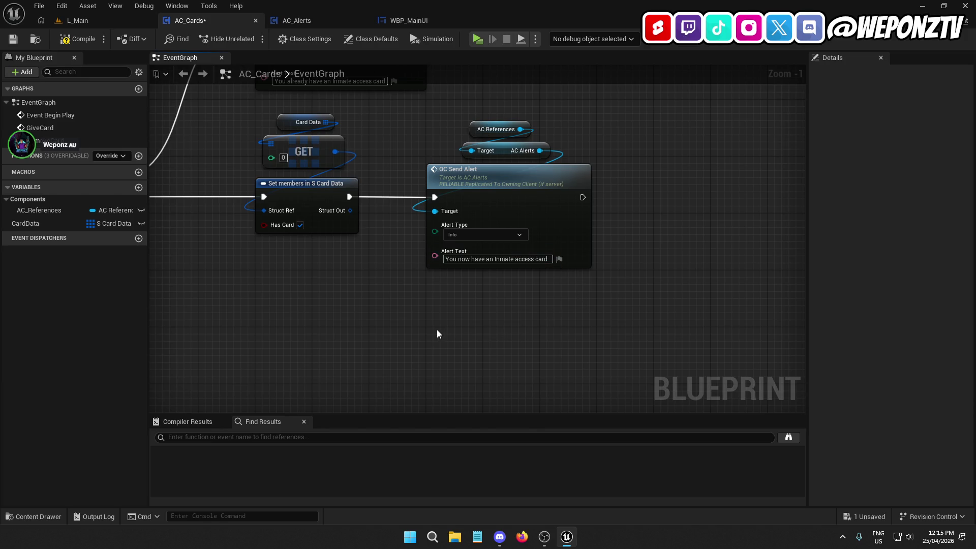
pyautogui.scroll(-3, 437, 333)
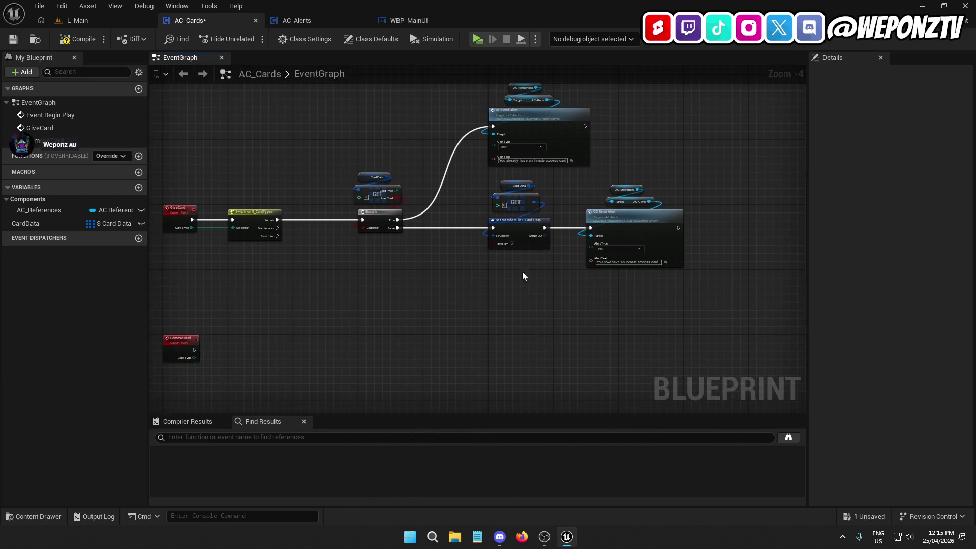
pyautogui.click(13, 40)
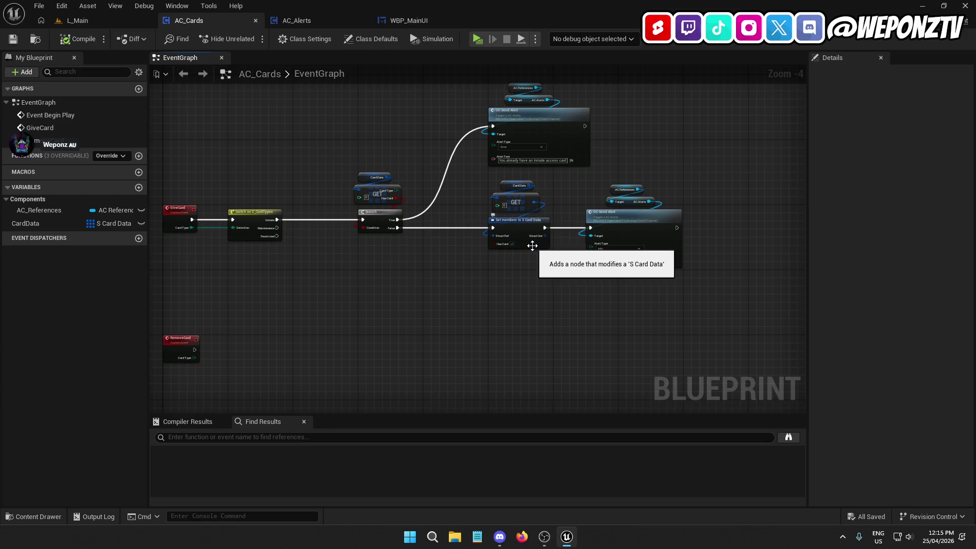
# Duplicate the Branch-to-alert chain and place the copy below the original.
pyautogui.moveTo(621, 265); pyautogui.dragTo(378, 84)
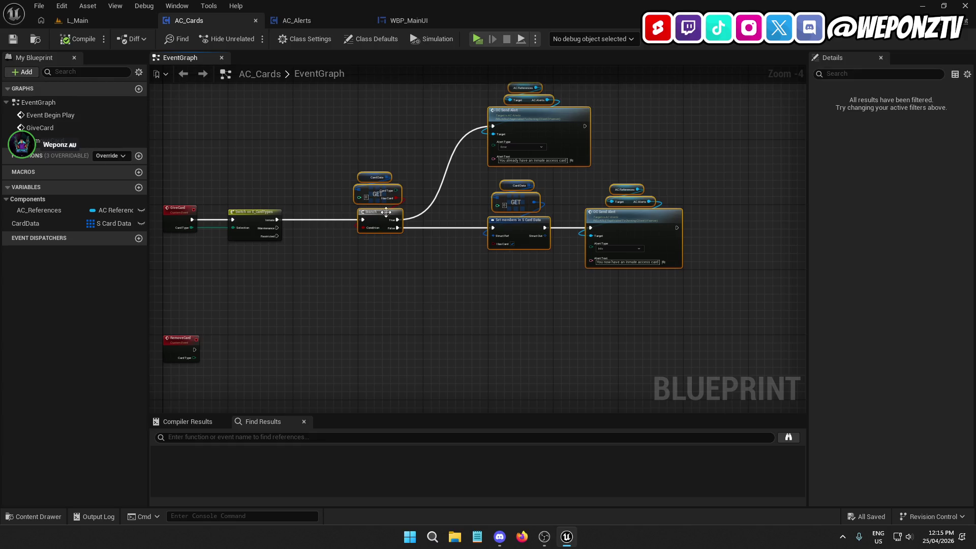
pyautogui.hotkey('ctrl', 'v')
pyautogui.moveTo(524, 240)
pyautogui.mouseDown()
pyautogui.moveTo(541, 215)
pyautogui.moveTo(523, 240)
pyautogui.moveTo(519, 223)
pyautogui.moveTo(544, 238)
pyautogui.mouseUp()
pyautogui.scroll(2, 524, 239)
pyautogui.click(437, 226)
pyautogui.scroll(-3, 437, 226)
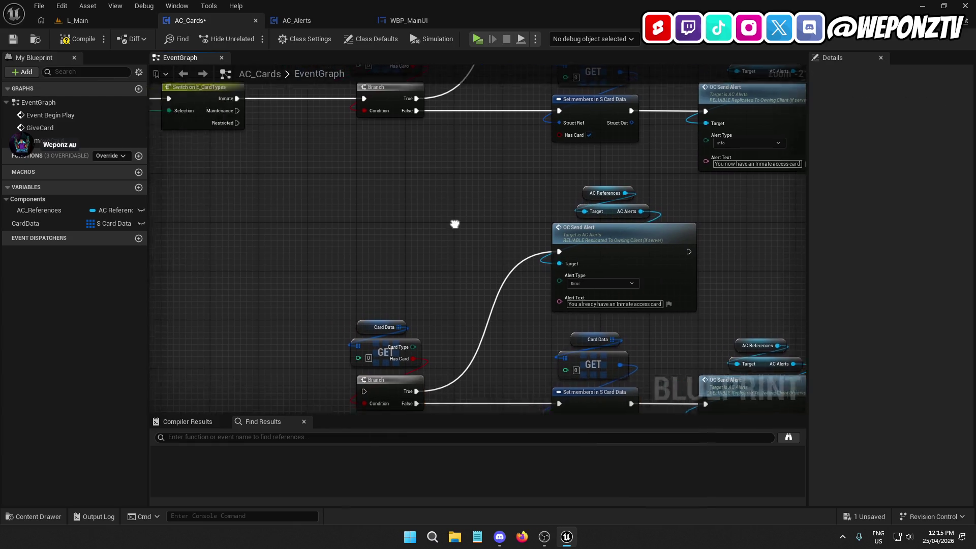
# Move the RemoveCard event up near Event Begin Play.
pyautogui.moveTo(353, 211); pyautogui.dragTo(309, 174)
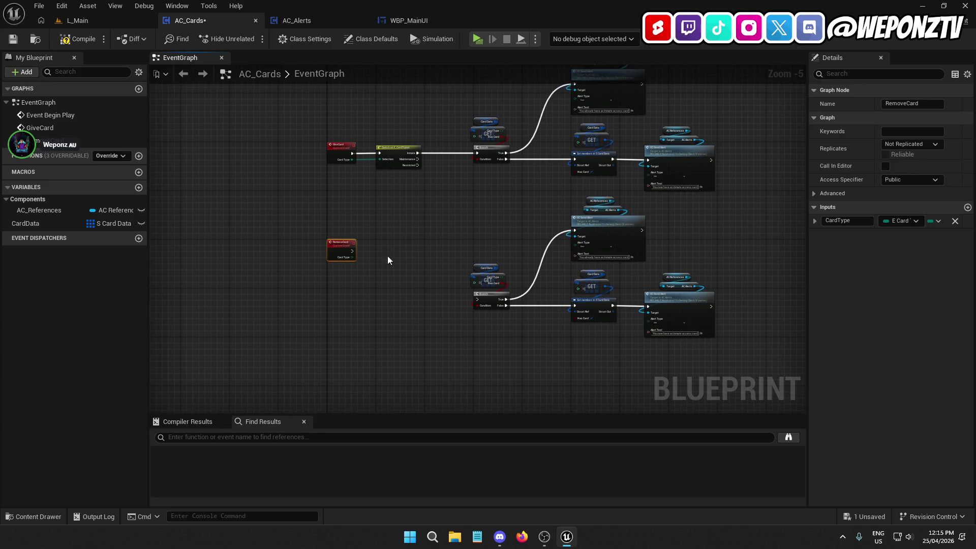
pyautogui.moveTo(420, 291); pyautogui.dragTo(417, 356)
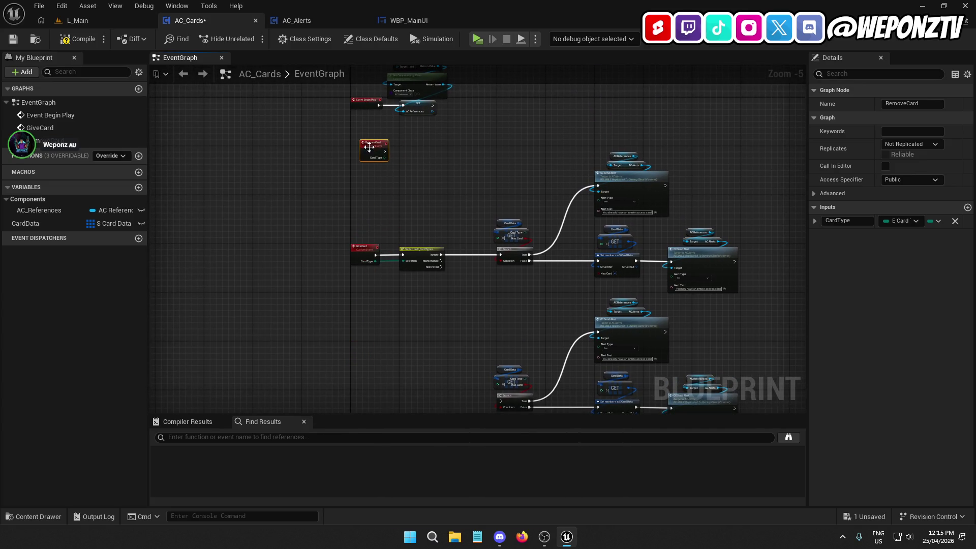
pyautogui.scroll(-2, 595, 328)
pyautogui.moveTo(685, 361); pyautogui.dragTo(373, 201)
pyautogui.scroll(4, 426, 276)
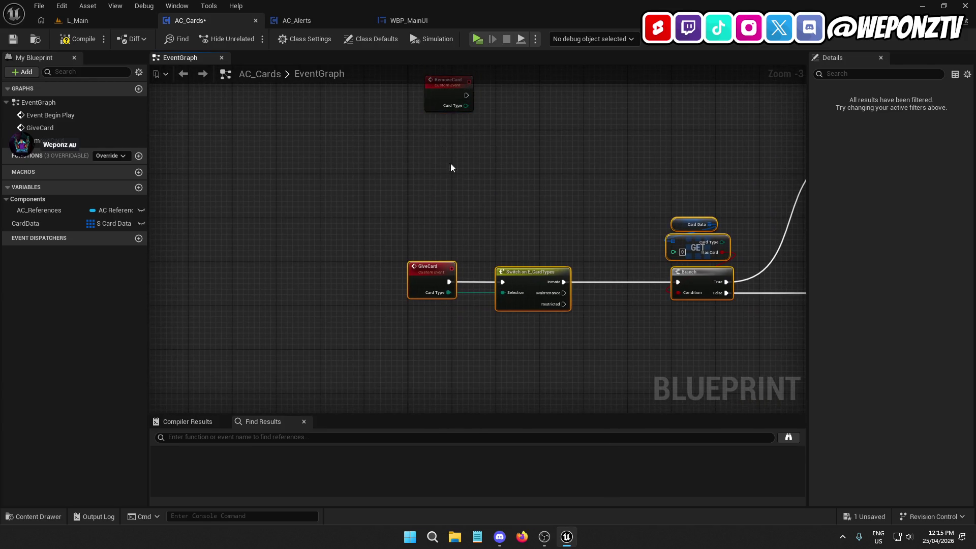
pyautogui.moveTo(449, 159); pyautogui.dragTo(431, 108)
pyautogui.scroll(-2, 430, 108)
pyautogui.moveTo(432, 175); pyautogui.dragTo(432, 263)
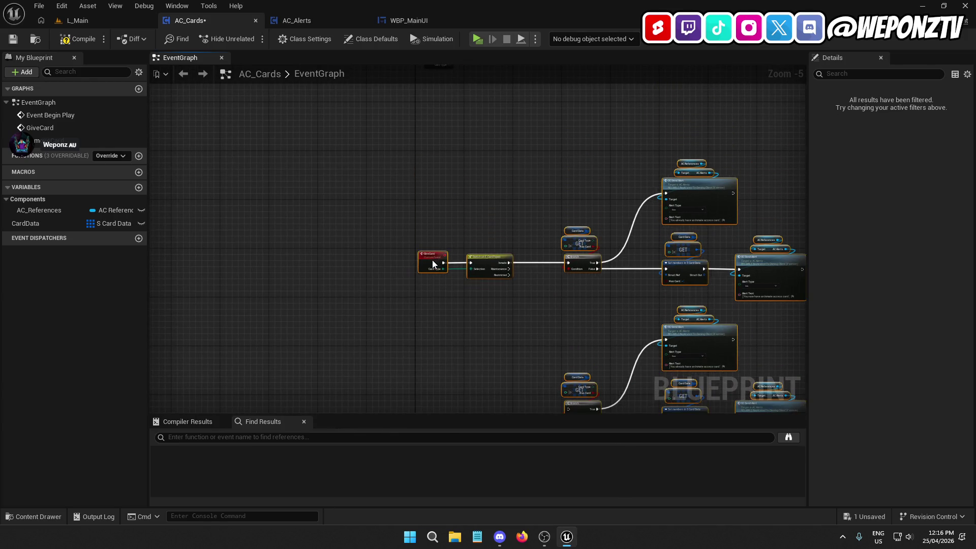
# Connect the Switch's Maintenance case to the copied Branch.
pyautogui.moveTo(508, 201)
pyautogui.mouseDown()
pyautogui.moveTo(444, 287)
pyautogui.moveTo(453, 242)
pyautogui.mouseUp()
pyautogui.scroll(3, 373, 304)
pyautogui.moveTo(376, 291); pyautogui.dragTo(376, 331)
pyautogui.moveTo(556, 222)
pyautogui.mouseDown()
pyautogui.moveTo(242, 148)
pyautogui.moveTo(240, 118)
pyautogui.moveTo(513, 232)
pyautogui.moveTo(463, 231)
pyautogui.mouseUp()
pyautogui.scroll(-2, 514, 231)
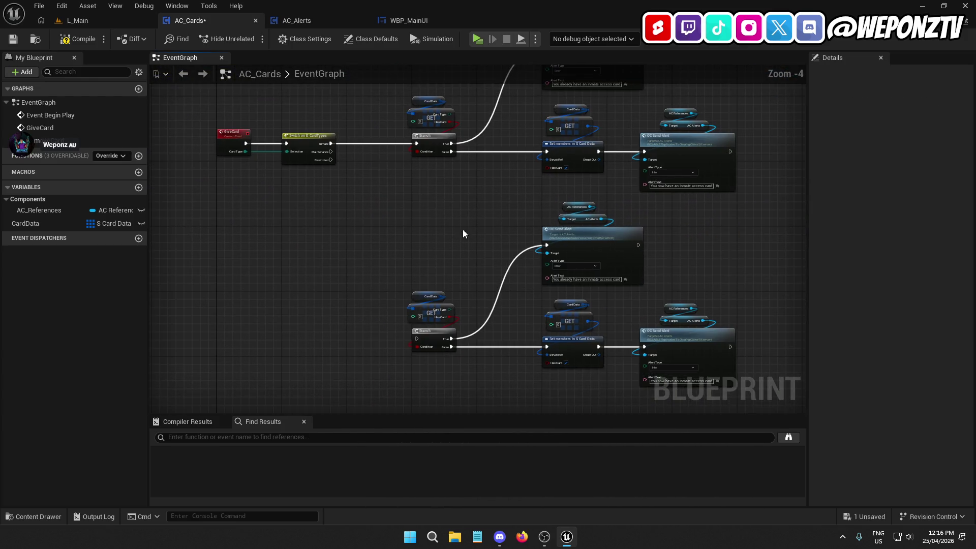
pyautogui.moveTo(331, 151)
pyautogui.mouseDown()
pyautogui.moveTo(422, 320)
pyautogui.moveTo(419, 338)
pyautogui.mouseUp()
# Set the copied GET node's index to 1.
pyautogui.scroll(3, 419, 337)
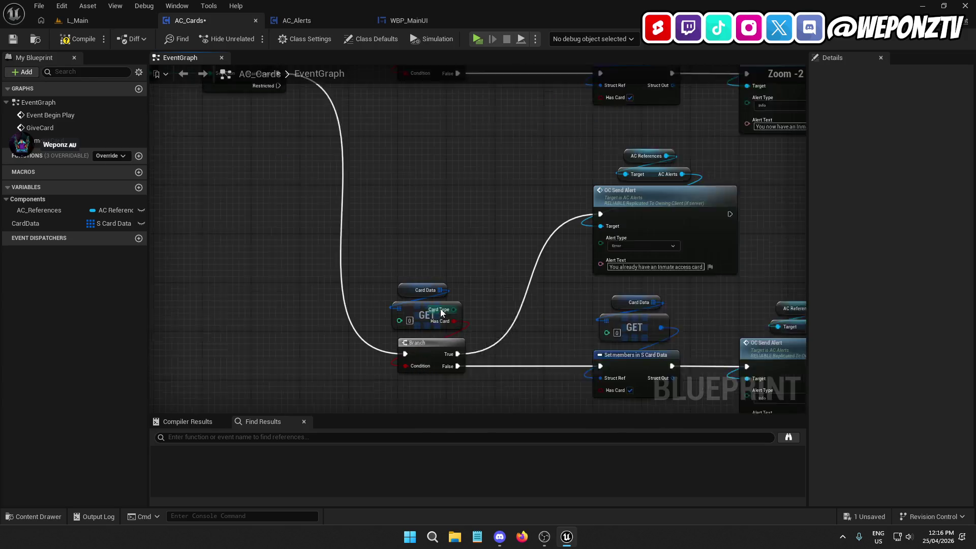
pyautogui.rightClick(405, 323)
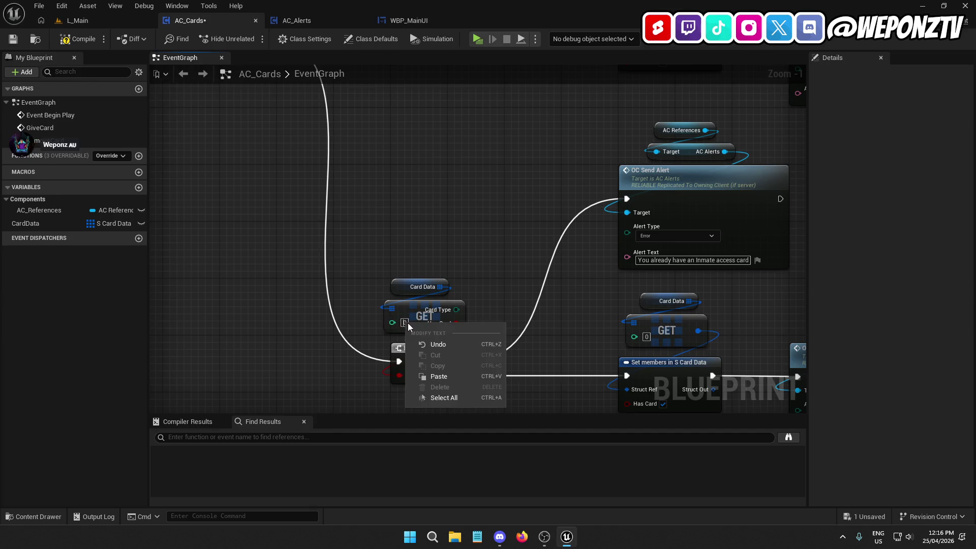
pyautogui.click(406, 322)
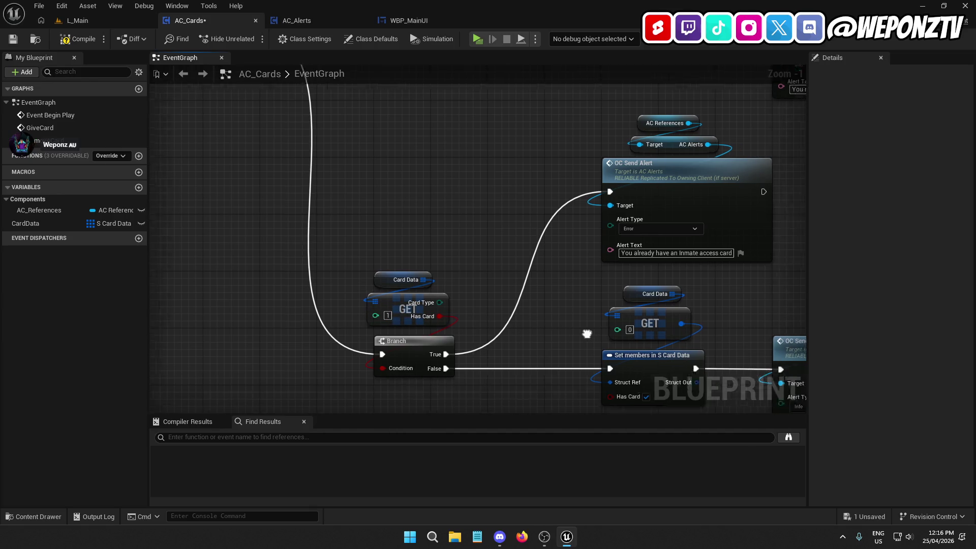
pyautogui.write('1')
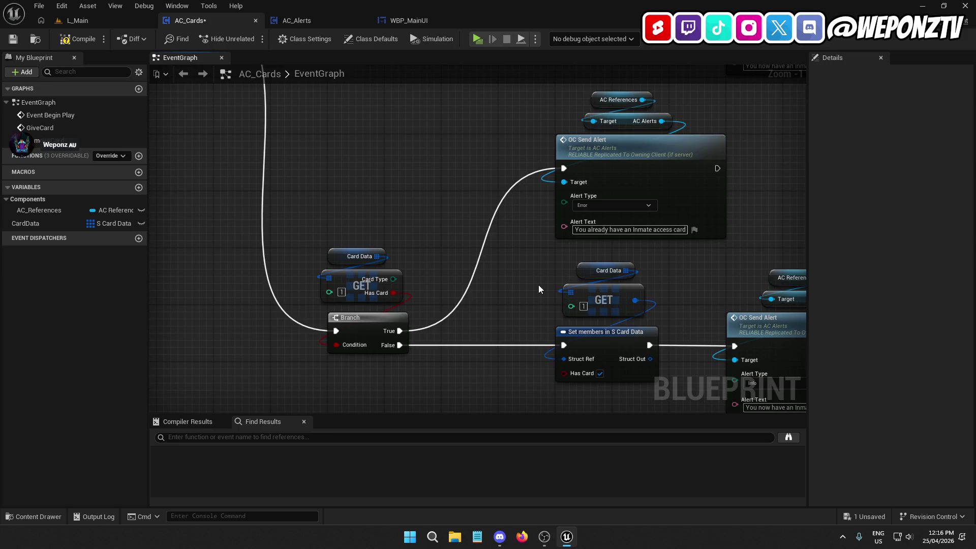
# Replace 'Inmate' with 'Maintenance' in both the error and info alert texts.
pyautogui.doubleClick(641, 230)
pyautogui.write('Maintenance')
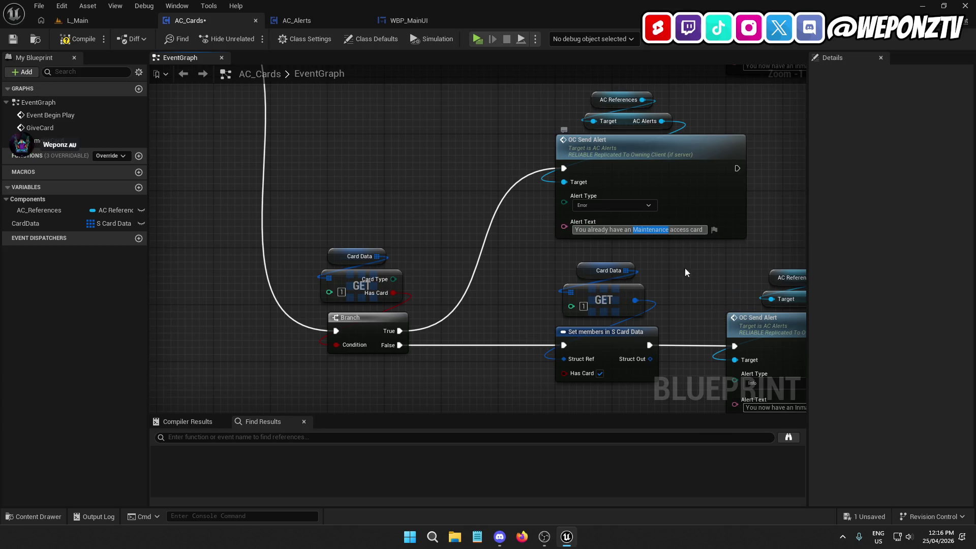
pyautogui.moveTo(722, 300); pyautogui.dragTo(624, 263)
pyautogui.doubleClick(700, 367)
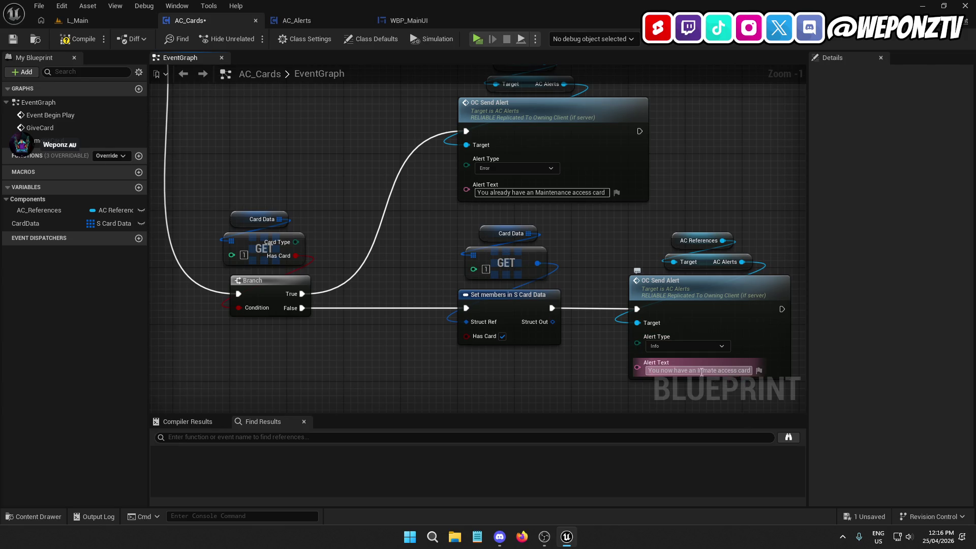
pyautogui.write('Maintenance')
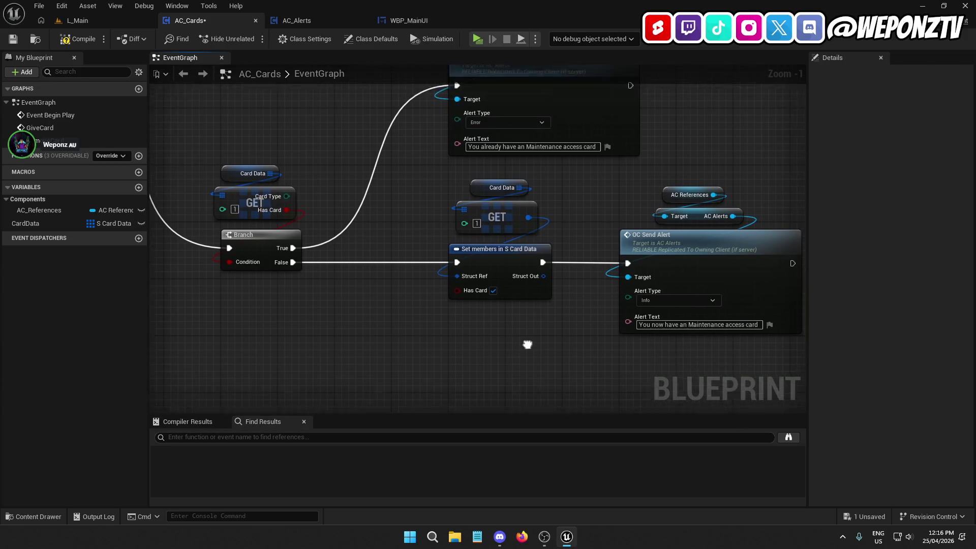